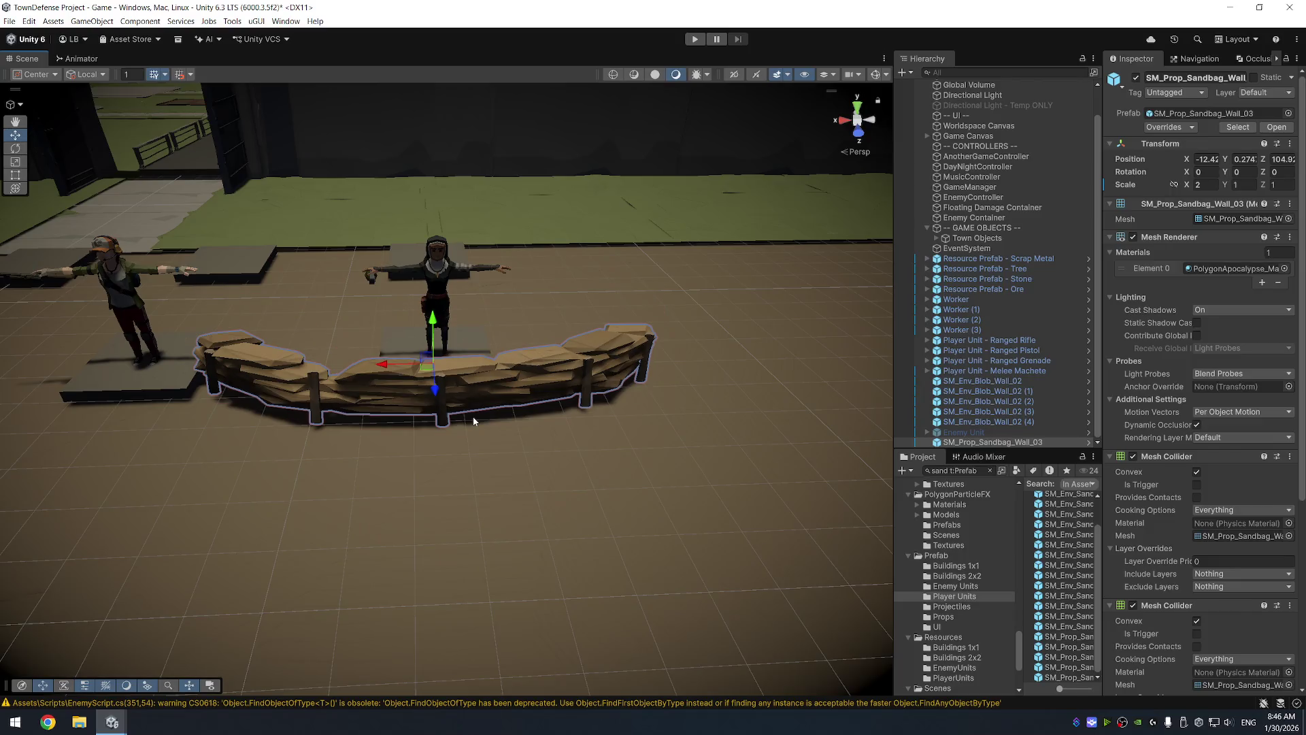
Stretch the sandbag wall to Y scale 1.5 and sink it slightly into the ground
left_click(1242, 184)
type("2")
type("1.5")
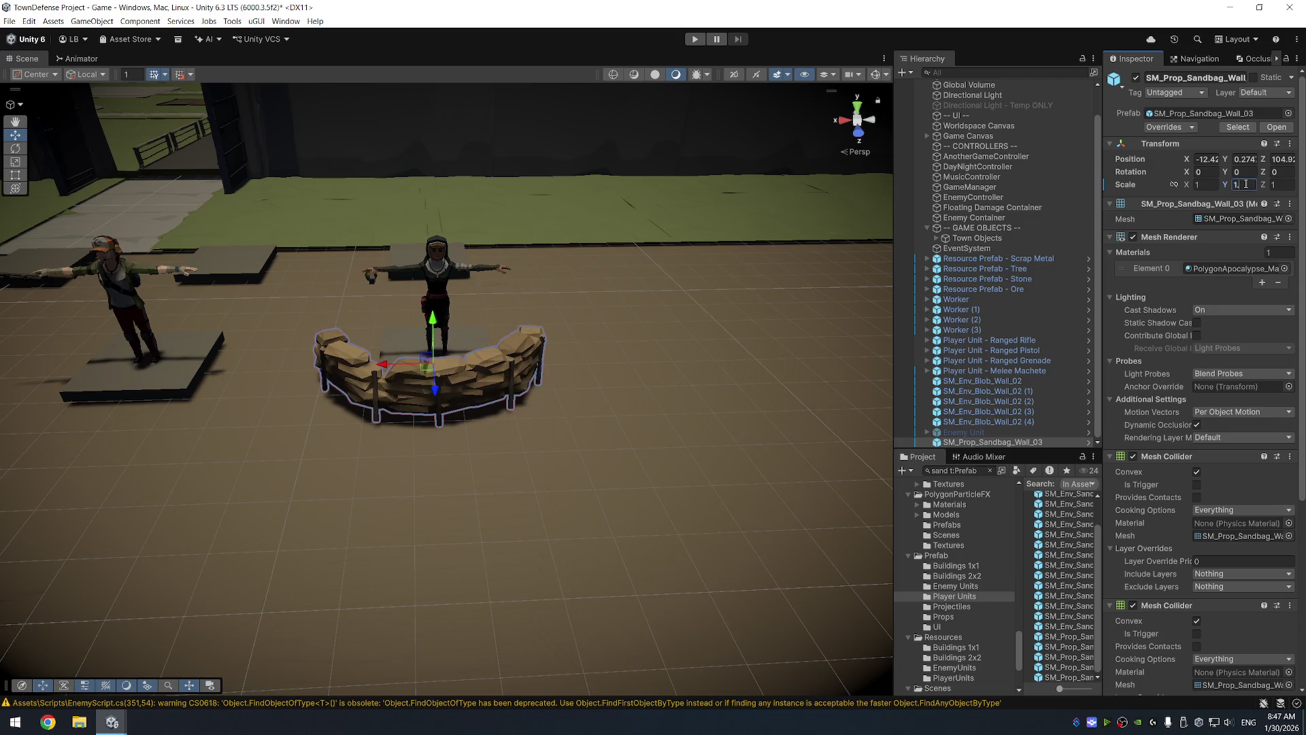
mouse_move(612, 286)
left_mouse_down()
mouse_move(631, 267)
mouse_move(515, 391)
left_mouse_up()
left_click_drag(432, 361, 460, 373)
mouse_move(676, 303)
left_mouse_down()
mouse_move(212, 263)
mouse_move(143, 490)
left_mouse_up()
left_click_drag(384, 353, 393, 352)
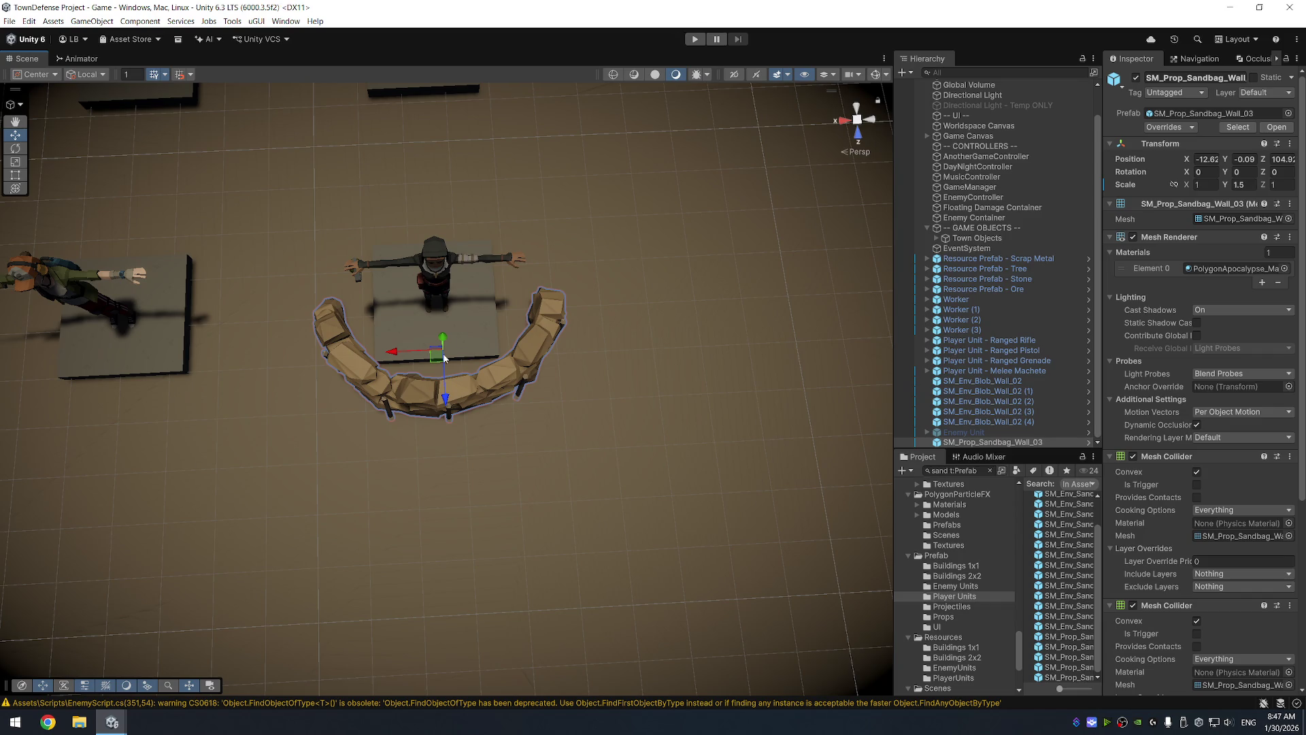
Duplicate the wall and move the copy left along X in front of another unit
key("ctrl+d")
left_click_drag(400, 353, 53, 361)
key("f")
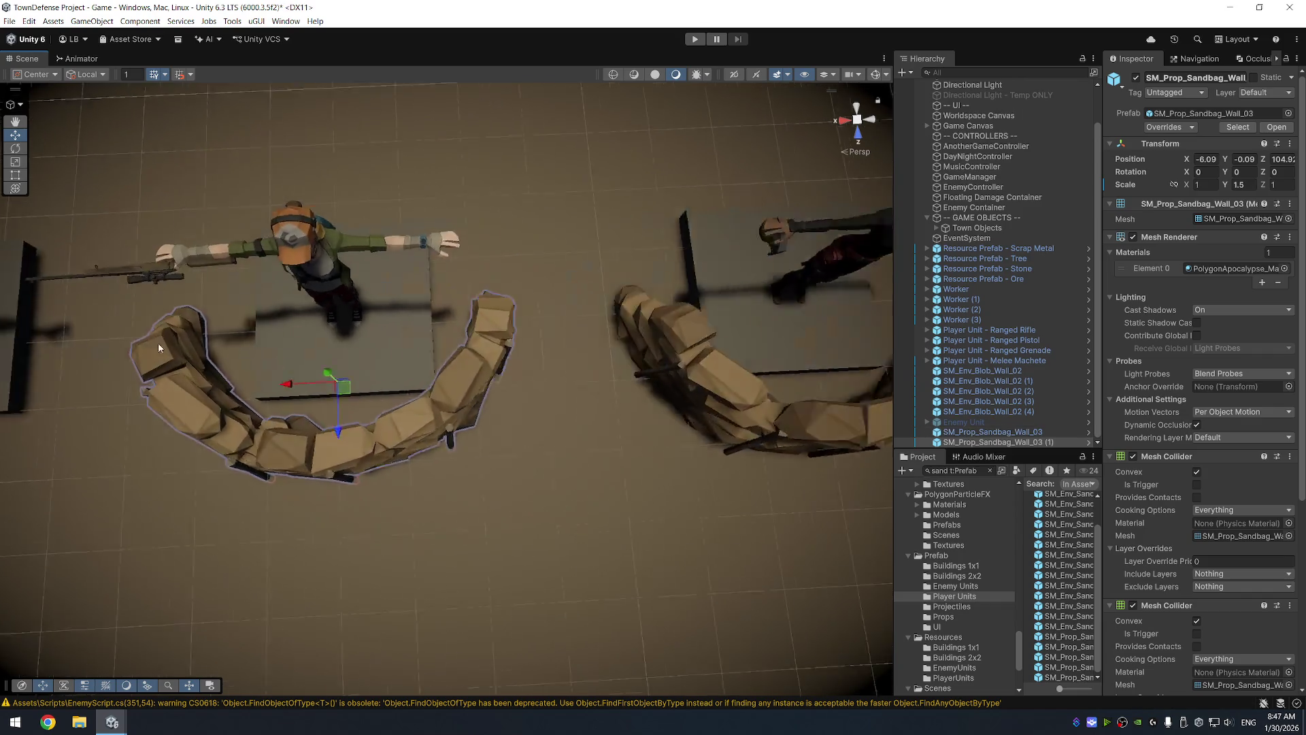
left_click_drag(416, 392, 413, 392)
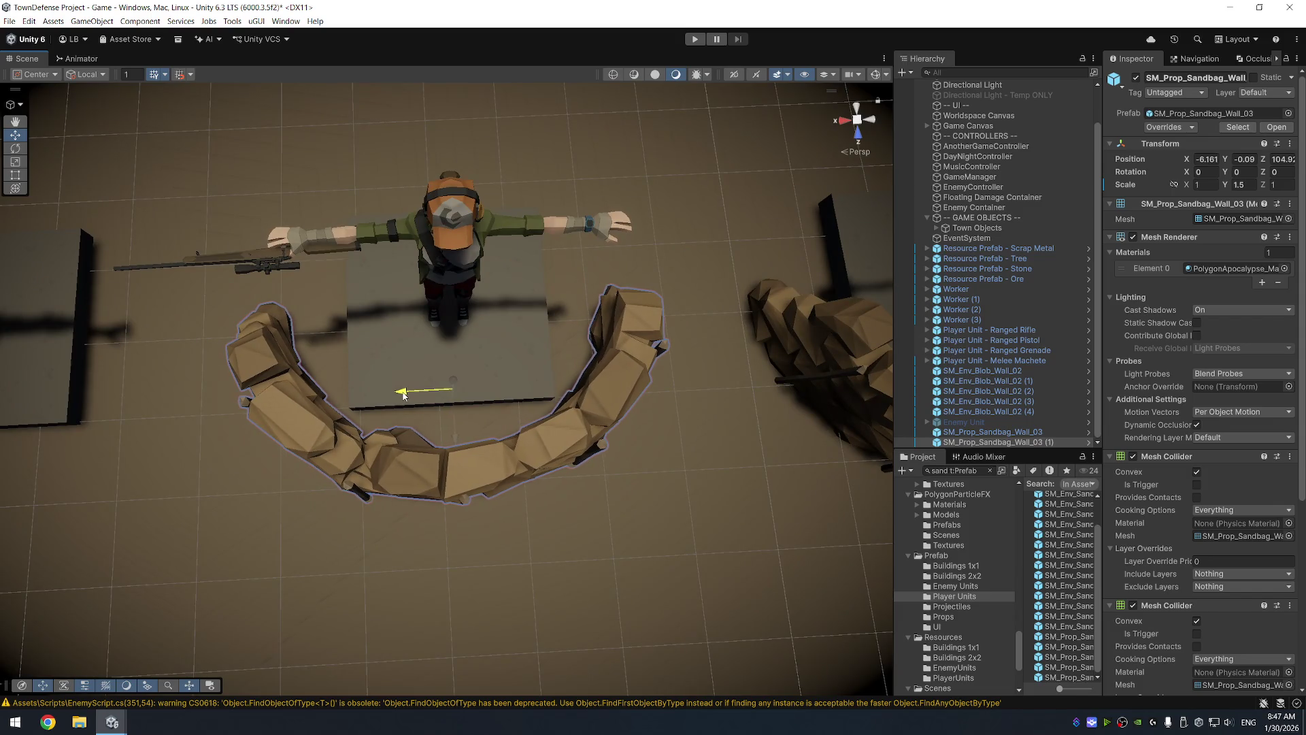
scroll(395, 462, "down", 5)
mouse_move(439, 218)
left_mouse_down()
mouse_move(608, 309)
mouse_move(230, 355)
mouse_move(452, 400)
mouse_move(655, 352)
mouse_move(885, 322)
left_mouse_up()
Make a second wall copy for another unit, viewed from the gate side
key("ctrl+d")
left_click_drag(553, 329, 631, 269)
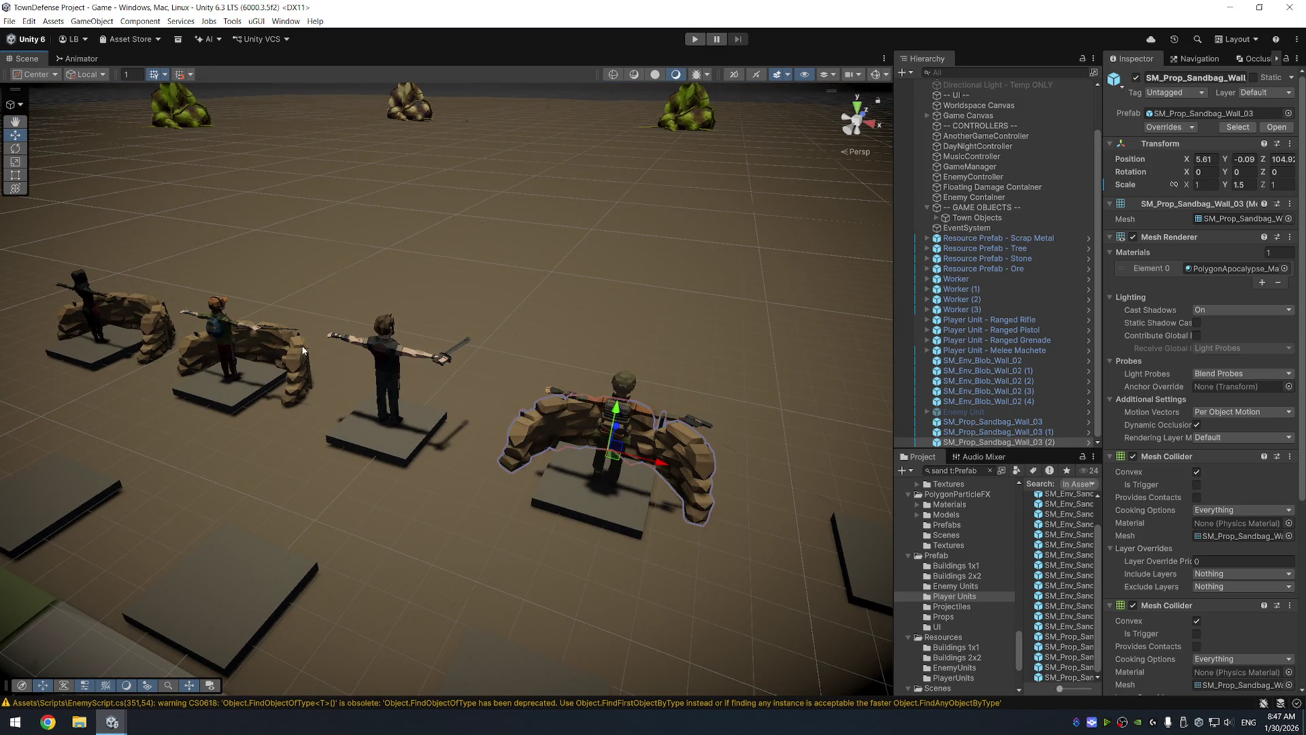
mouse_move(147, 281)
left_mouse_down()
mouse_move(340, 248)
mouse_move(443, 272)
left_mouse_up()
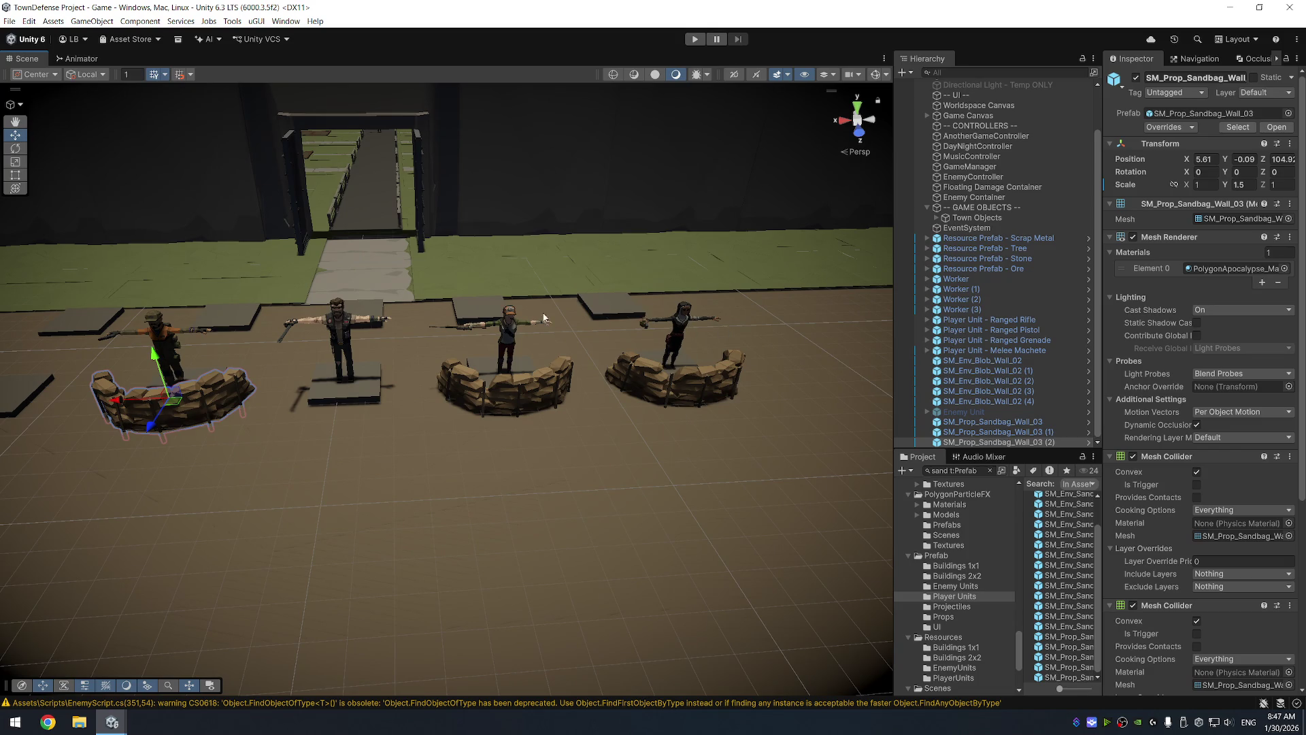
left_click(159, 333)
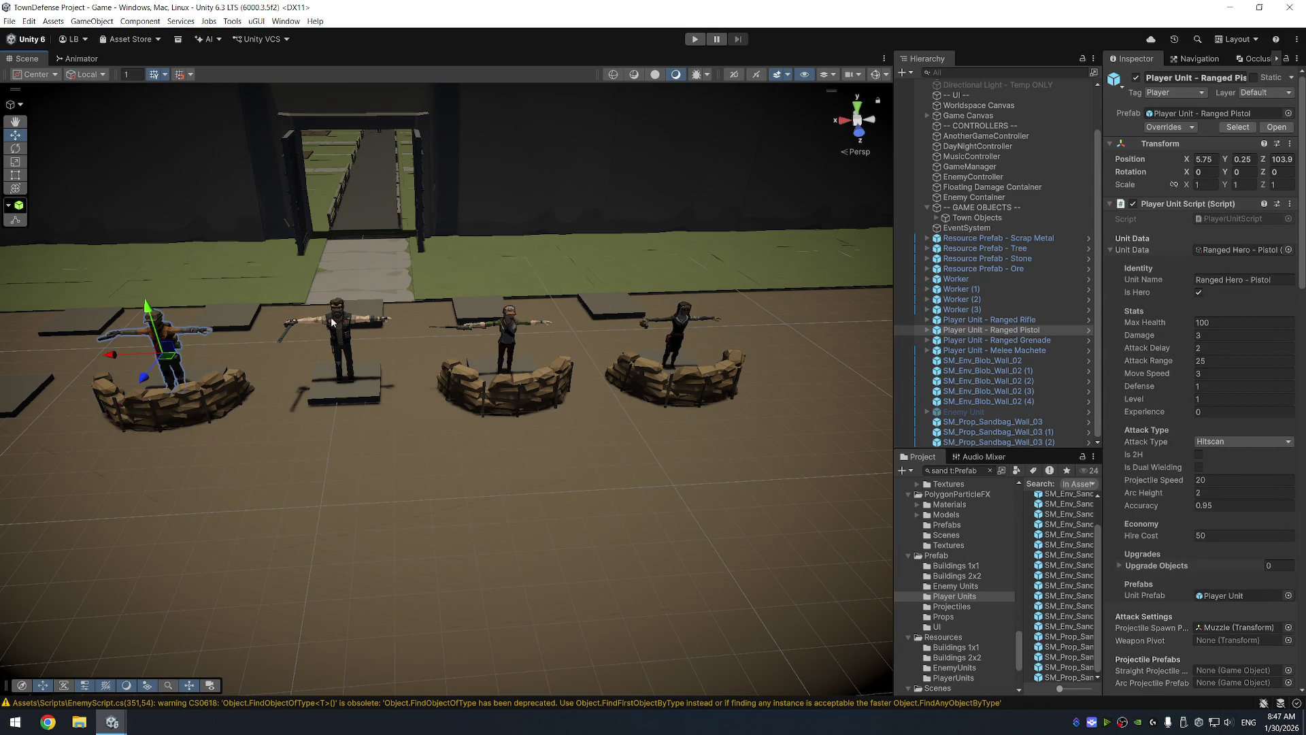
scroll(446, 283, "up", 5)
left_click_drag(451, 286, 543, 179)
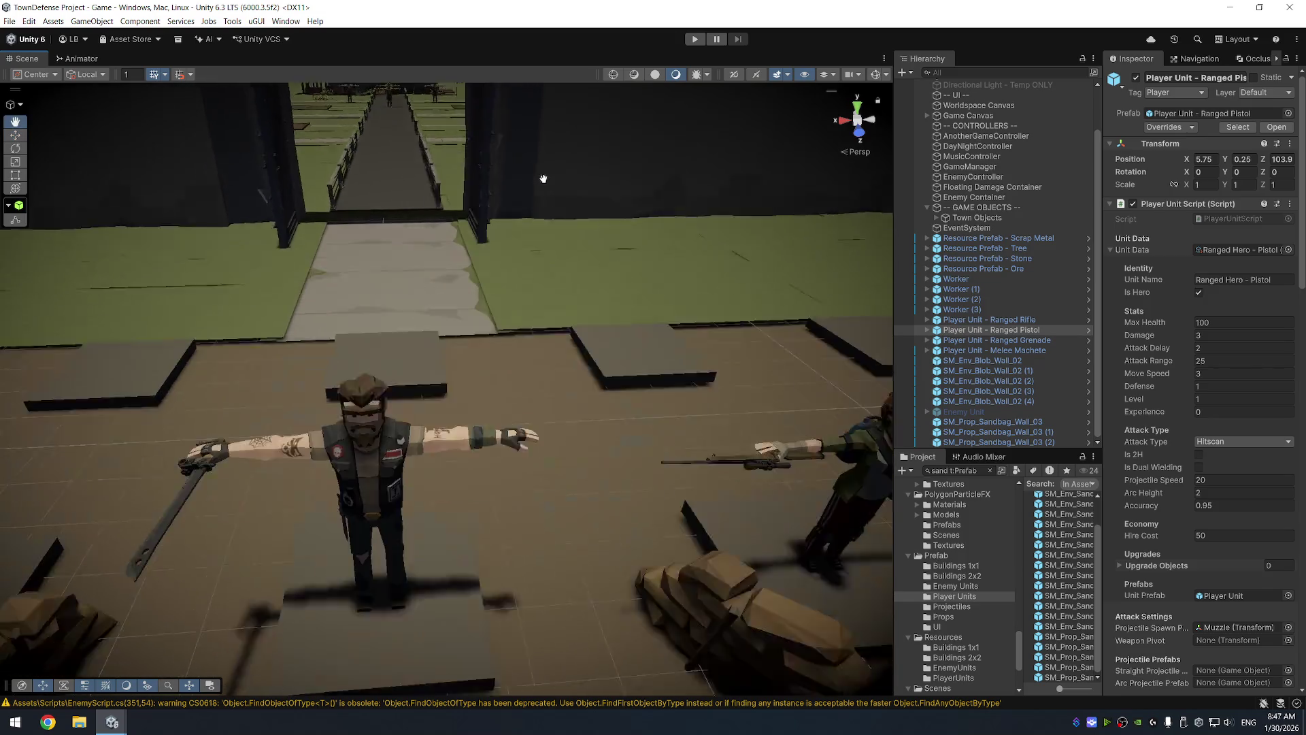
scroll(536, 136, "down", 5)
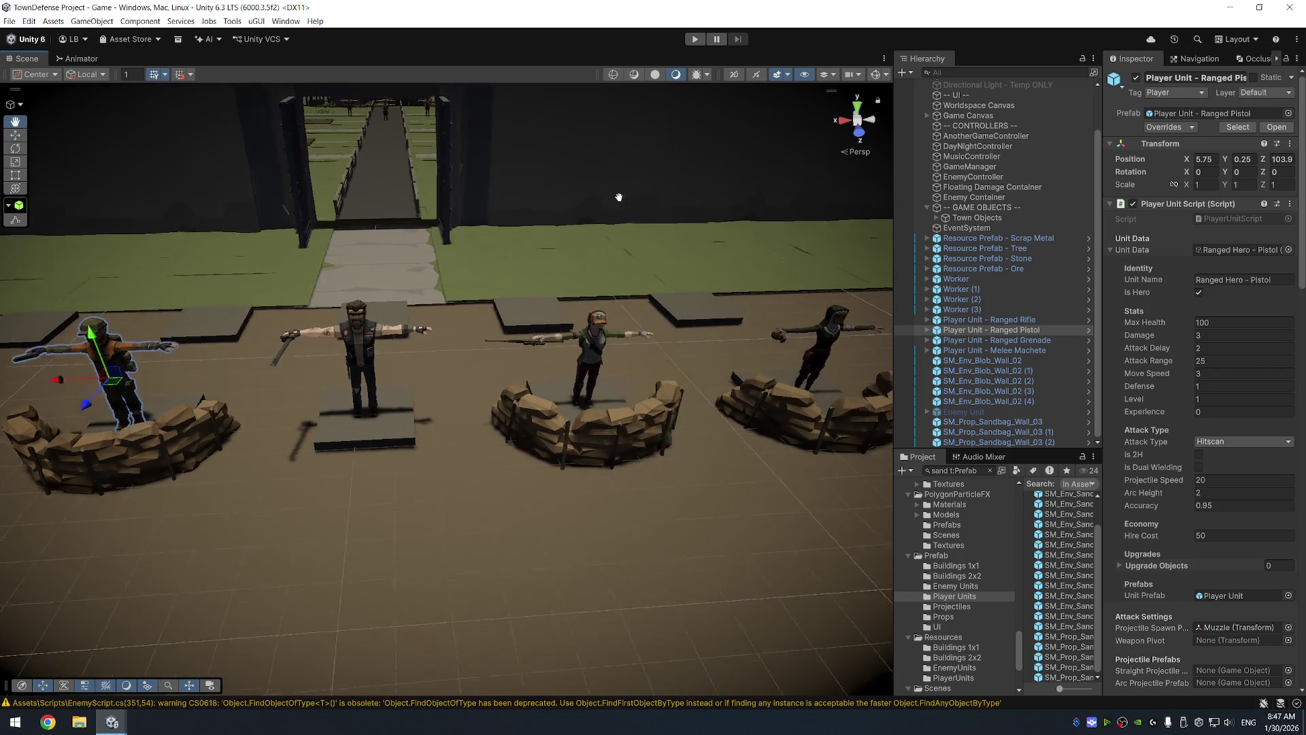
left_click_drag(624, 198, 678, 237)
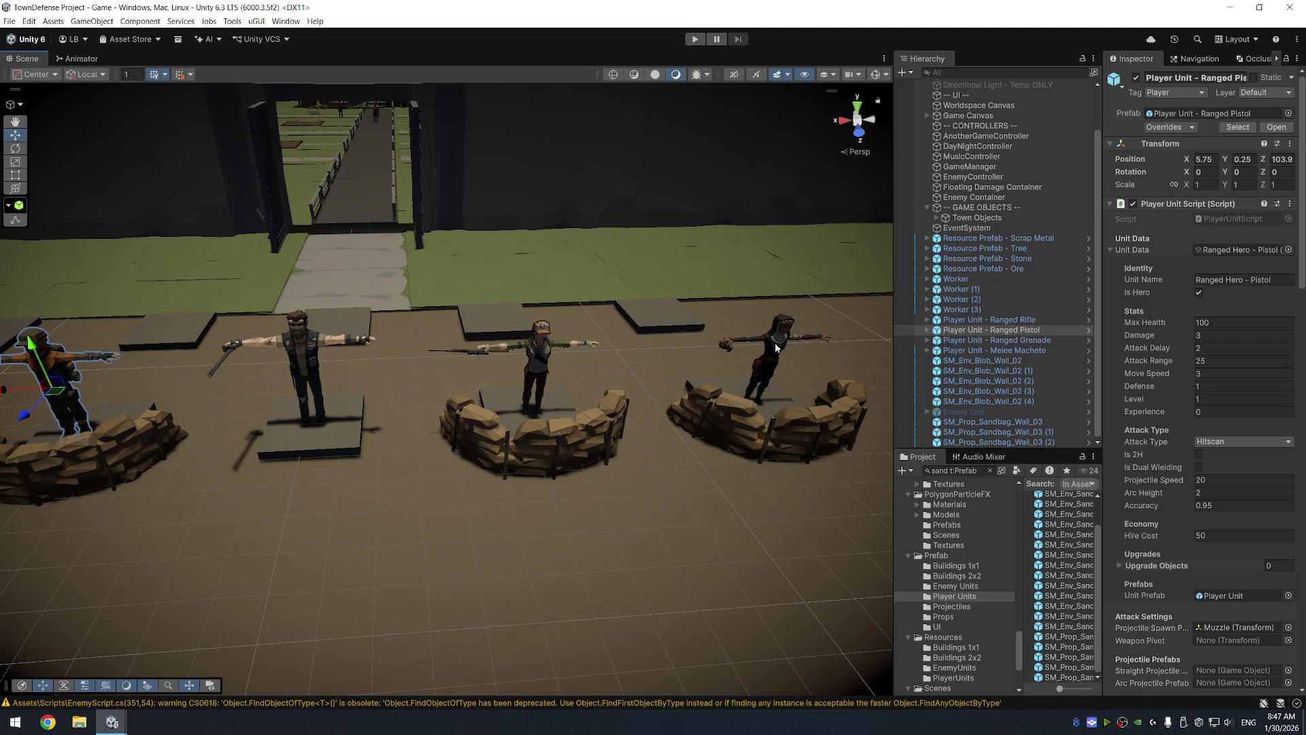
left_click(1222, 443)
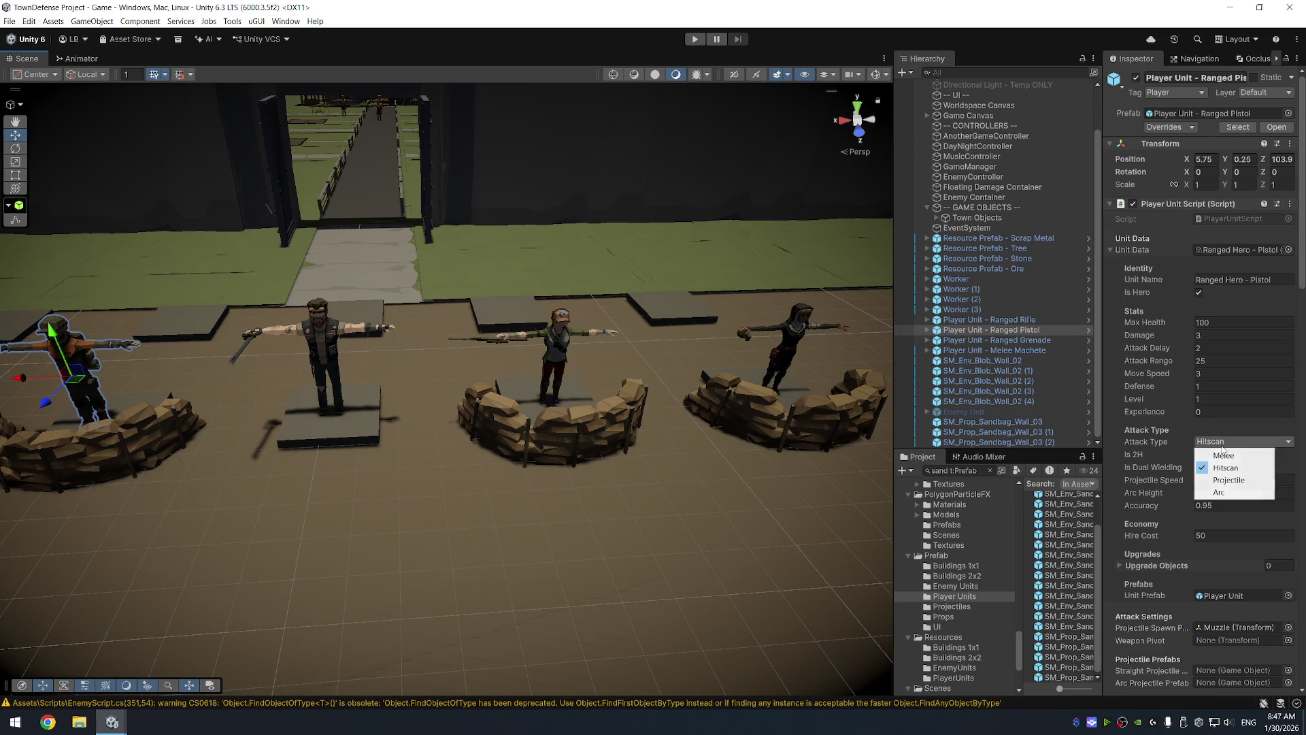
left_click(1223, 449)
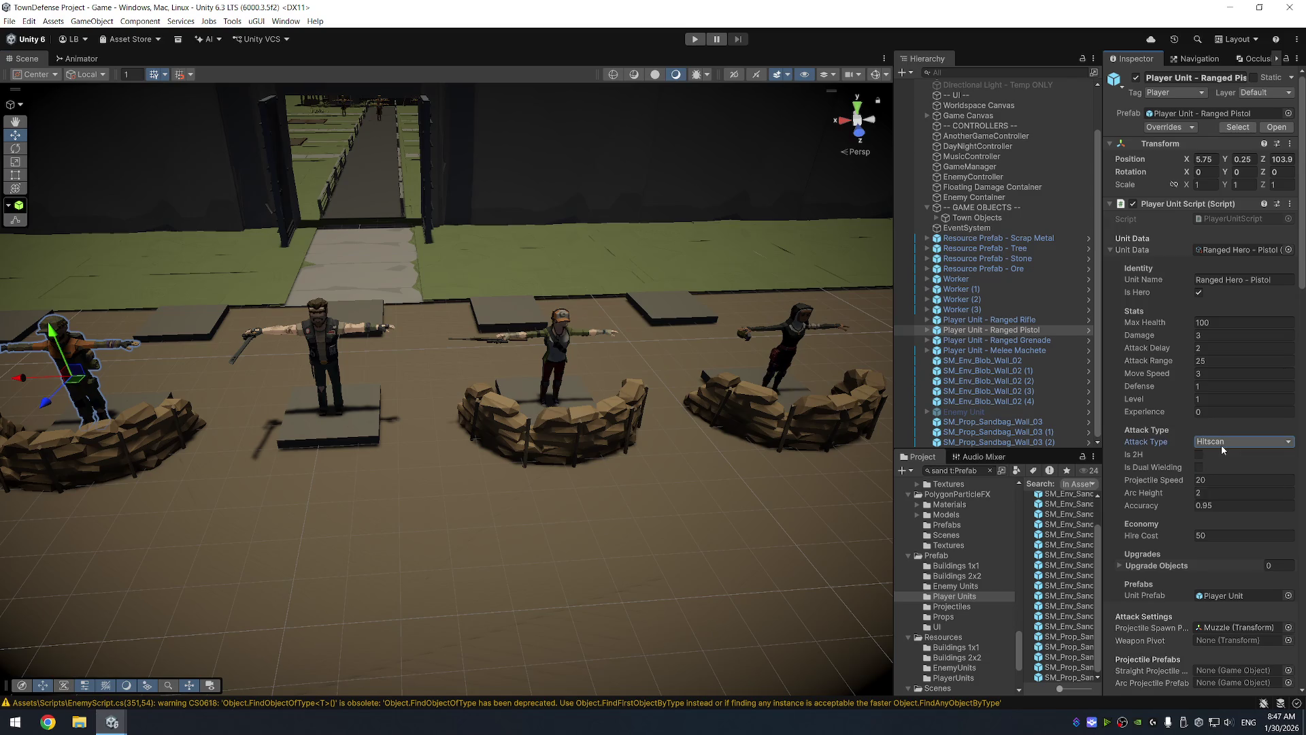
left_click_drag(514, 235, 564, 319)
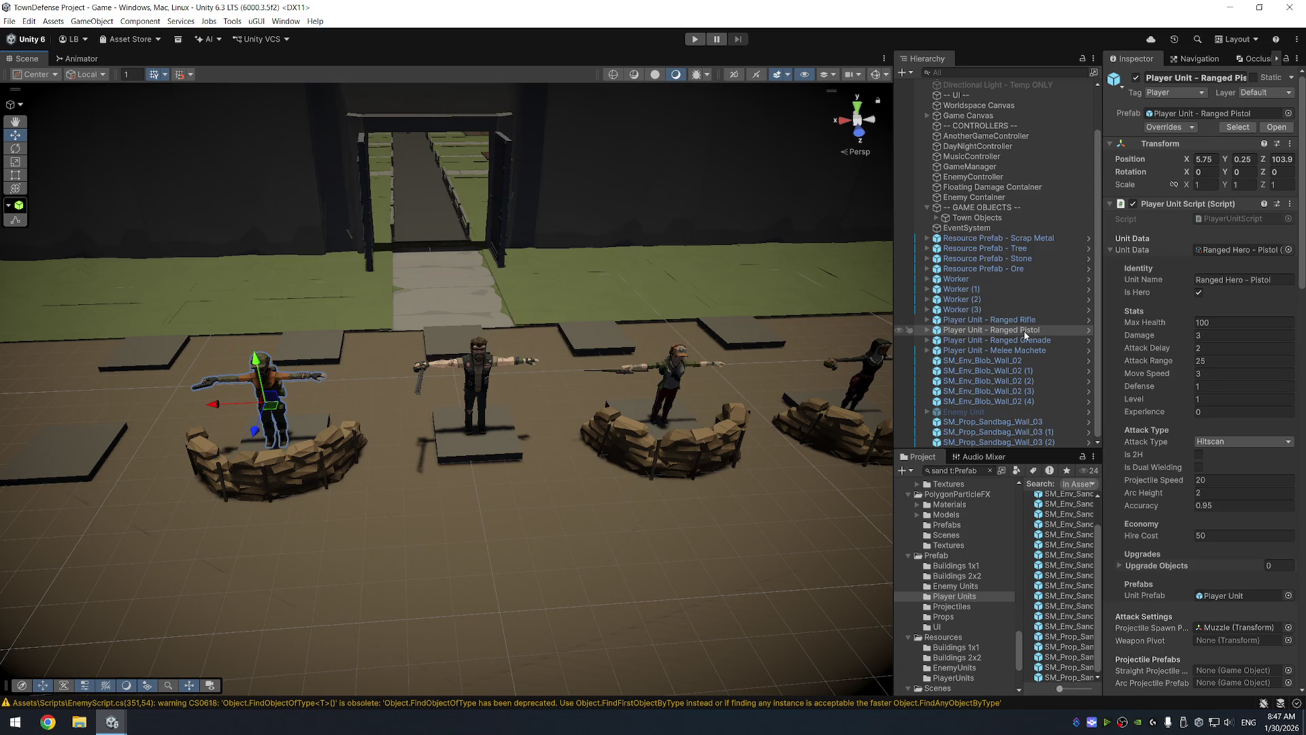
left_click(990, 351)
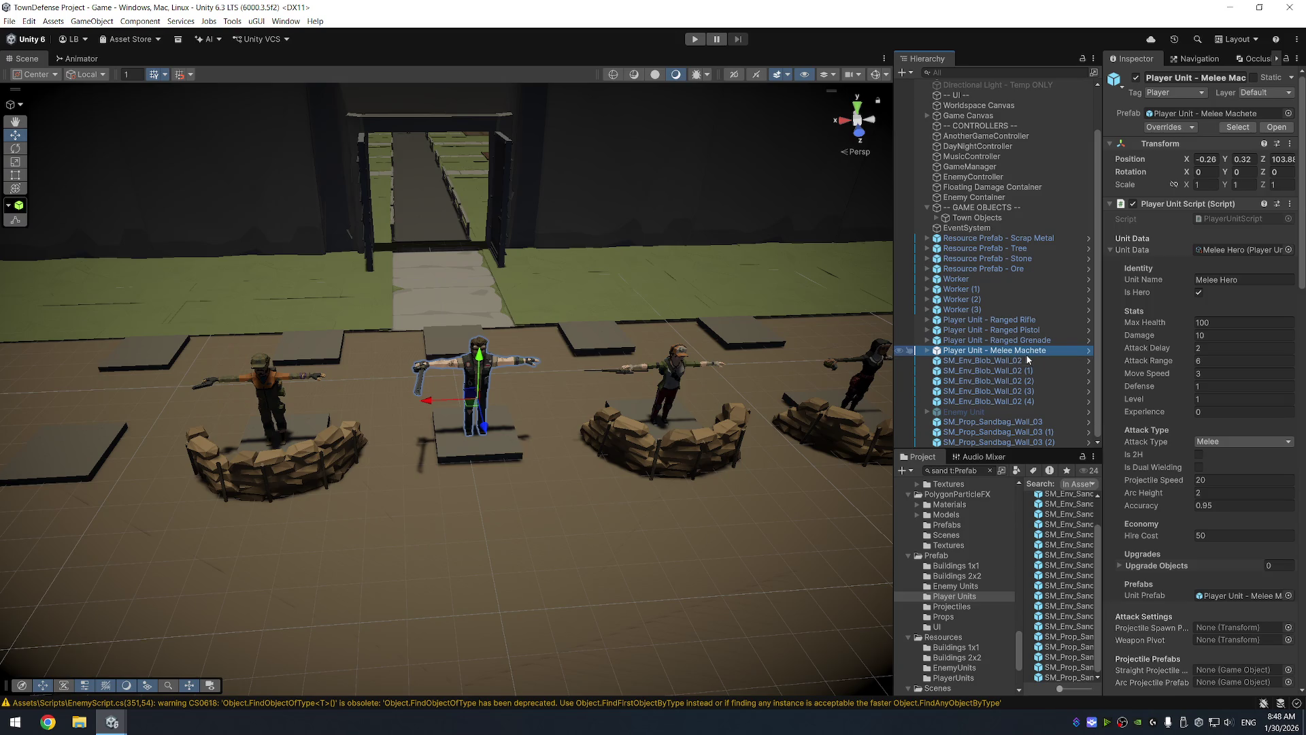
left_click(1029, 340)
Duplicate the Ranged Grenade unit, rename it Player Unit - Ranged Bazooka, and move it far left
key("ctrl+d")
left_click(1020, 351)
left_click_drag(1021, 351, 1109, 349)
type("Bazooka")
key("Return")
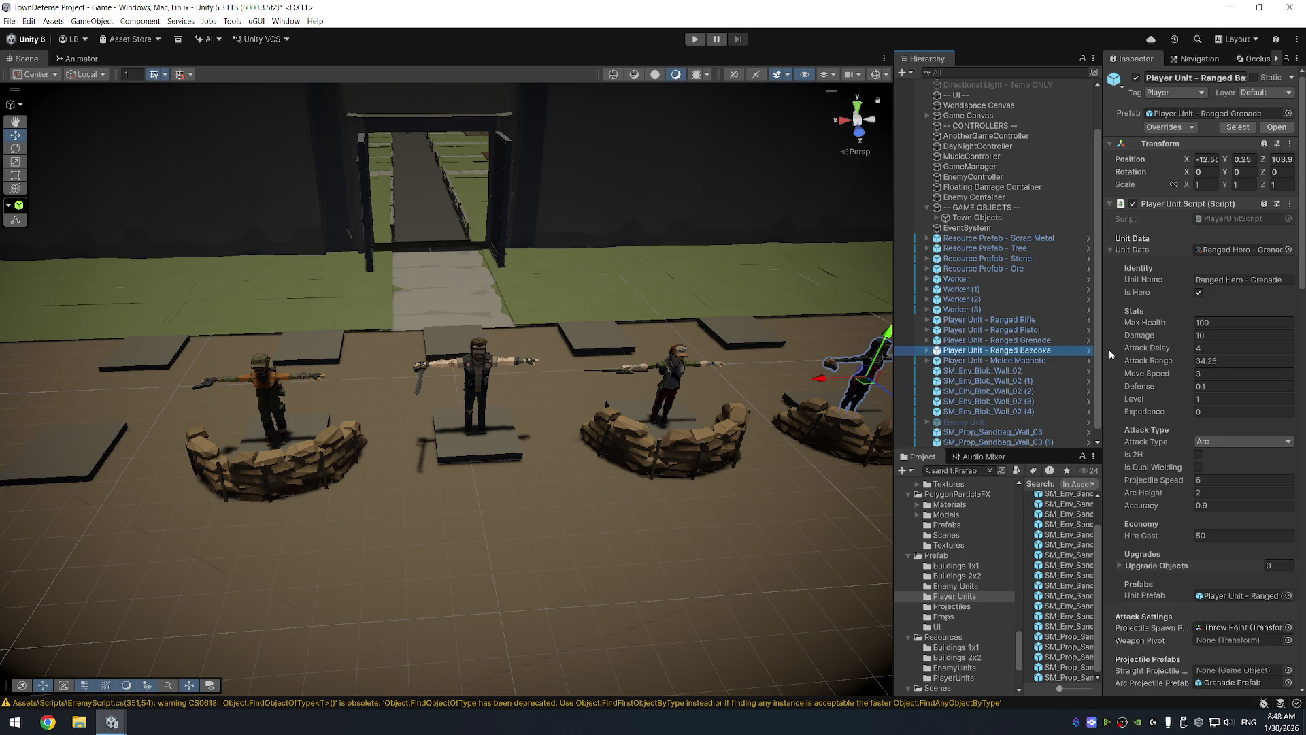
mouse_move(821, 380)
left_mouse_down()
mouse_move(10, 425)
mouse_move(4, 414)
left_mouse_up()
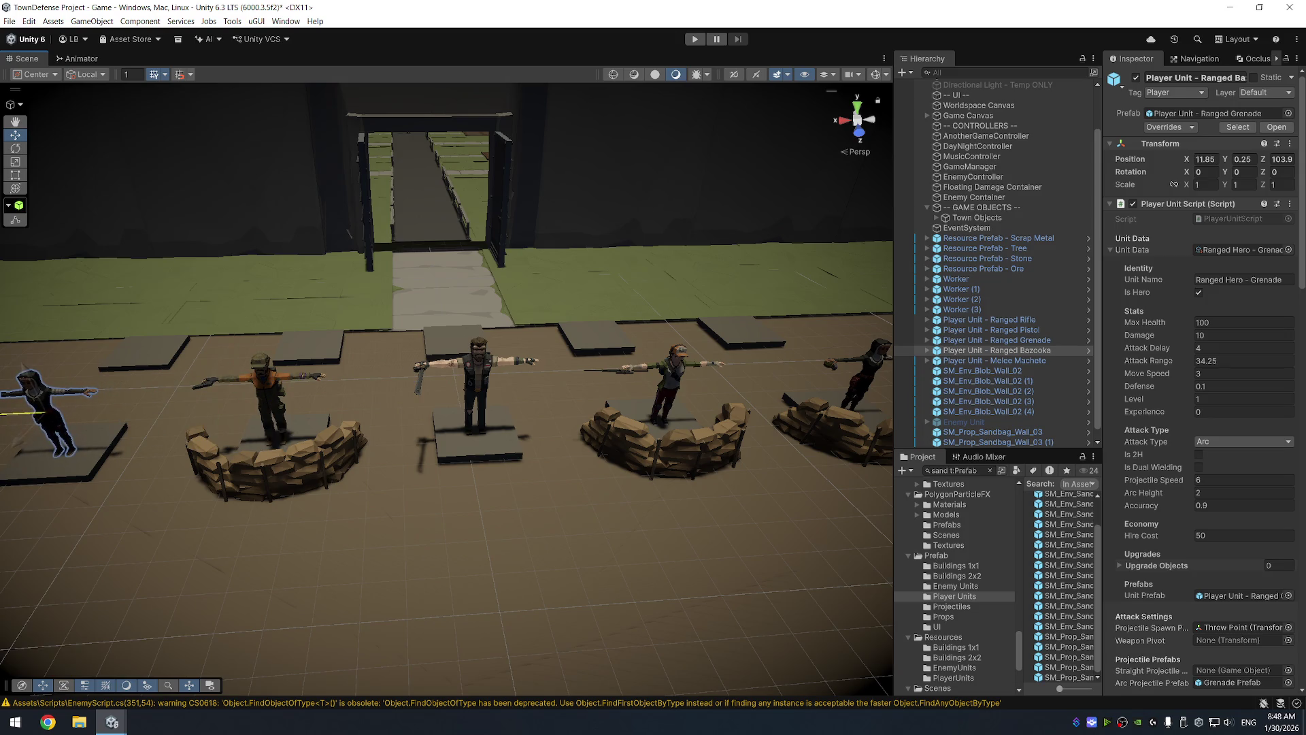
Duplicate a sandbag wall and place the copy in front of the Bazooka unit
left_click(310, 485)
key("f")
key("ctrl+d")
left_click_drag(546, 521, 328, 533)
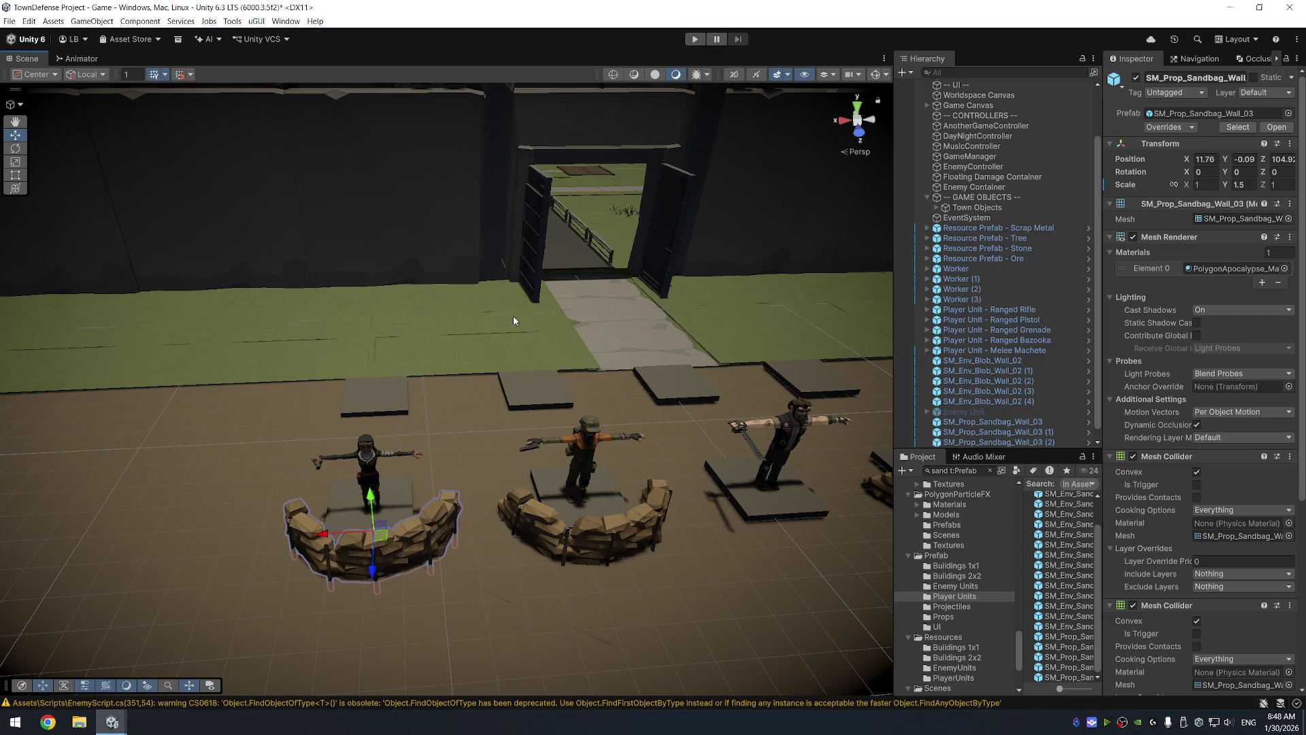
scroll(515, 325, "down", 5)
scroll(476, 374, "up", 5)
Reselect the Ranged Bazooka unit and widen the Hierarchy panel
left_click(412, 436)
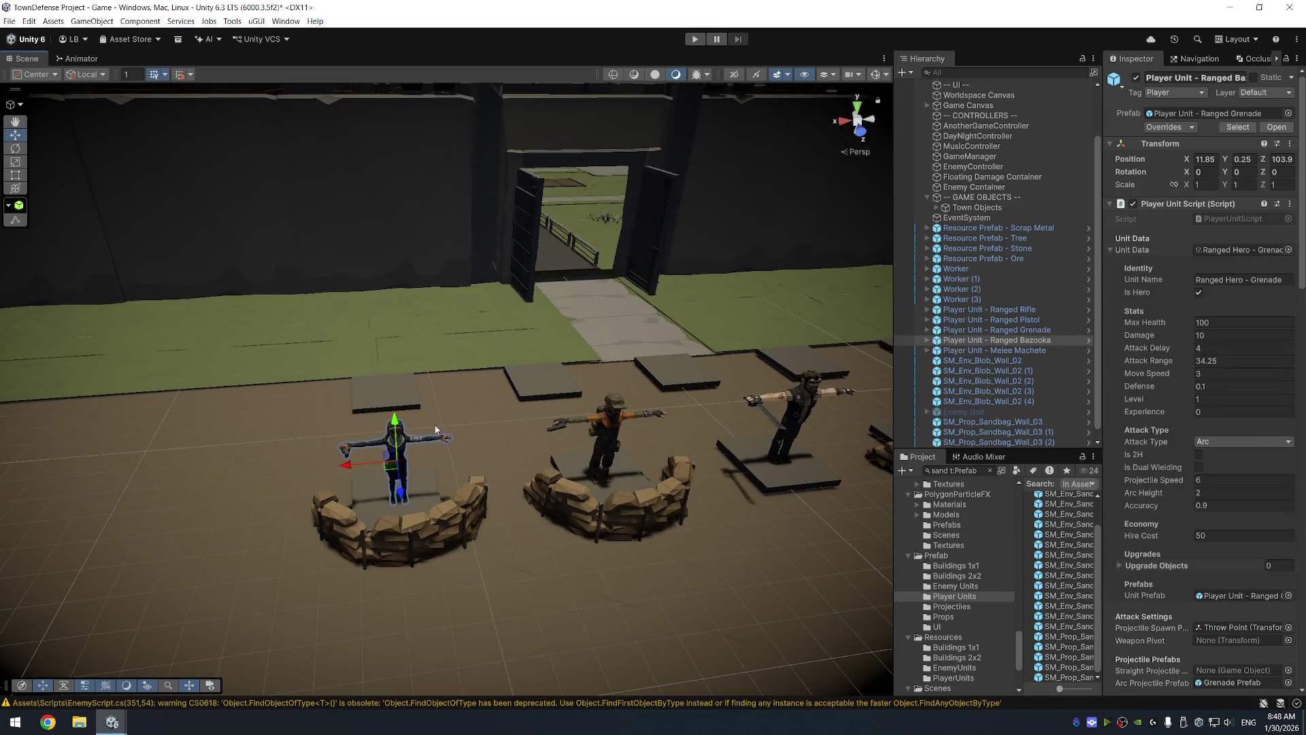
left_click(996, 342)
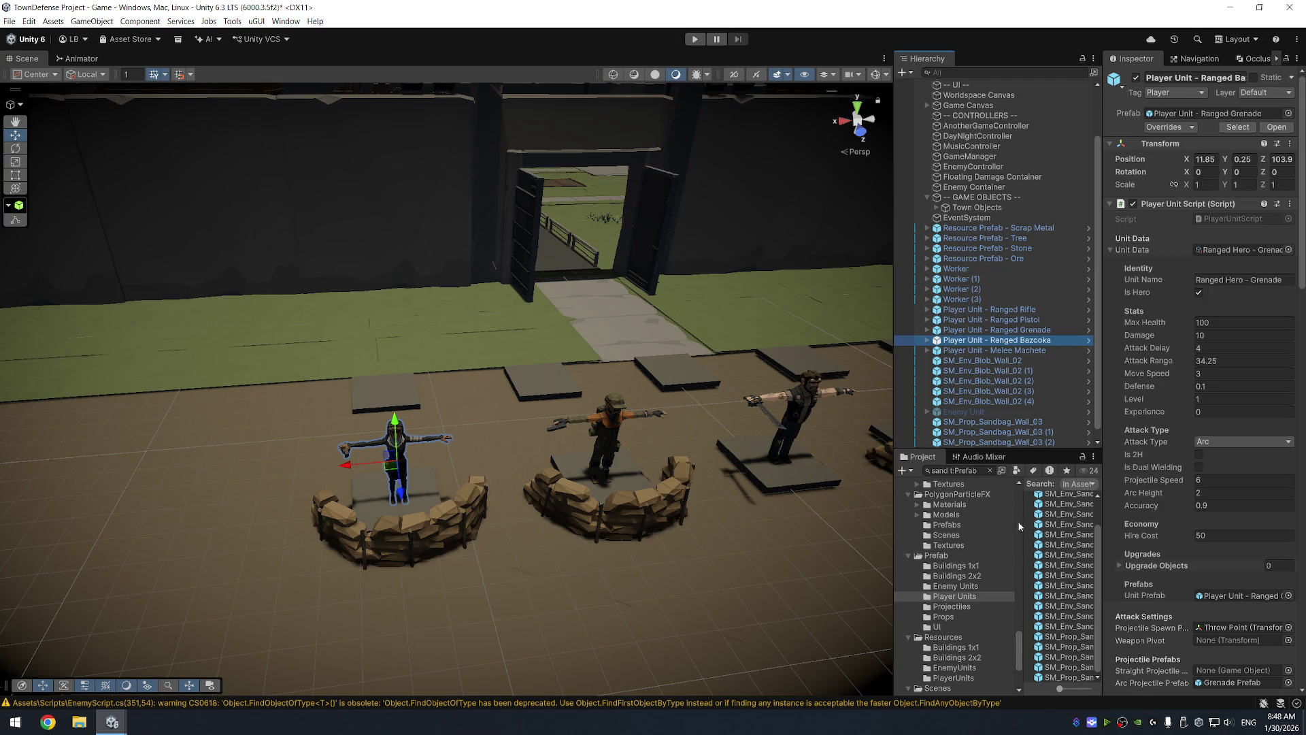
left_click_drag(1100, 550, 1168, 534)
left_click(1011, 471)
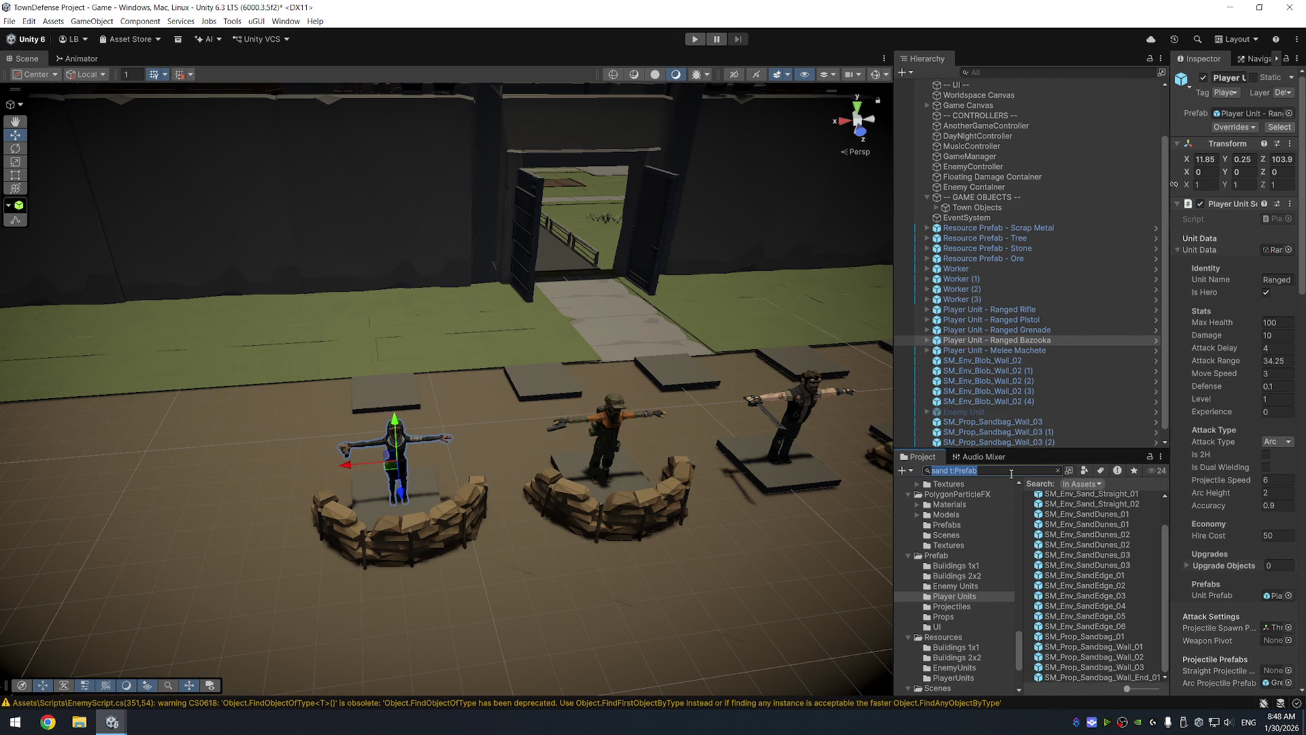
Filter the Project window for 'Chr_' and scroll through the matching prefabs
type("Chr_")
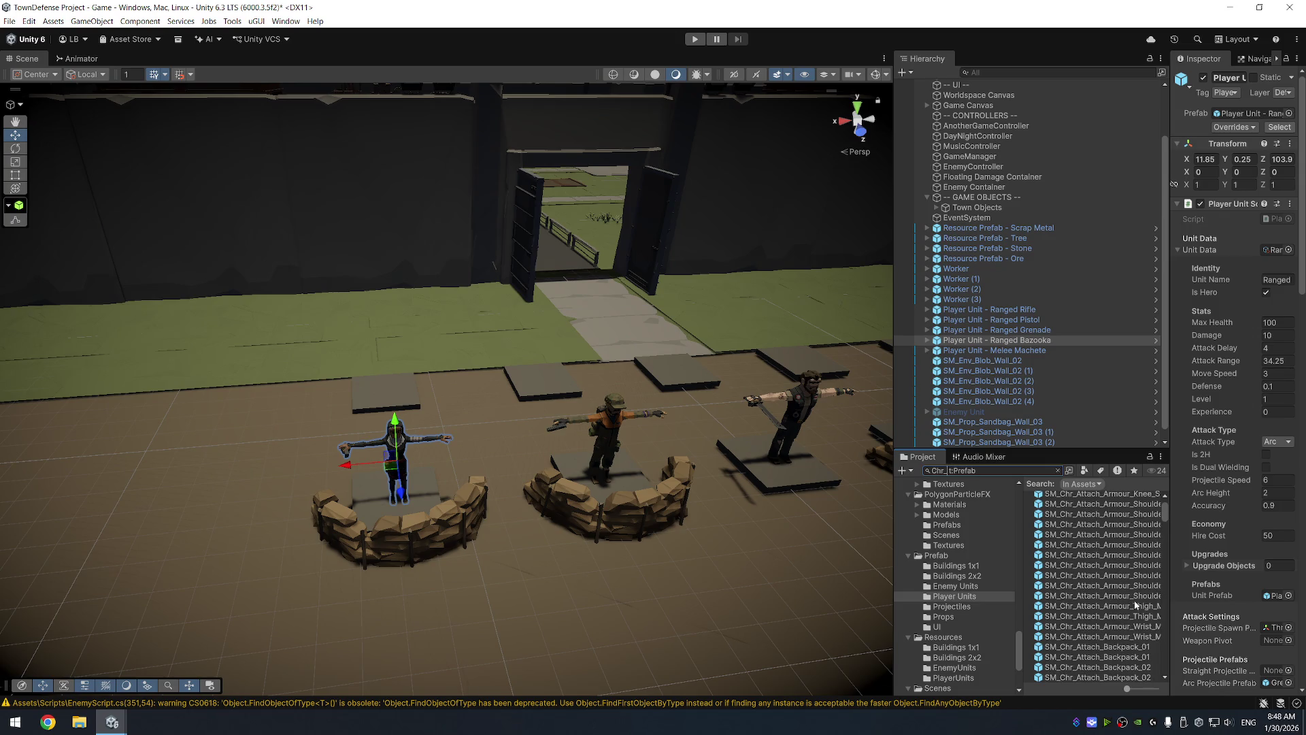
scroll(1121, 586, "up", 2)
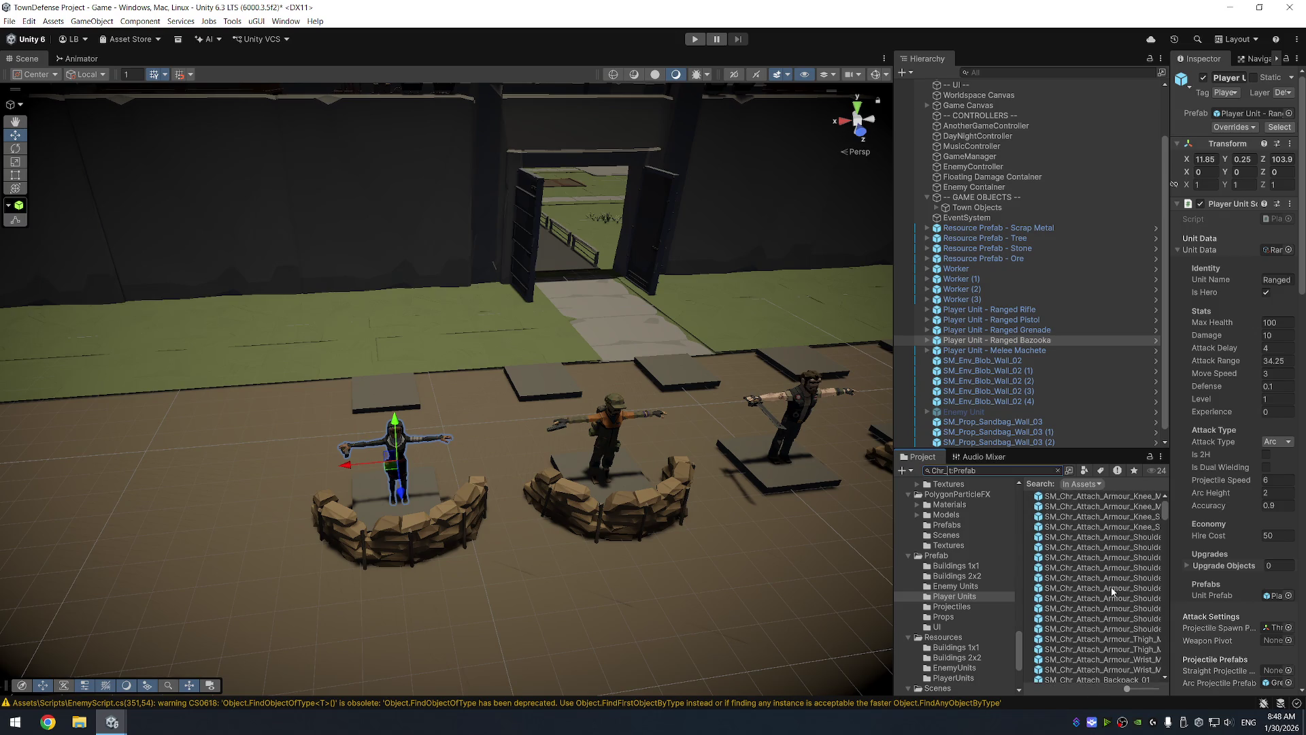
scroll(1113, 592, "down", 5)
scroll(1115, 602, "down", 10)
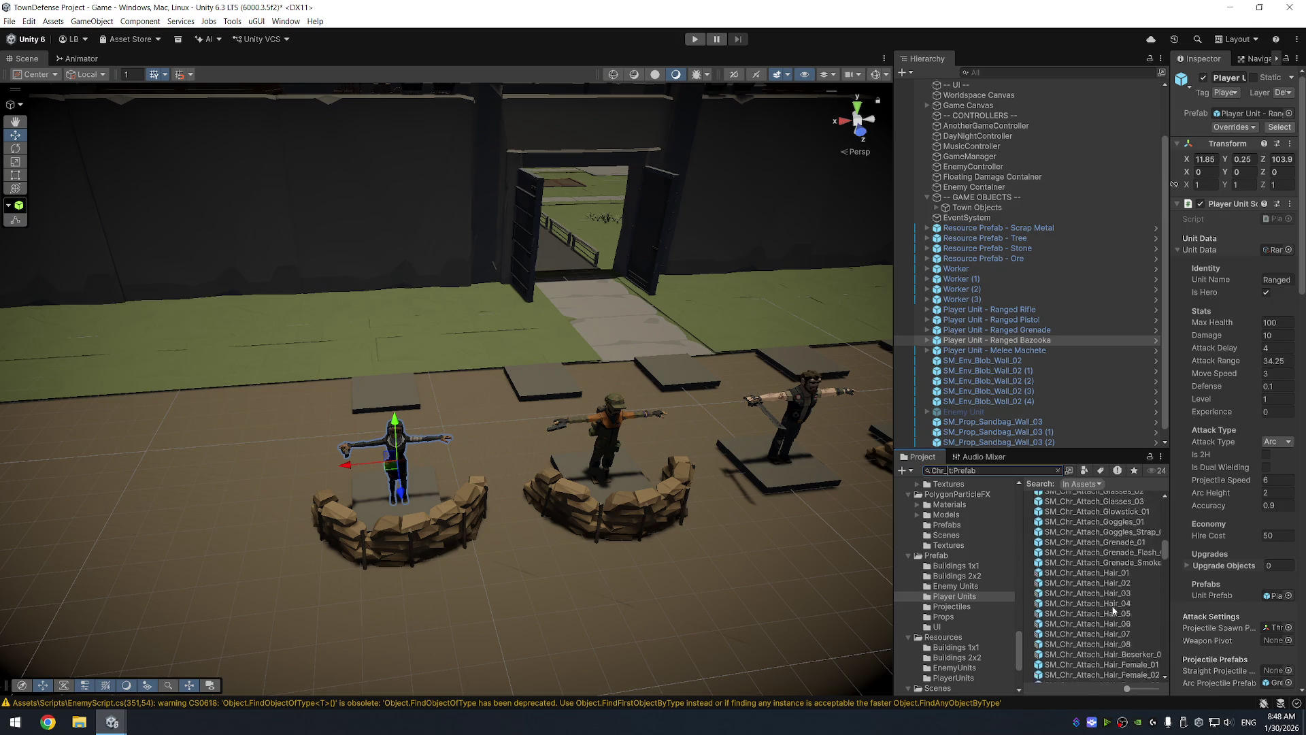
scroll(1119, 612, "down", 15)
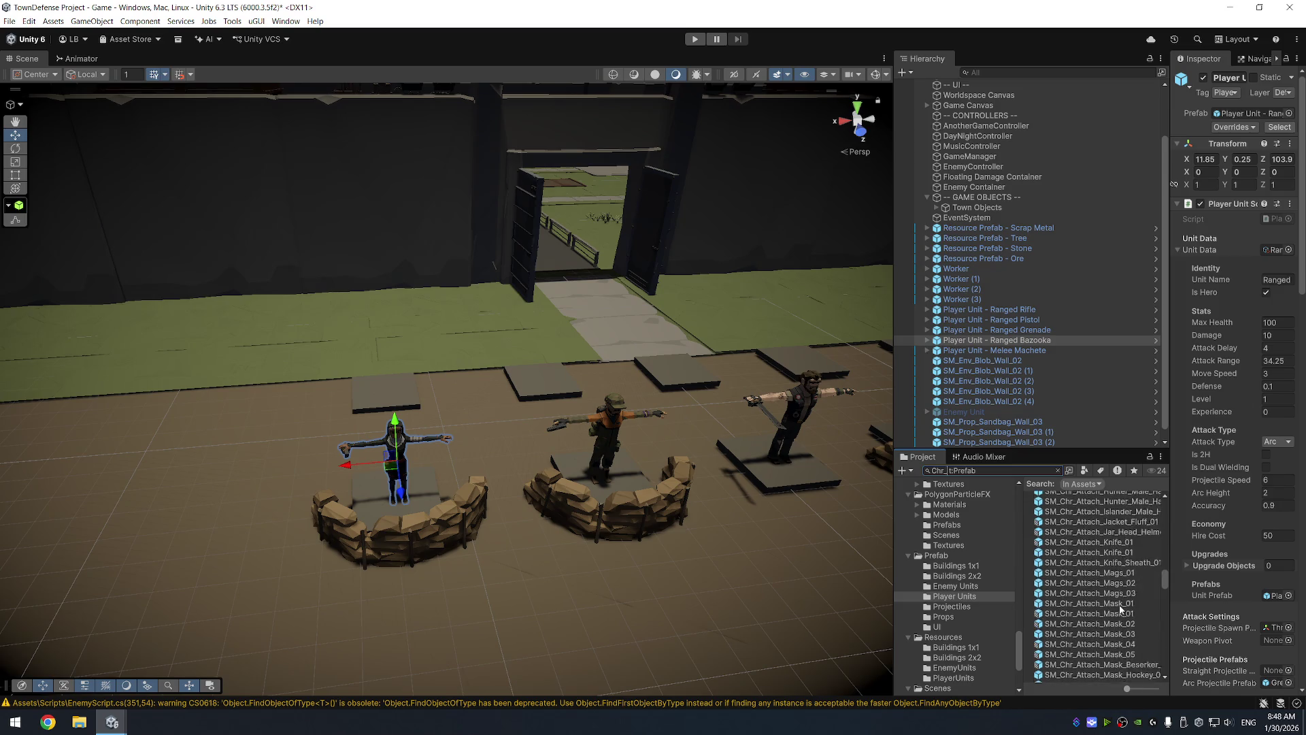
scroll(1120, 606, "down", 20)
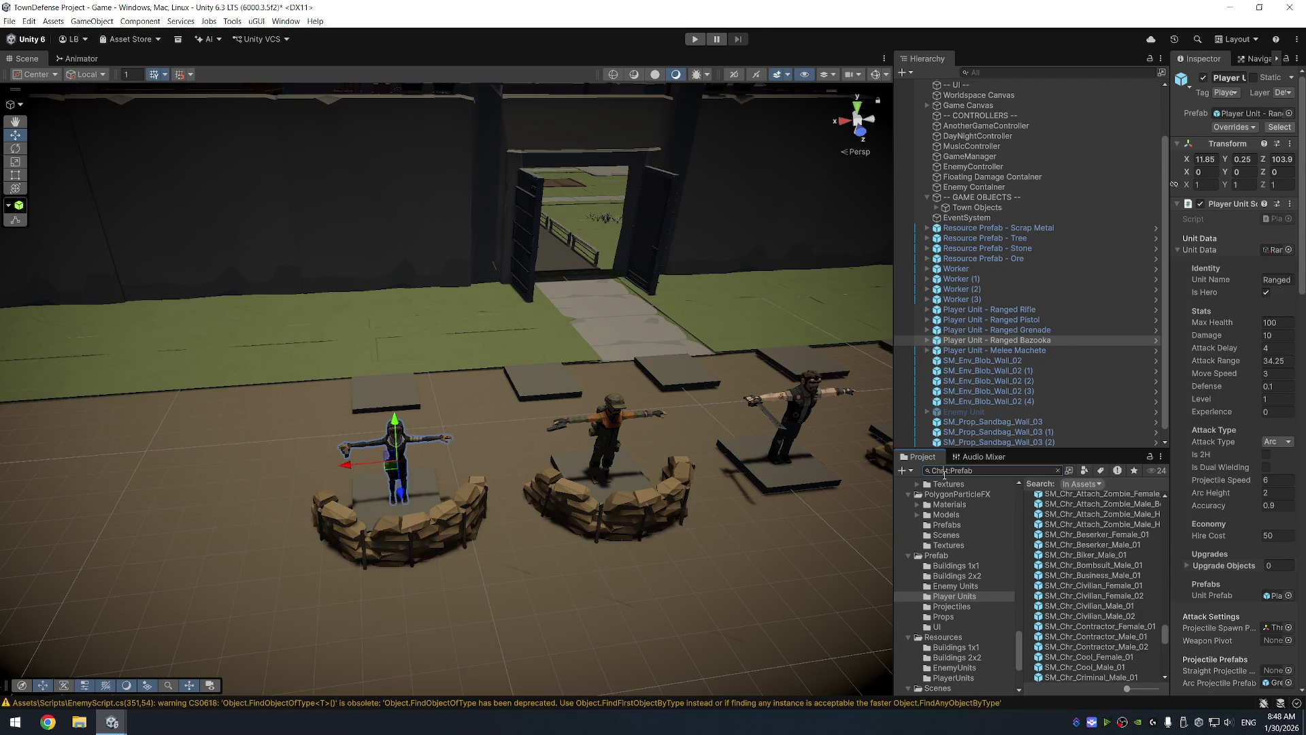
Clear the search term and open the PolygonMilitary Prefabs > Characters folder
type("ar")
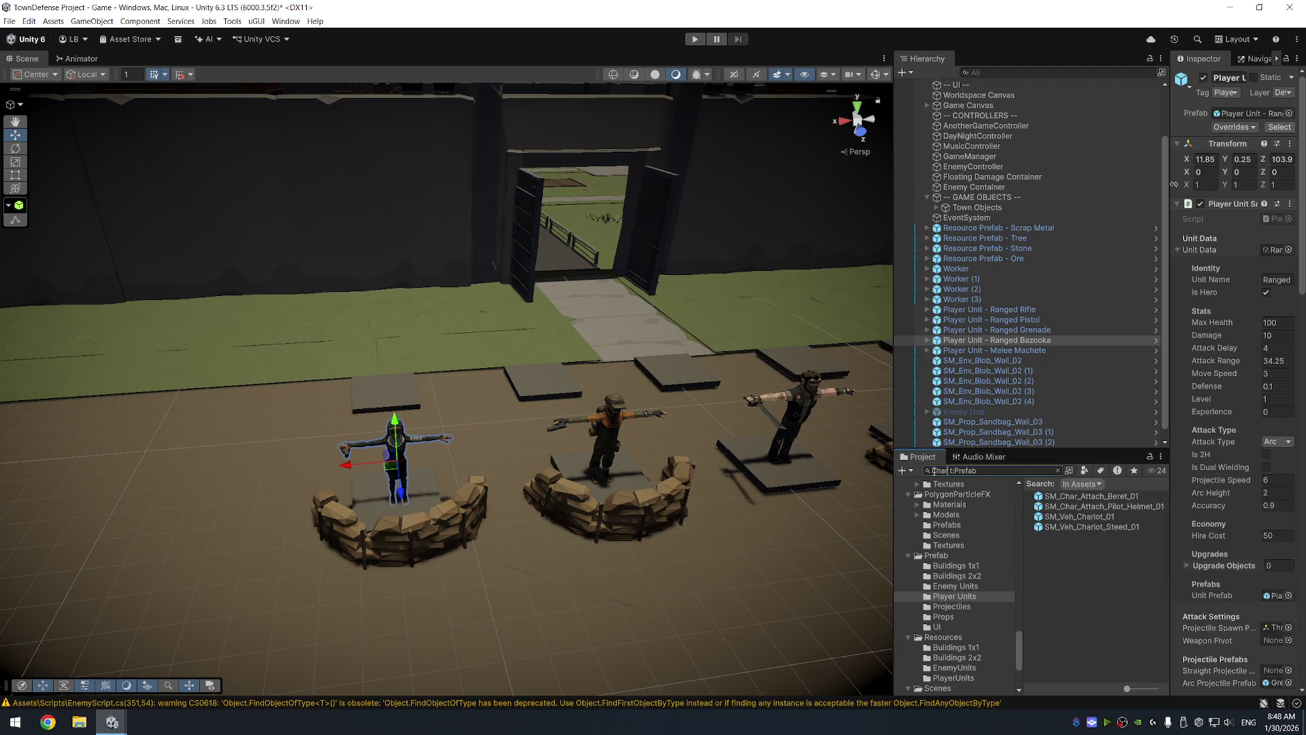
key("BackSpace")
key("BackSpace")
key("BackSpace")
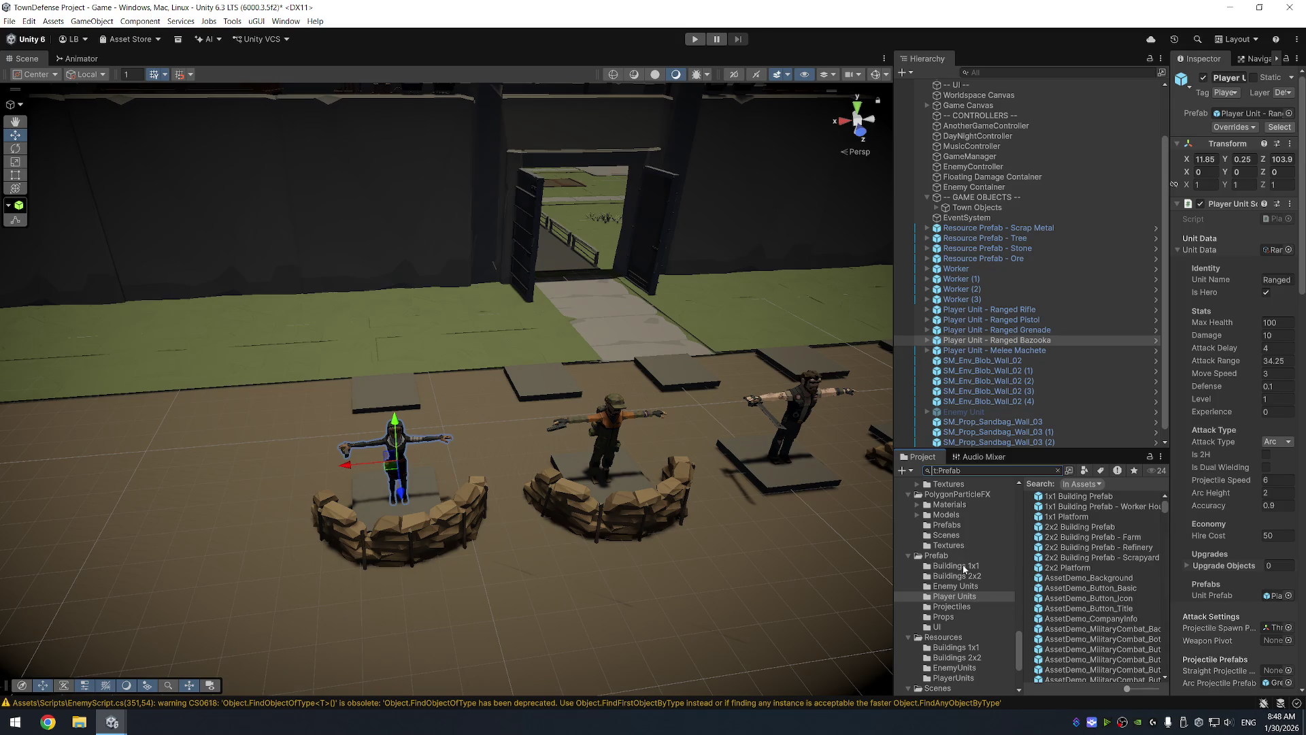
scroll(973, 582, "up", 5)
scroll(976, 612, "down", 6)
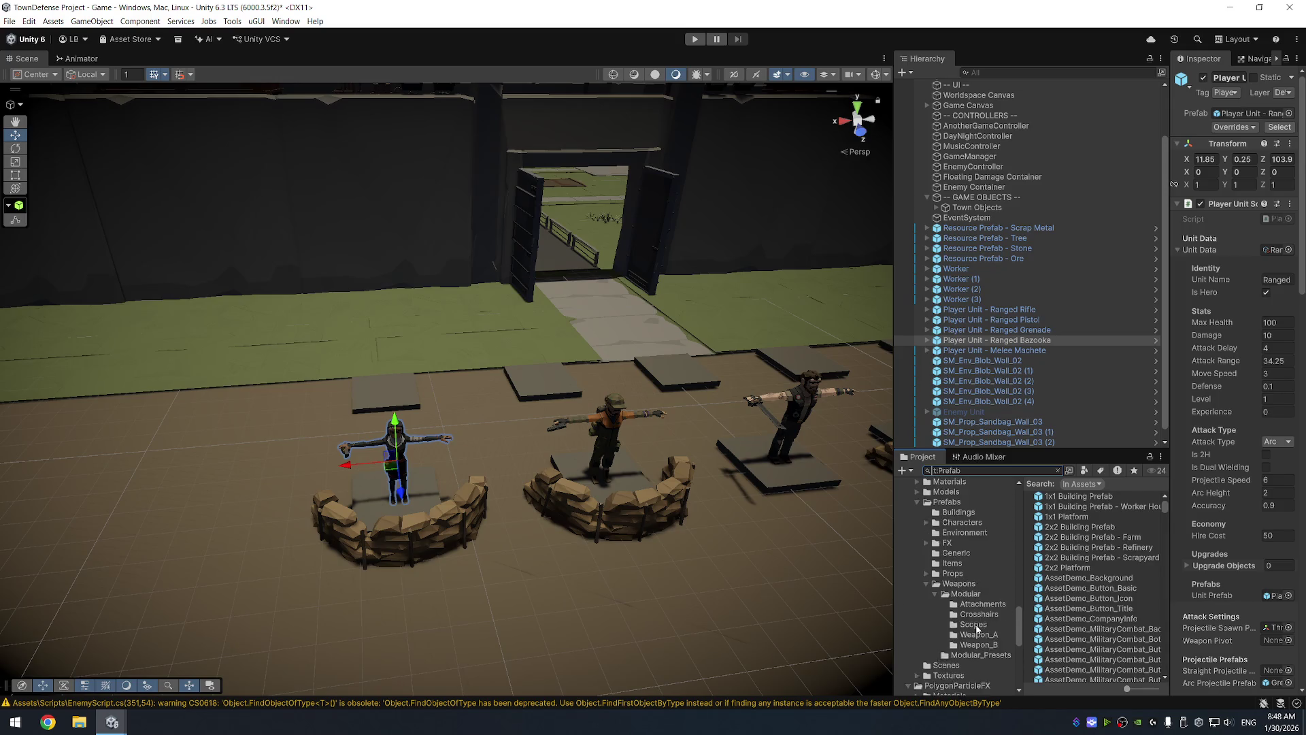
left_click(962, 561)
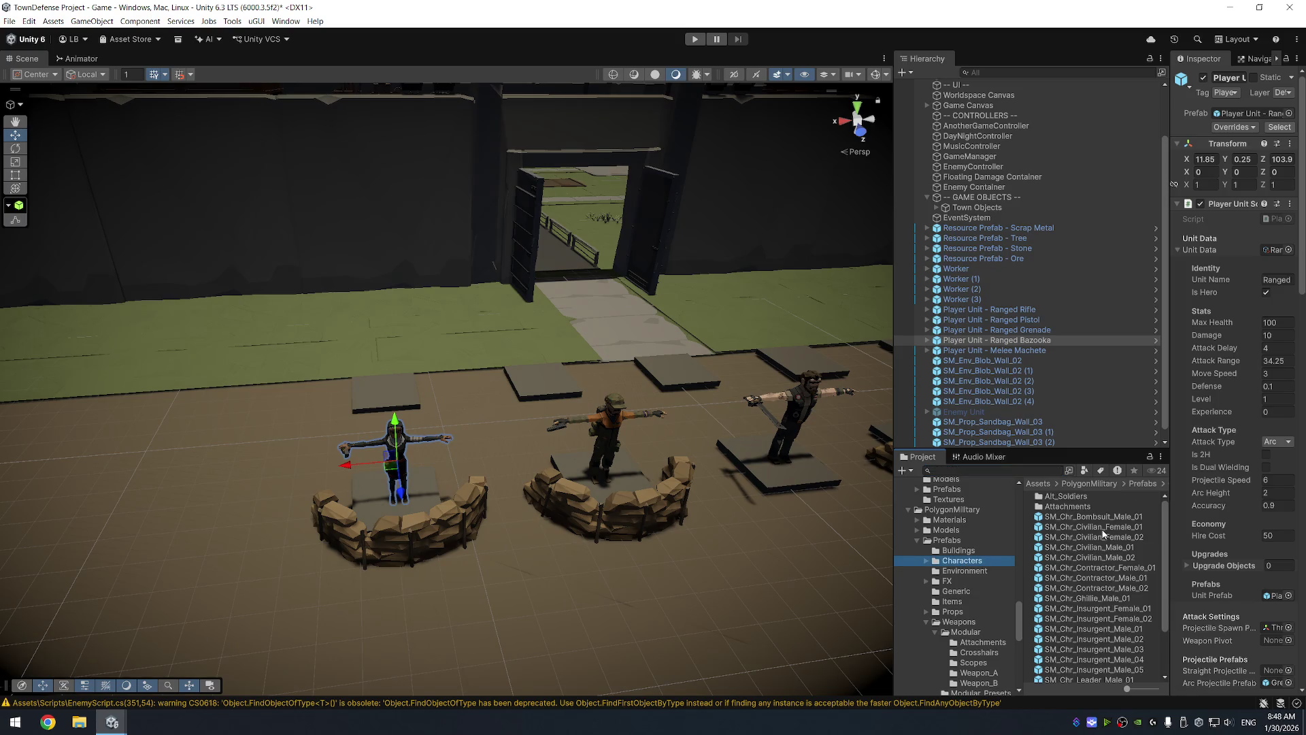
Preview the PolygonMilitary civilian and contractor prefabs, including SM_Chr_Contractor_Male_02
left_click(1115, 526)
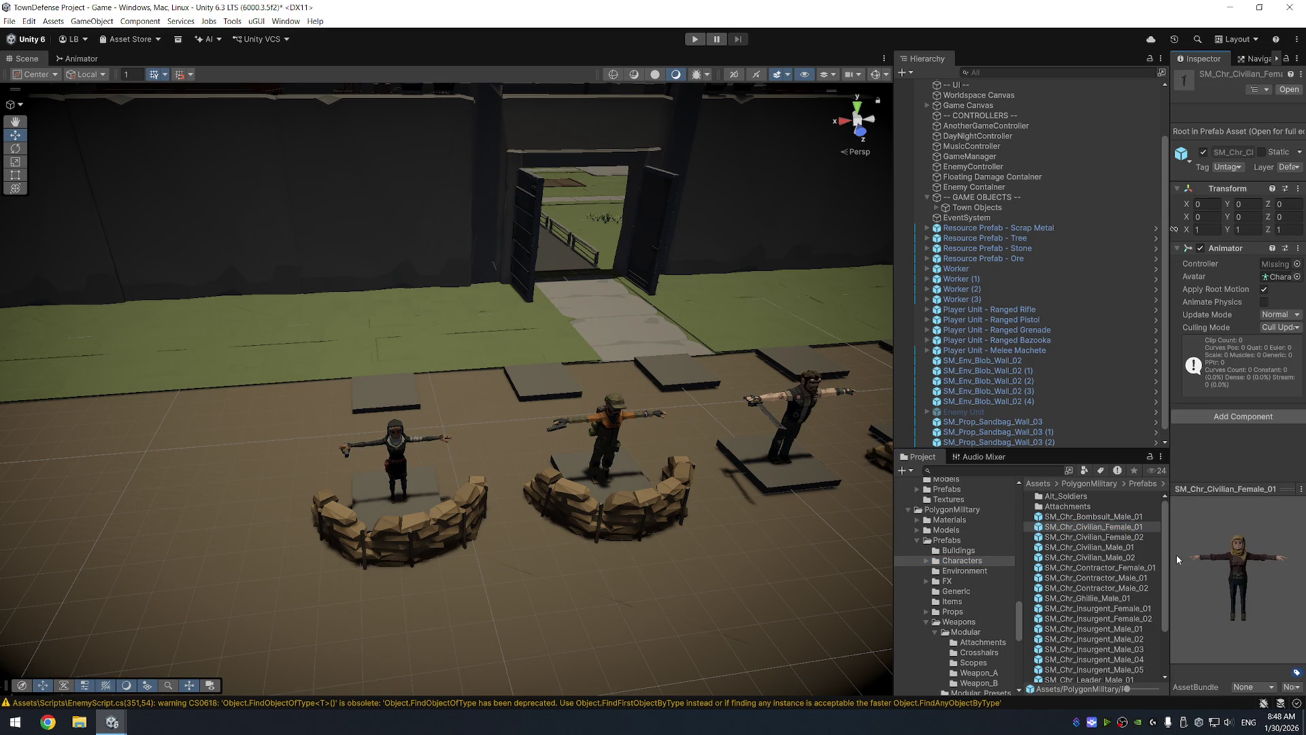
left_click(1113, 547)
key("Down")
key("Down")
key("Down")
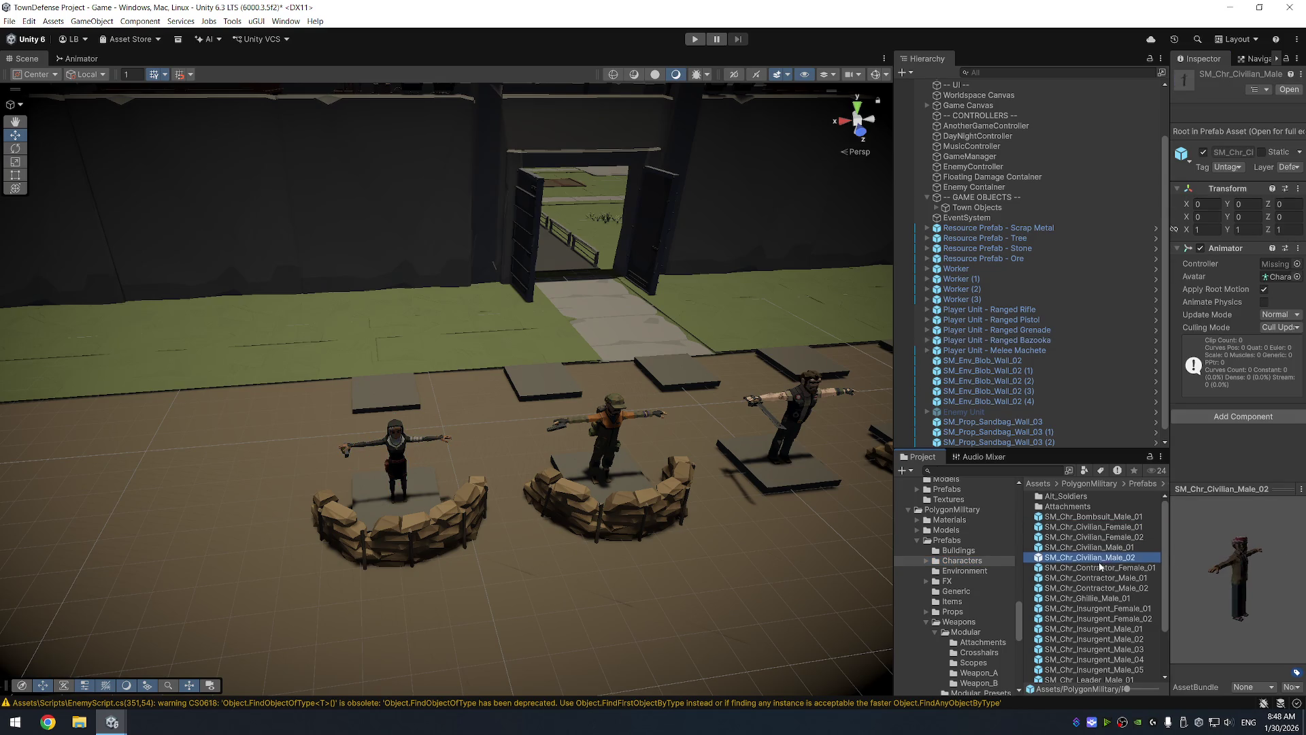
mouse_move(1225, 563)
left_mouse_down()
mouse_move(1191, 537)
mouse_move(1176, 548)
left_mouse_up()
left_click(1119, 590)
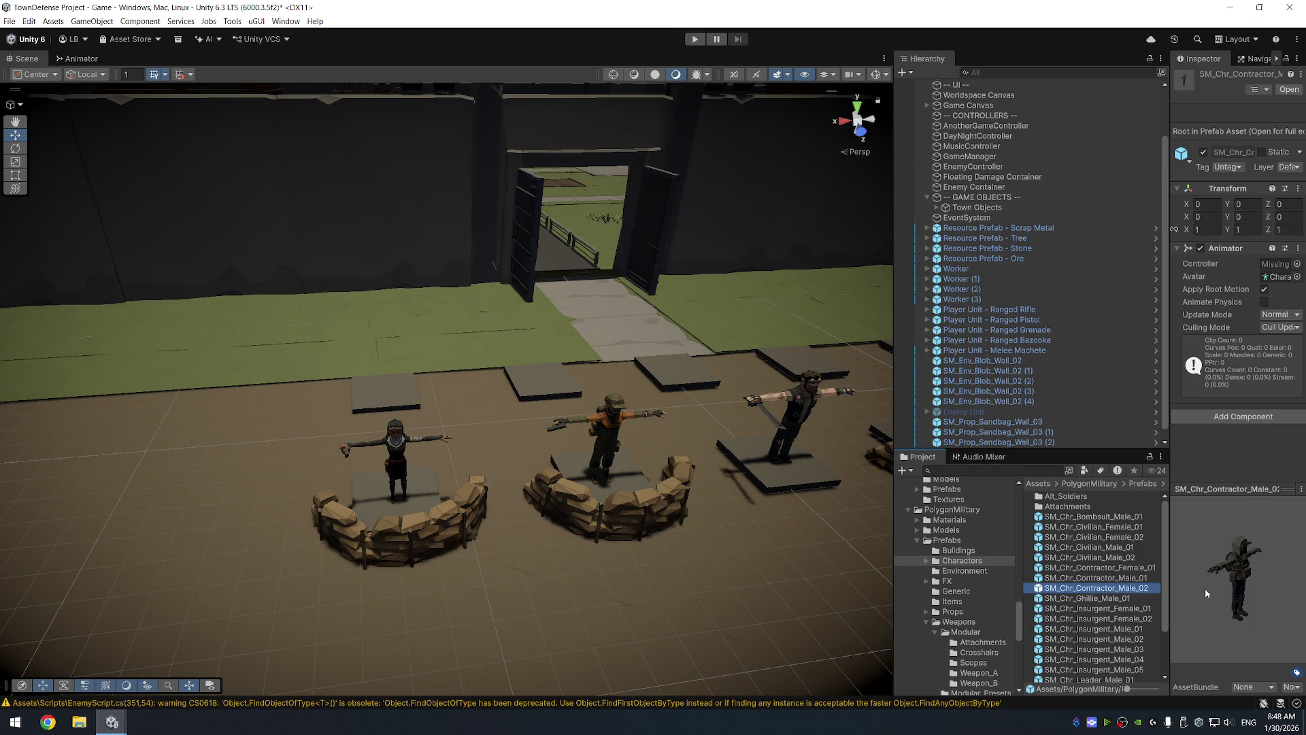
scroll(1116, 634, "down", 3)
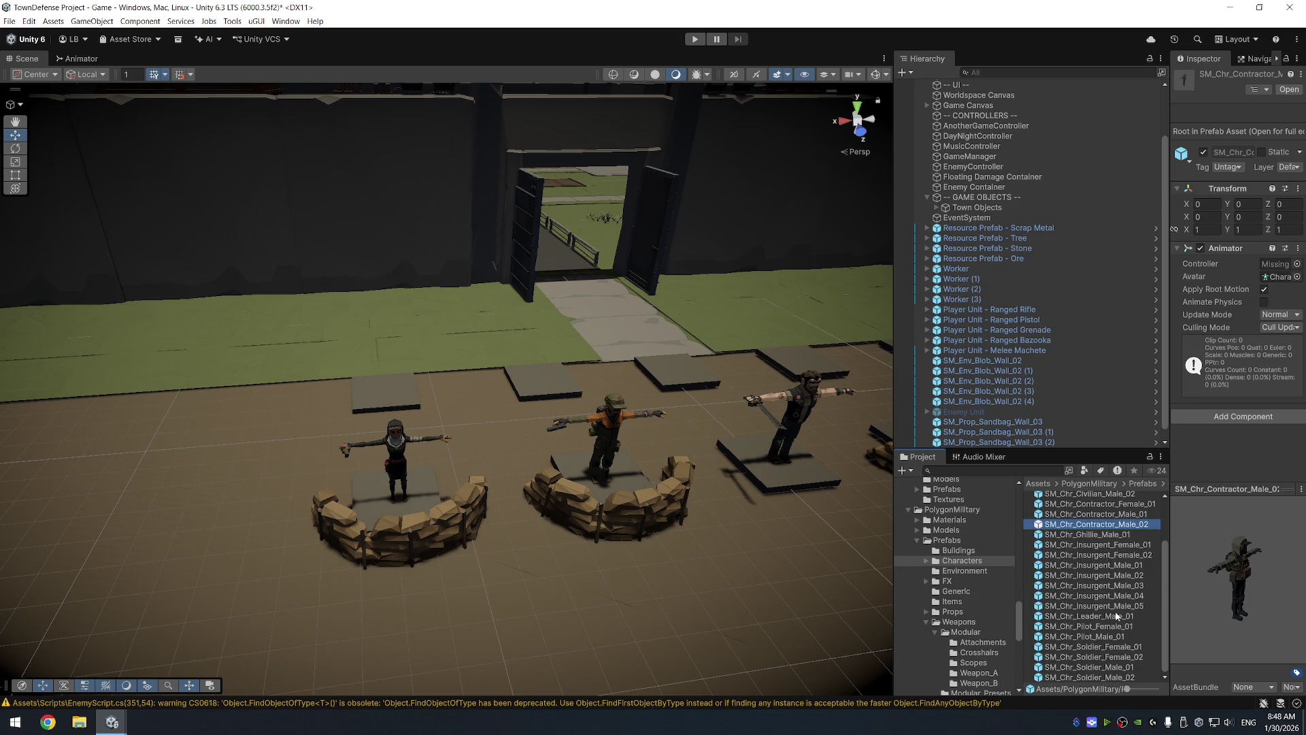
Preview the PolygonMilitary soldier prefabs SM_Chr_Soldier_Male_01 and SM_Chr_Soldier_Male_02
left_click(1117, 615)
key("Down")
key("Down")
key("Down")
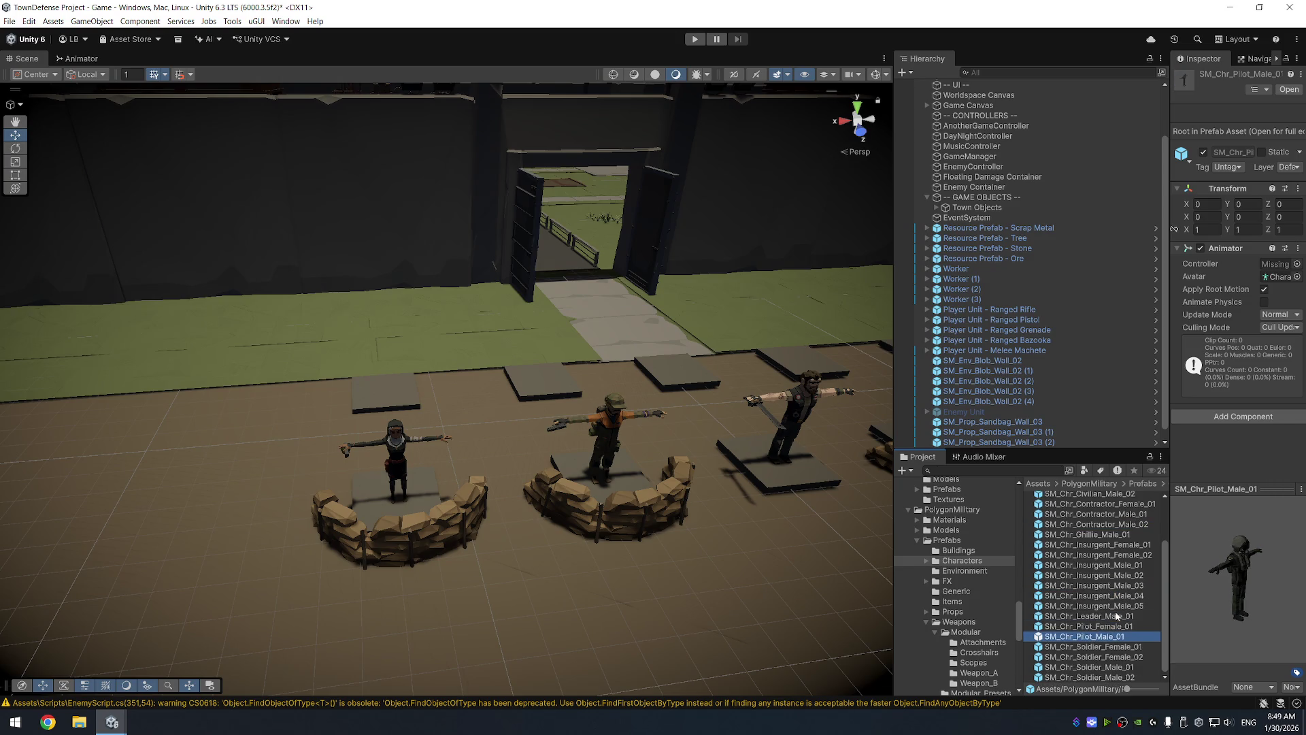
mouse_move(1204, 591)
left_mouse_down()
mouse_move(1176, 597)
mouse_move(1182, 576)
left_mouse_up()
left_click(1127, 656)
left_click(1125, 666)
left_click(1127, 677)
View the wasteland pack's Alts > Characters > Alpha materials, then its Prefabs > Characters folder
scroll(976, 575, "up", 5)
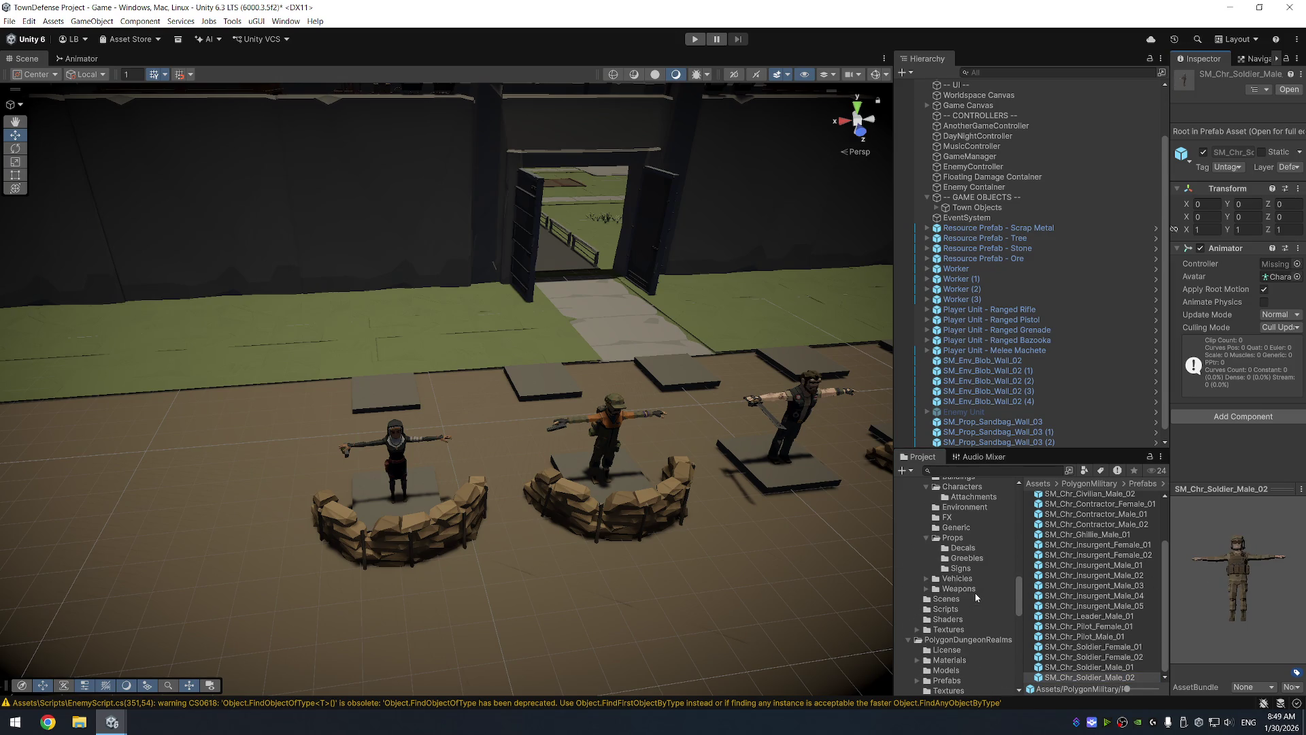
scroll(966, 639, "up", 6)
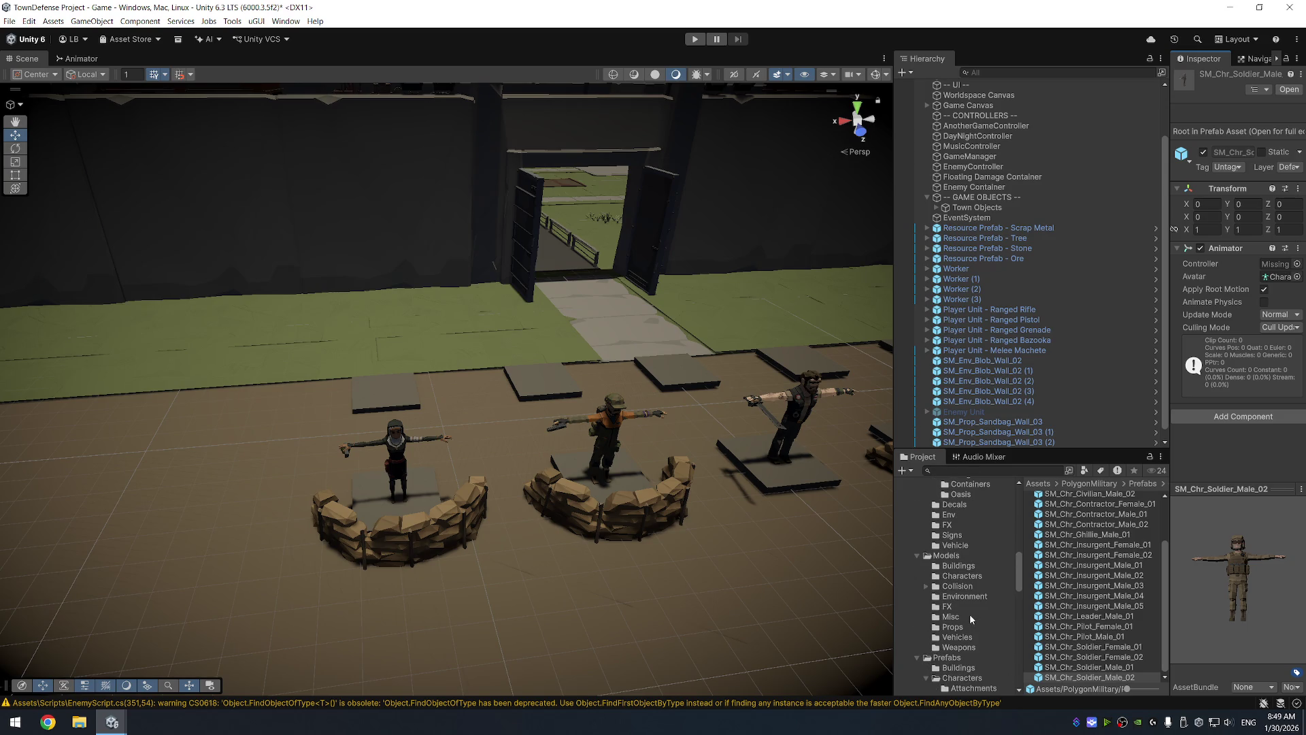
scroll(984, 571, "up", 5)
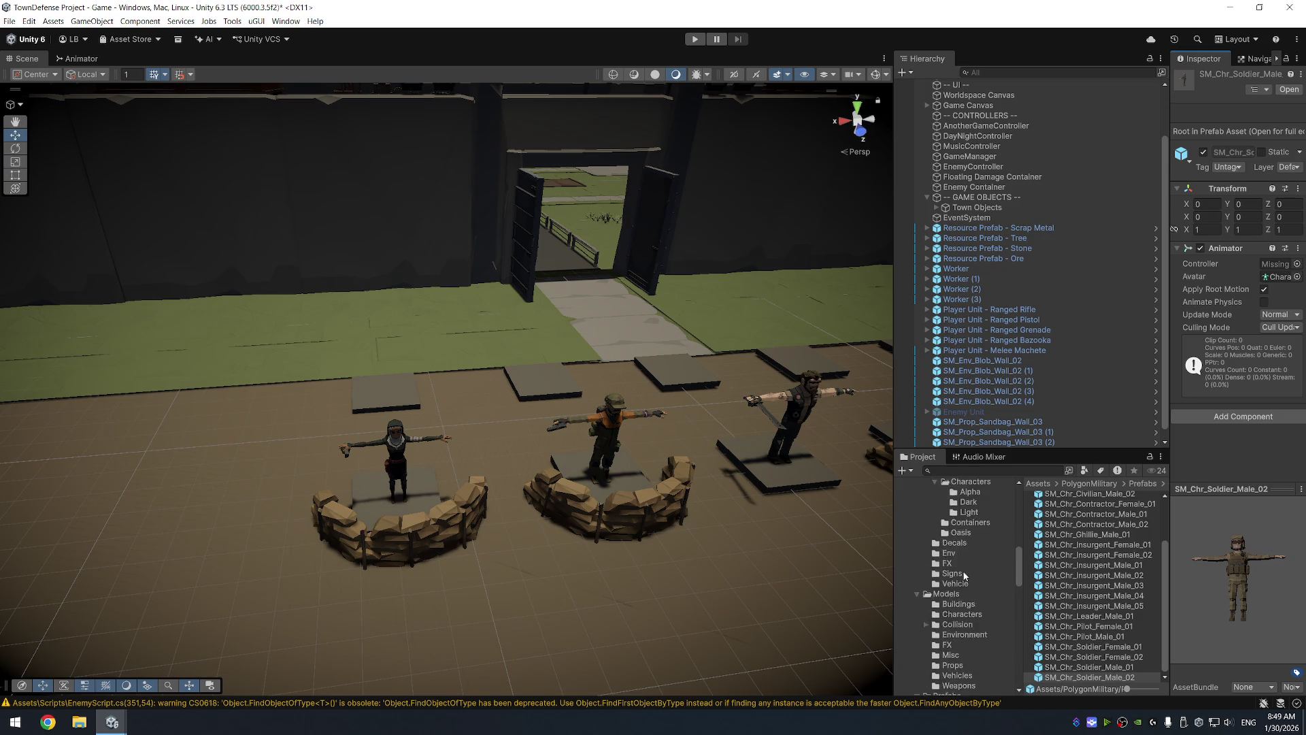
left_click(978, 558)
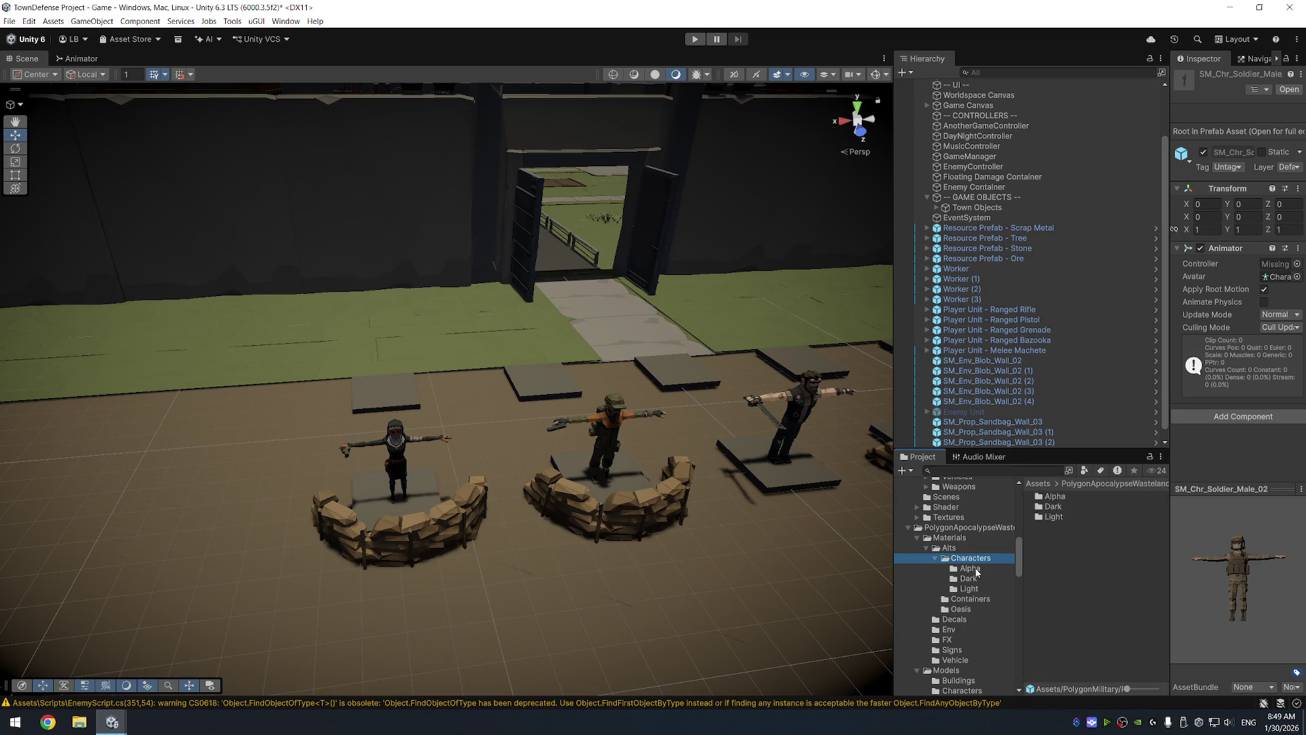
left_click(972, 569)
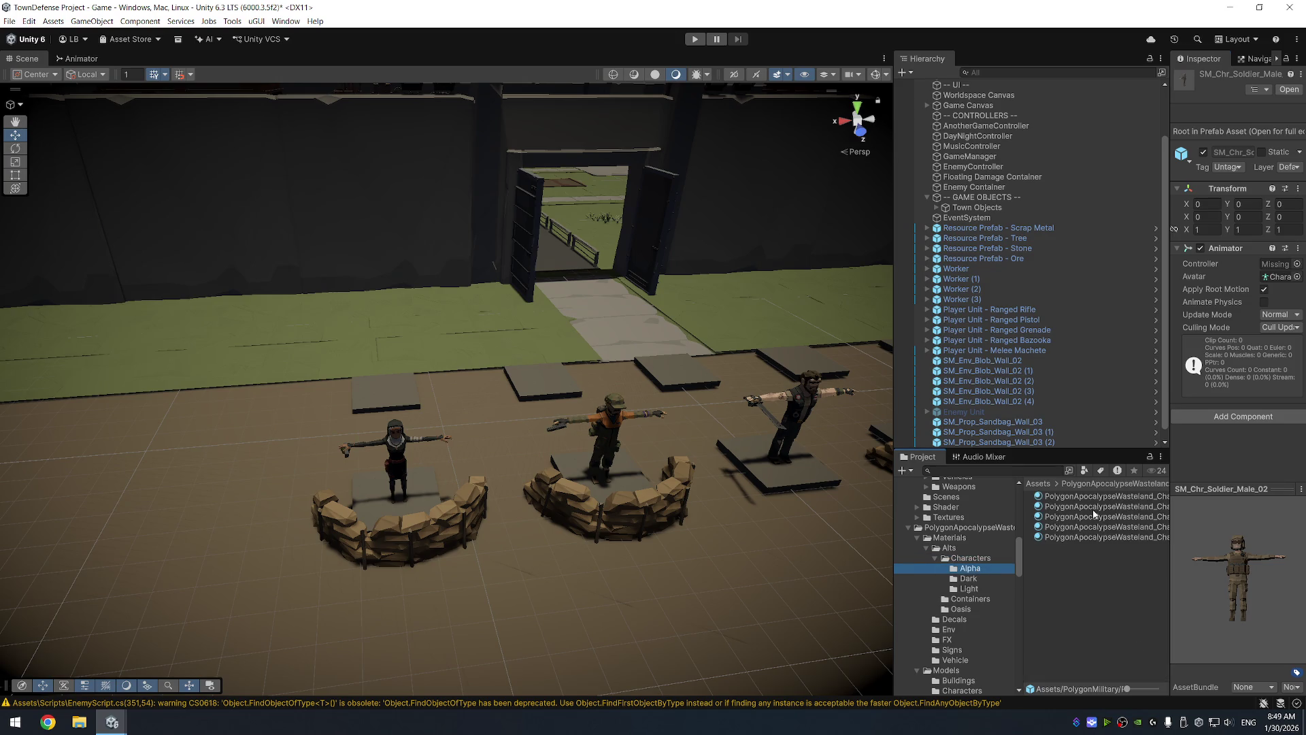
scroll(947, 627, "down", 4)
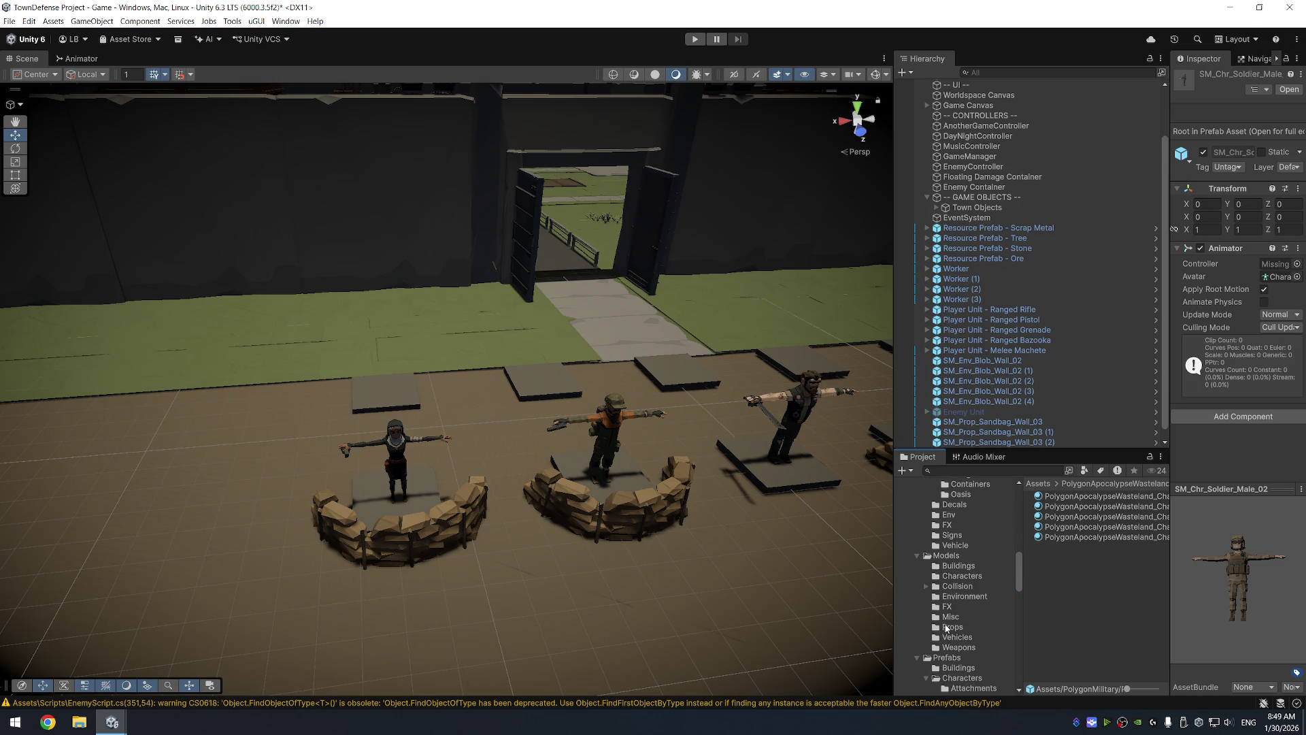
scroll(952, 631, "down", 1)
left_click(962, 639)
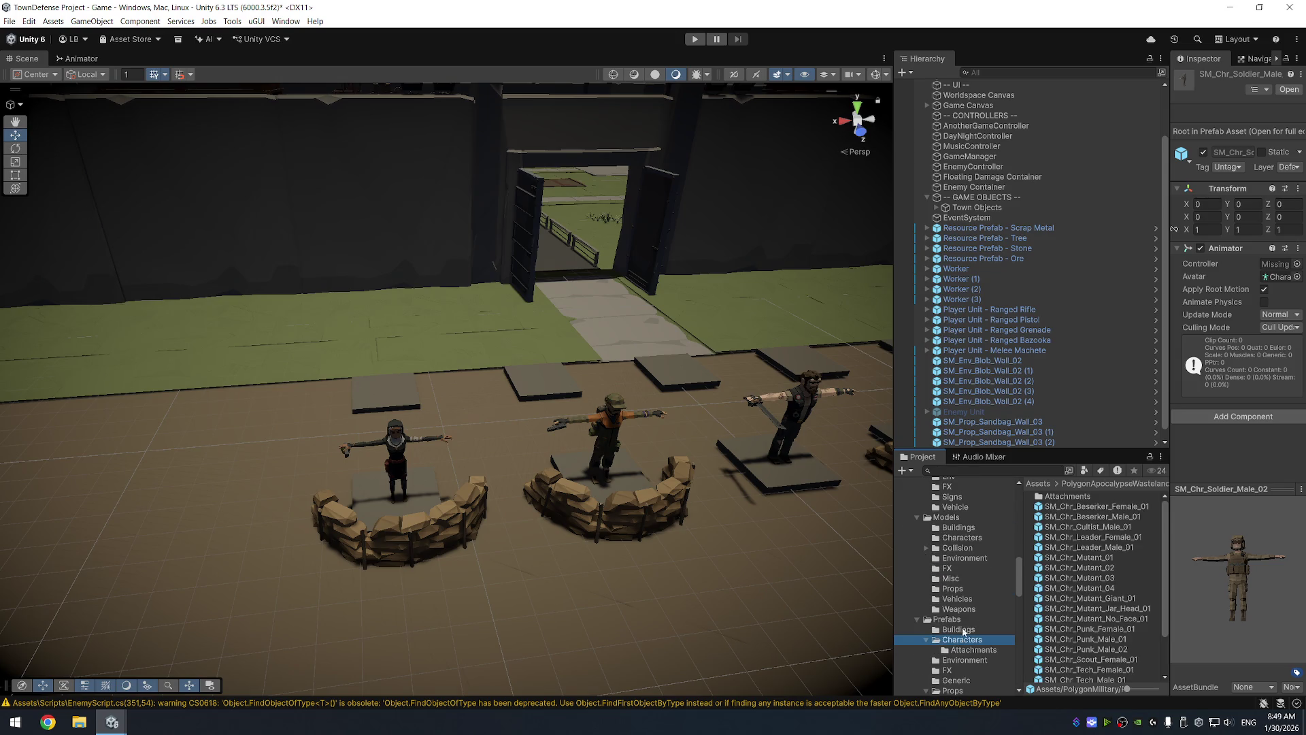
left_click(1098, 509)
Enlarge the Inspector preview and view the Beserker, Cultist and Punk_Female_01 wasteland prefabs
mouse_move(1211, 578)
left_mouse_down()
mouse_move(1207, 502)
mouse_move(1156, 463)
mouse_move(1095, 463)
left_mouse_up()
left_click_drag(1230, 483, 1231, 347)
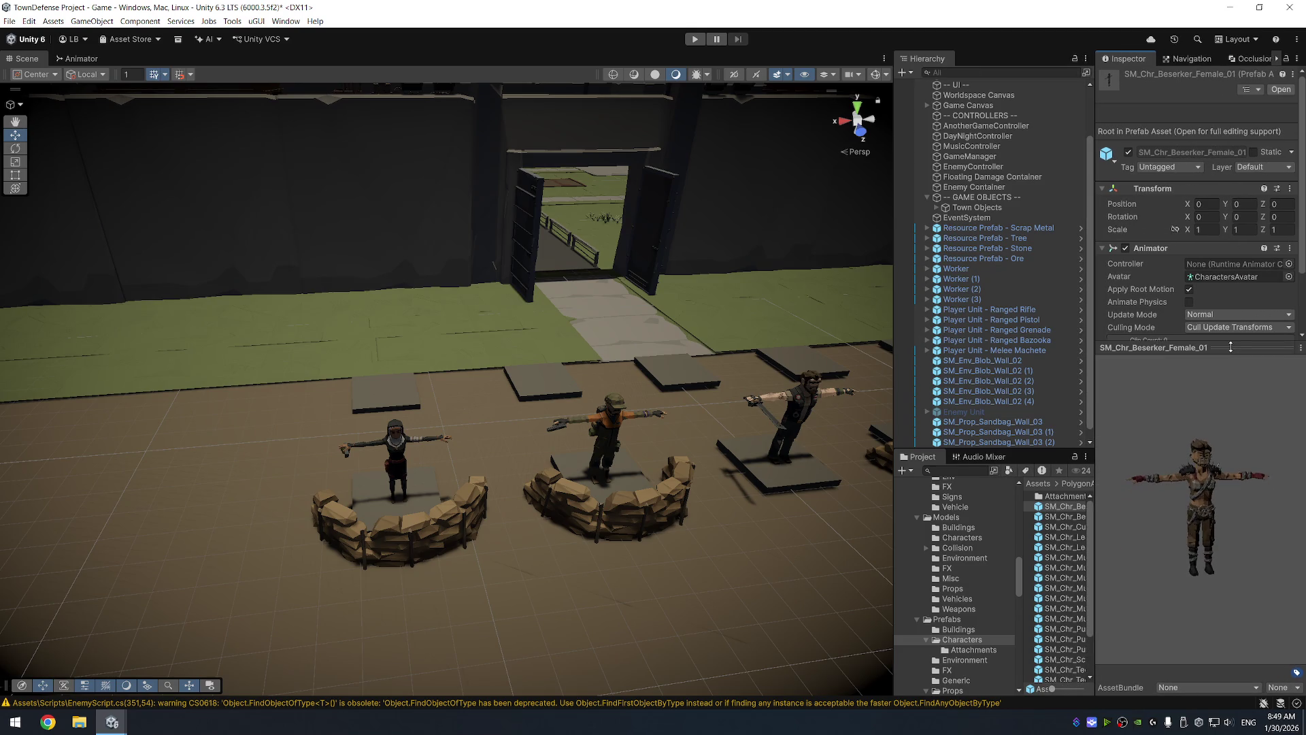
left_click(1078, 507)
key("Down")
key("Down")
key("Down")
key("Down")
key("Down")
key("Down")
key("Down")
key("Down")
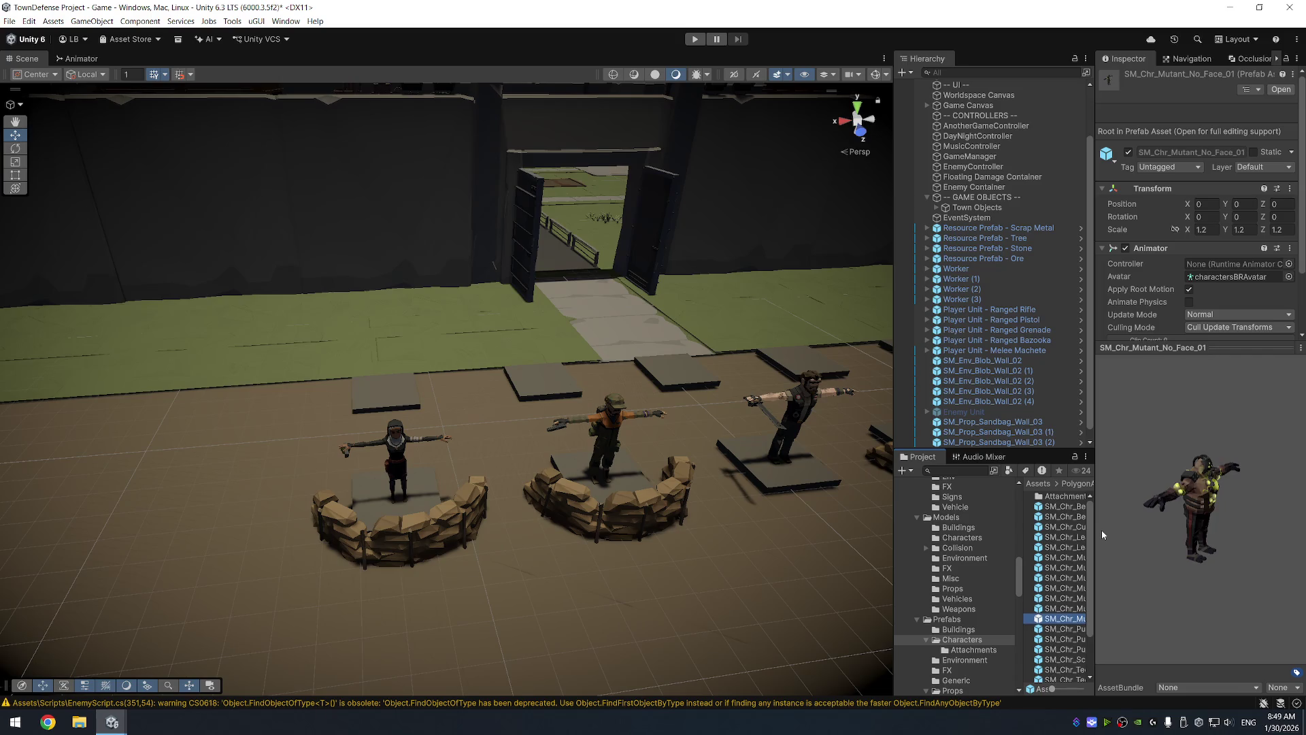
key("Down")
left_click(1170, 494)
mouse_move(1170, 494)
left_mouse_down()
mouse_move(1147, 484)
mouse_move(1158, 441)
mouse_move(1174, 498)
mouse_move(1222, 500)
mouse_move(1083, 587)
left_mouse_up()
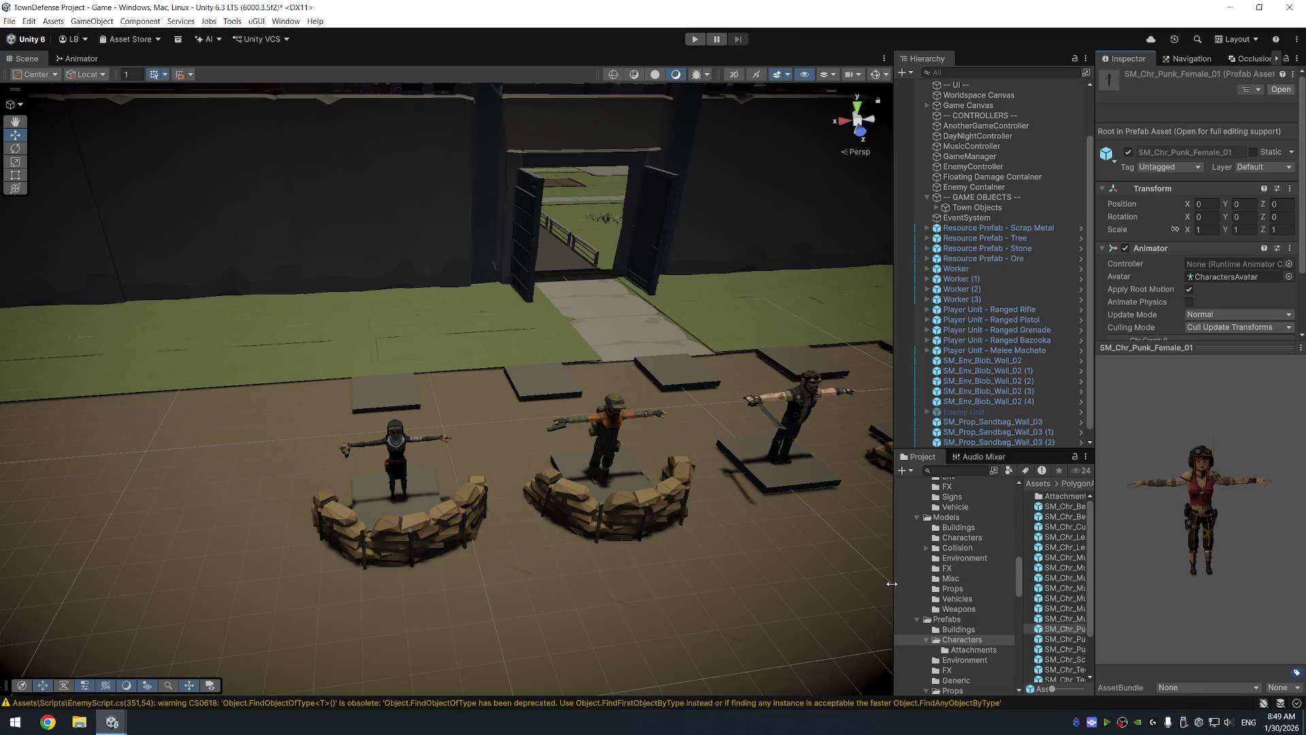
Preview the wasteland SM_Chr_Punk_Male_01 and SM_Chr_Punk_Male_02 prefabs
left_click_drag(892, 584, 837, 584)
left_click(1031, 639)
left_click(1208, 543)
left_click_drag(1208, 542, 1093, 559)
left_click(1038, 650)
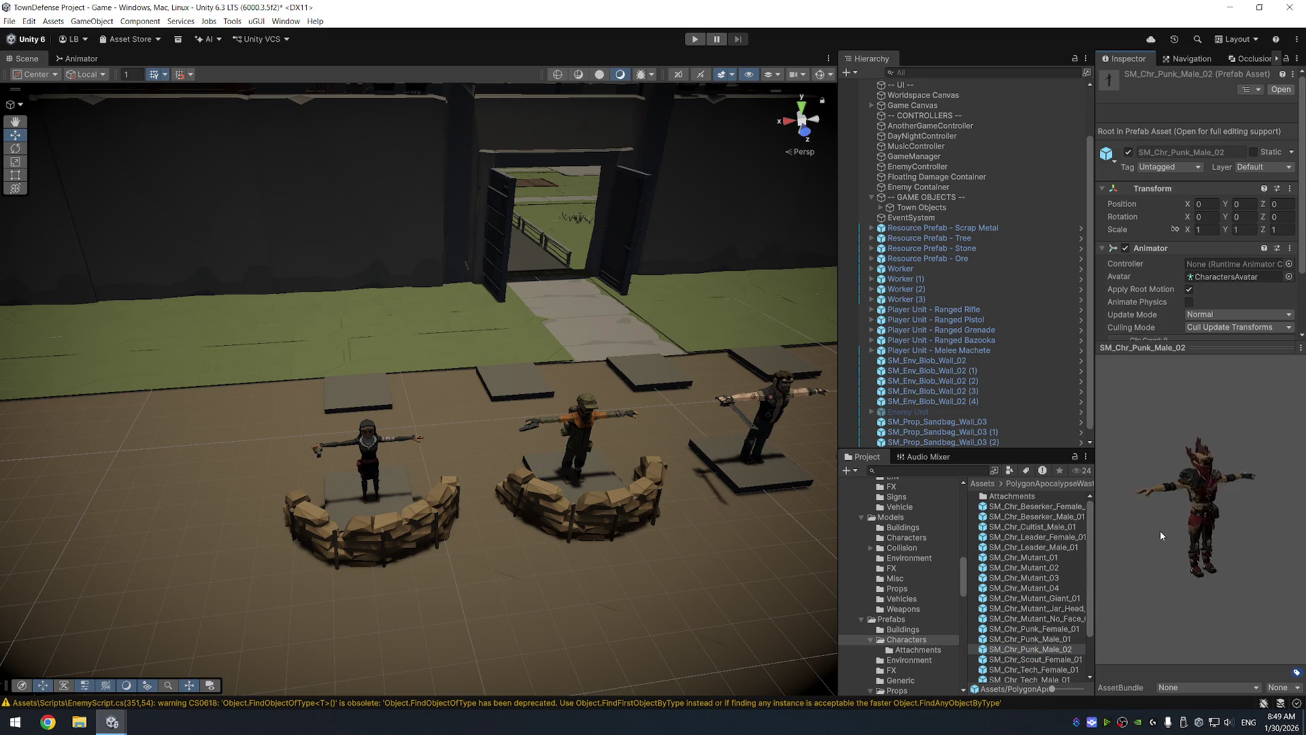
Step through the wasteland Tech_Female_01, Tech_Male_01 and villager prefabs
key("Down")
key("Down")
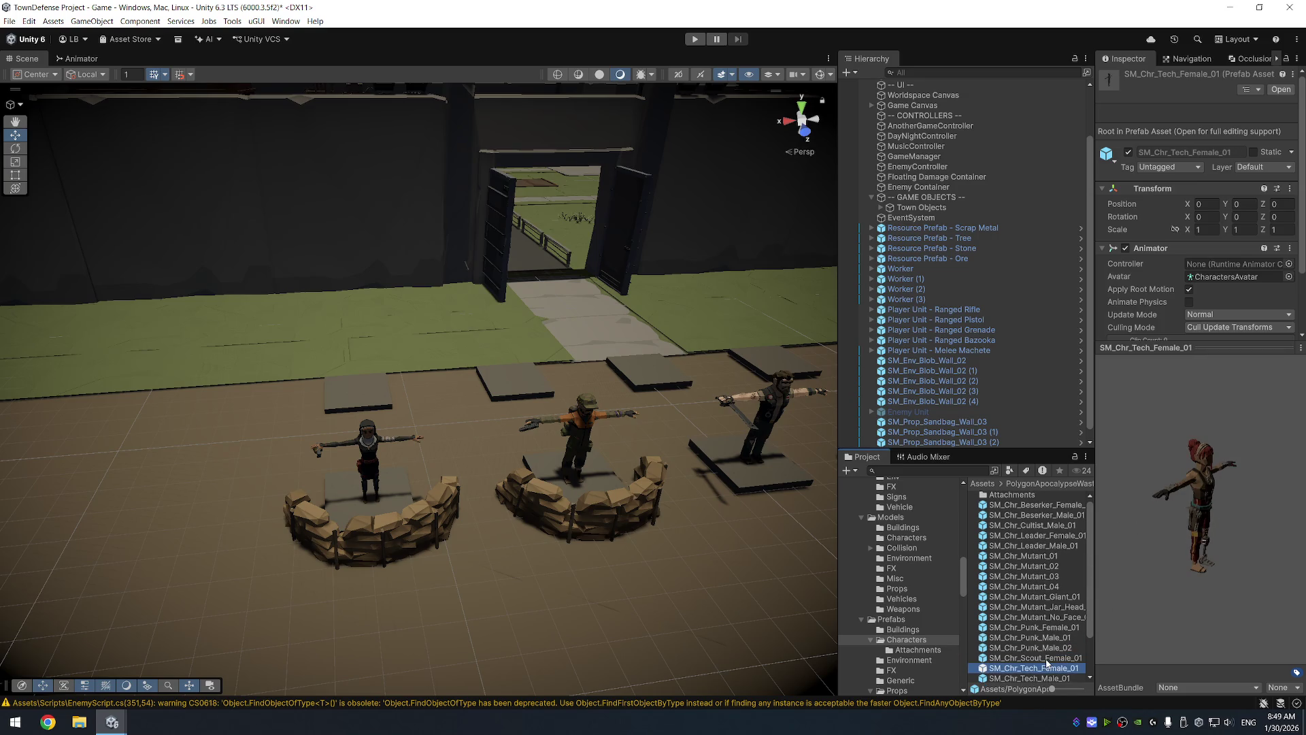
key("Down")
left_click_drag(1194, 551, 1112, 530)
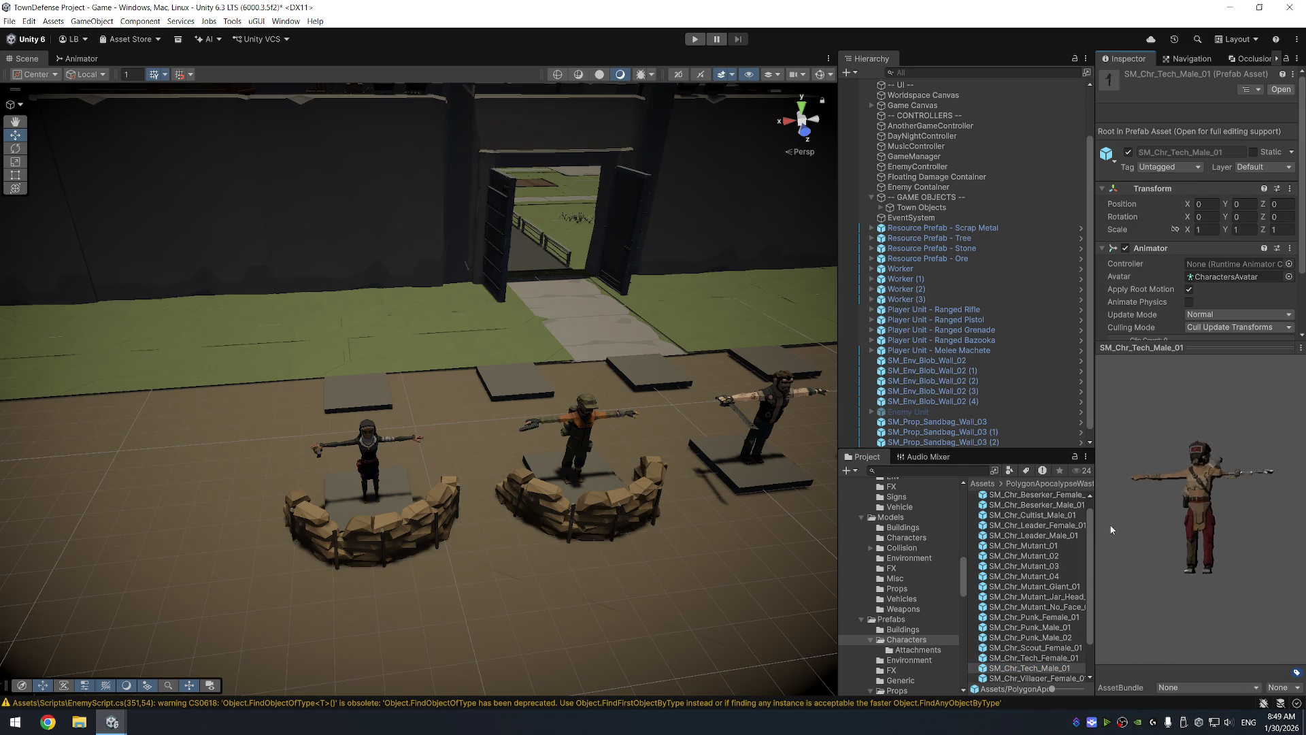
scroll(1041, 610, "down", 3)
key("Down")
key("Down")
key("Down")
key("Down")
key("Down")
scroll(925, 608, "up", 10)
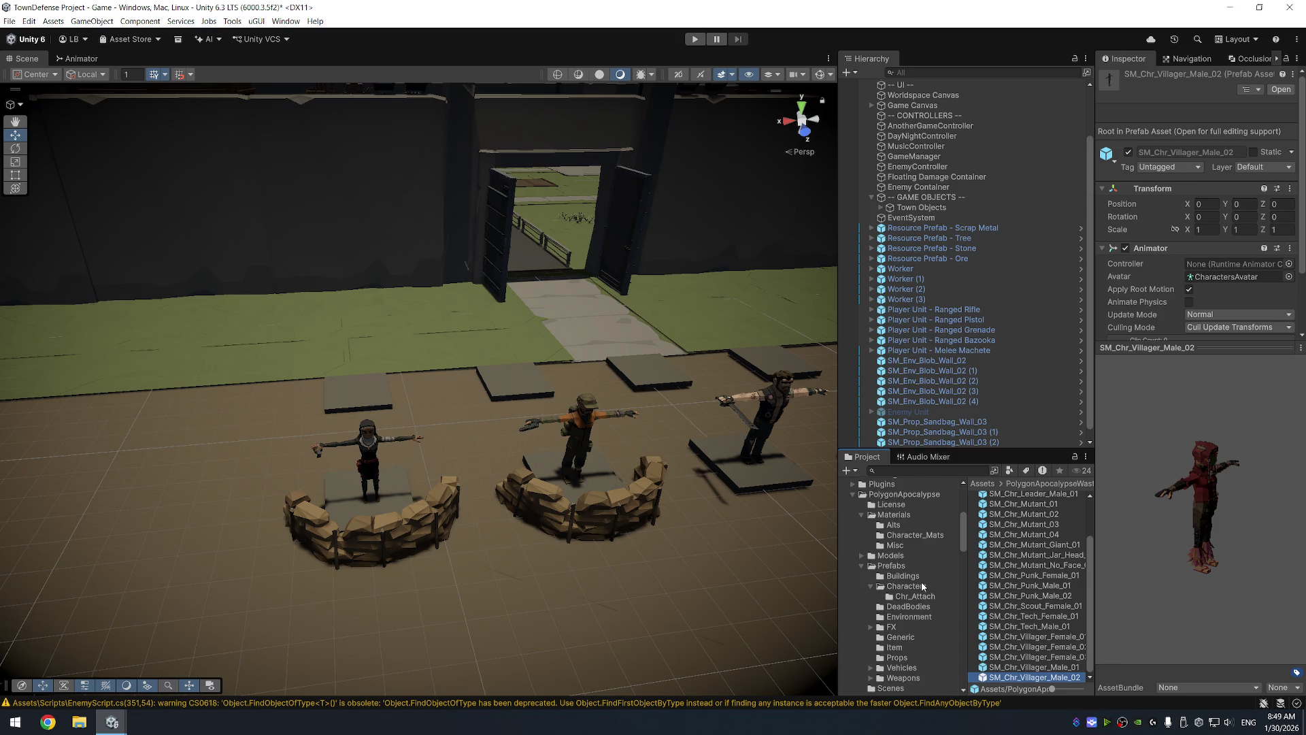
Open PolygonApocalypse Prefabs > Characters and preview the Business, Cool, Emo and Homeless prefabs
left_click(918, 587)
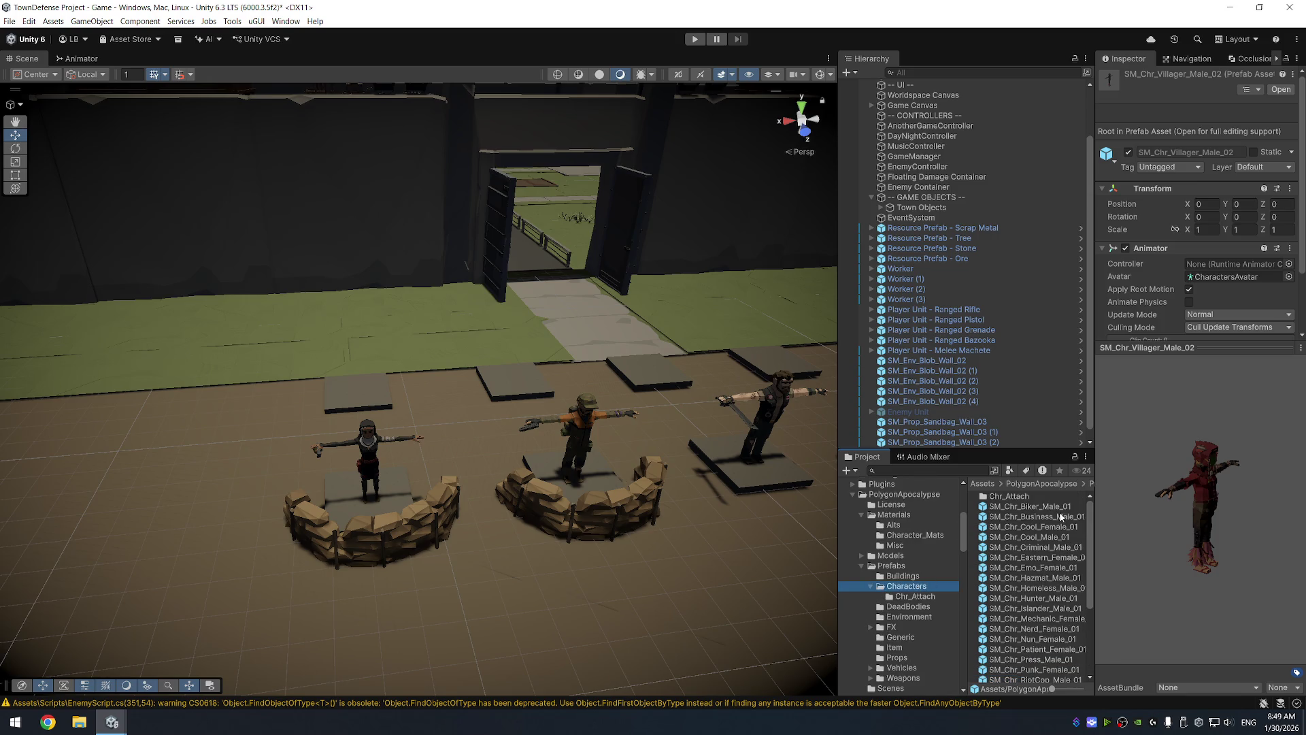
left_click(1062, 510)
left_click(1061, 515)
left_click_drag(1197, 520, 1156, 524)
key("Down")
key("Down")
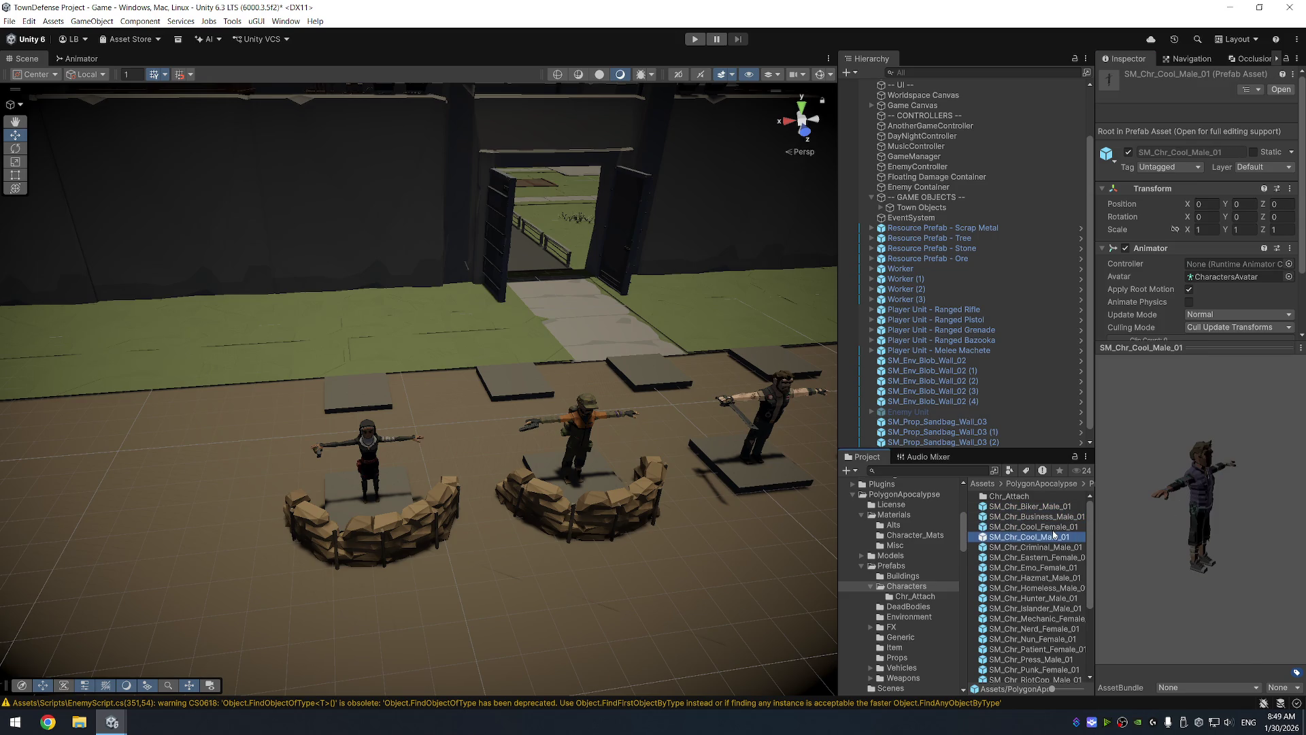
left_click(1076, 547)
key("Down")
key("Down")
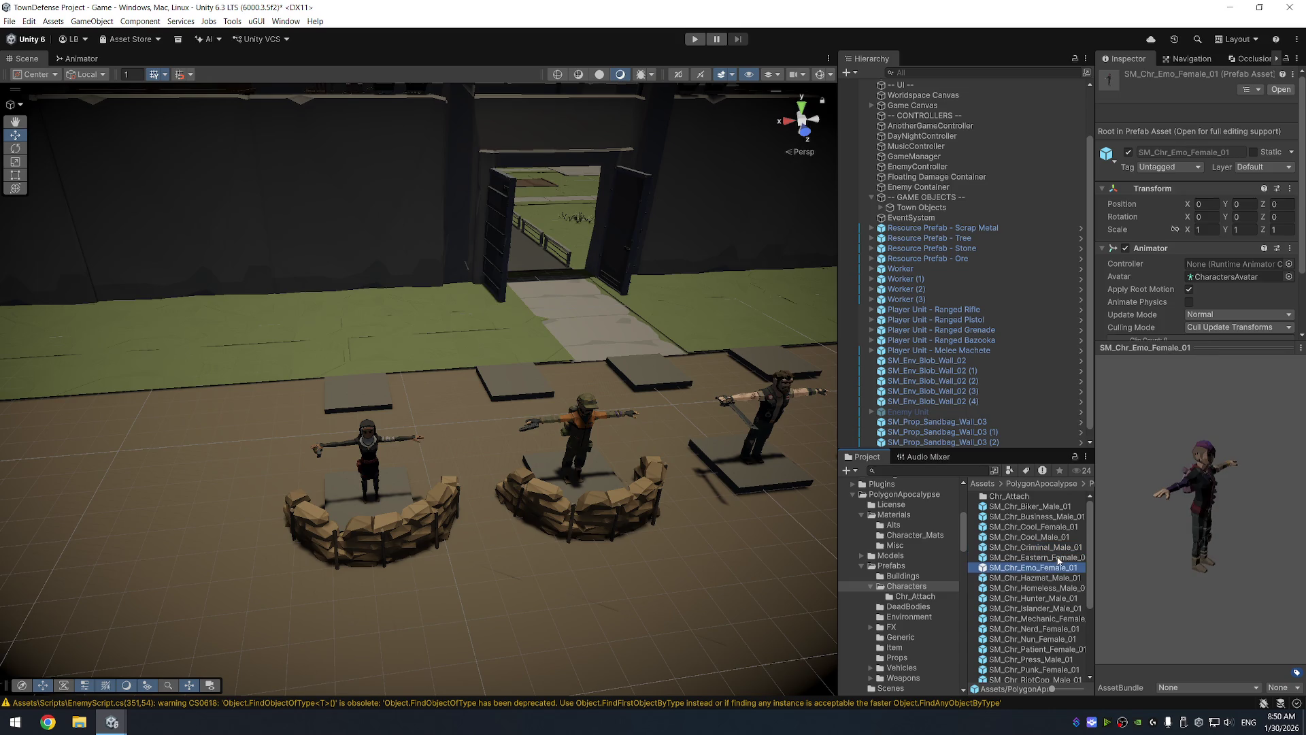
key("Down")
key("Down")
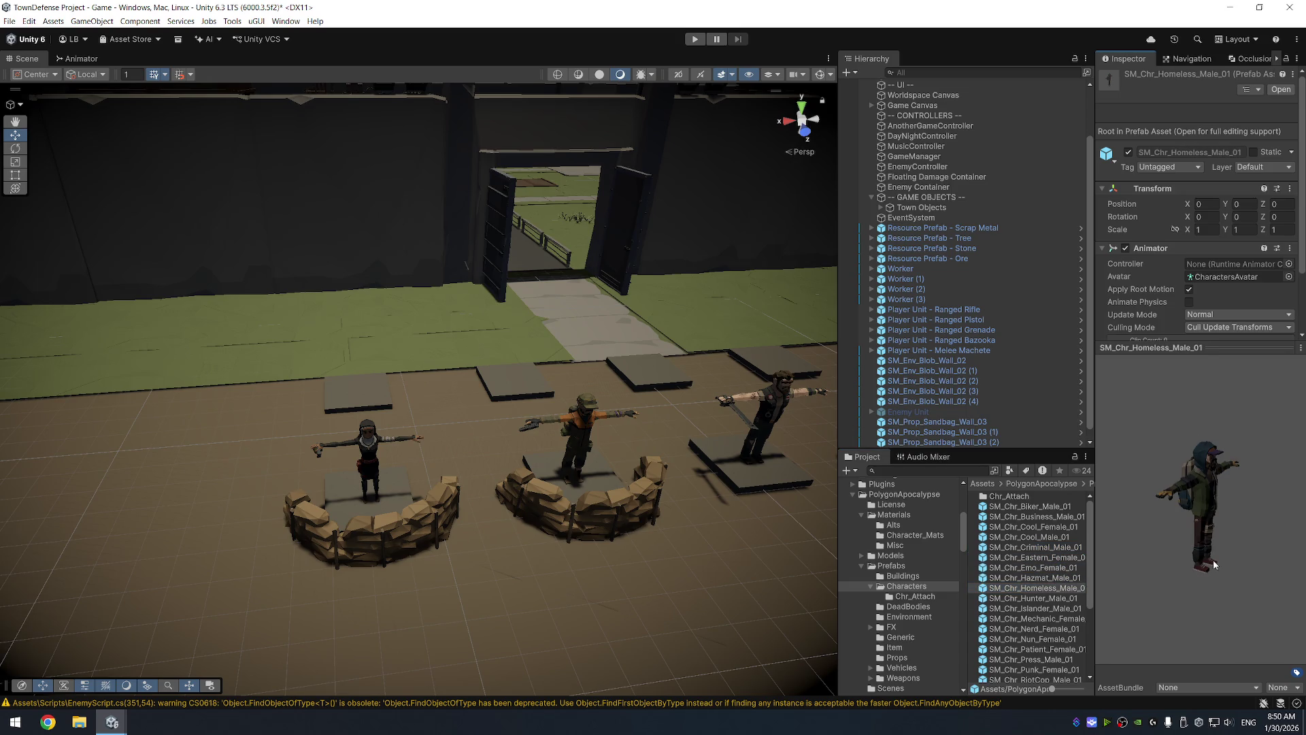
left_click_drag(1157, 545, 1100, 547)
Preview the Islander, Mechanic, Press and RiotCop apocalypse character prefabs
left_click(1047, 599)
key("Down")
key("Down")
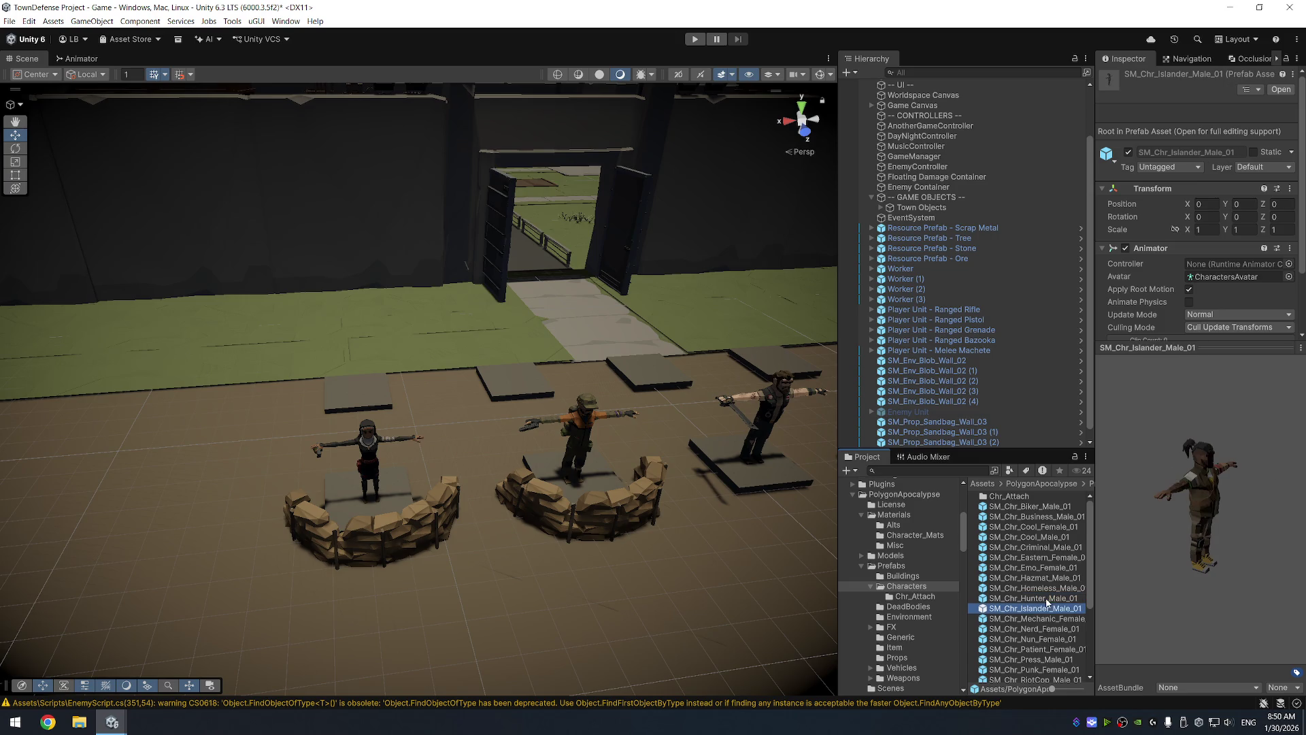
key("Down")
key("Down")
key("Down")
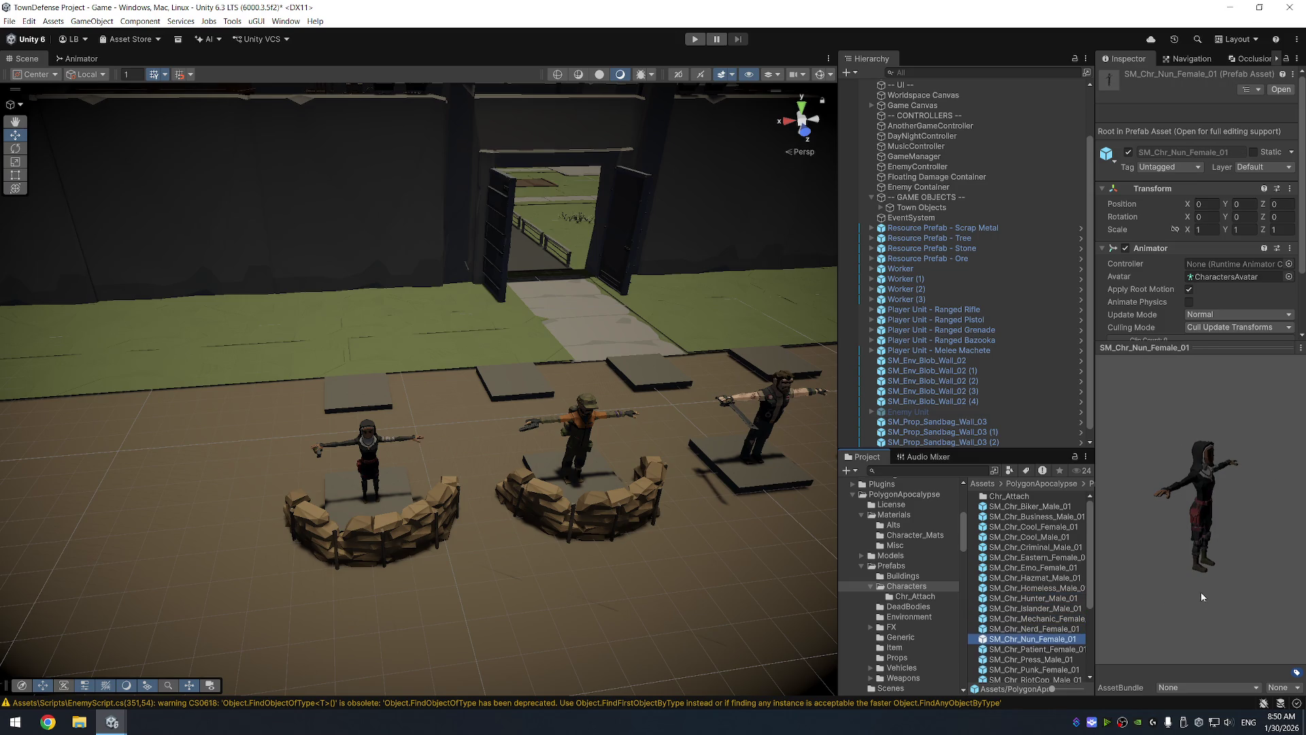
left_click_drag(1225, 560, 1124, 547)
scroll(1043, 660, "down", 1)
left_click(1047, 668)
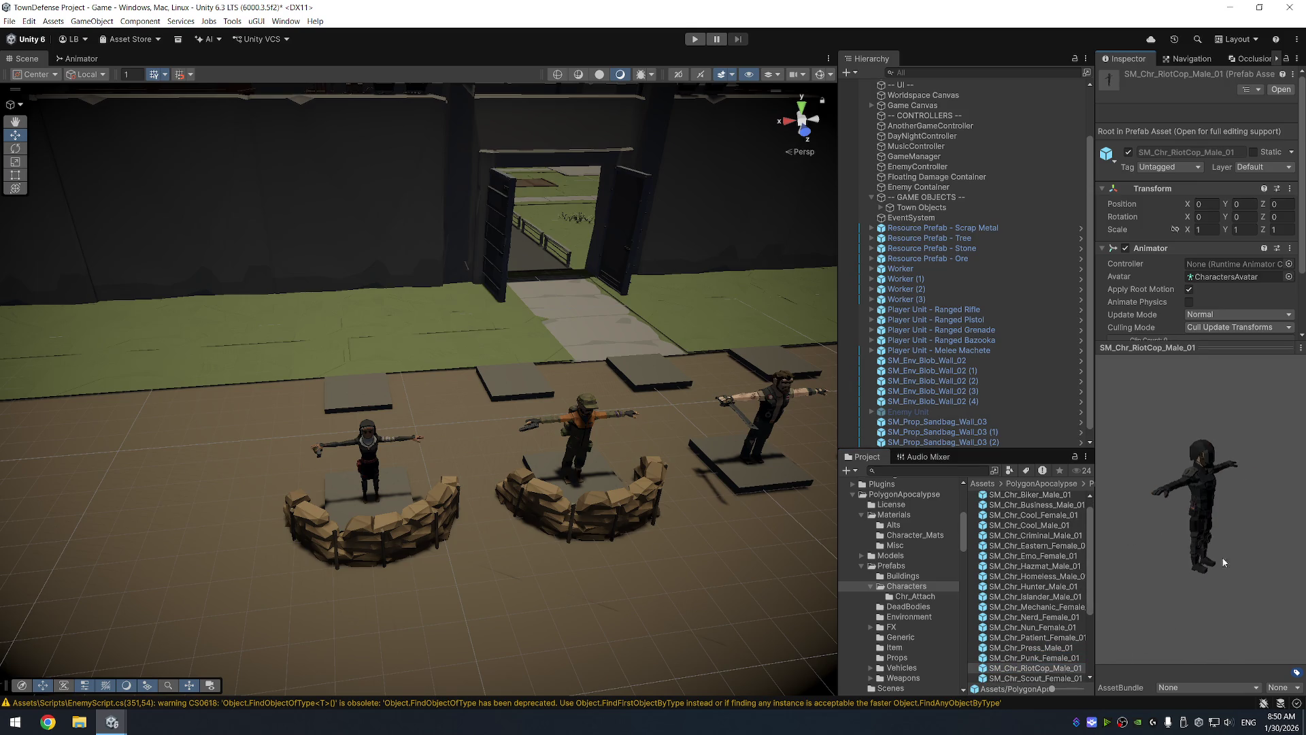
Preview the Scout, Sheriff and SM_Chr_Soldier_Male_01 apocalypse prefabs
scroll(1065, 619, "down", 3)
left_click(1055, 602)
left_click(1033, 611)
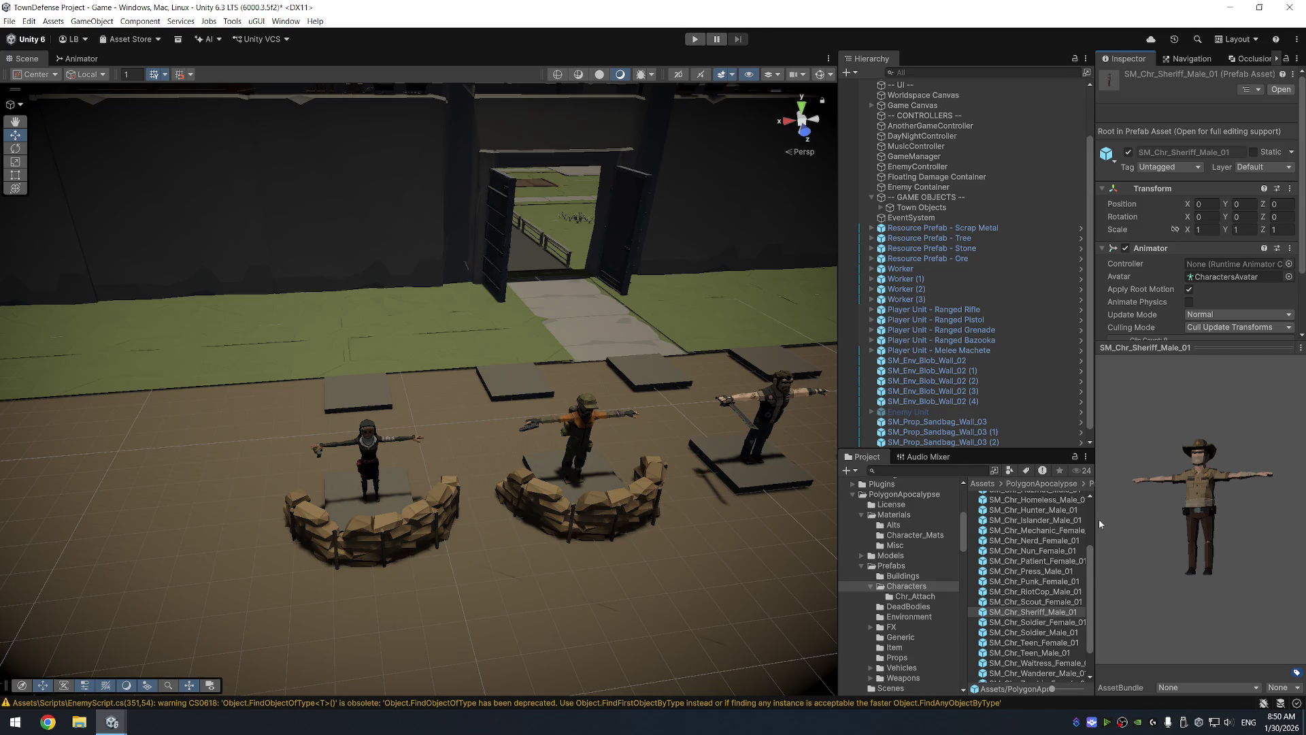
left_click(1048, 632)
mouse_move(1240, 535)
left_mouse_down()
mouse_move(1144, 515)
mouse_move(1222, 518)
mouse_move(1253, 539)
mouse_move(1204, 537)
left_mouse_up()
Place SM_Chr_Soldier_Male_01 in the scene as a child of Player Unit - Ranged Bazooka
mouse_move(1034, 632)
left_mouse_down()
mouse_move(939, 599)
mouse_move(368, 515)
mouse_move(334, 498)
left_mouse_up()
key("f")
left_click_drag(543, 515, 685, 459)
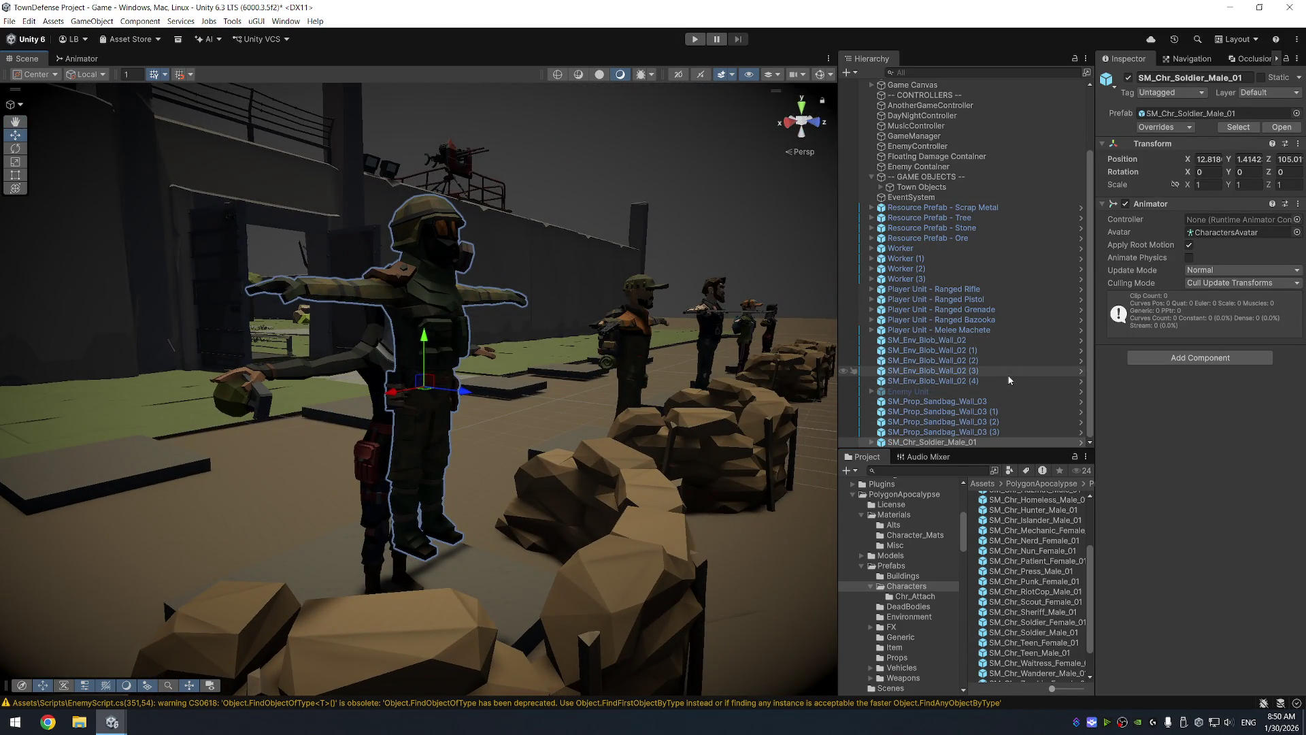
left_click(1018, 320)
left_click_drag(952, 441, 941, 319)
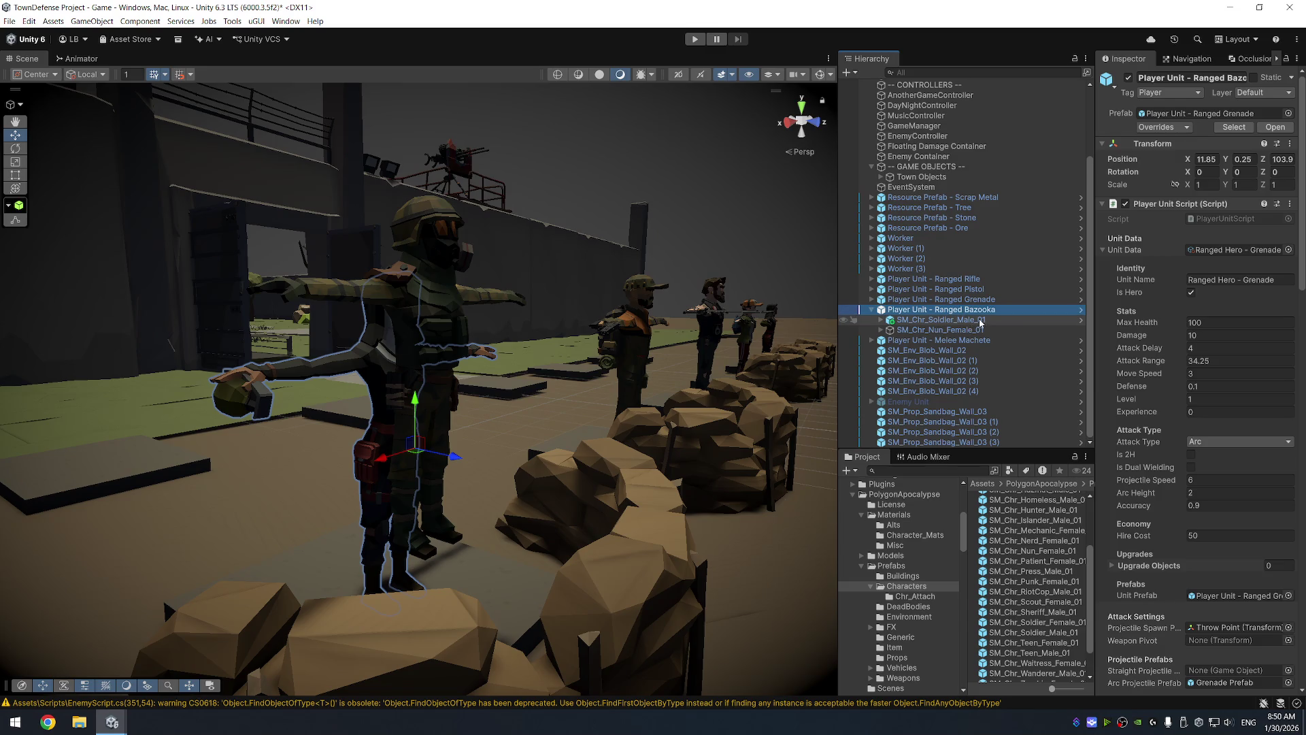
scroll(1021, 536, "up", 3)
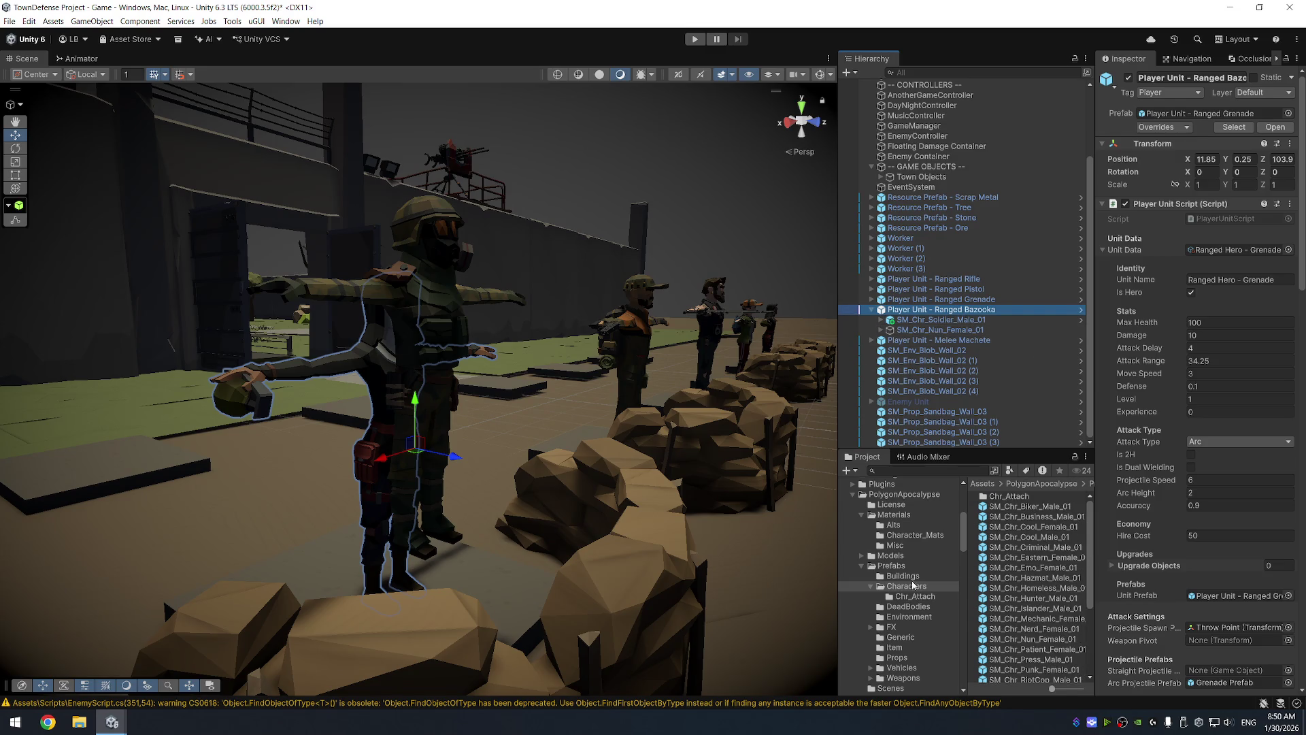
scroll(913, 594, "down", 5)
left_click(939, 319)
Set the soldier's local X and Y position to 0
left_click(1211, 159)
type("0")
key("Tab")
type("0")
Scale the soldier to 1.6 on all three axes
key("Tab")
type("0")
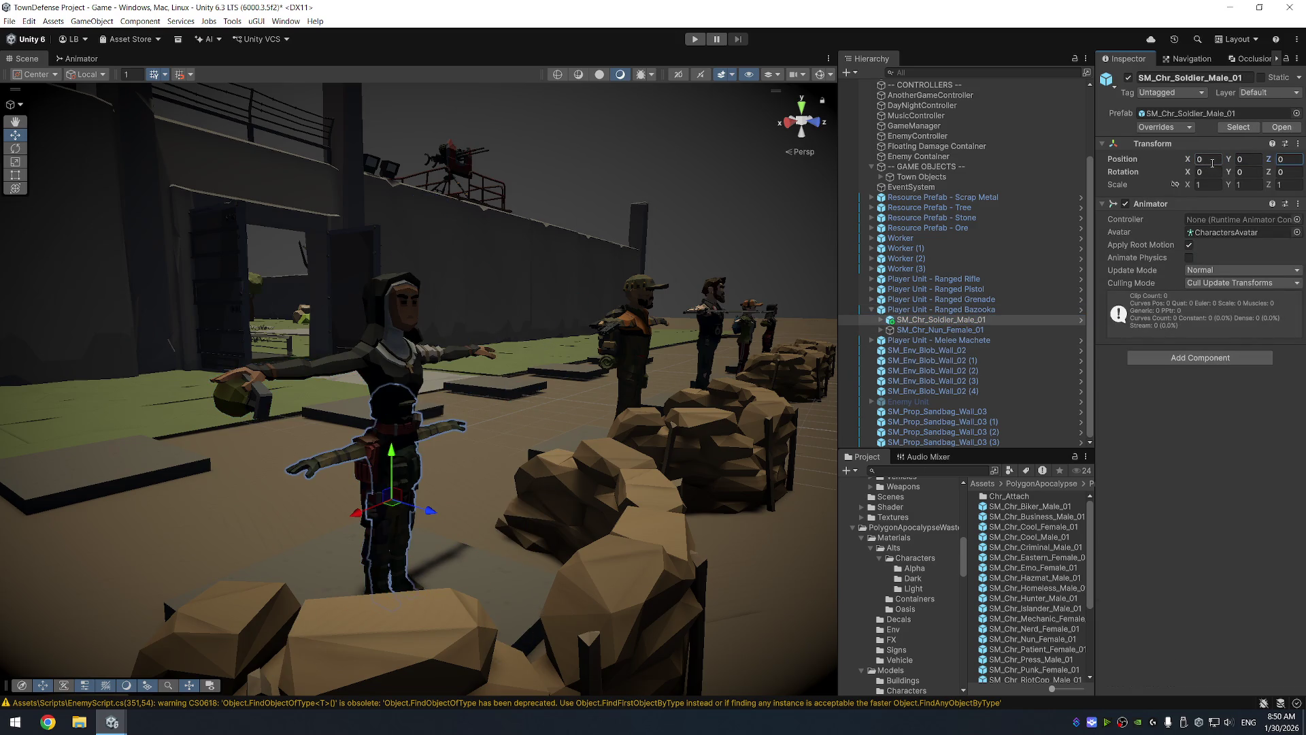
left_click(1210, 183)
type("1.6")
key("Tab")
type("1.6")
key("Tab")
type("13")
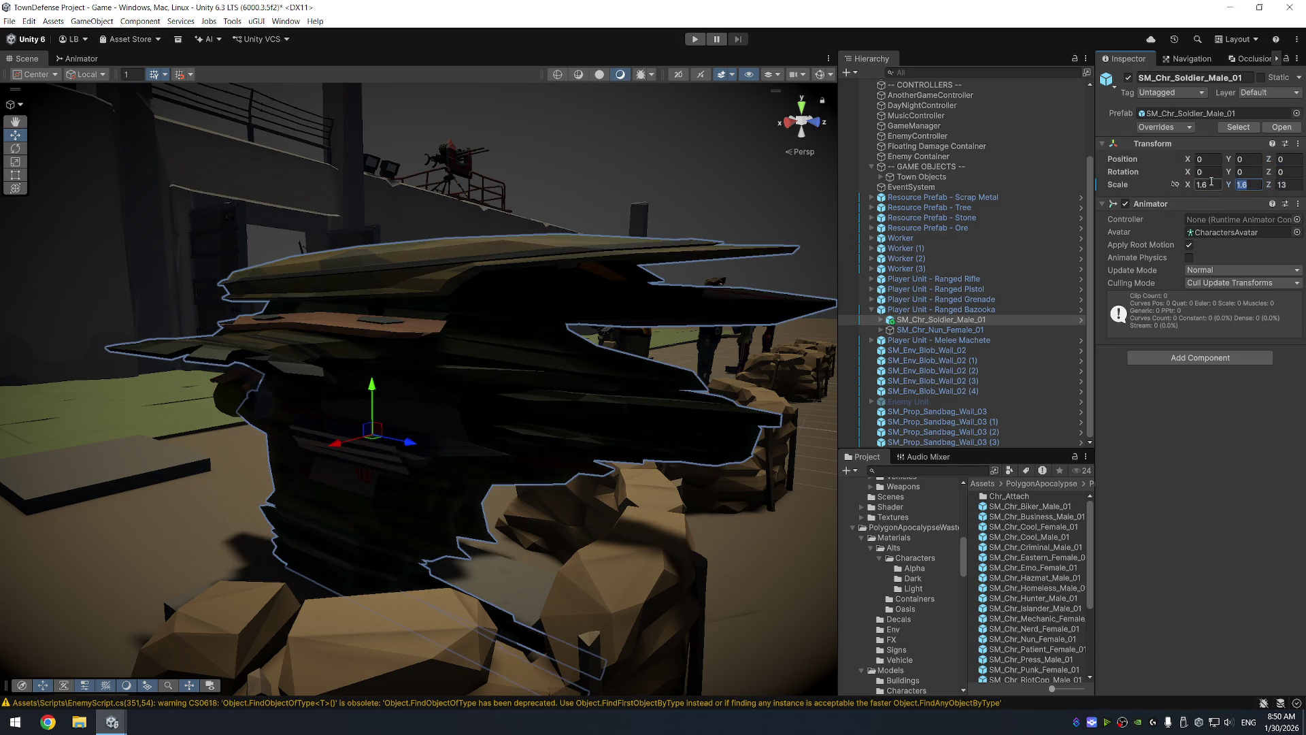
key("BackSpace")
type(".6")
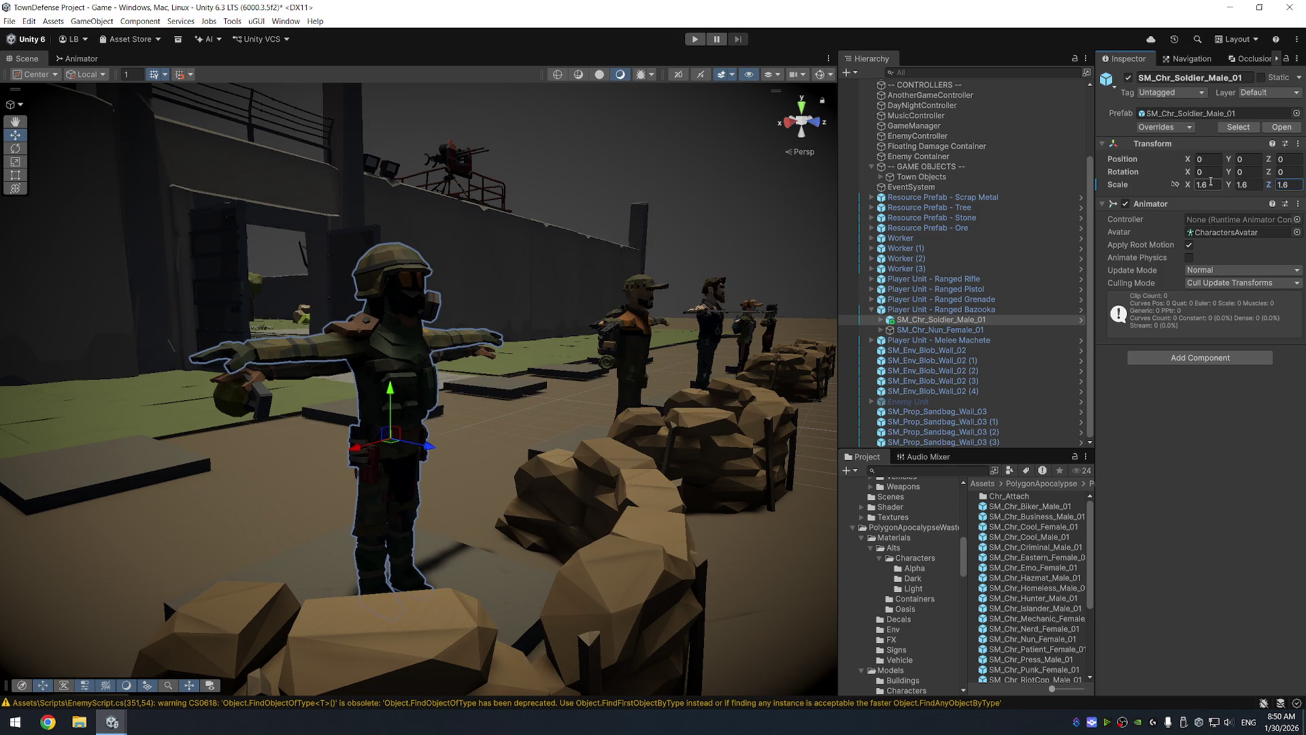
left_click(495, 349)
key("f")
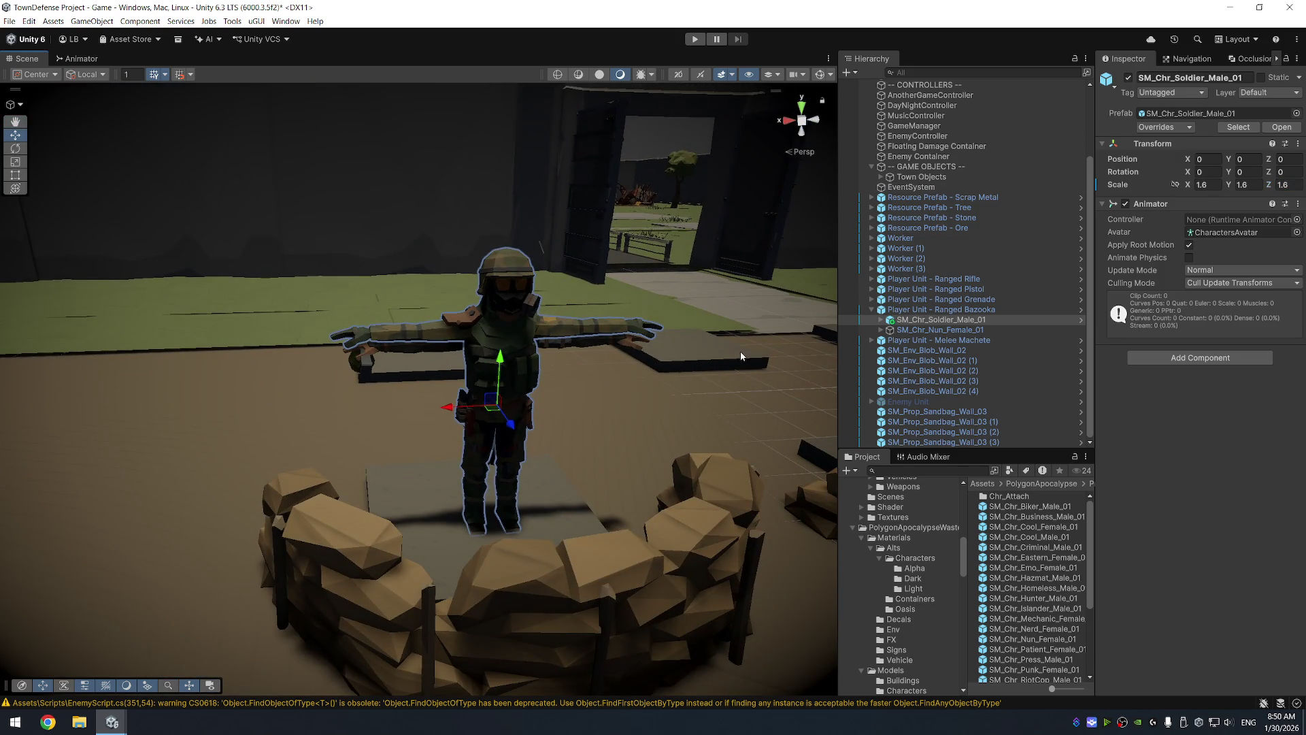
Copy the nun's Player animator controller and paste it onto the soldier
left_click(972, 332)
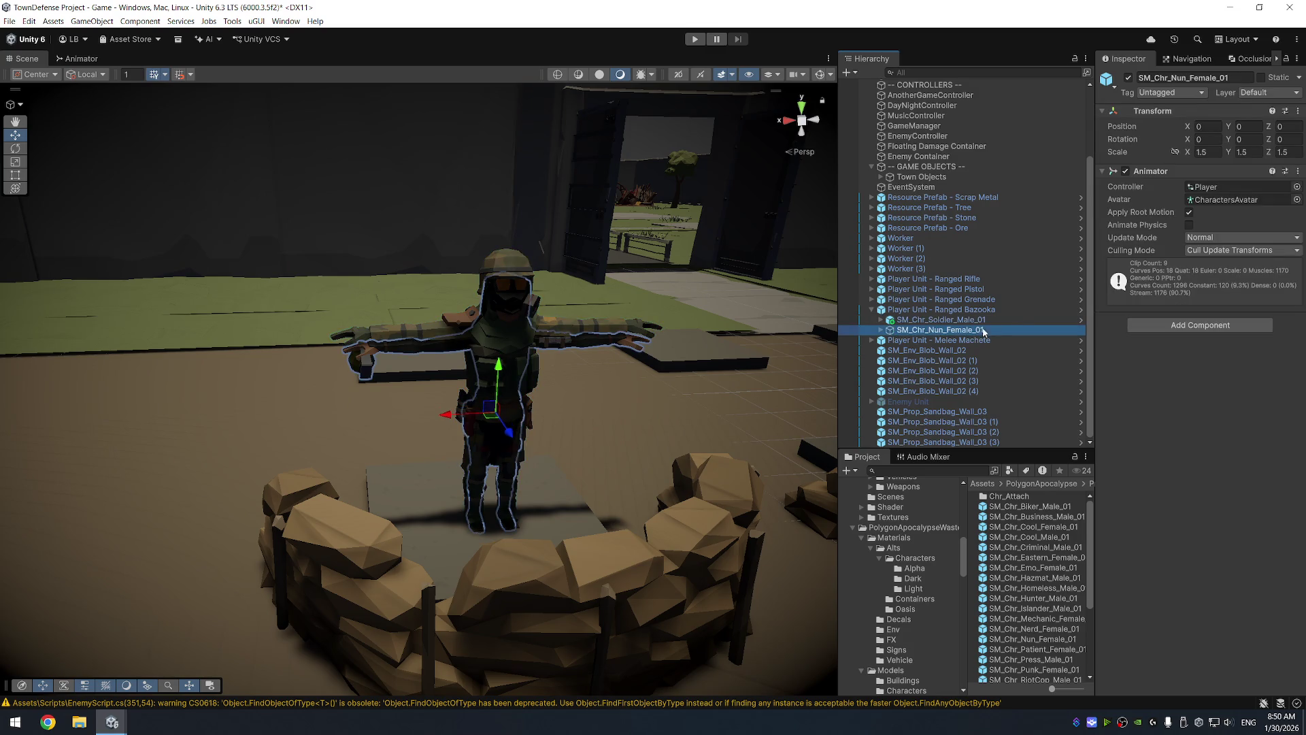
right_click(1211, 188)
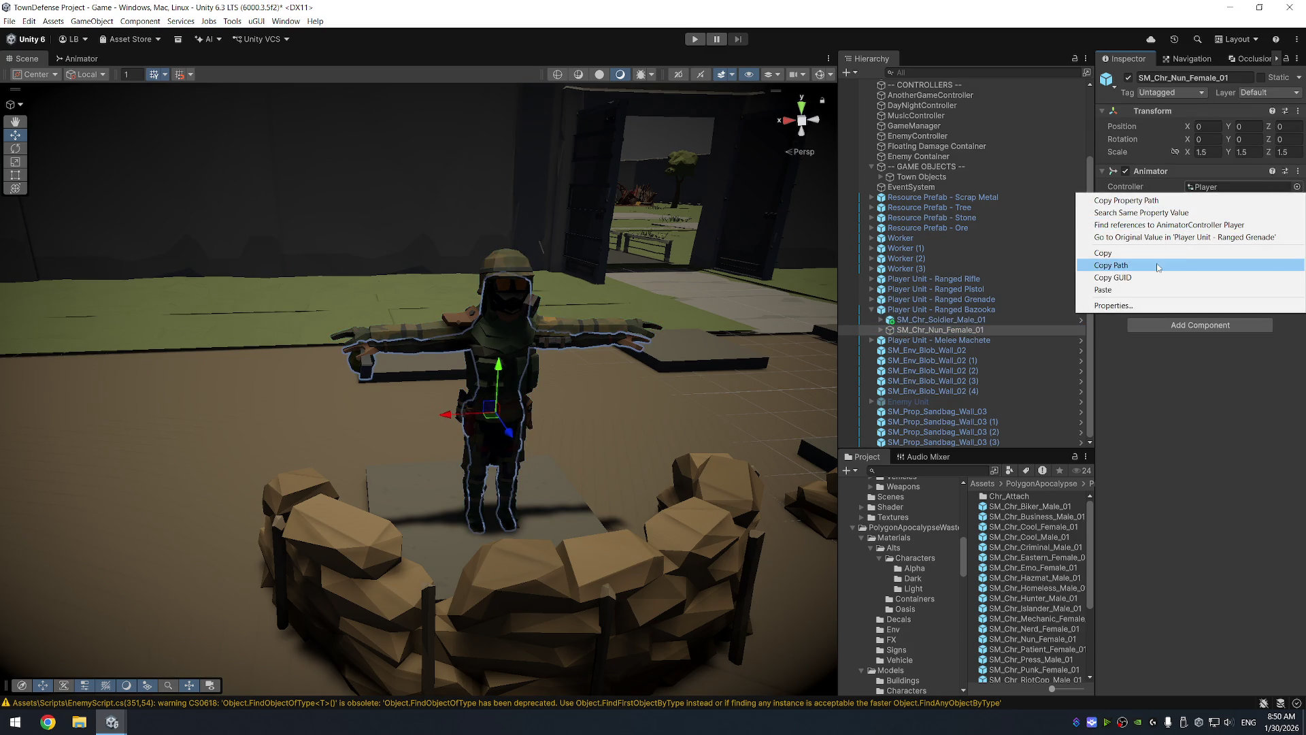
left_click(946, 322)
left_click(946, 322)
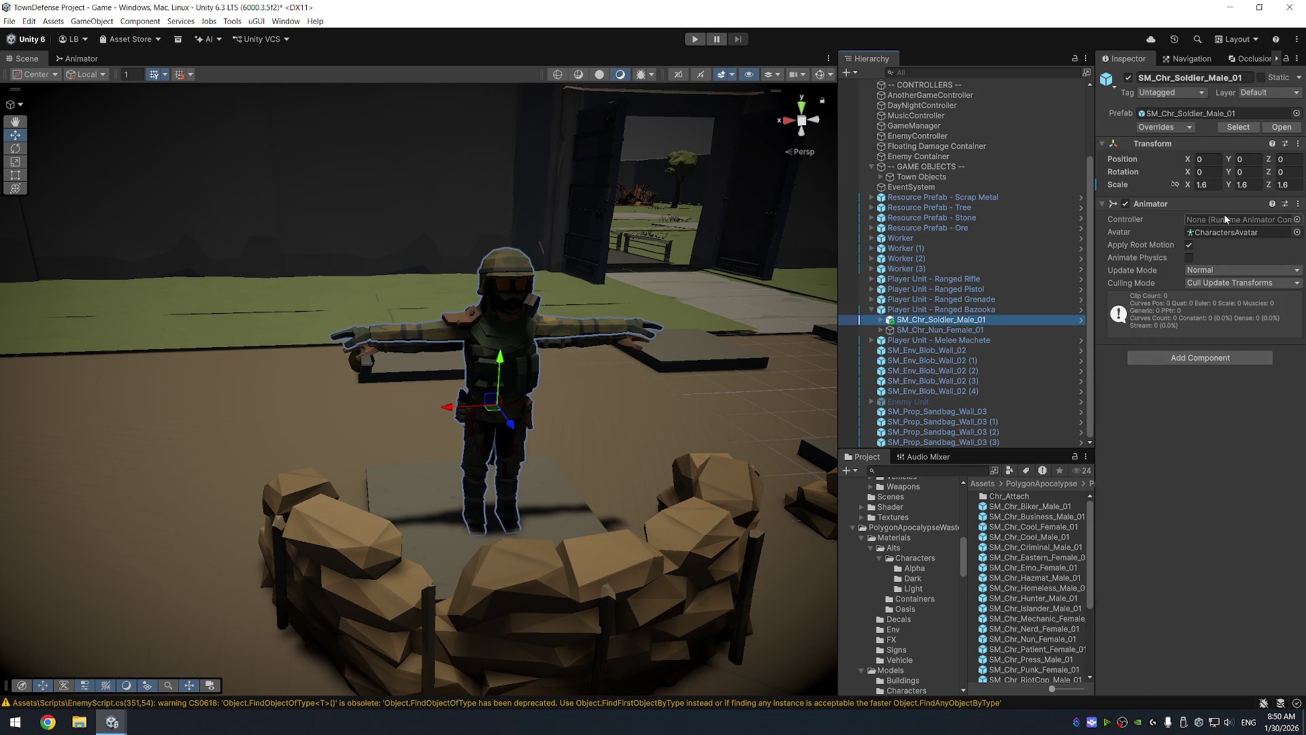
right_click(1225, 220)
left_click(1169, 310)
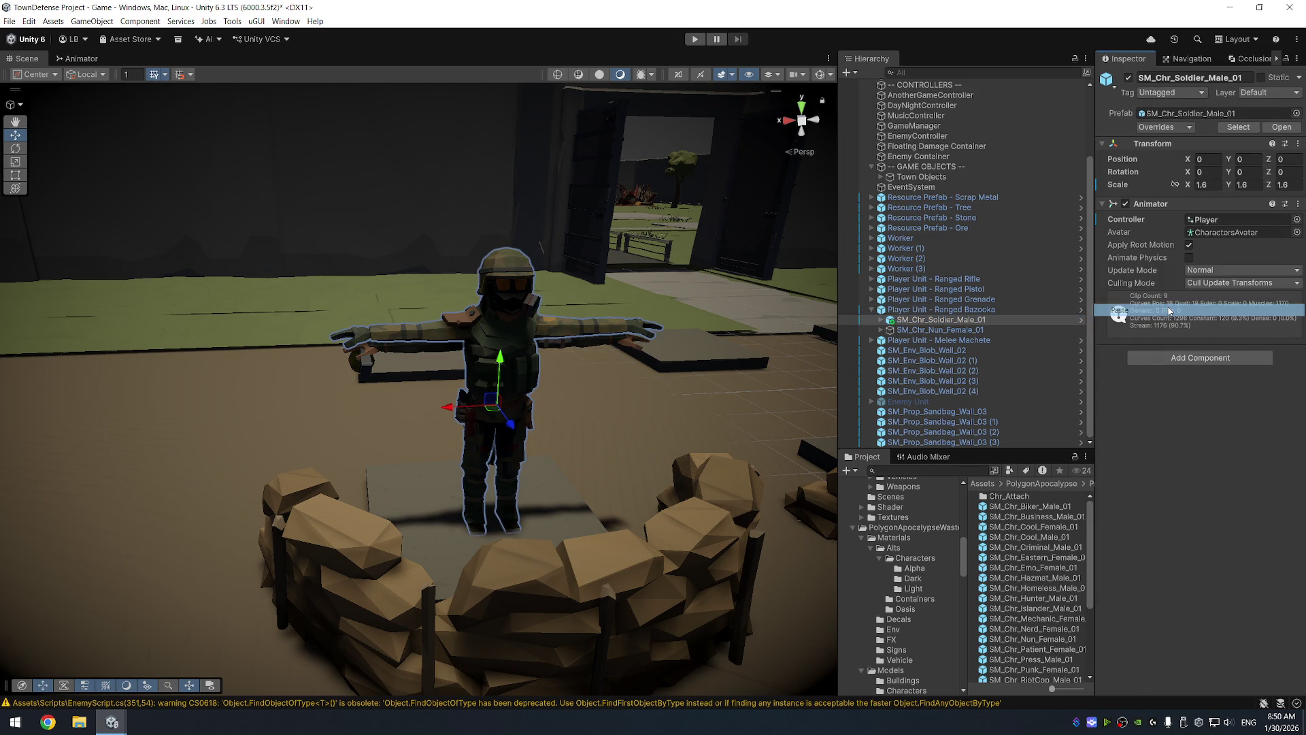
Delete SM_Chr_Nun_Female_01 and select the Player Unit - Ranged Bazooka object
left_click(947, 331)
key("Delete")
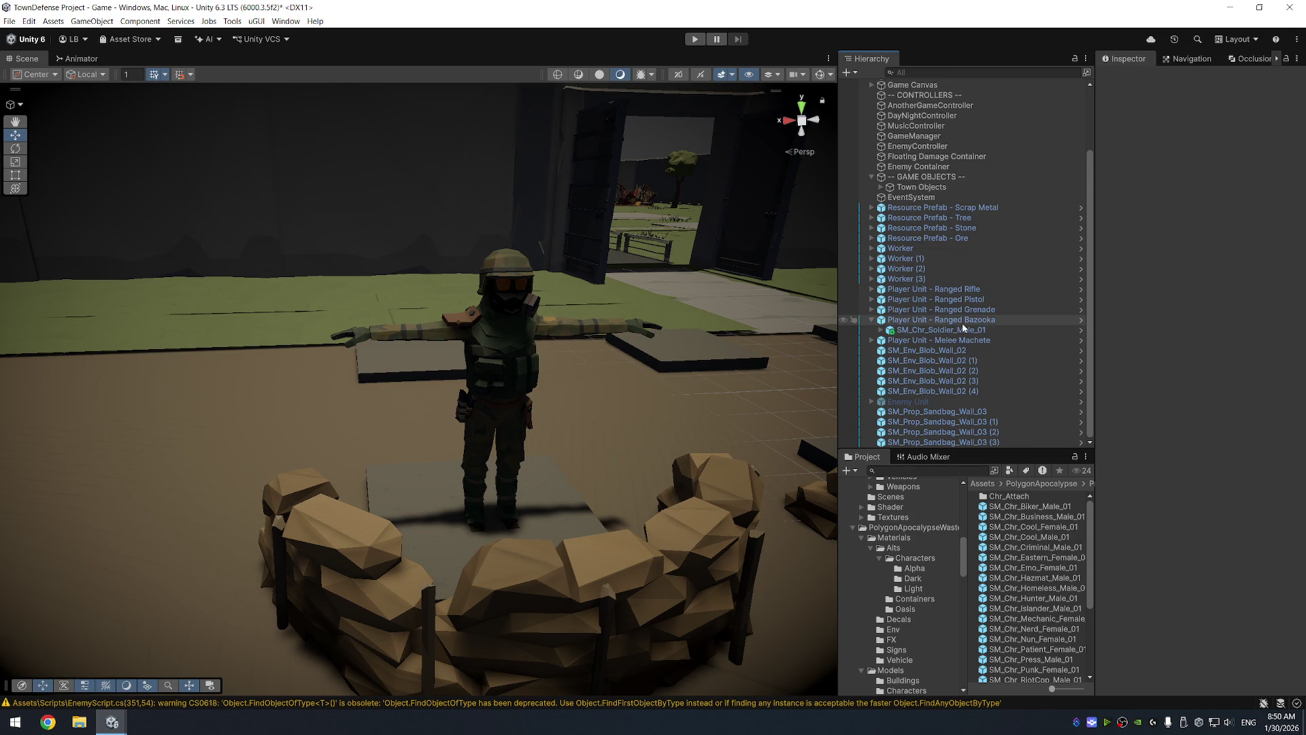
left_click(957, 321)
left_click(1238, 250)
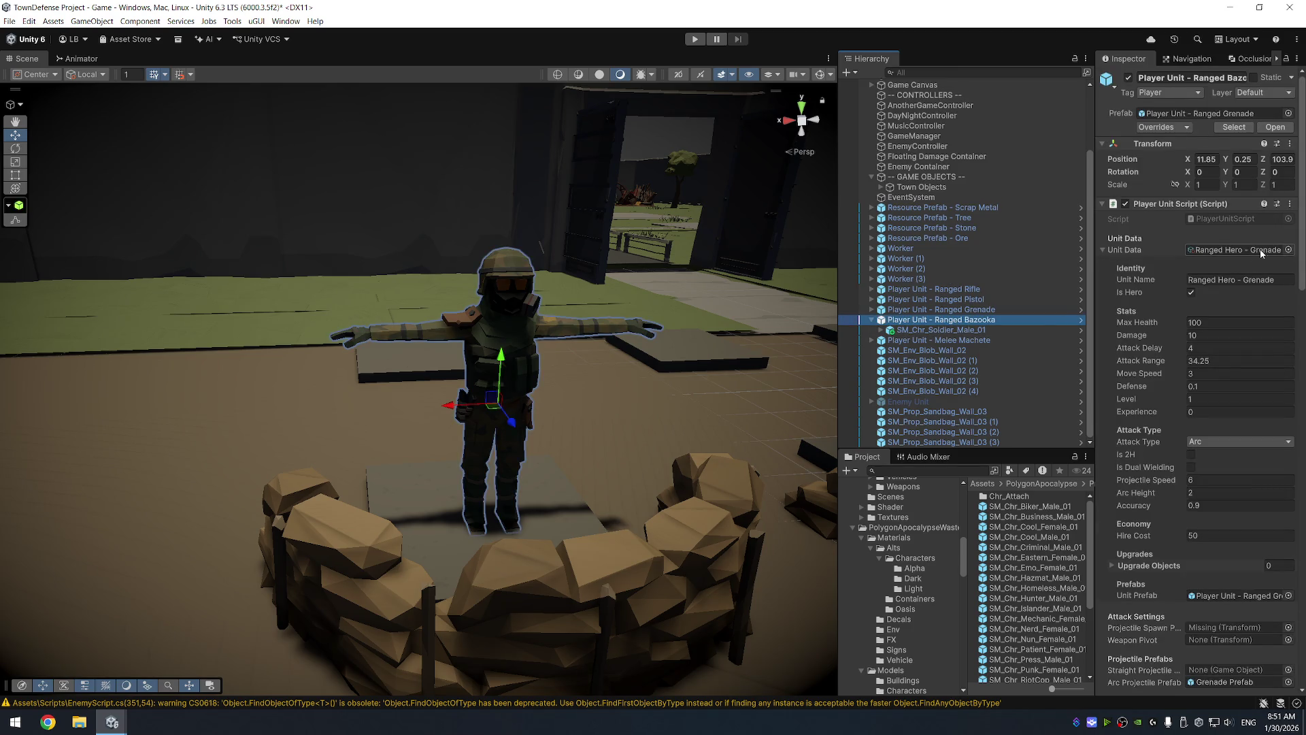
Duplicate the Ranged Hero - Grenade data asset and rename the copy Ranged Hero - Bazooka
left_click(1042, 508)
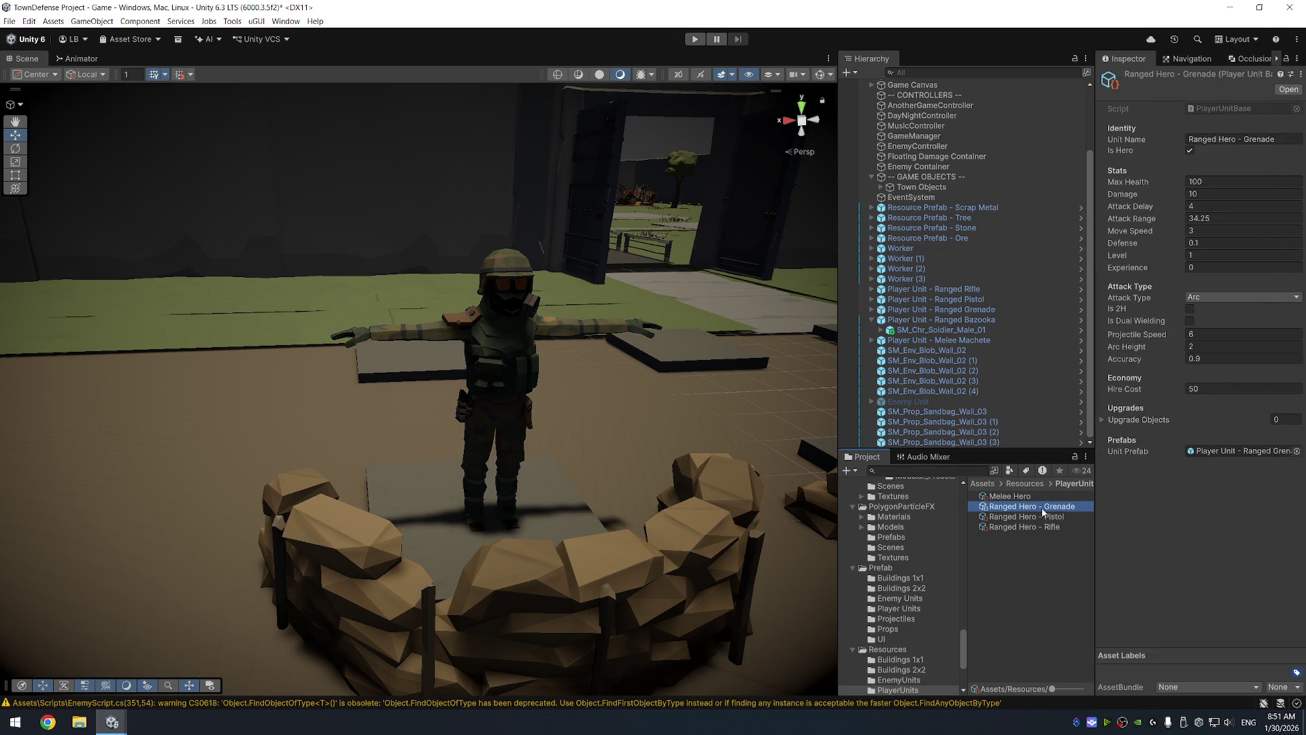
key("ctrl+d")
left_click(1049, 521)
key("End")
key("BackSpace")
key("BackSpace")
key("BackSpace")
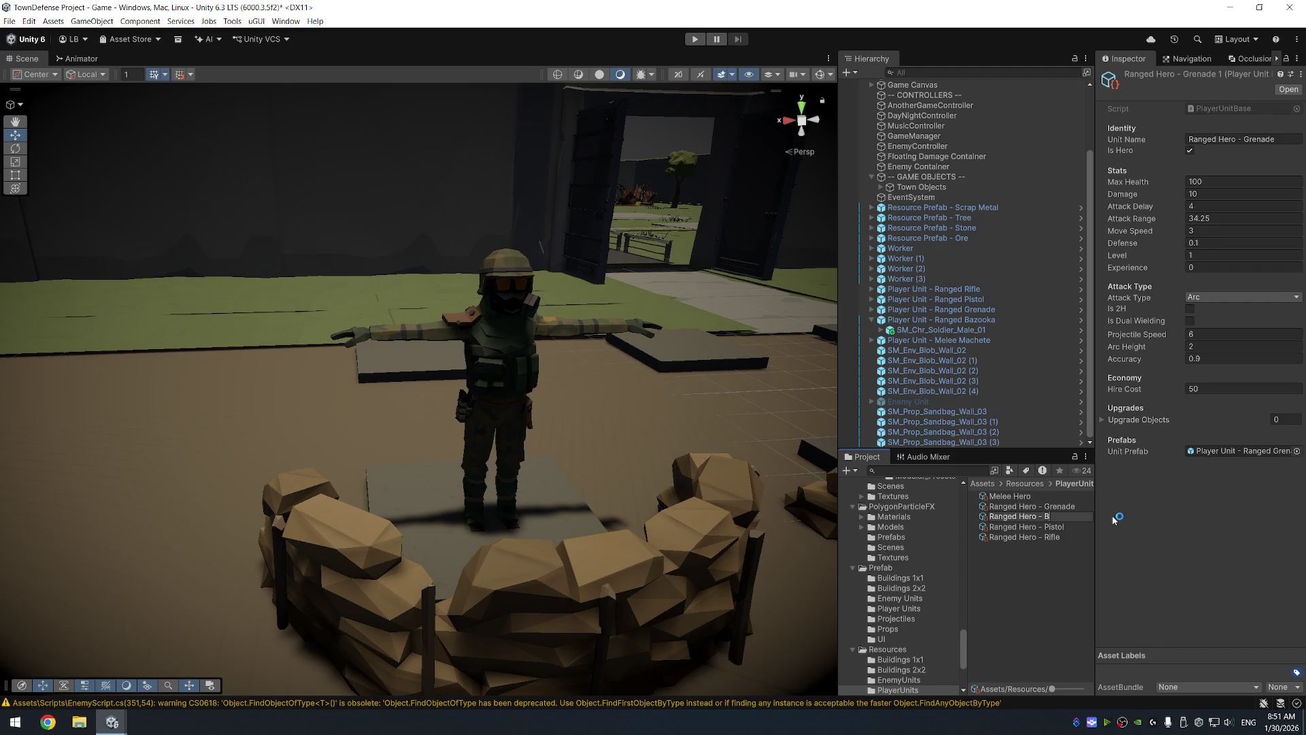
type("azooka")
key("Return")
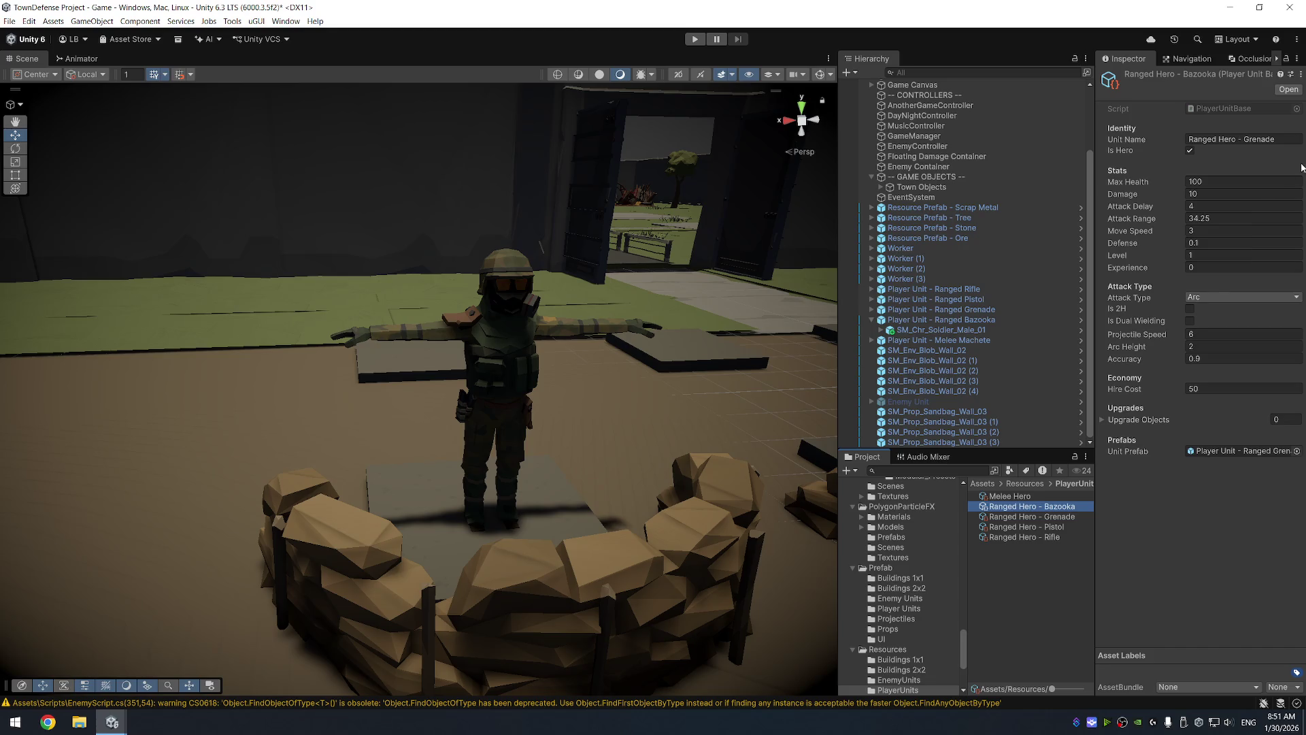
Change Grenade to Bazooka in the Unit Name, set Attack Type to Projectile, and tick Is 2H
left_click(1269, 140)
double_click(1251, 140)
type("Bazookla")
key("BackSpace")
key("BackSpace")
type("a")
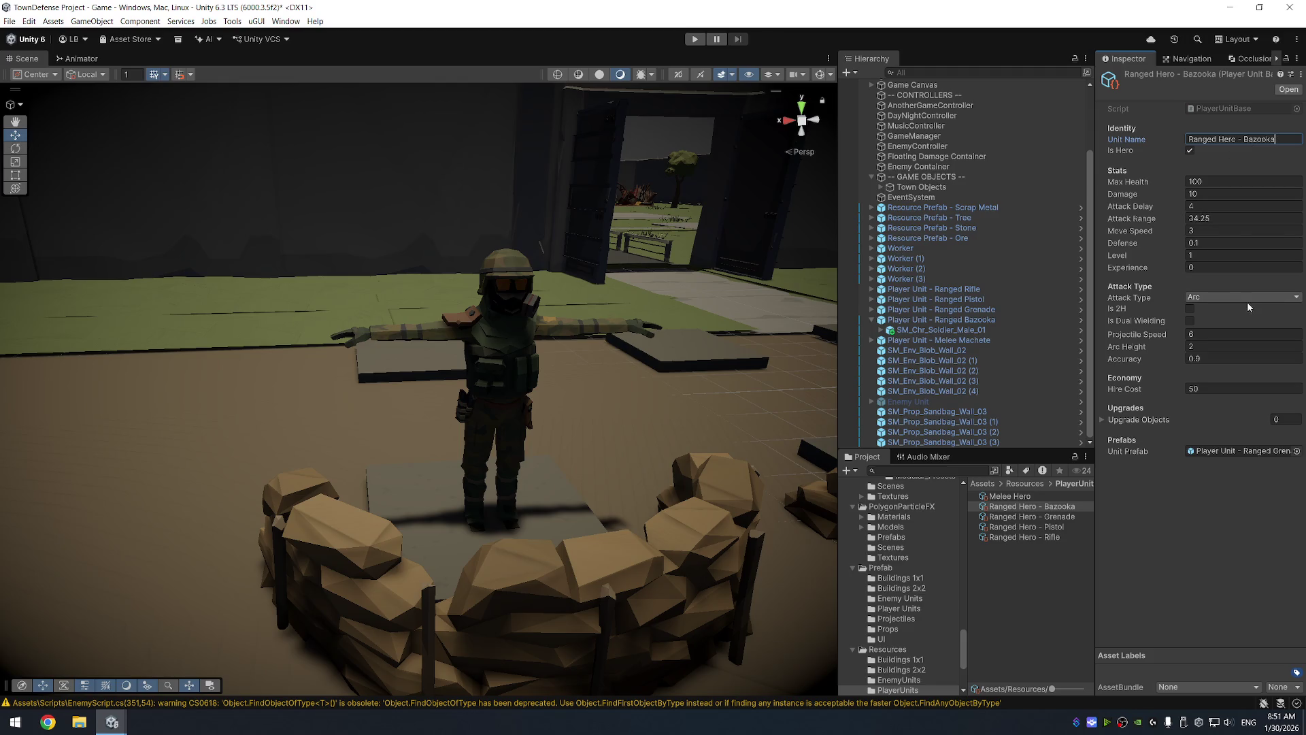
left_click(1250, 298)
left_click(1227, 336)
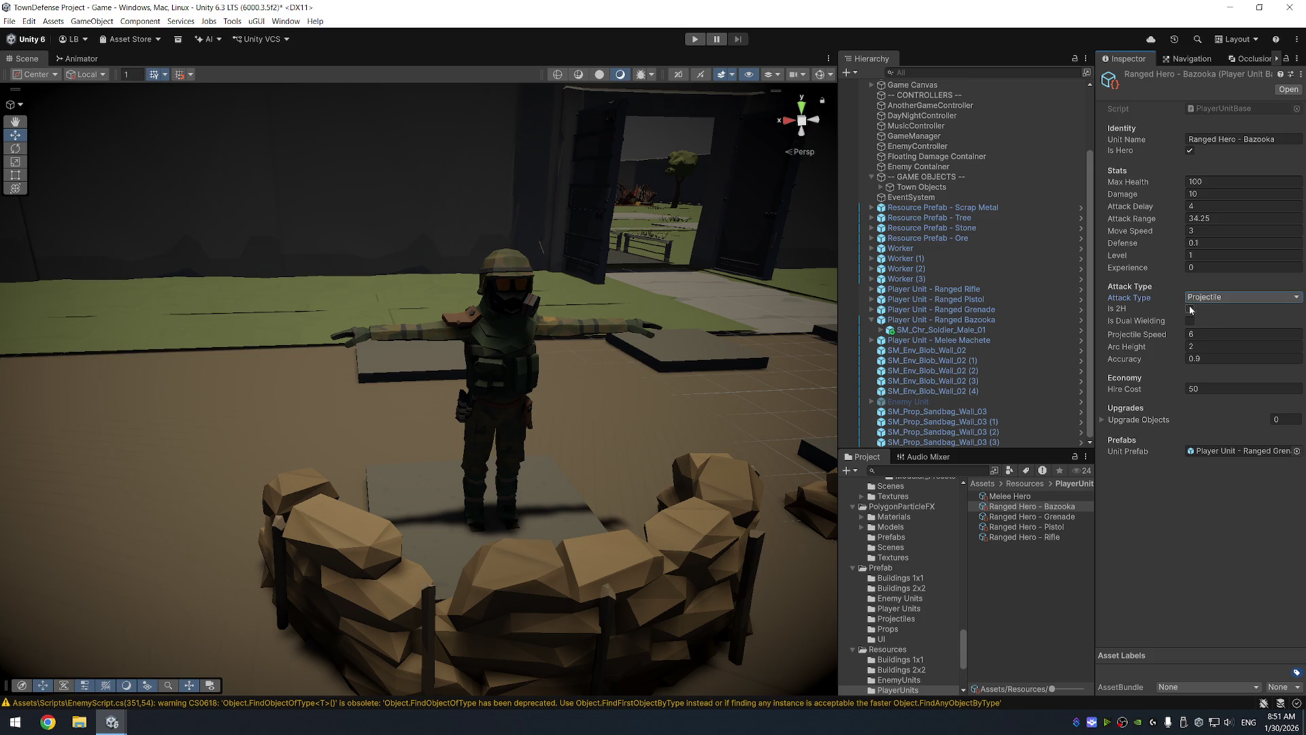
left_click(1191, 310)
left_click(942, 331)
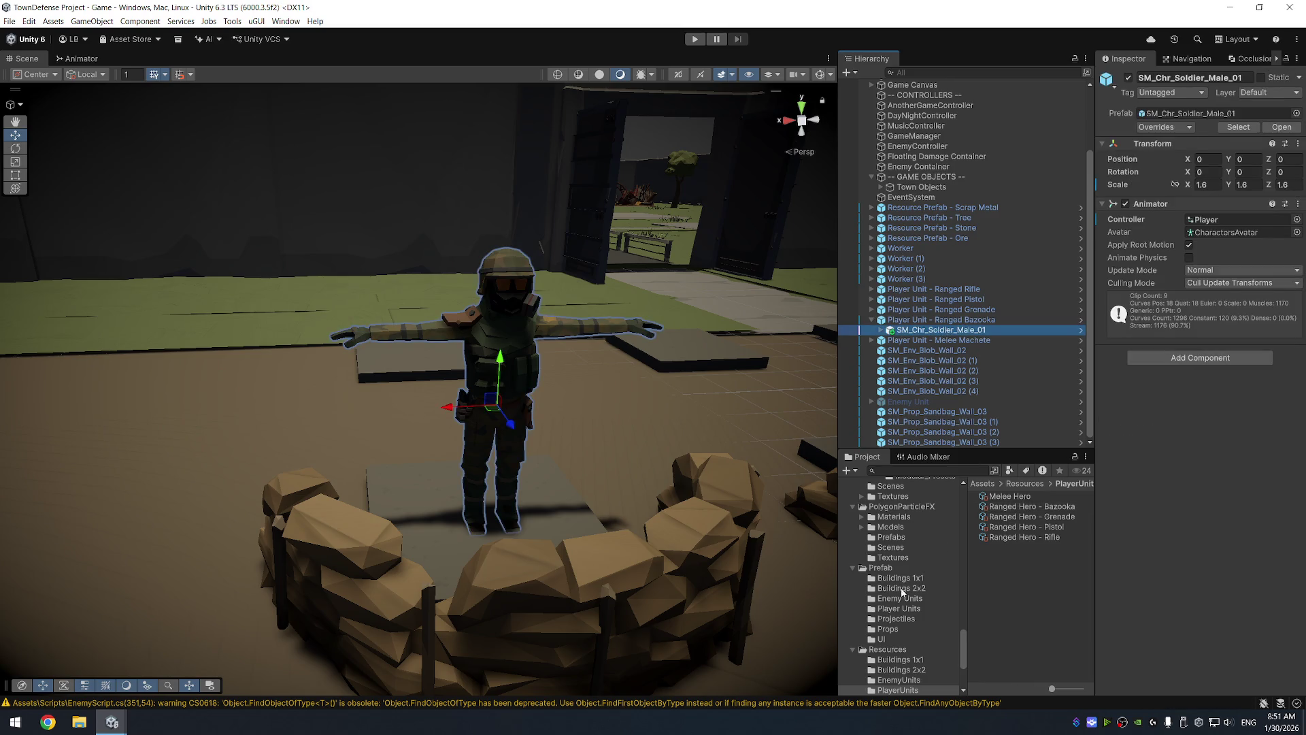
Save Player Unit - Ranged Bazooka as an Original Prefab in Prefab > Player Units
left_click(908, 610)
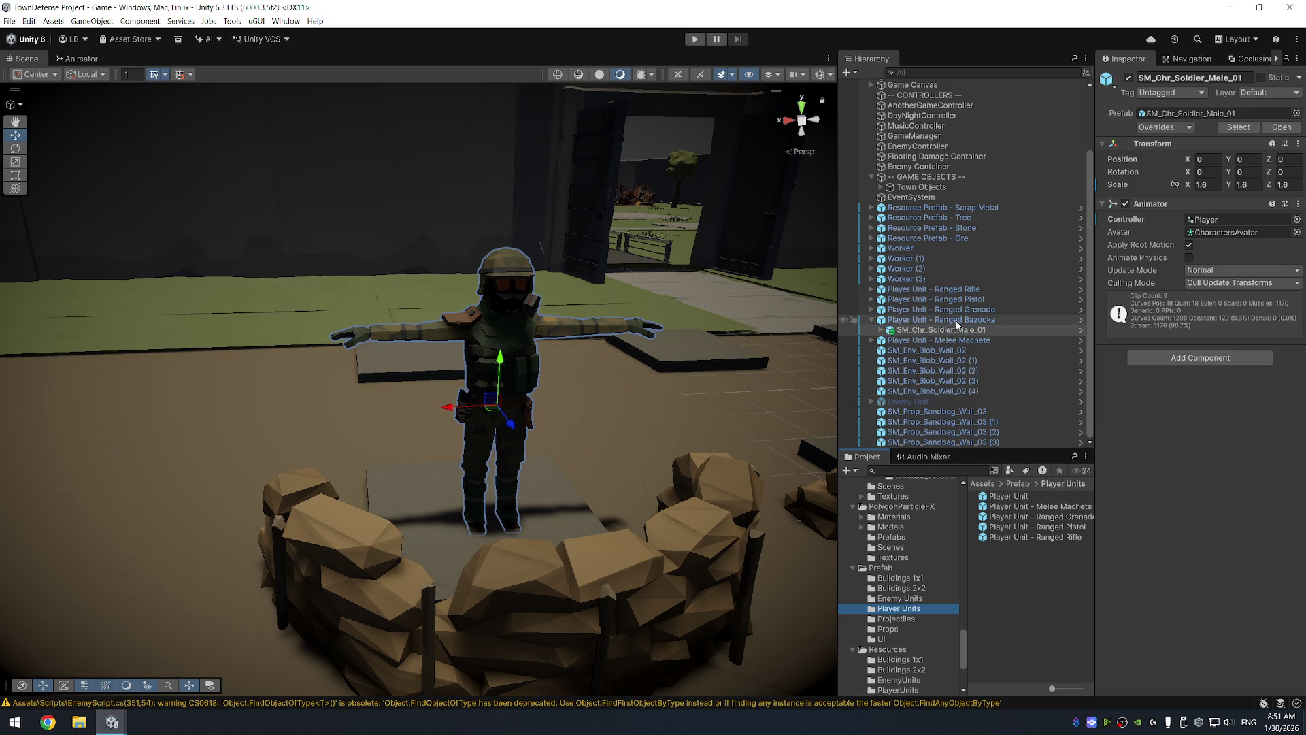
left_click_drag(942, 331, 1064, 567)
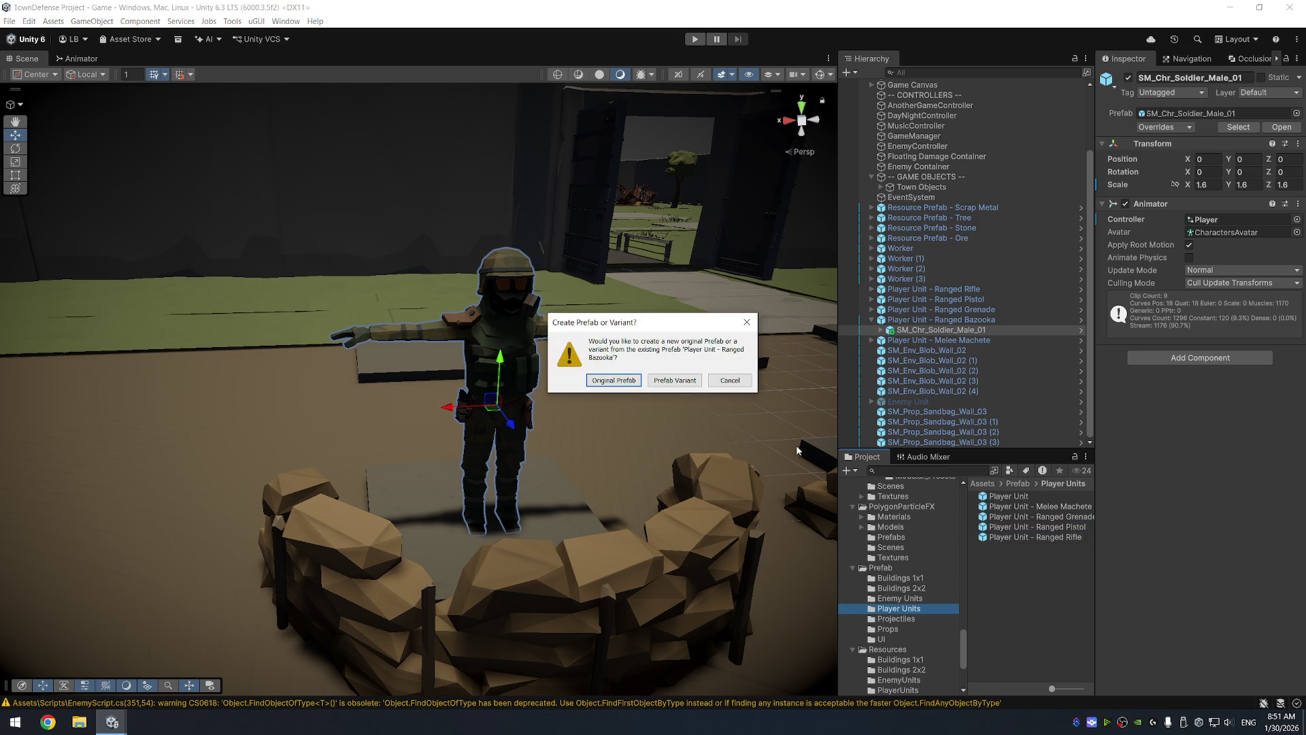
left_click(633, 382)
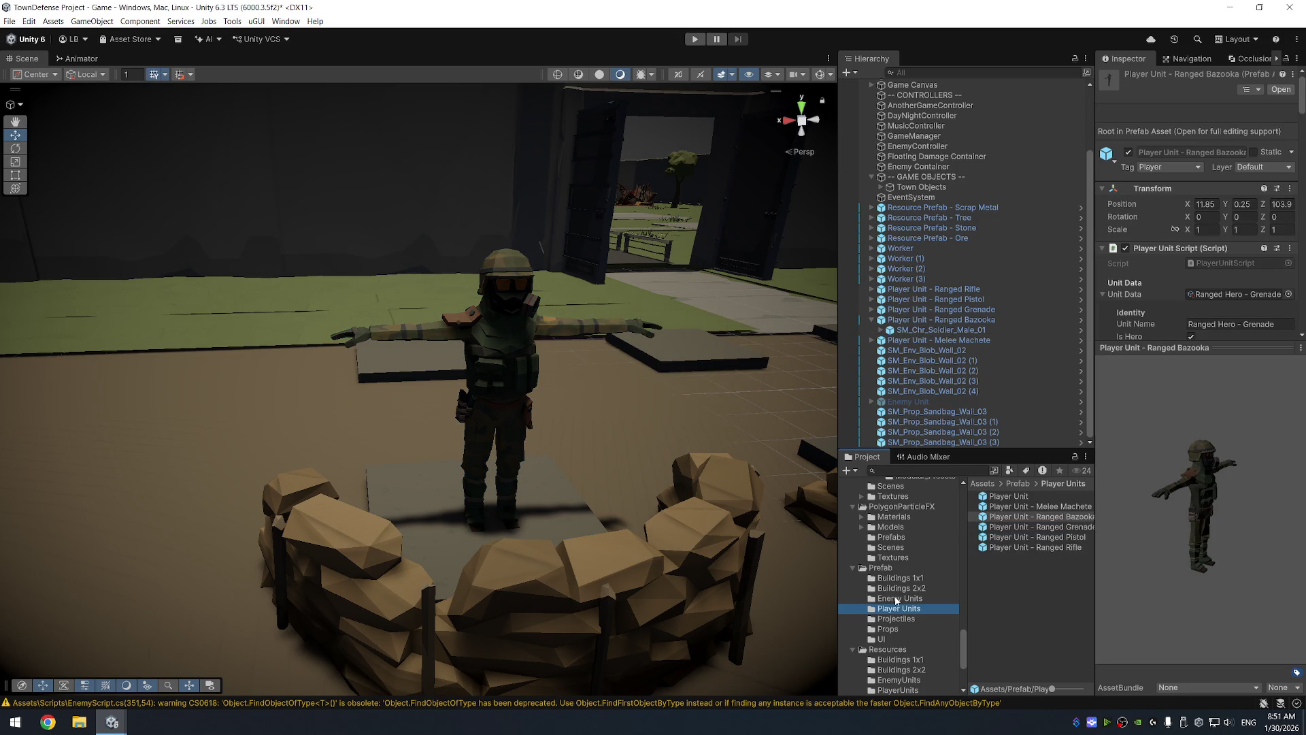
left_click(949, 320)
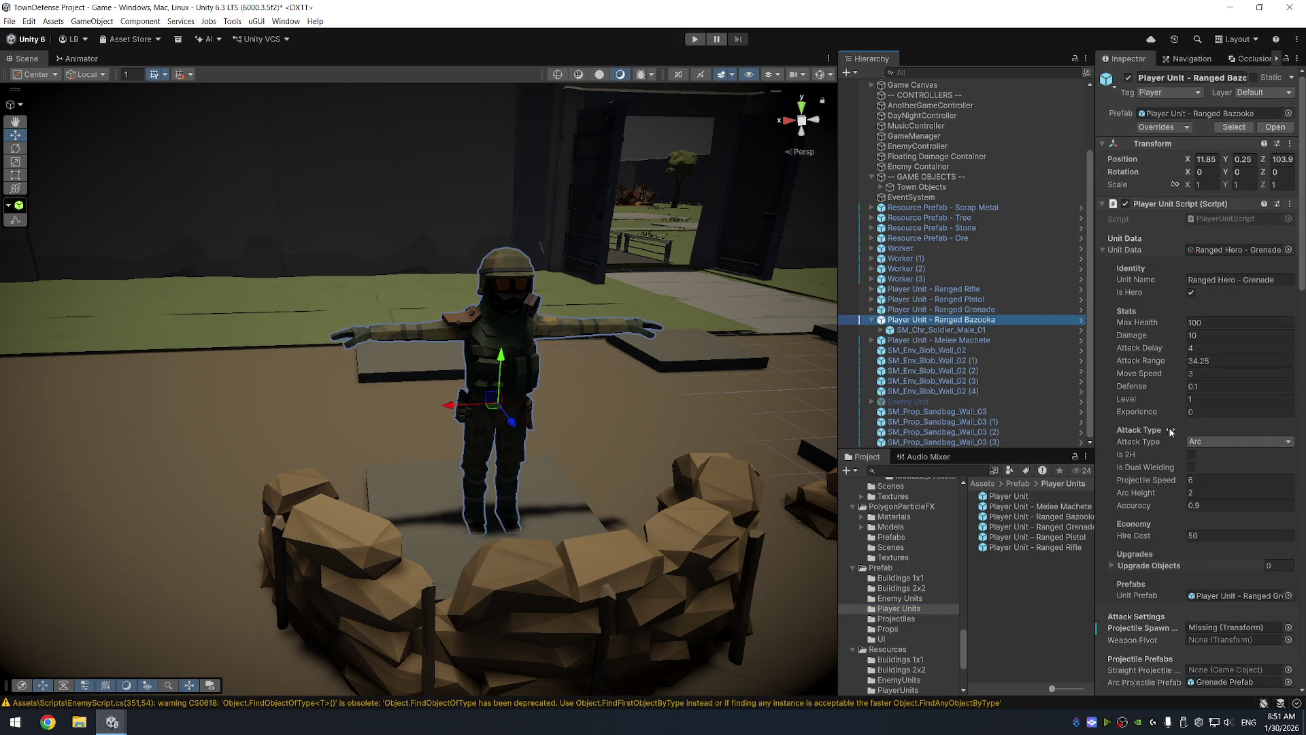
Point Unit Prefab to Player Unit - Ranged Bazooka and set Arc Projectile Prefab and Projectile Spawn to None
left_click_drag(1068, 517, 1245, 596)
scroll(1243, 583, "down", 2)
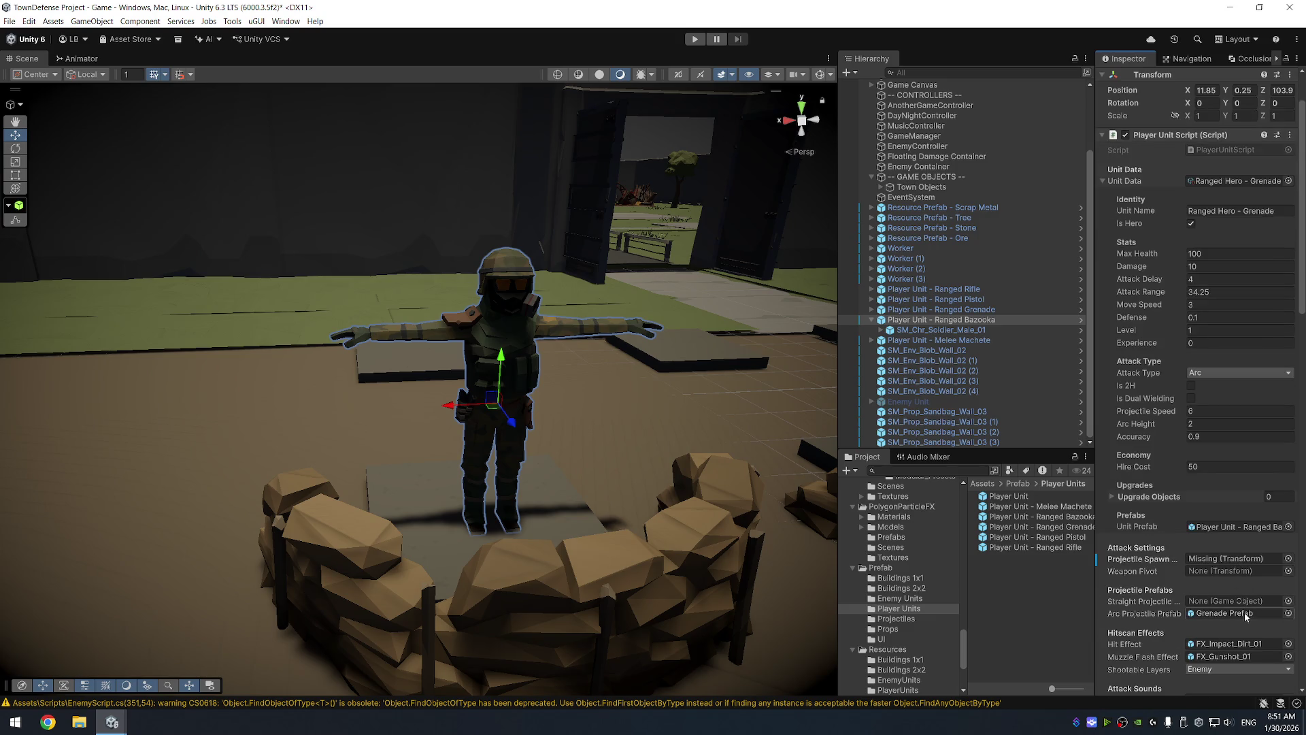
left_click(1246, 614)
key("Delete")
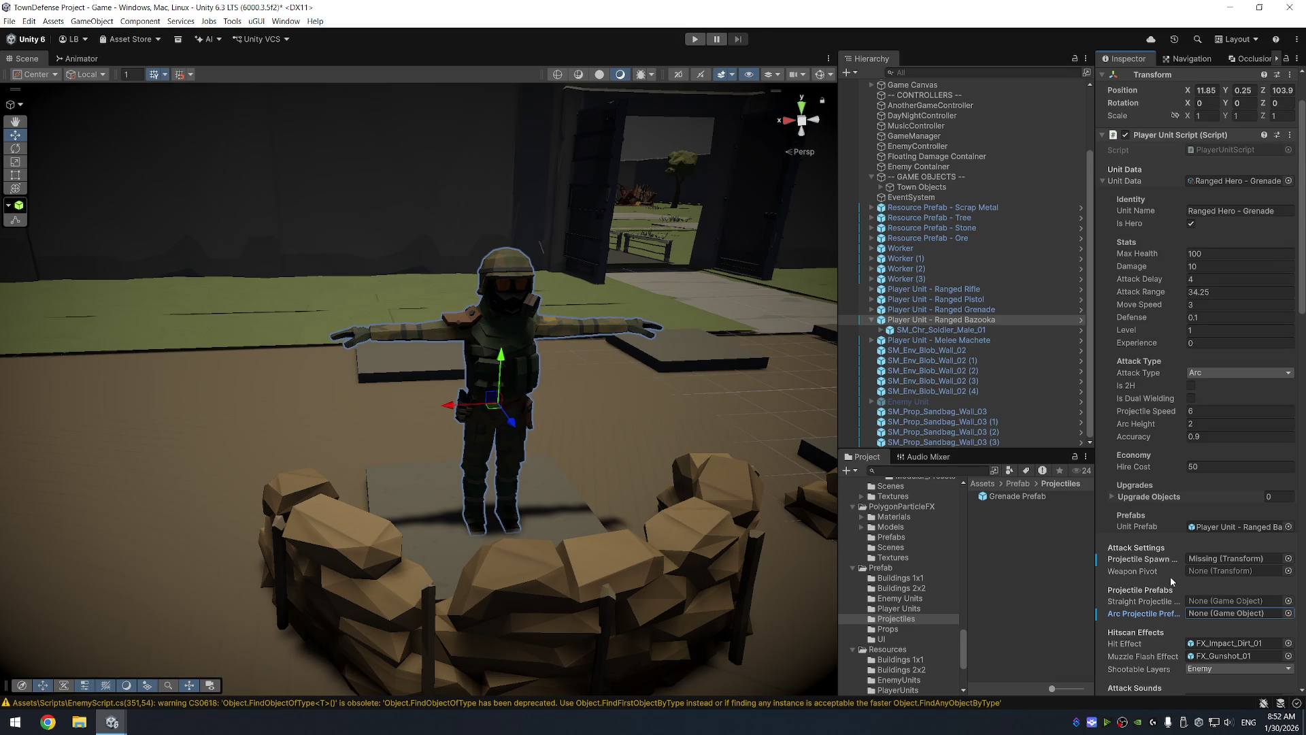
left_click(1237, 560)
key("Delete")
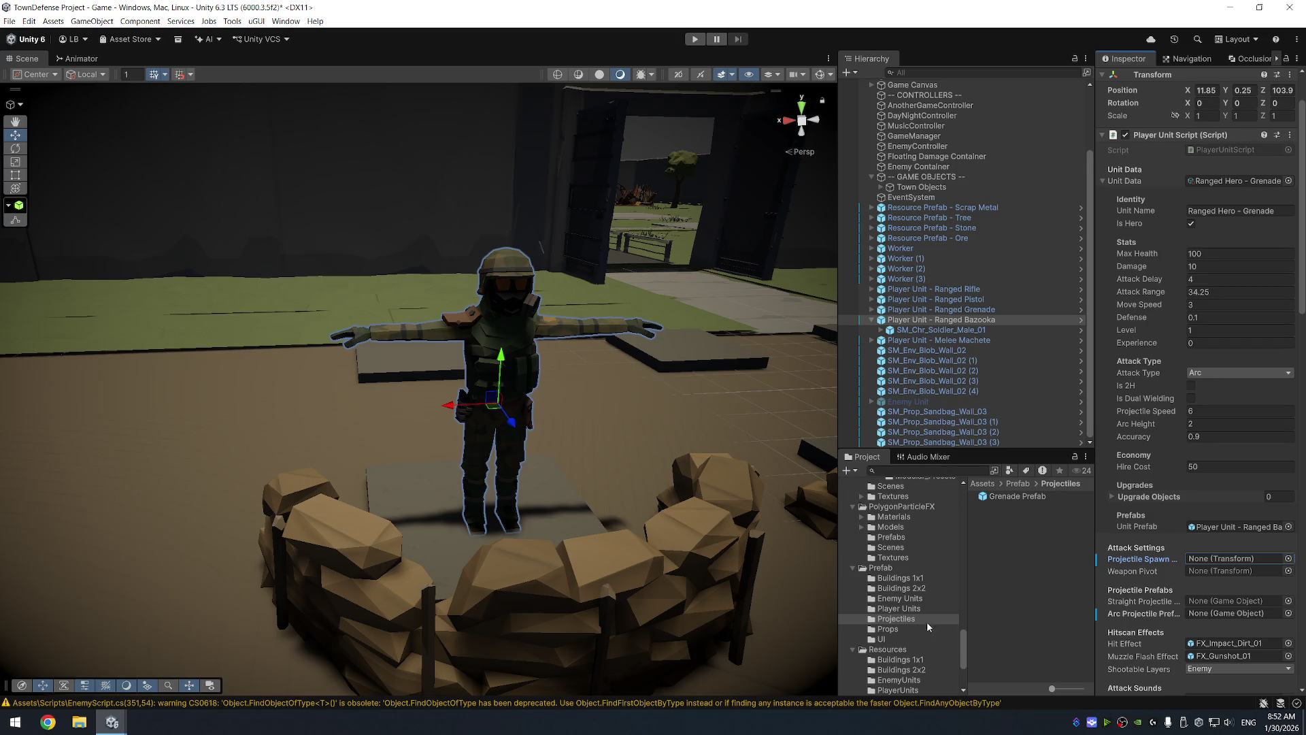
left_click(967, 466)
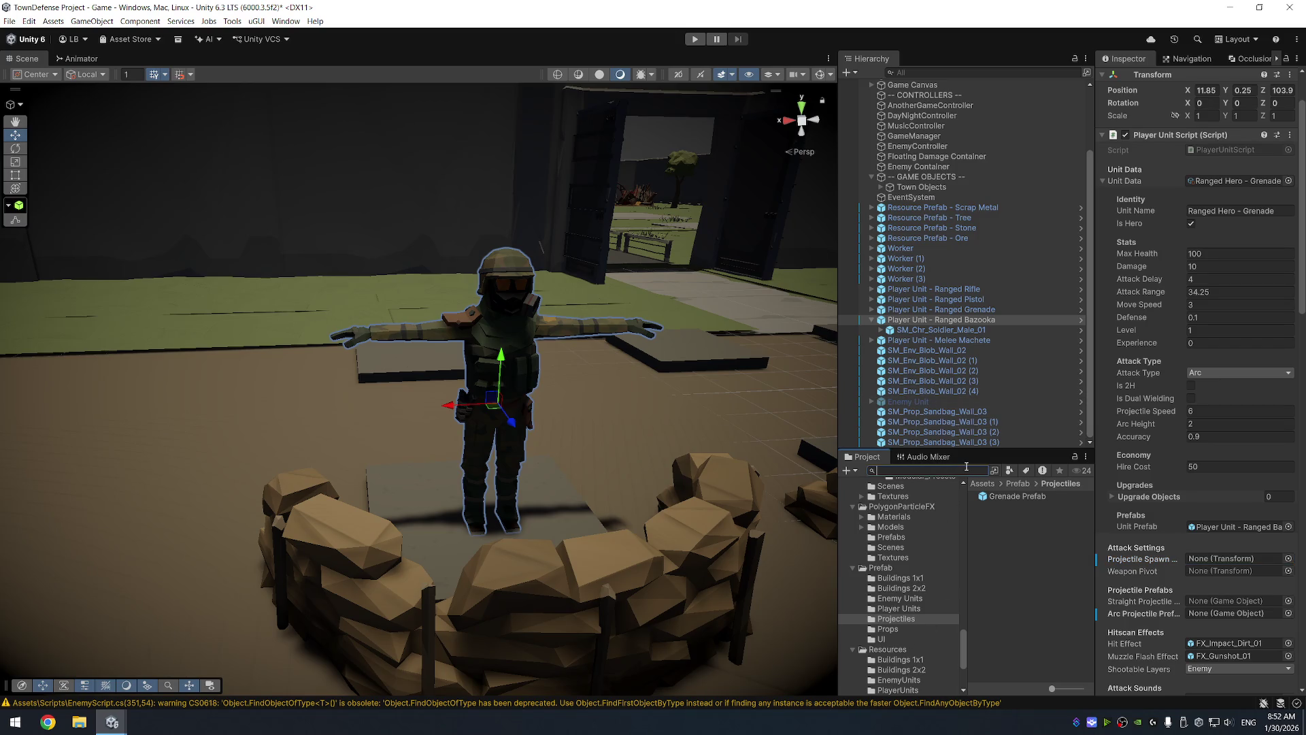
Search for launcher prefabs and preview the rocket, vehicle and grenade launcher models
type("launch")
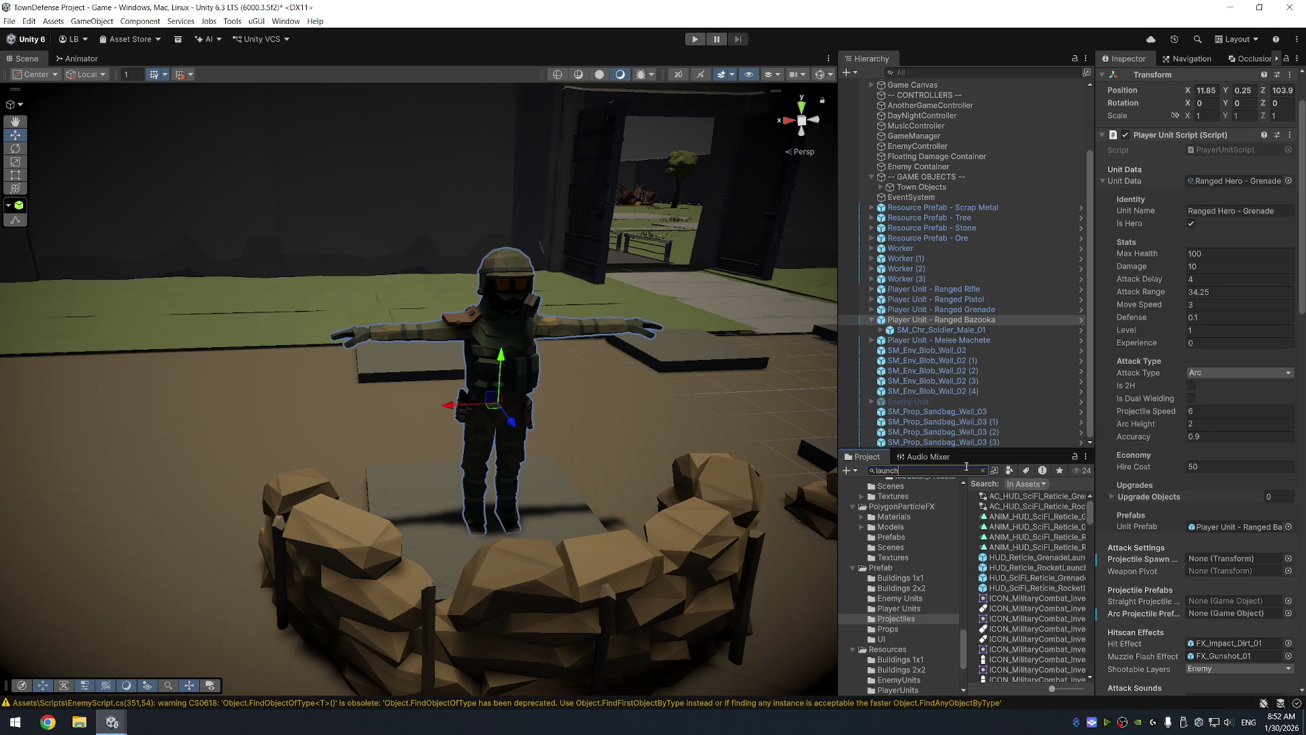
left_click(995, 472)
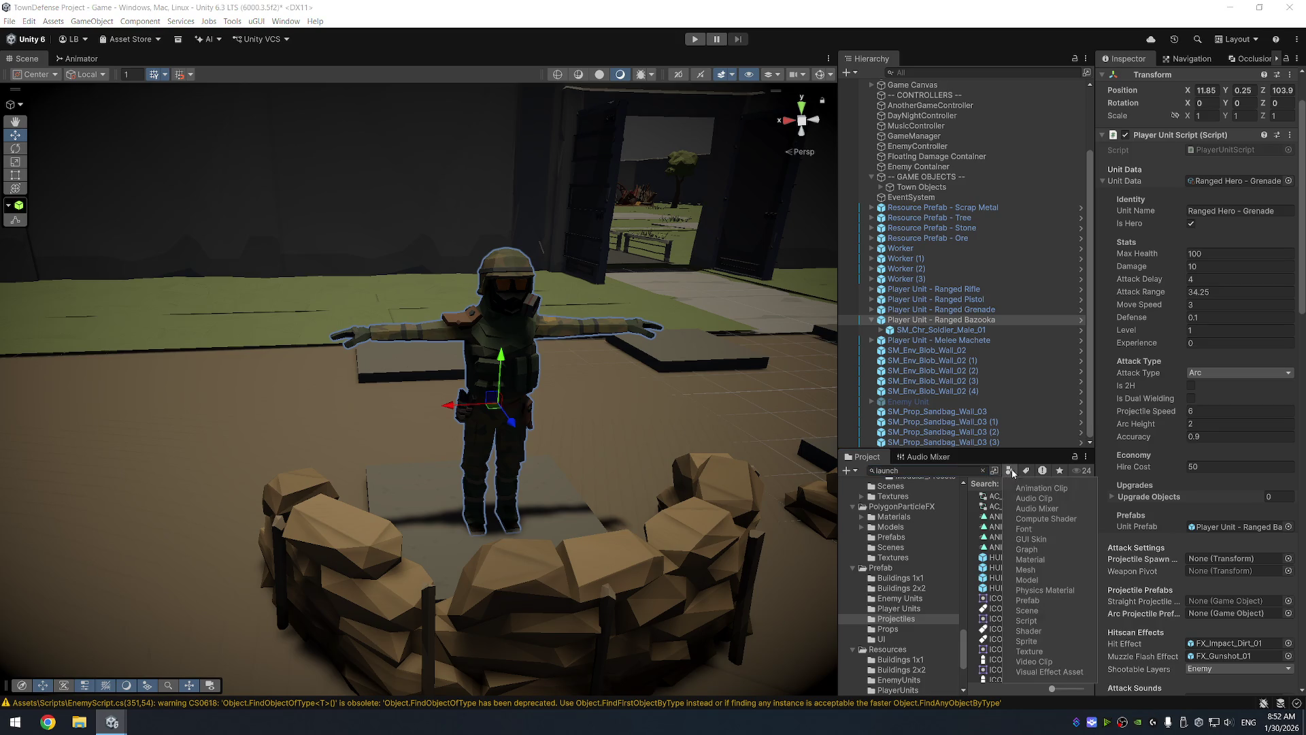
left_click(1051, 603)
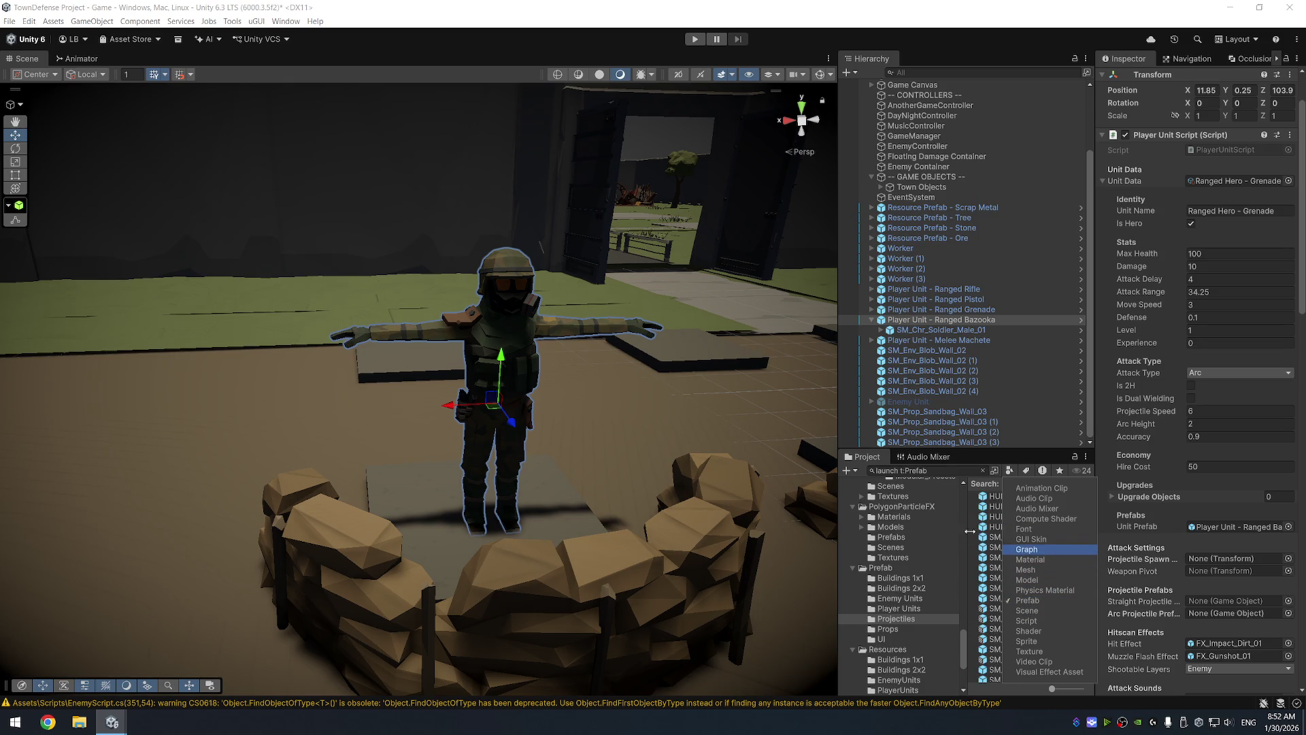
left_click(1085, 41)
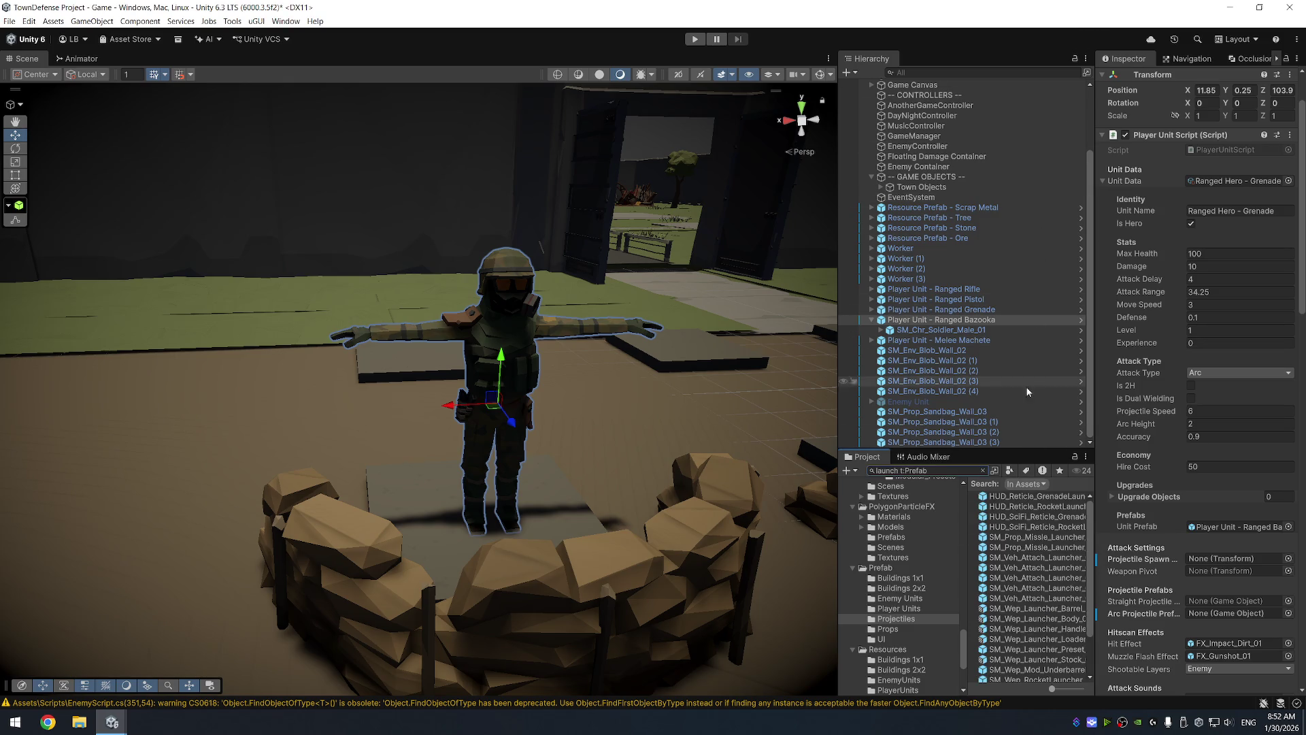
left_click_drag(1091, 528, 1130, 529)
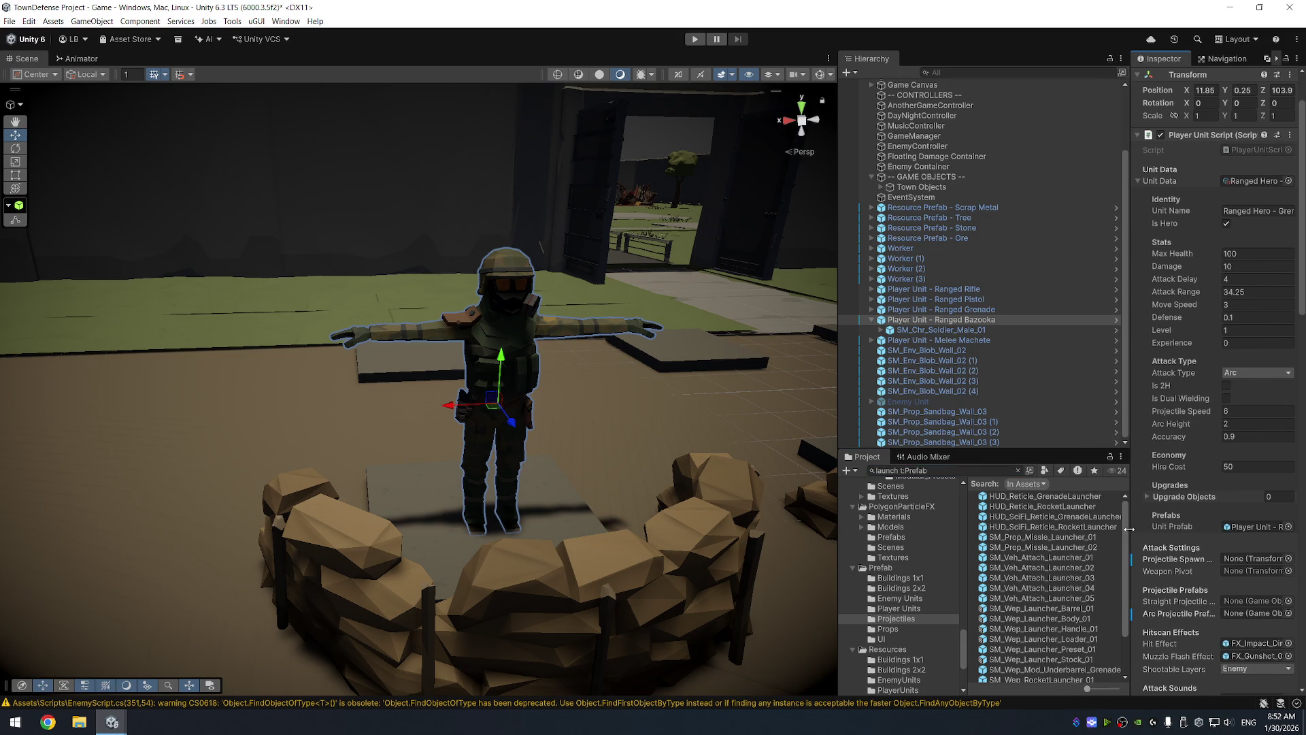
left_click_drag(1125, 532, 1125, 575)
left_click(1076, 677)
key("Up")
key("Up")
key("Up")
left_click(1082, 656)
mouse_move(1149, 537)
left_mouse_down()
mouse_move(1155, 458)
mouse_move(1171, 574)
left_mouse_up()
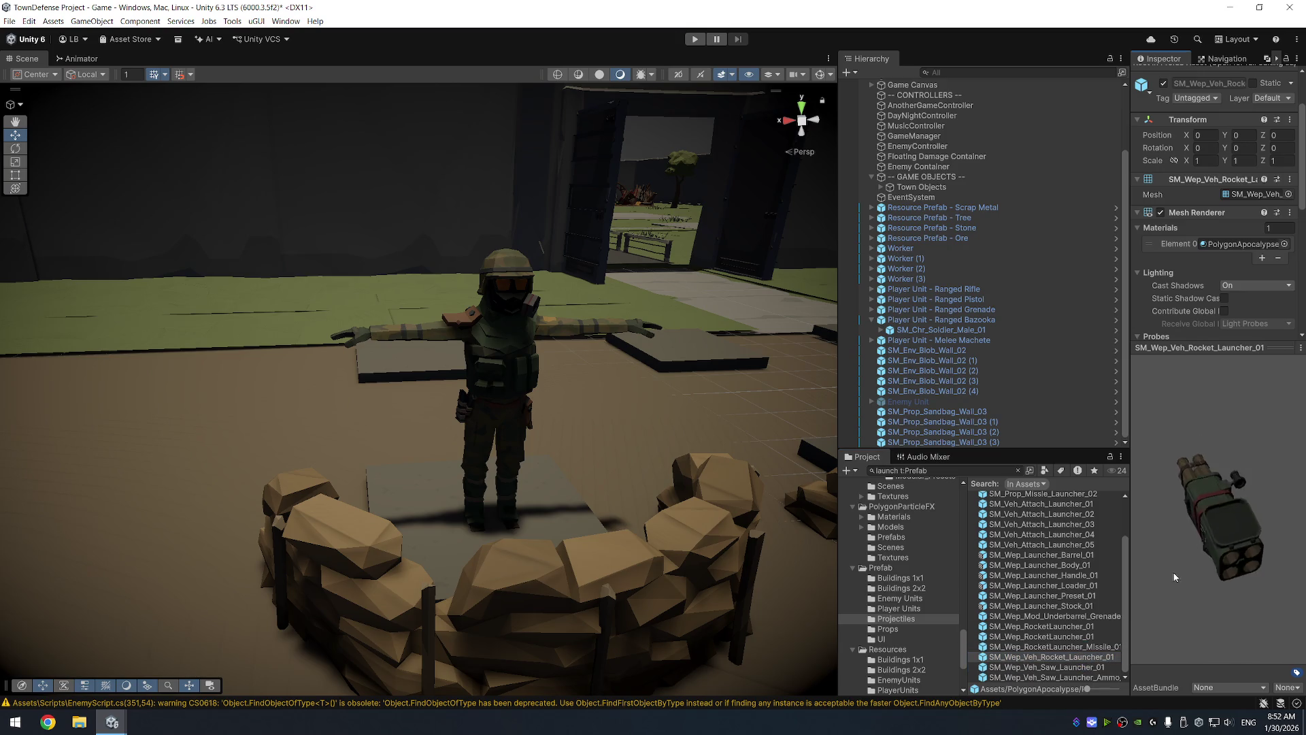
left_click(1090, 644)
key("Up")
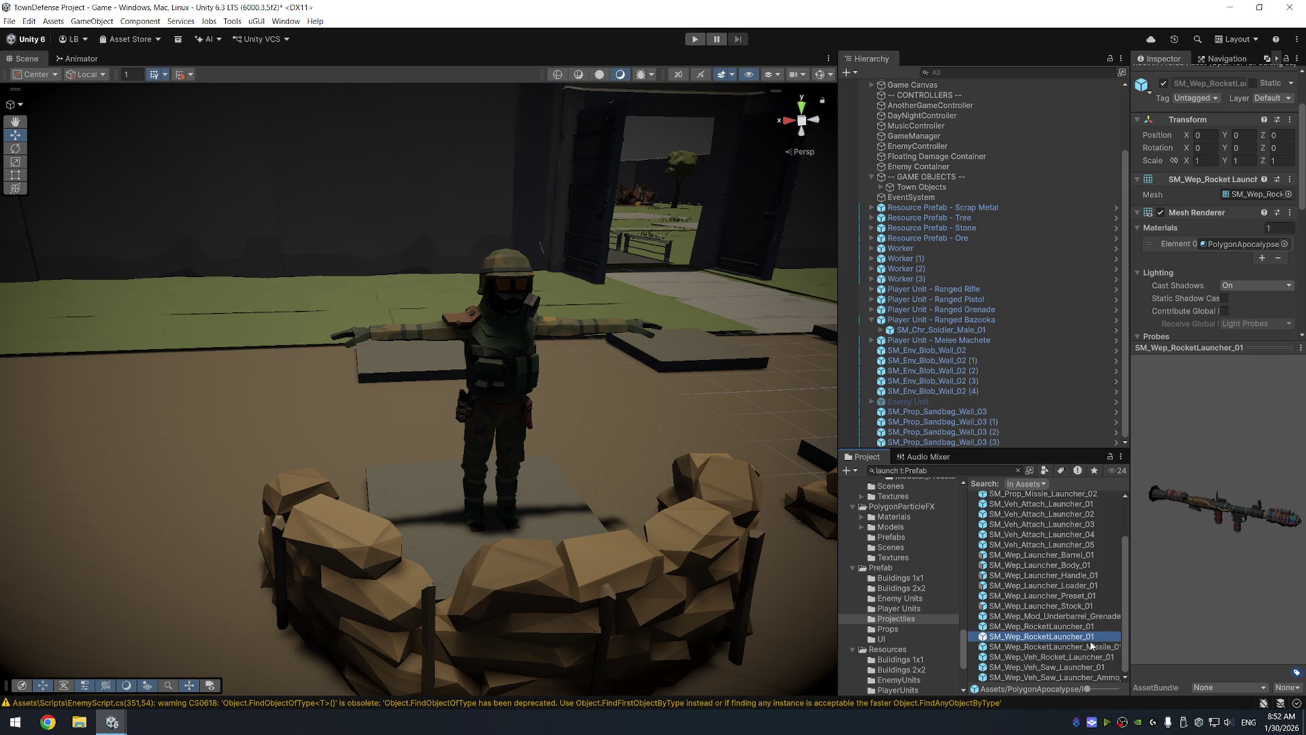
key("Up")
key("Up")
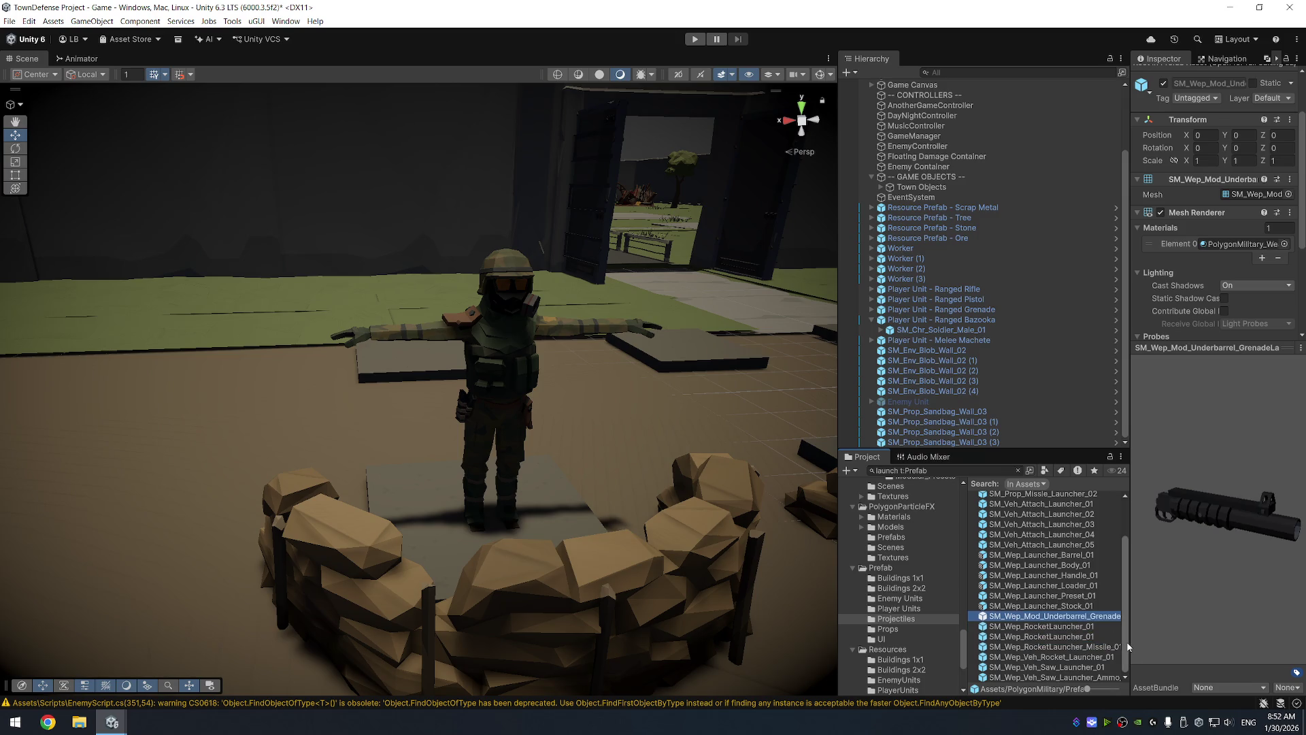
key("Up")
key("Up")
key("Up")
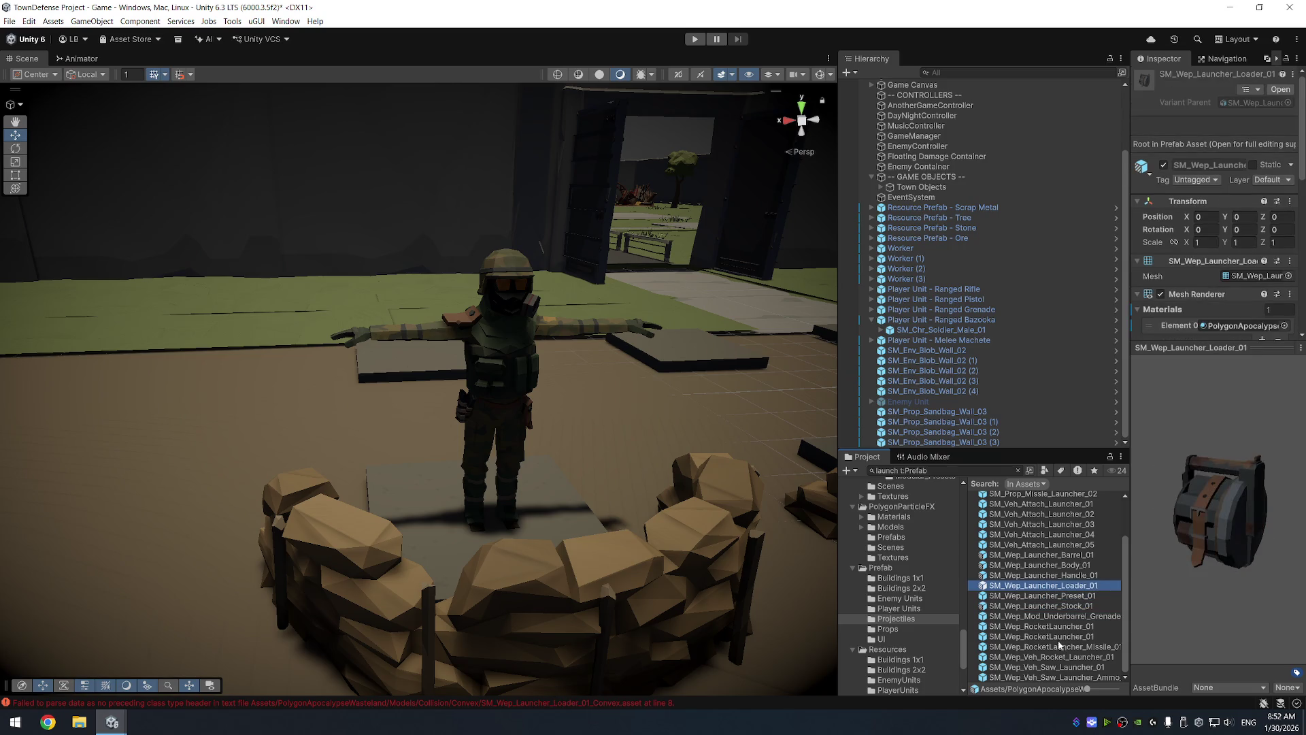
key("Up")
key("Up")
key("Up")
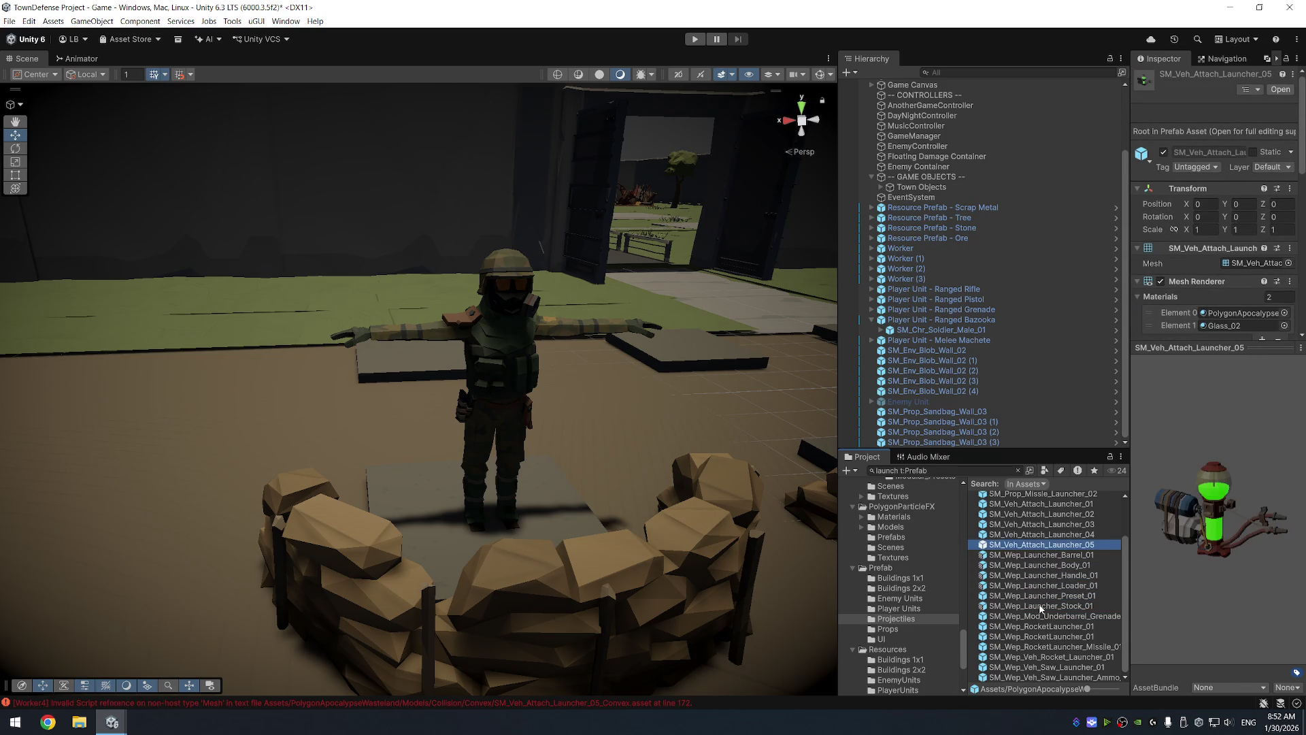
key("Up")
key("Up")
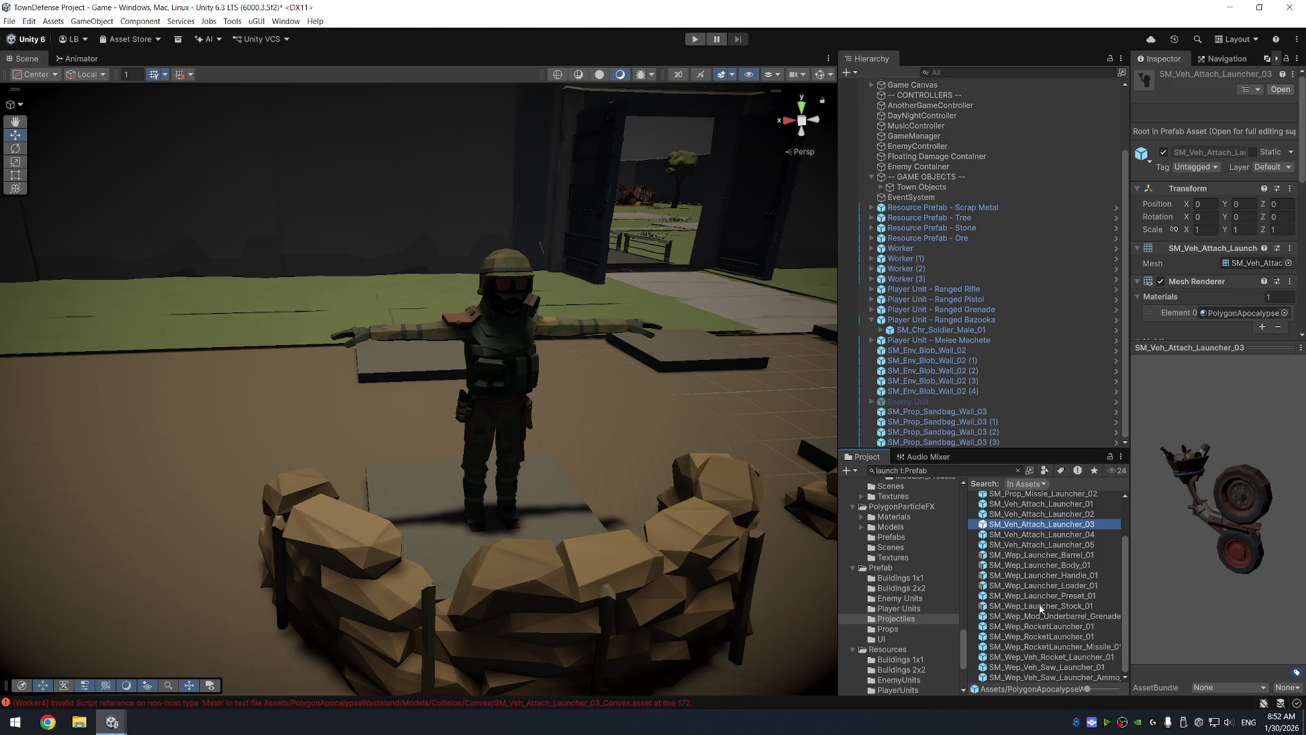
key("Up")
key("Up")
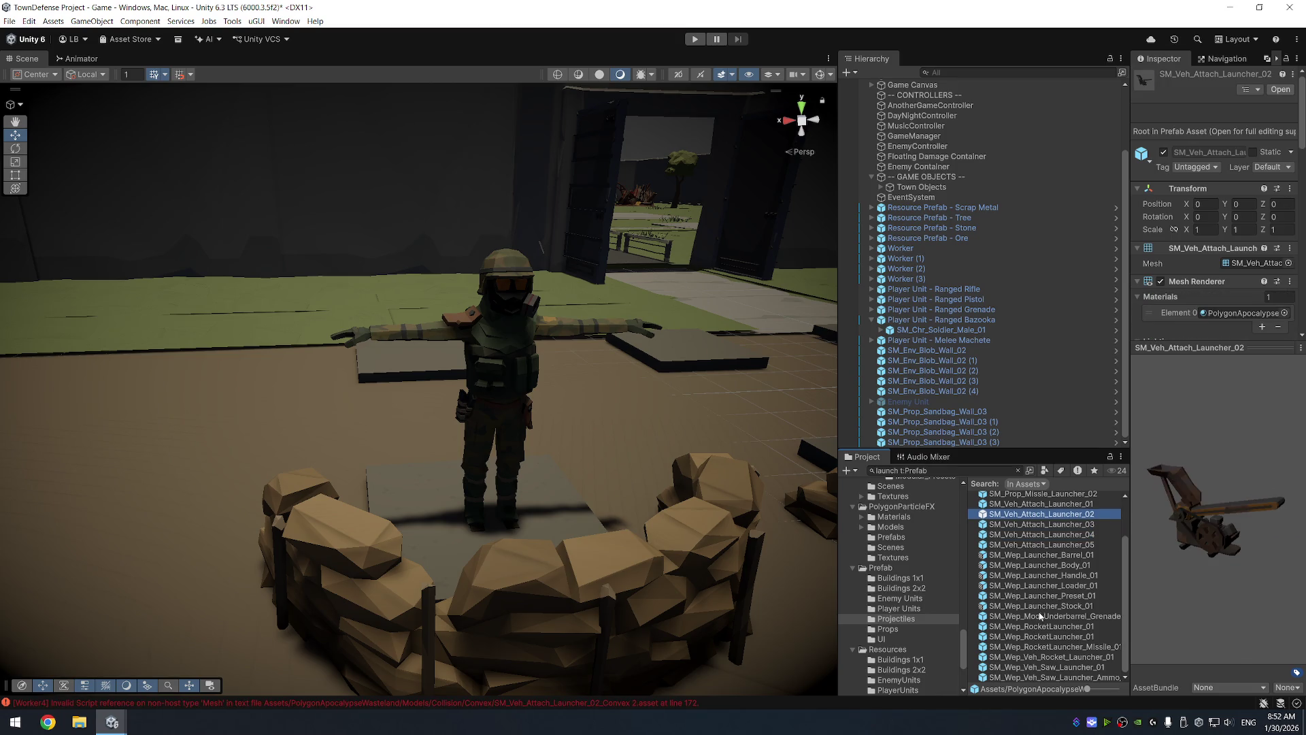
scroll(1054, 602, "up", 2)
key("Up")
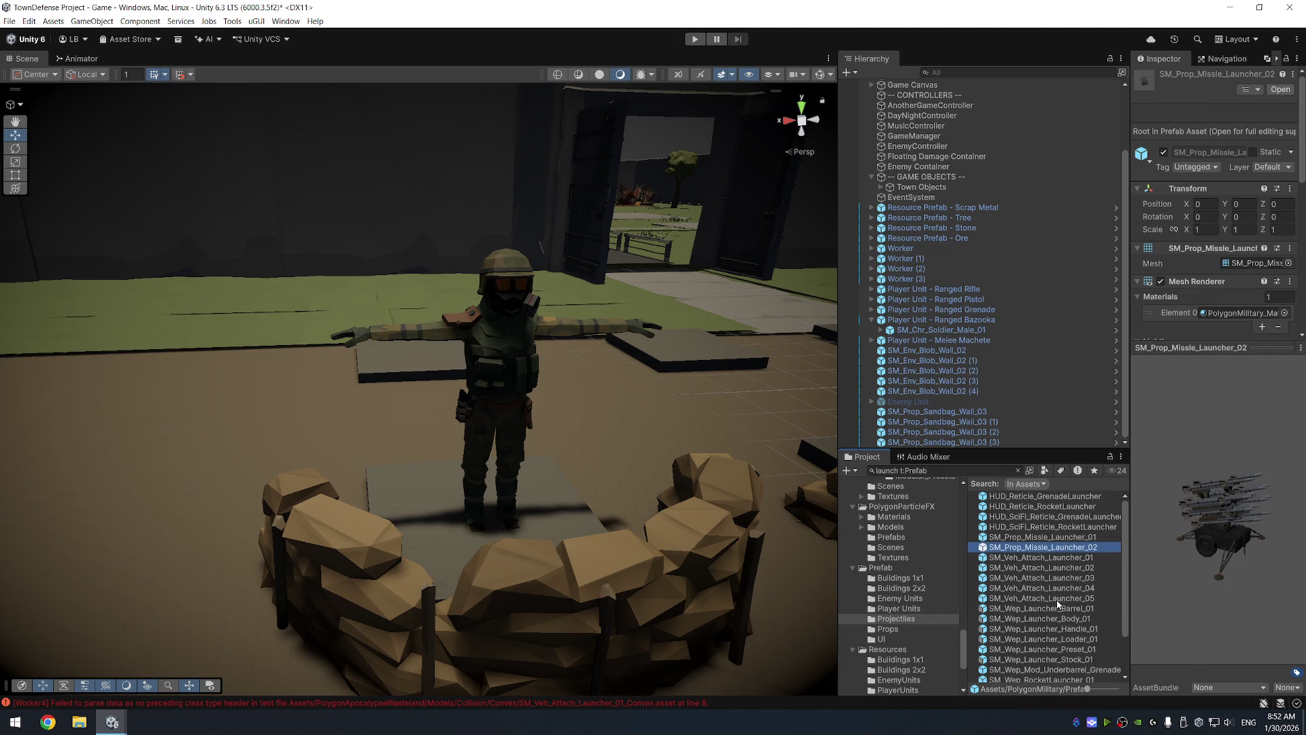
key("Up")
key("Up")
key("Up")
key("Up")
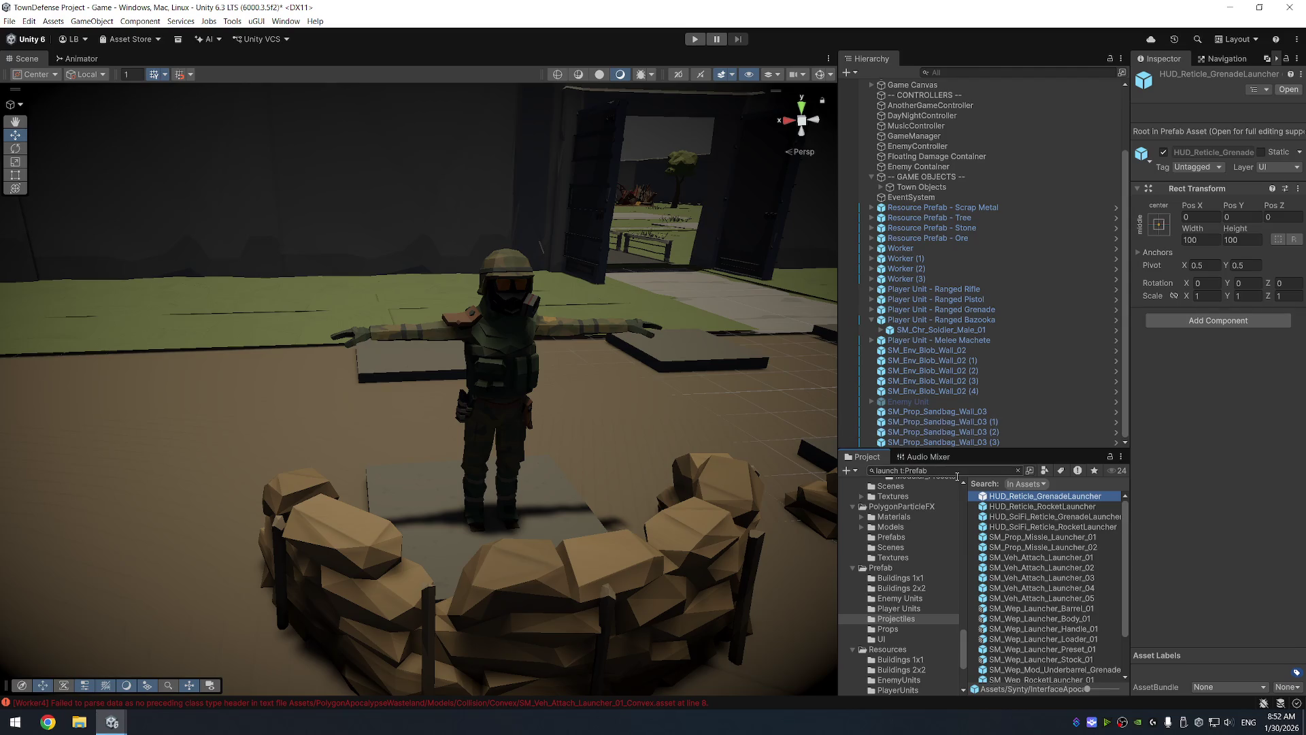
Search for baz and compare SoldierBazookaF, Human_Bazooka and Player Unit - Ranged Bazooka
double_click(885, 470)
type("baz")
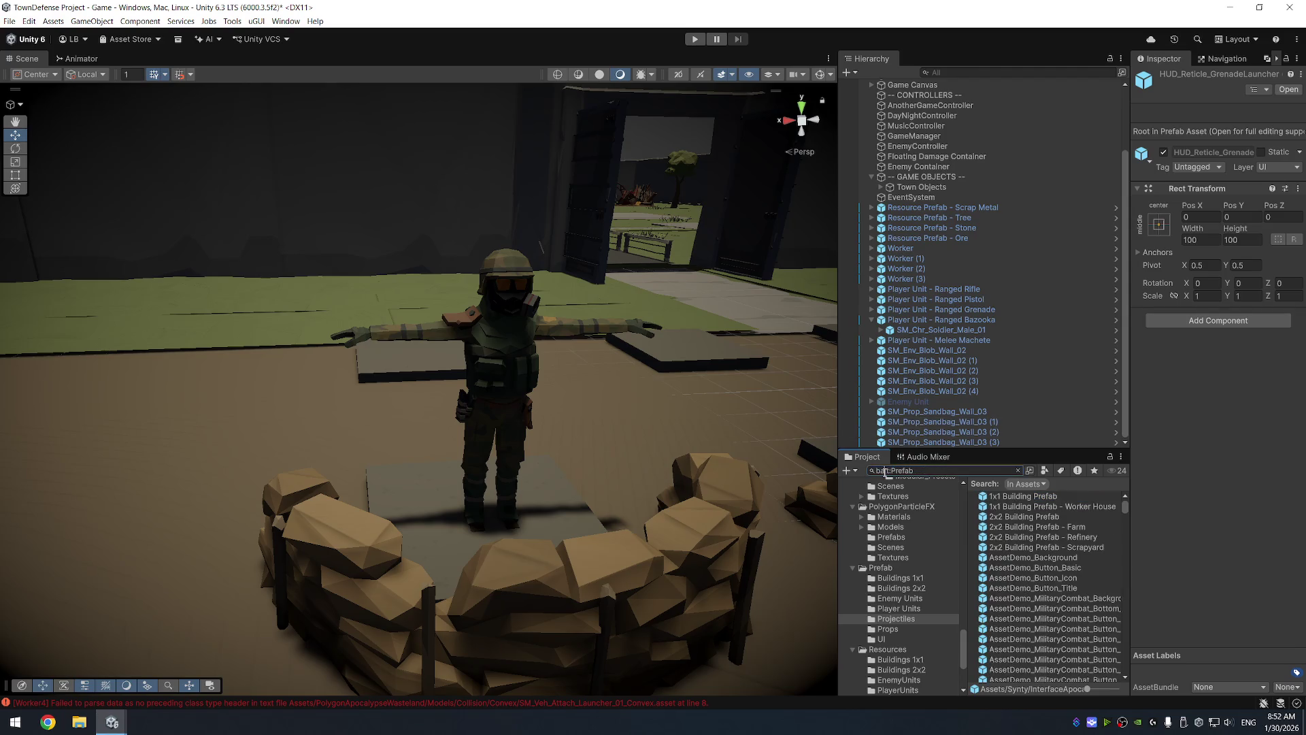
left_click(1058, 517)
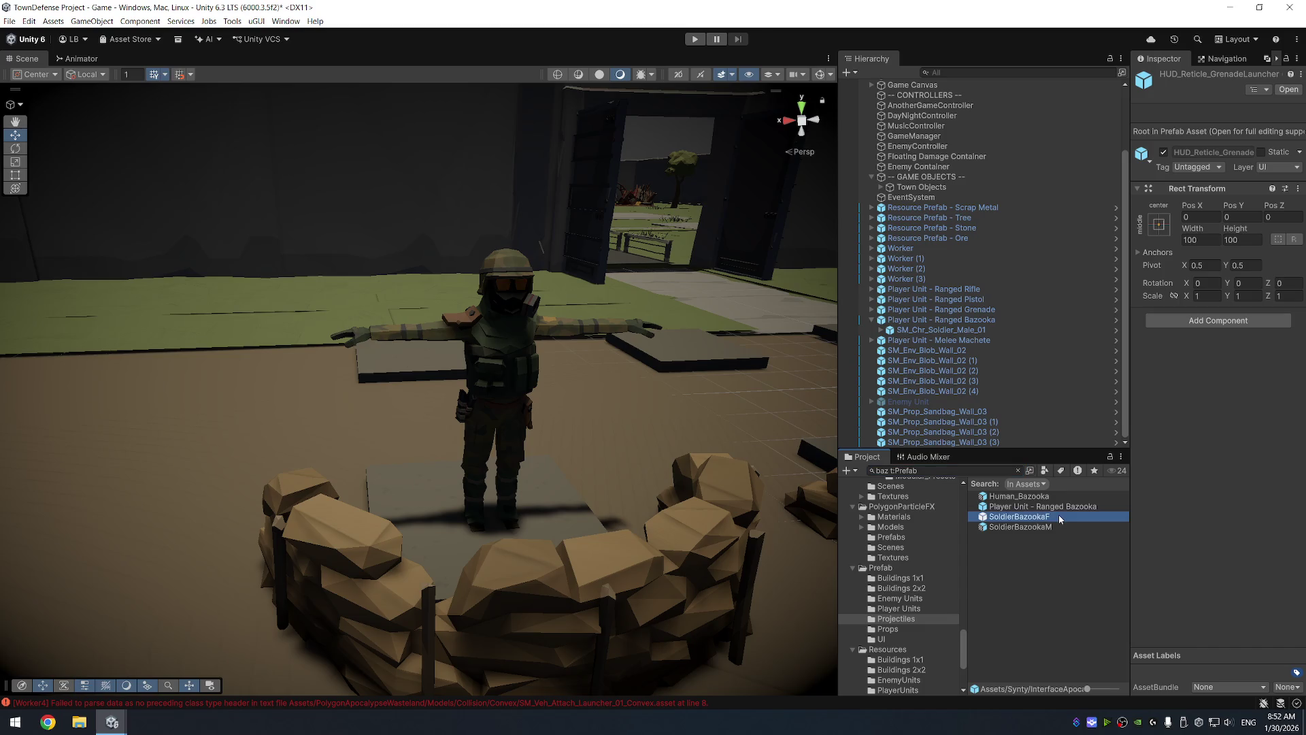
left_click_drag(1170, 512, 1133, 513)
left_click(1068, 509)
key("Up")
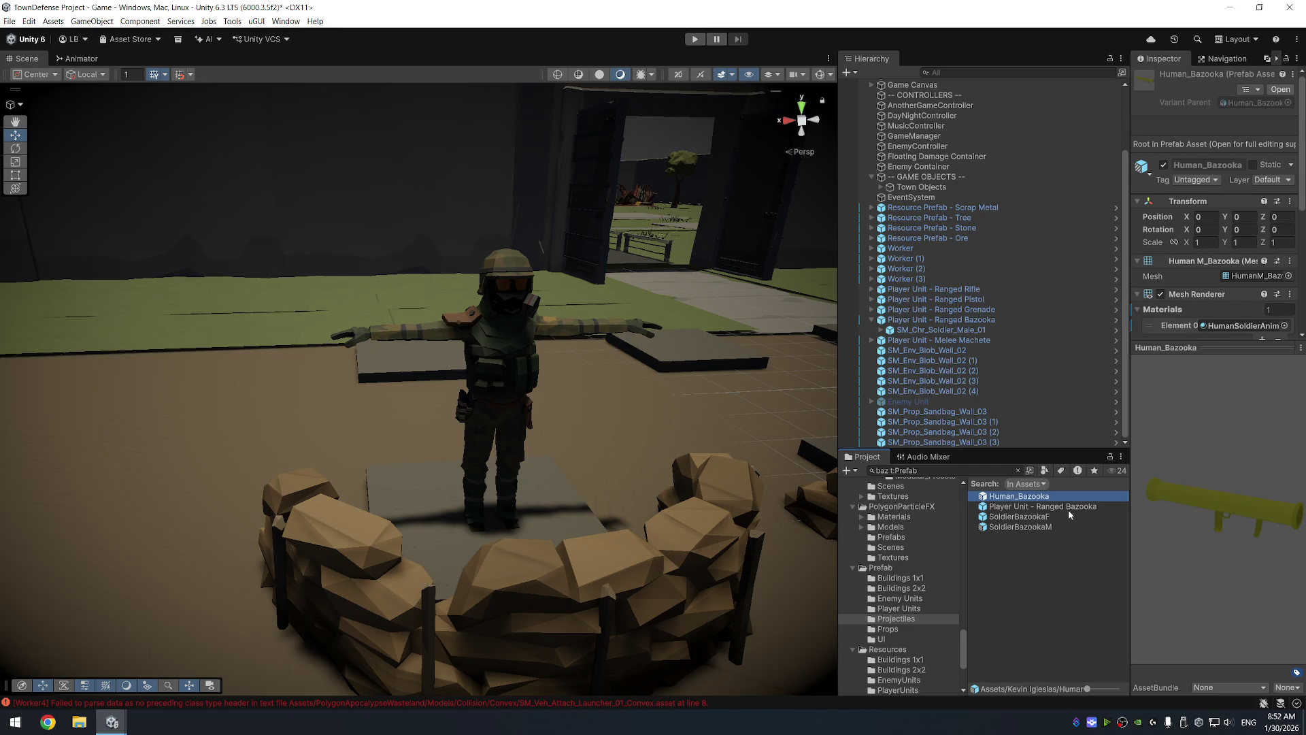
key("Down")
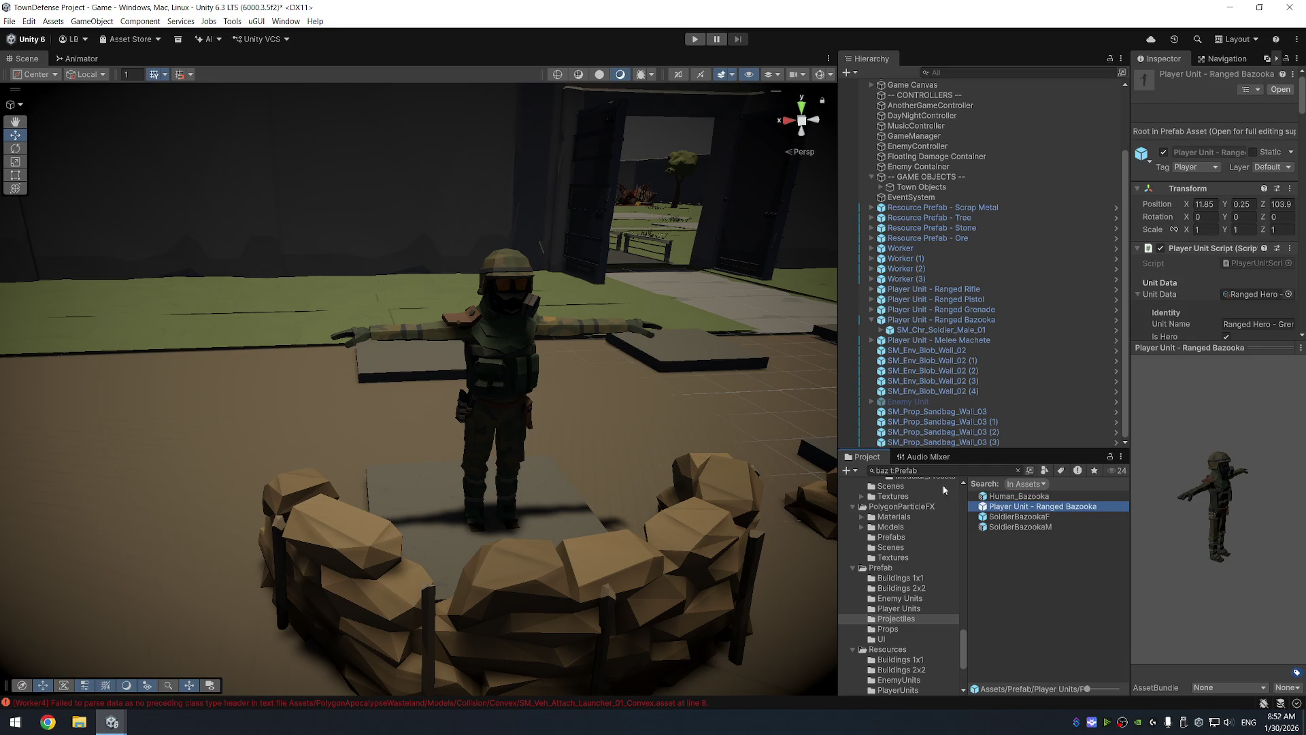
Search for rocket and preview SM_Wep_RPG_Rocket_Seperate_01 and the vehicle rocket prefabs
left_click_drag(889, 472, 877, 476)
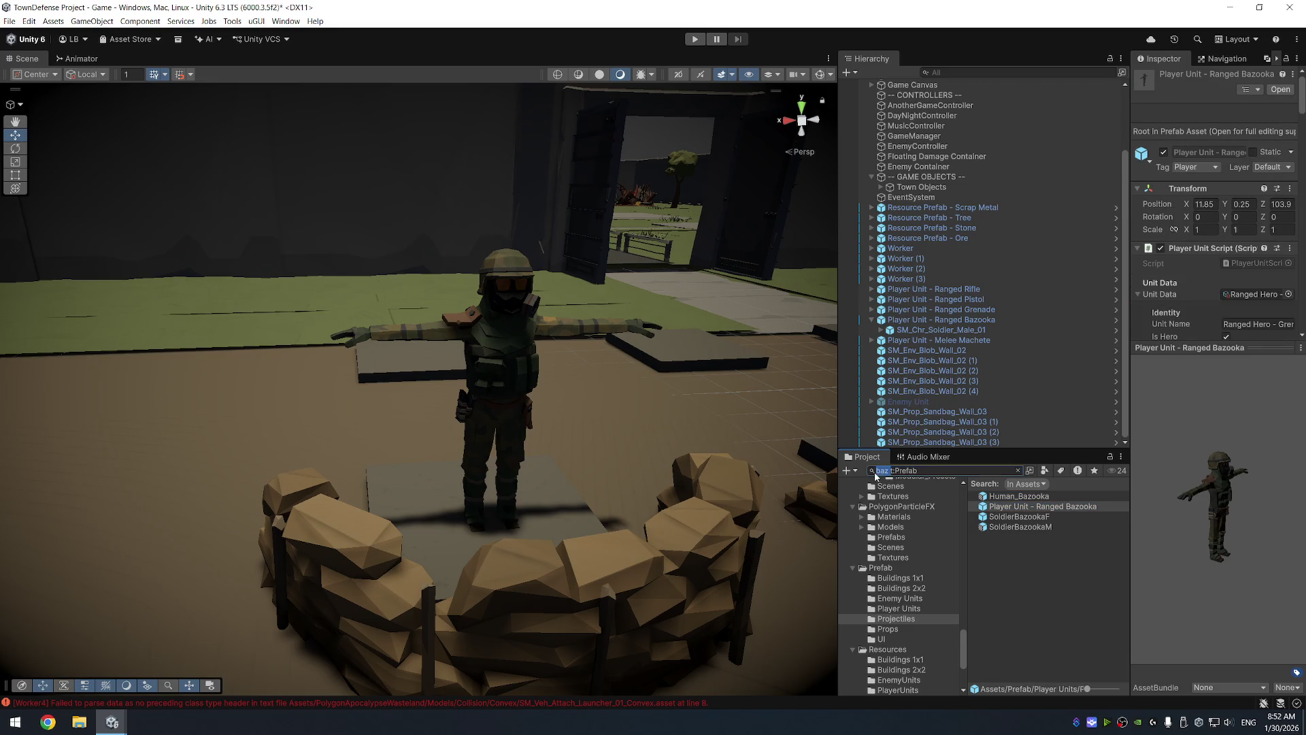
type("rocket")
left_click(1086, 569)
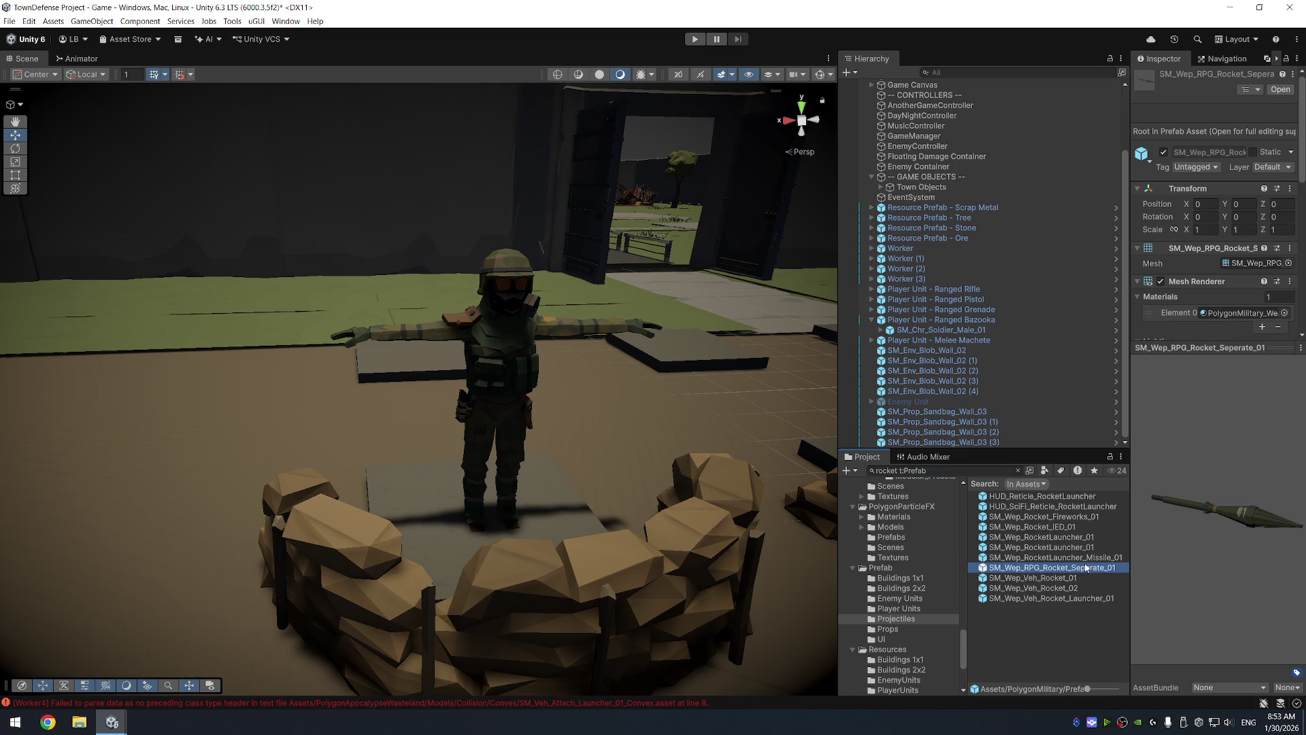
key("Down")
key("Down")
key("Down")
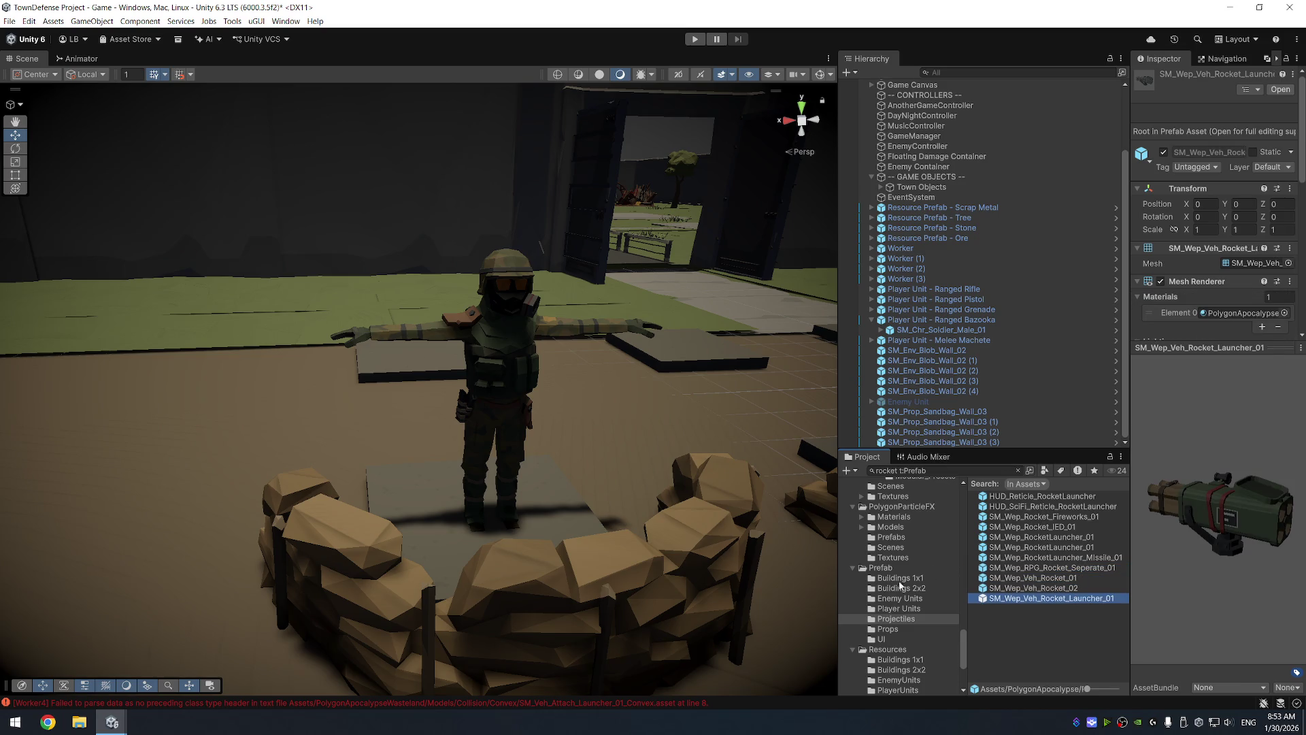
key("Up")
key("Up")
key("Up")
key("Up")
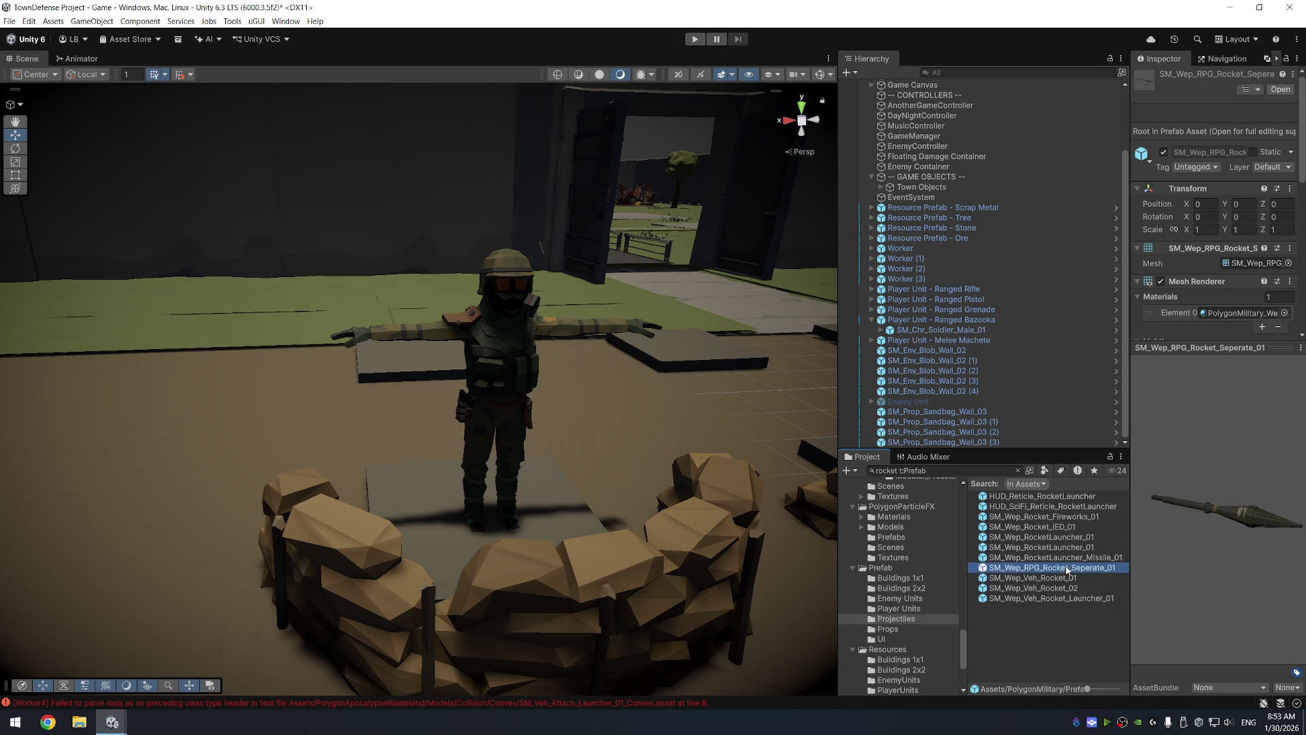
scroll(885, 555, "up", 8)
scroll(895, 548, "up", 10)
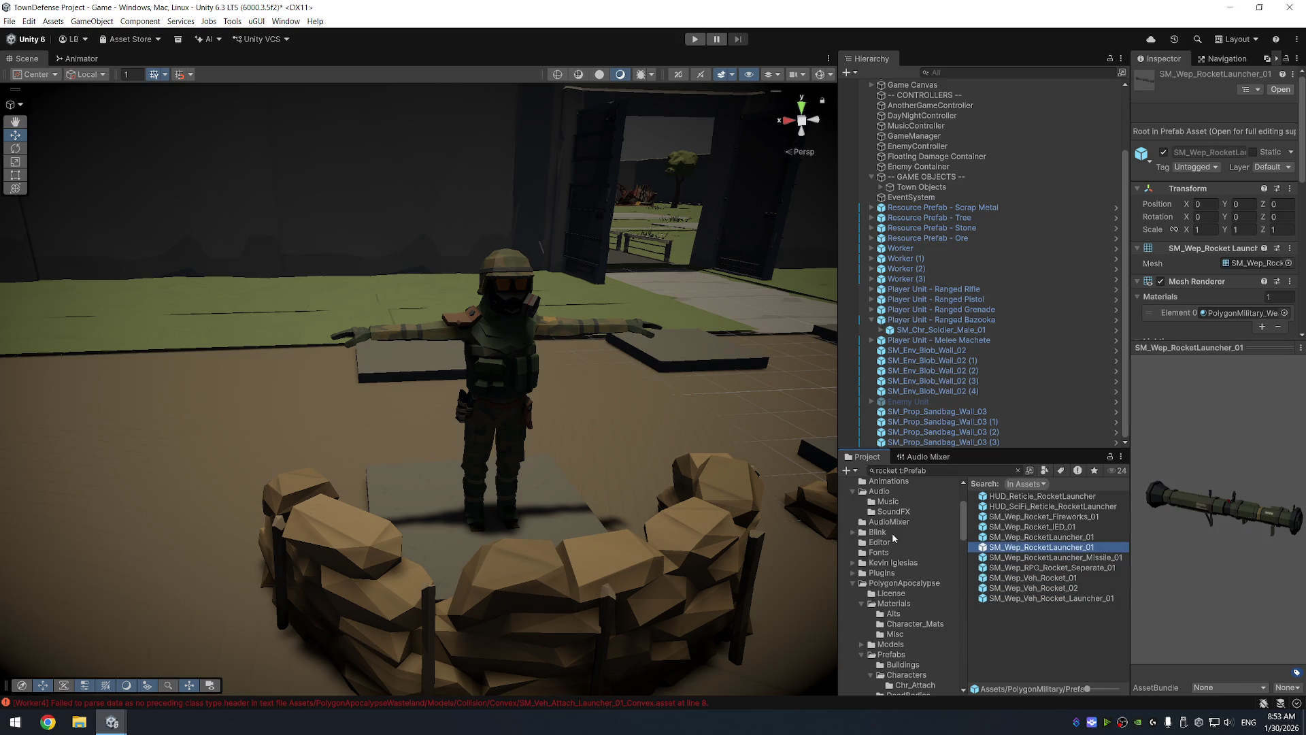
Clear the search and search for rocket again, limited to Prefab results
left_click(875, 575)
left_click(934, 470)
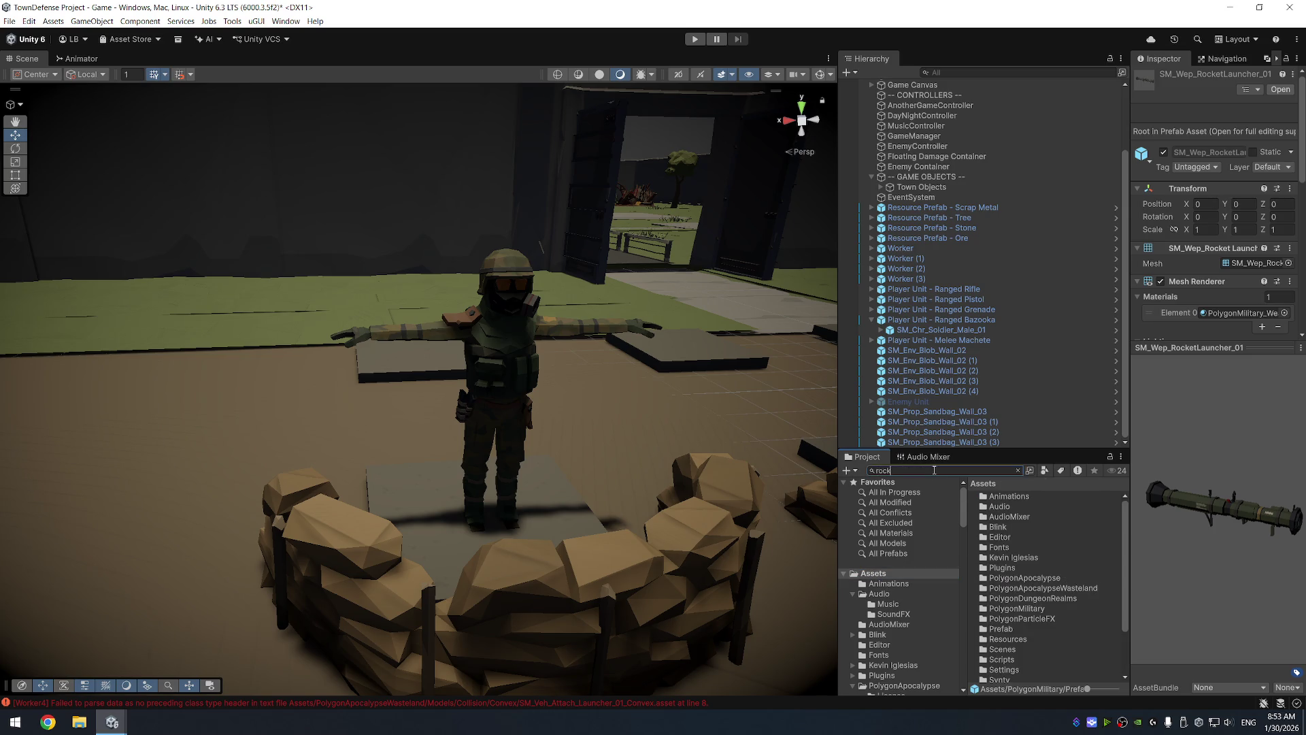
type("et")
left_click(1045, 470)
left_click(1096, 598)
left_click(1021, 538)
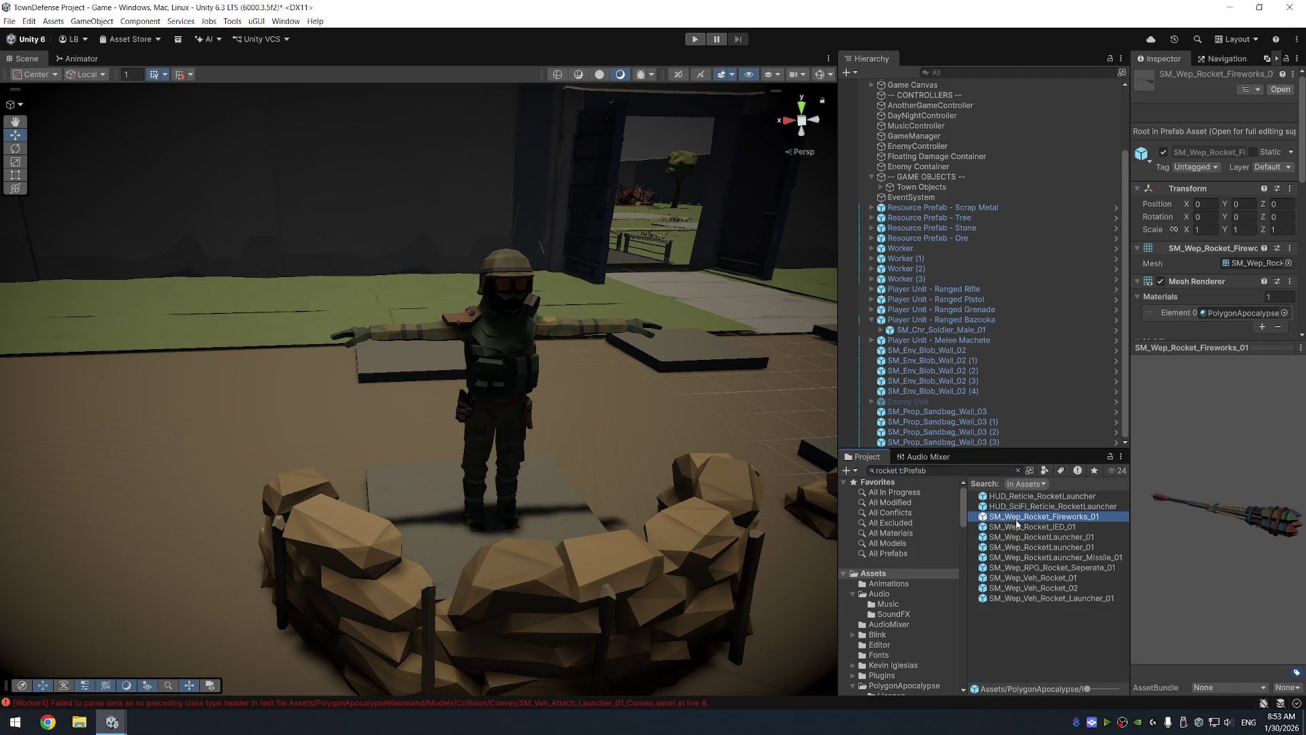
Compare SM_Wep_RocketLauncher_01, its Missile_01 and the vehicle rocket prefabs, rotating the preview
left_click(1018, 537)
key("Down")
key("Up")
key("Down")
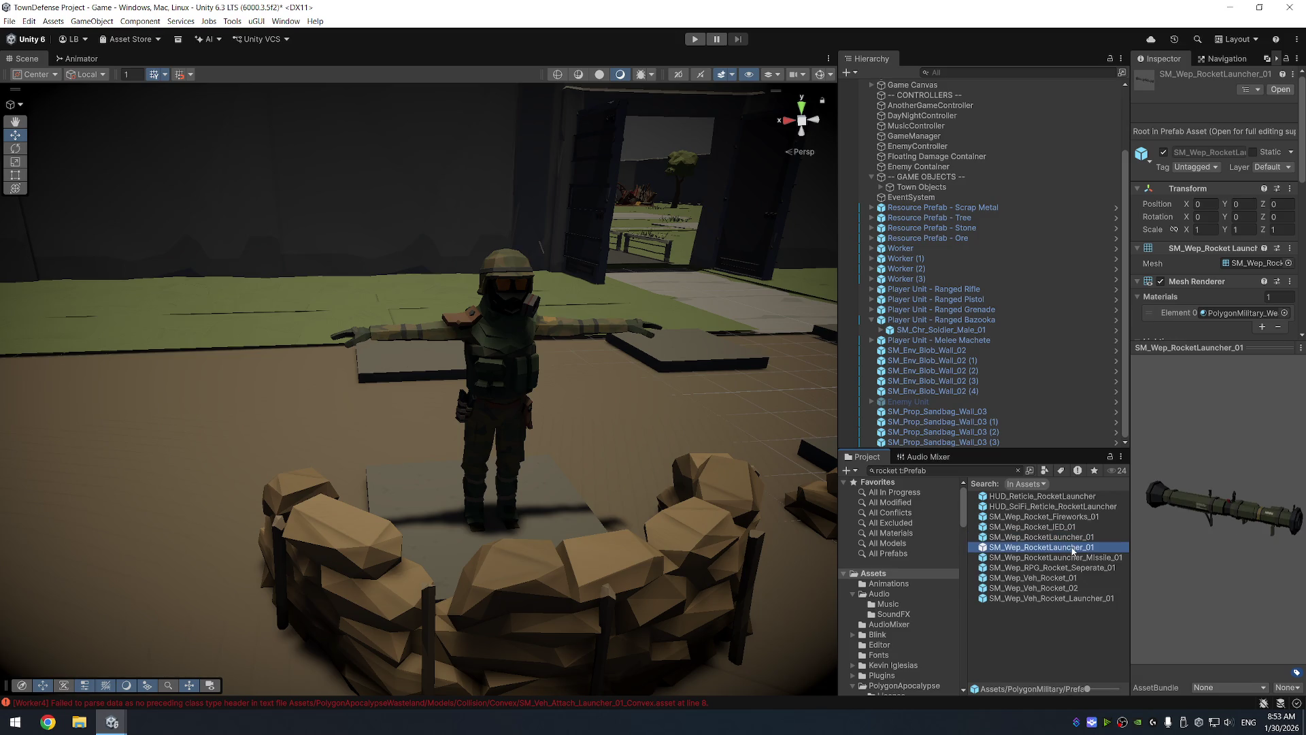
left_click(1079, 542)
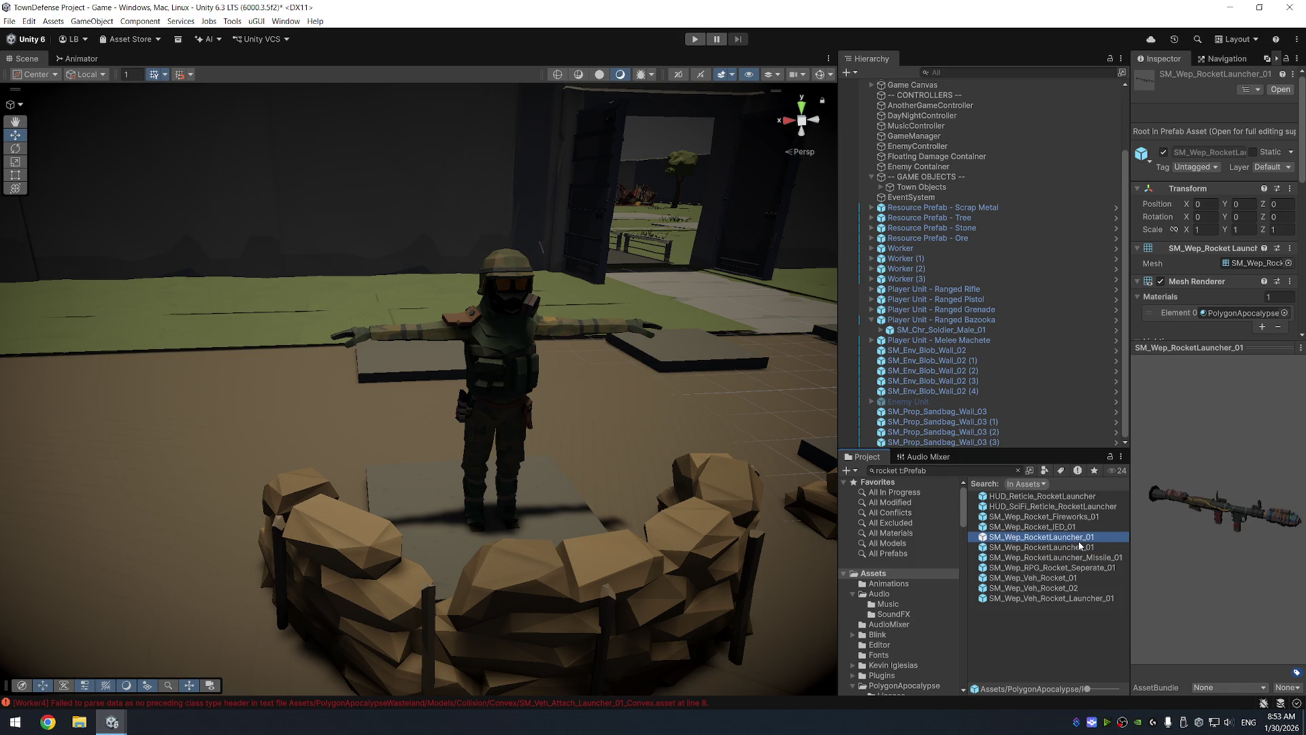
left_click(1080, 546)
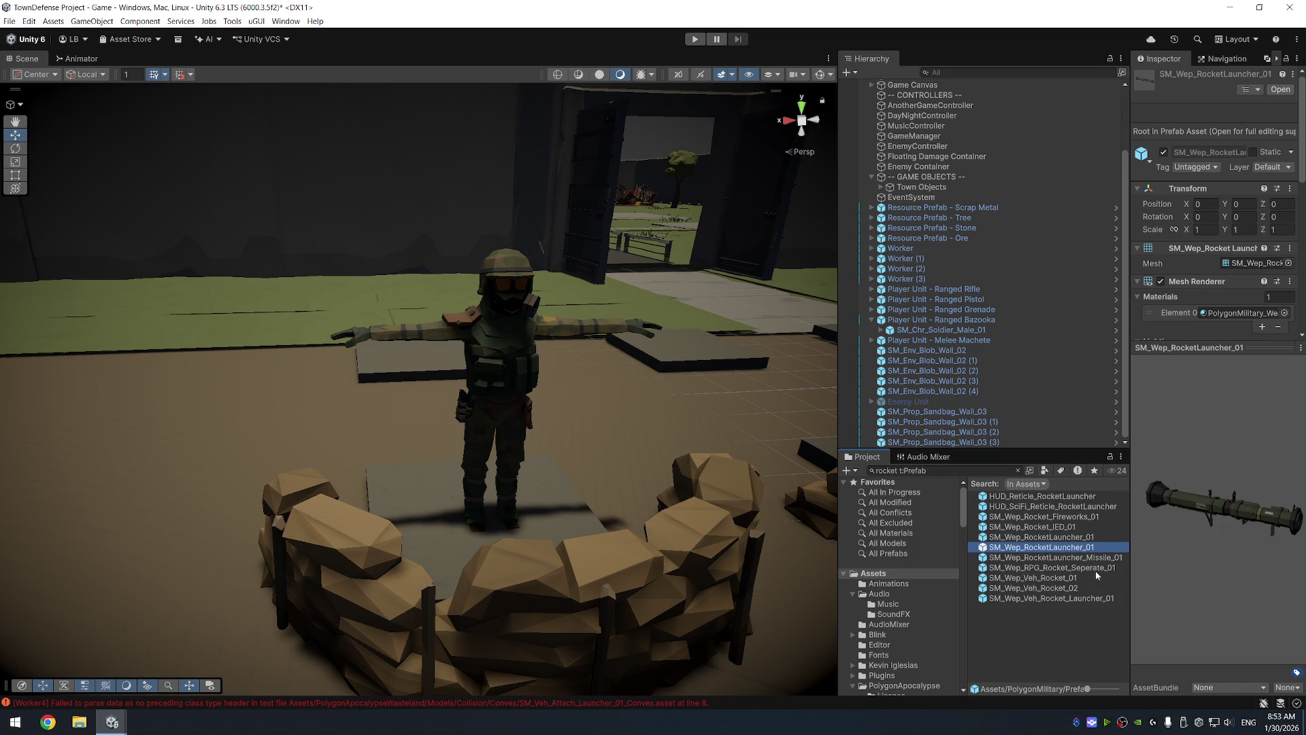
left_click(1096, 556)
key("Up")
key("Down")
key("Down")
key("Down")
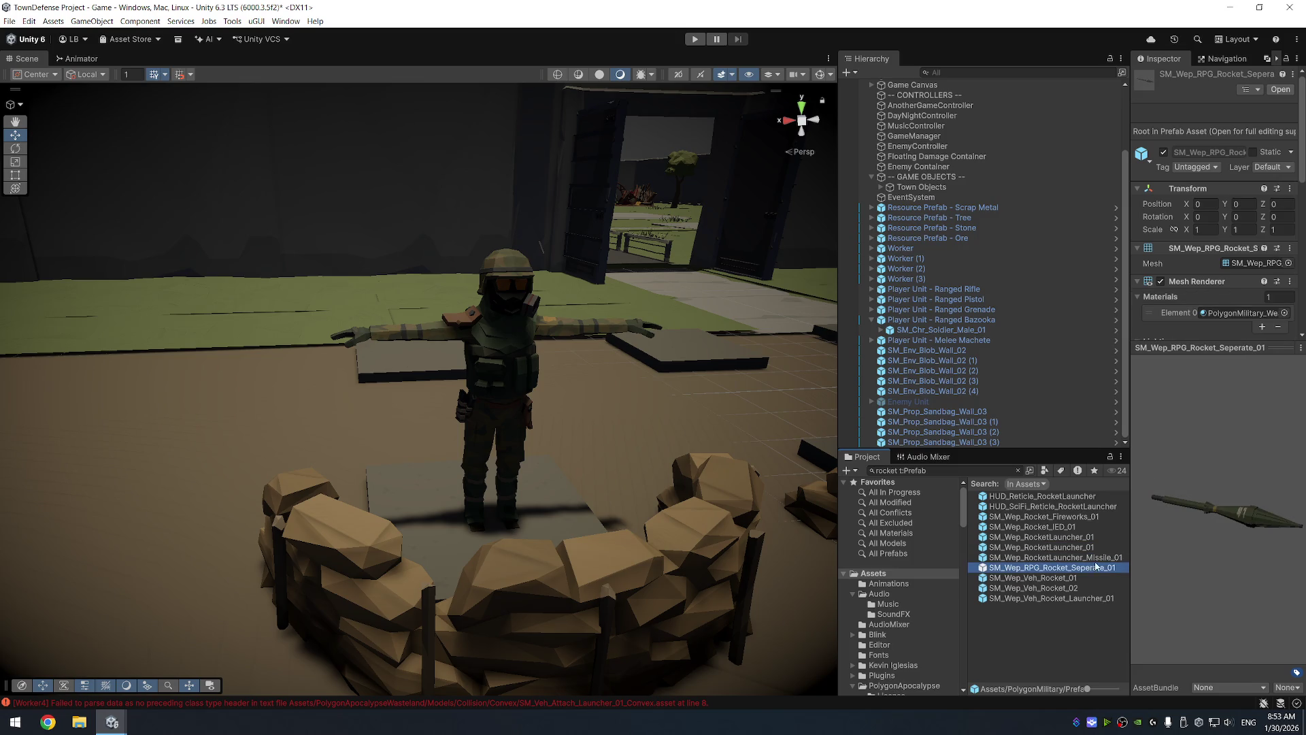
key("Down")
key("Down")
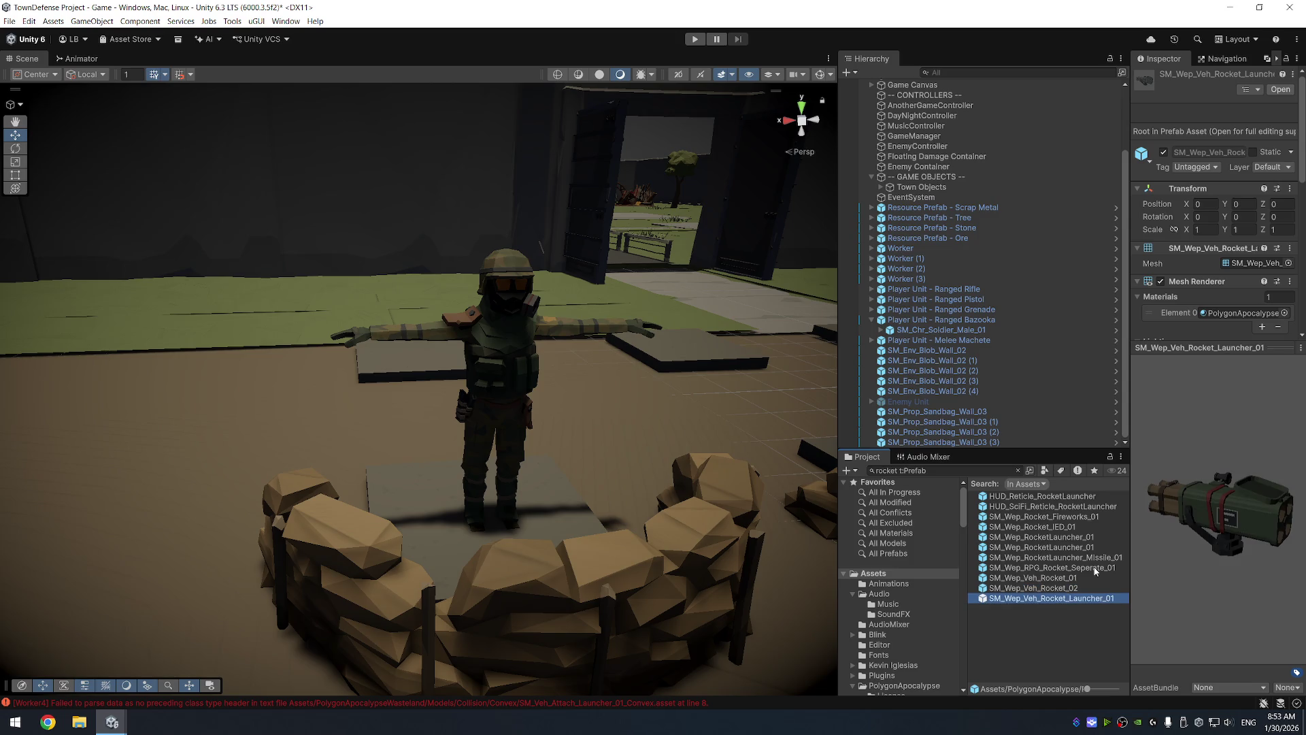
key("Up")
key("Up")
key("Up")
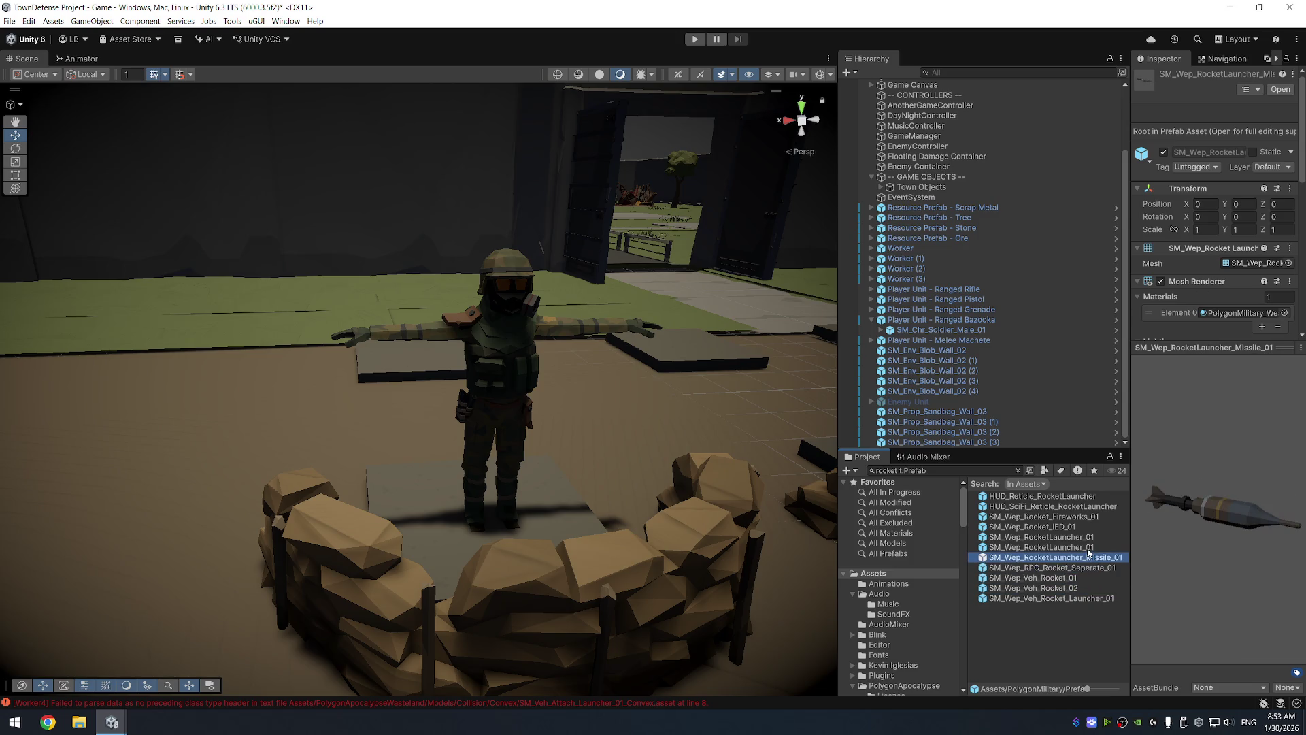
mouse_move(1170, 510)
left_mouse_down()
mouse_move(1235, 487)
mouse_move(1213, 445)
mouse_move(1223, 515)
mouse_move(1121, 483)
mouse_move(1223, 493)
left_mouse_up()
Search for rpg prefabs, compare the RPG results, and turn SM_Wep_RPG_01's preview to a side view
left_click(898, 469)
type("pg")
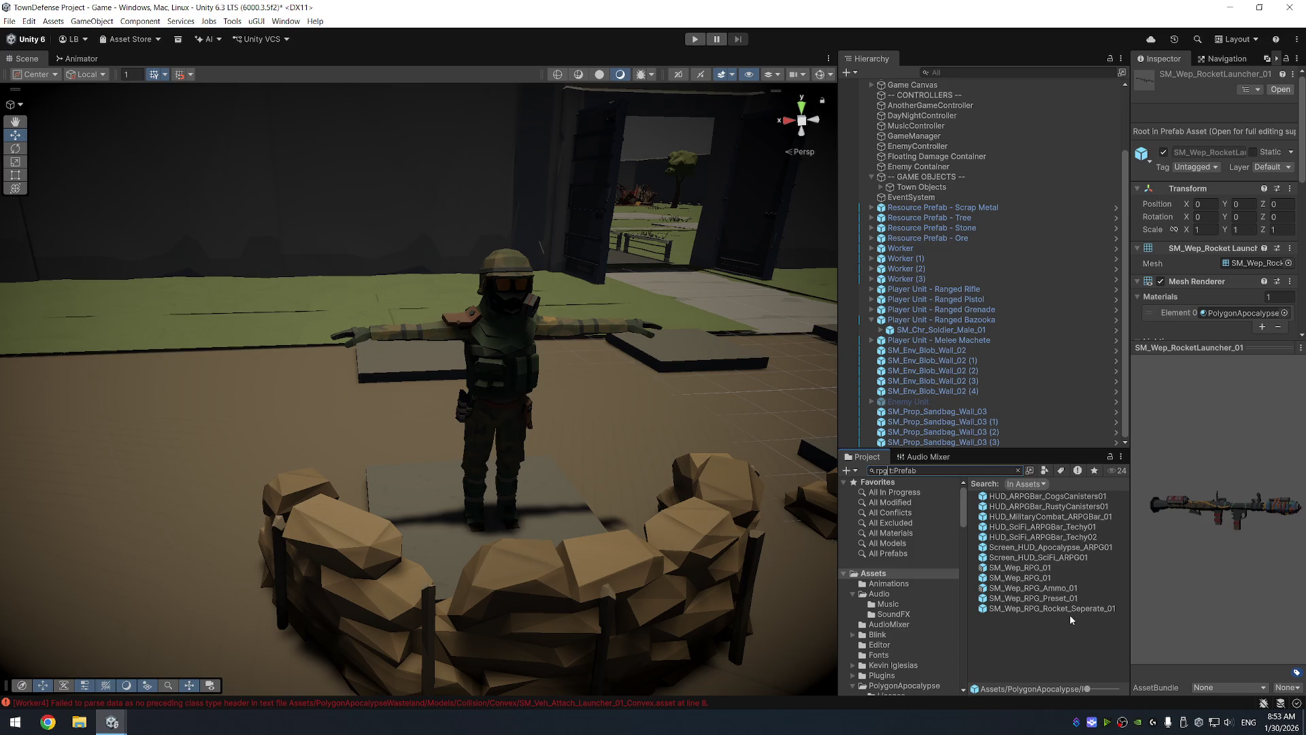
left_click(1064, 525)
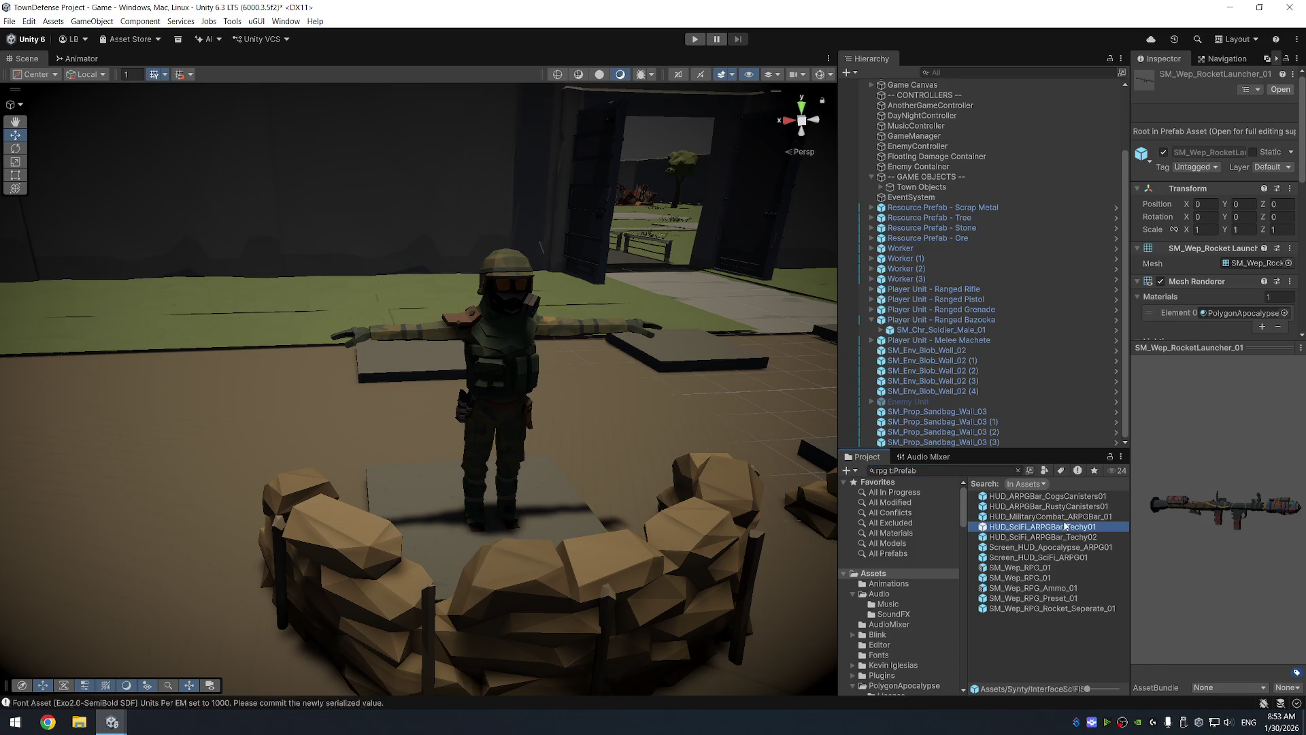
key("Down")
left_click(1055, 578)
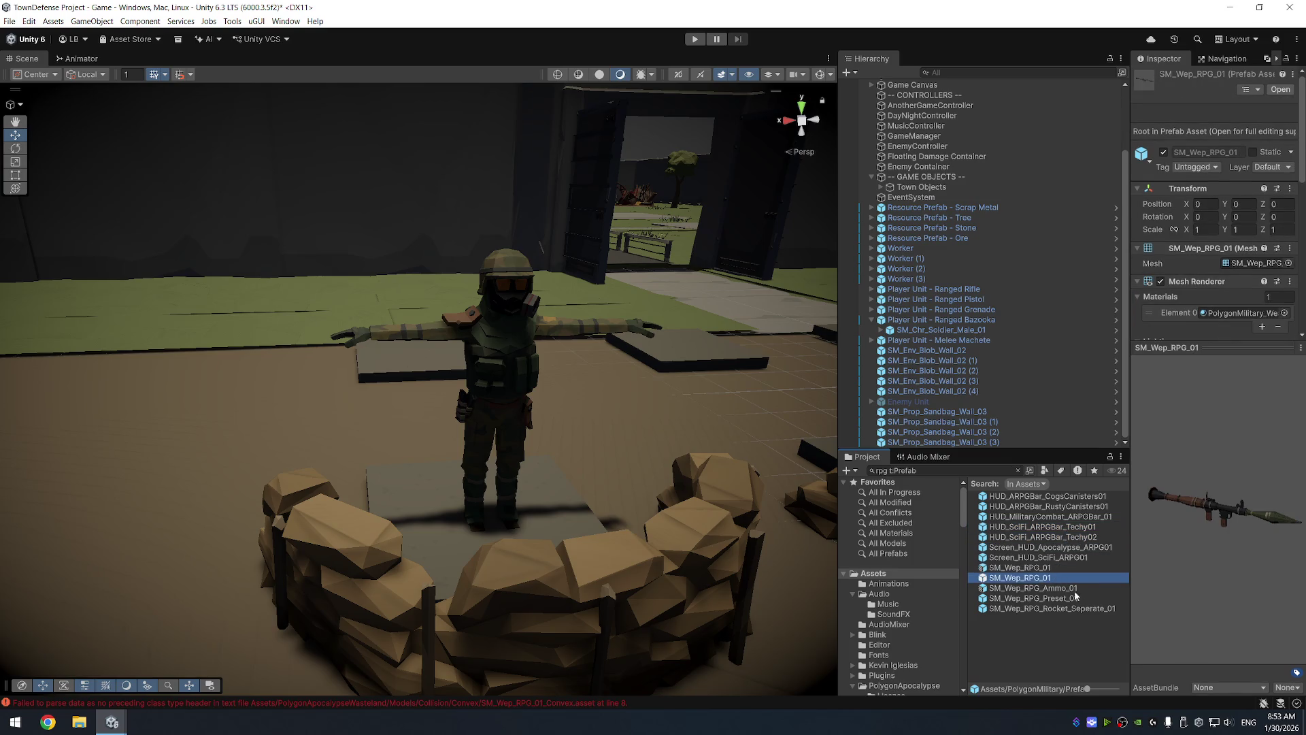
key("Down")
key("Down")
key("Down")
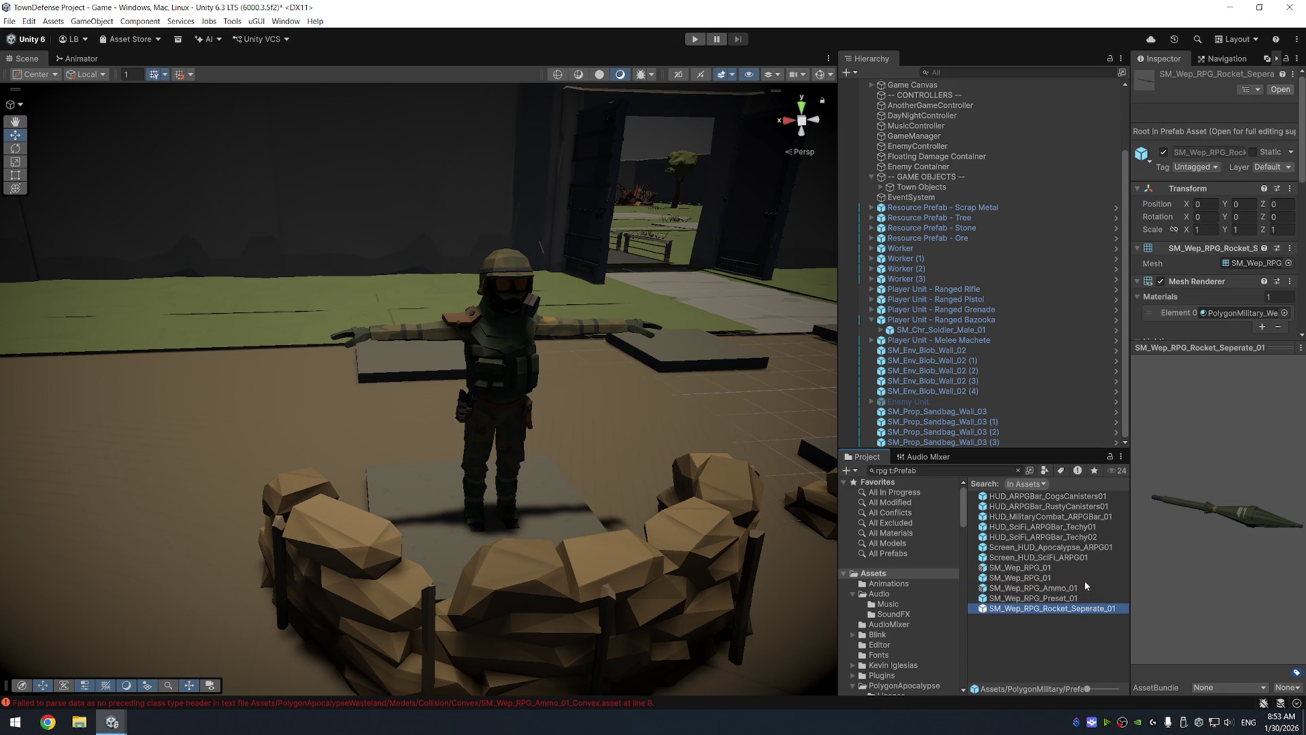
left_click(1084, 581)
mouse_move(1223, 435)
left_mouse_down()
mouse_move(1203, 501)
mouse_move(1226, 515)
left_mouse_up()
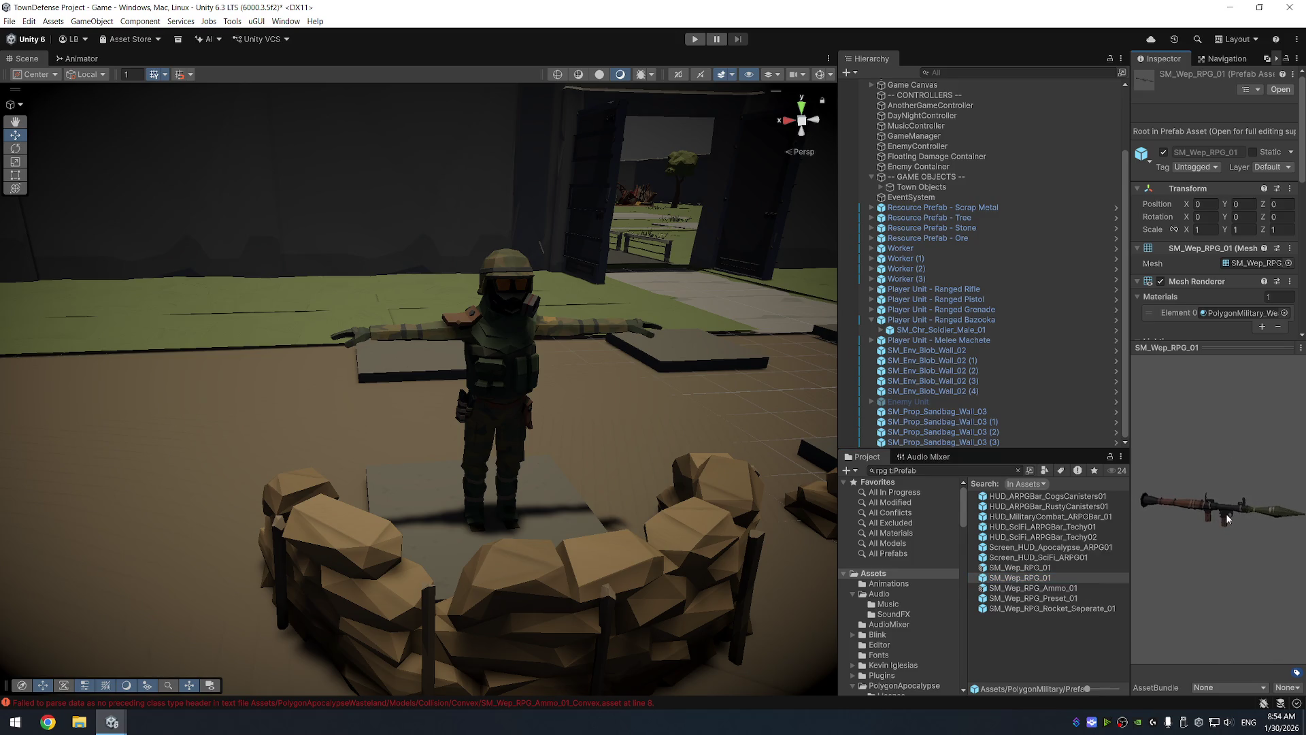
Drag SM_Wep_RPG_01, then SM_Wep_RocketLauncher_01 from a 'ro' search, onto the Ranged Bazooka unit
mouse_move(1035, 580)
left_mouse_down()
mouse_move(989, 429)
mouse_move(936, 326)
left_mouse_up()
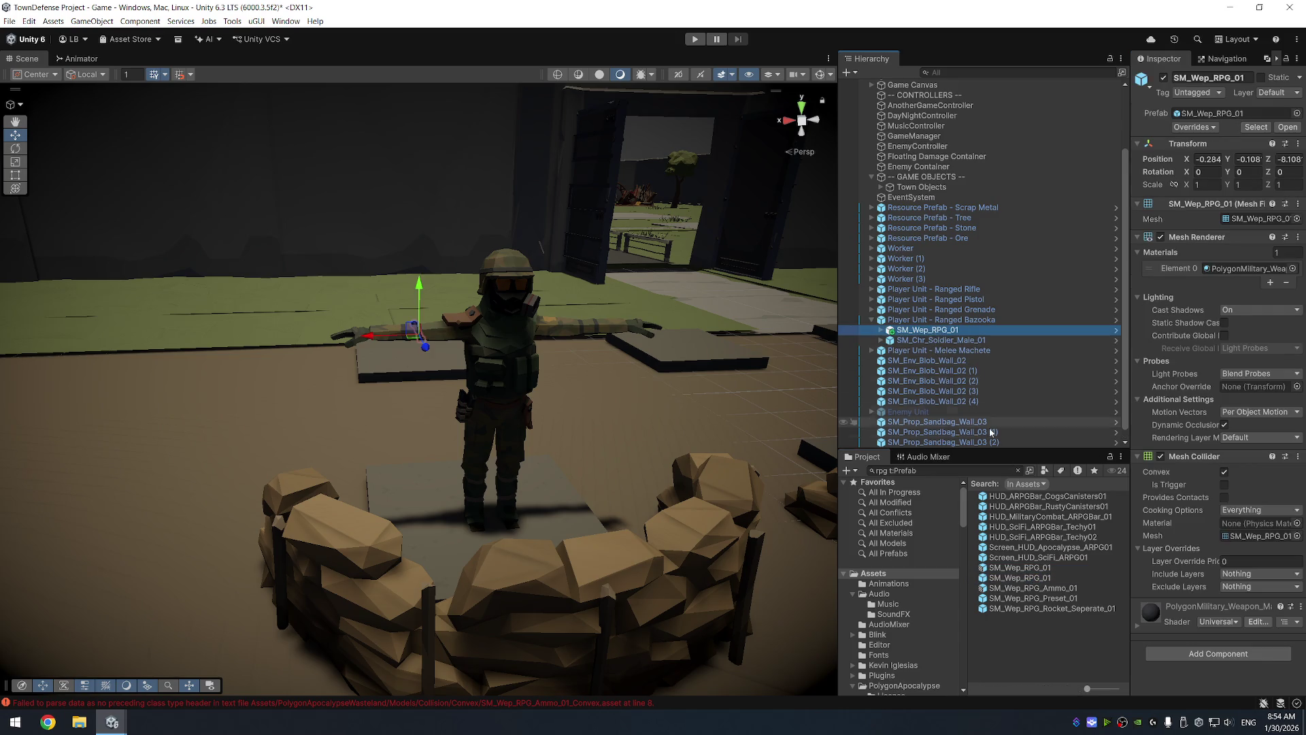
left_click(889, 471)
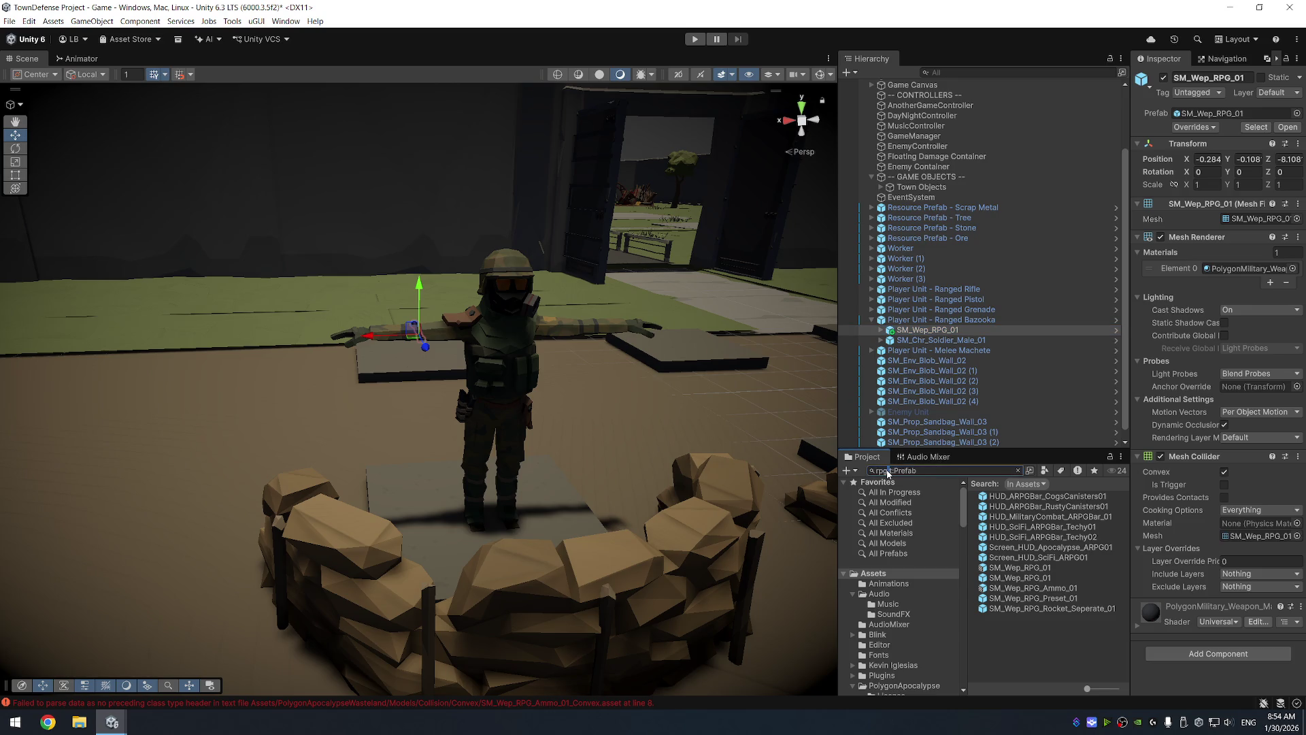
type("baz")
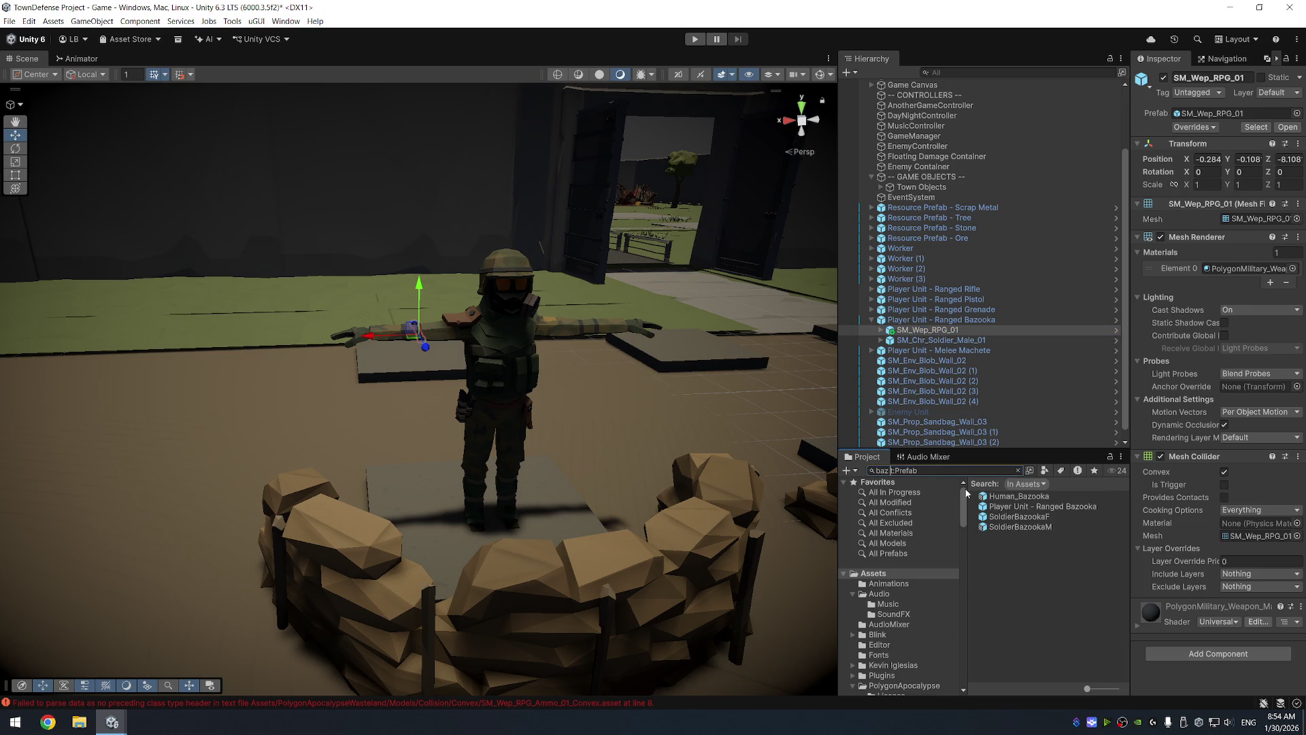
key("BackSpace")
key("BackSpace")
key("BackSpace")
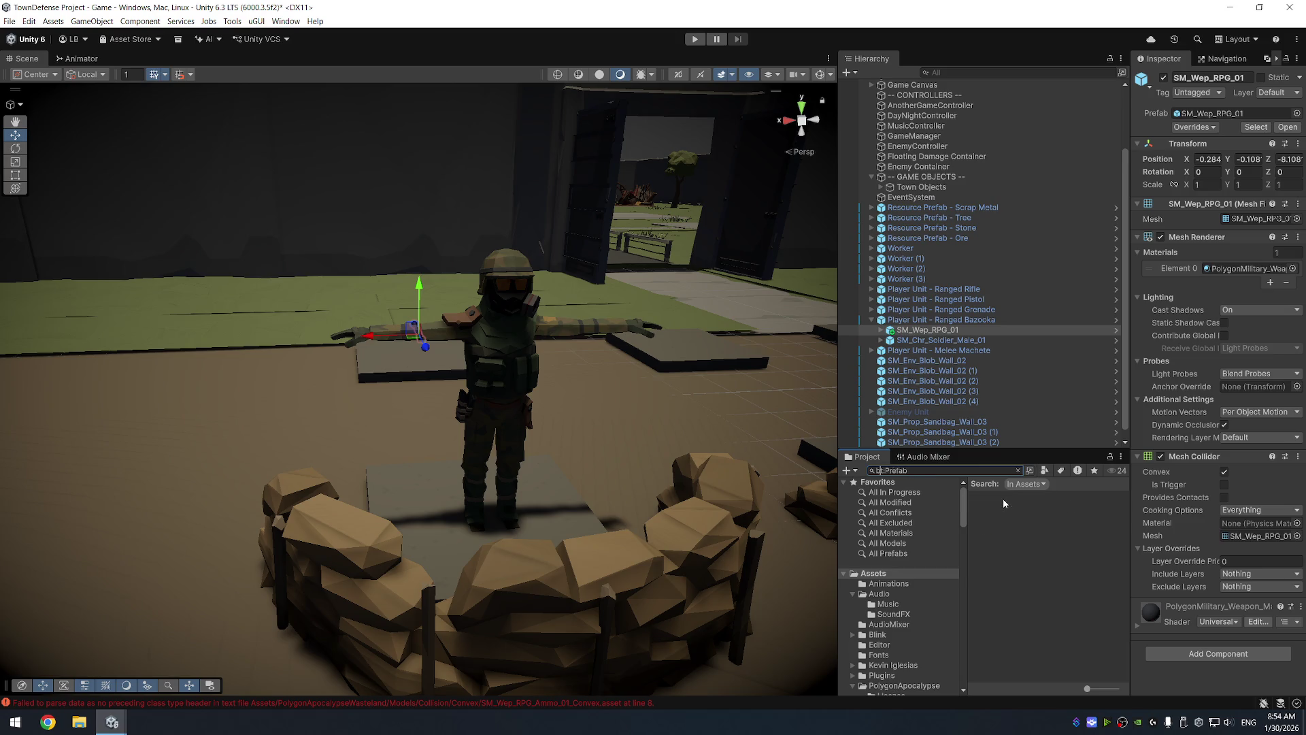
type("rocket")
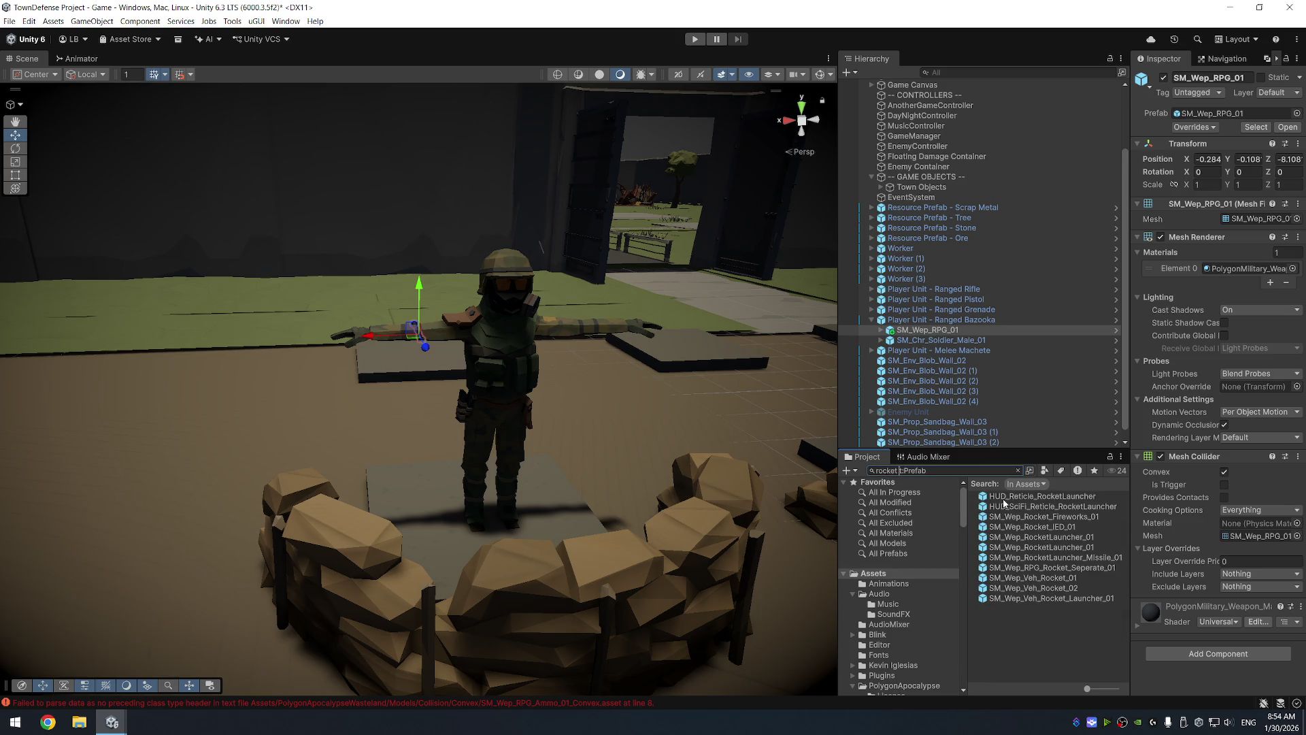
left_click(1086, 537)
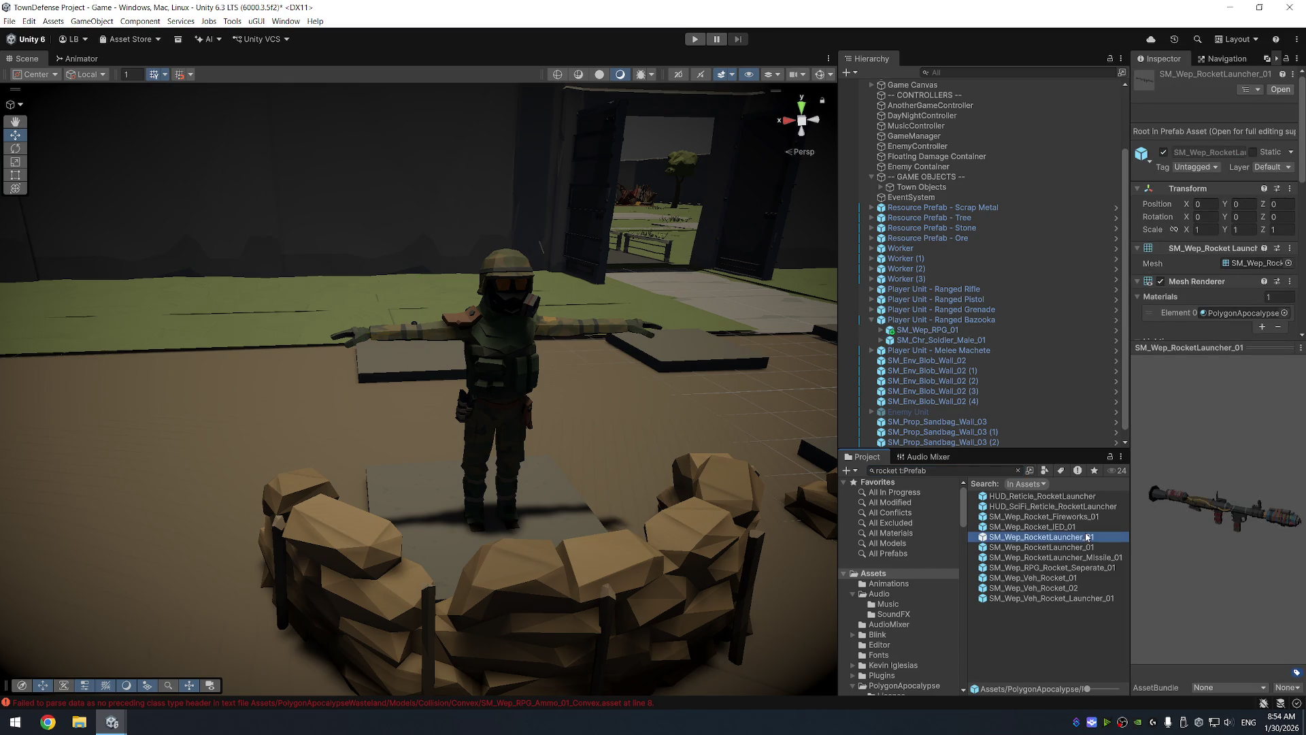
key("Down")
left_click_drag(1068, 552, 967, 321)
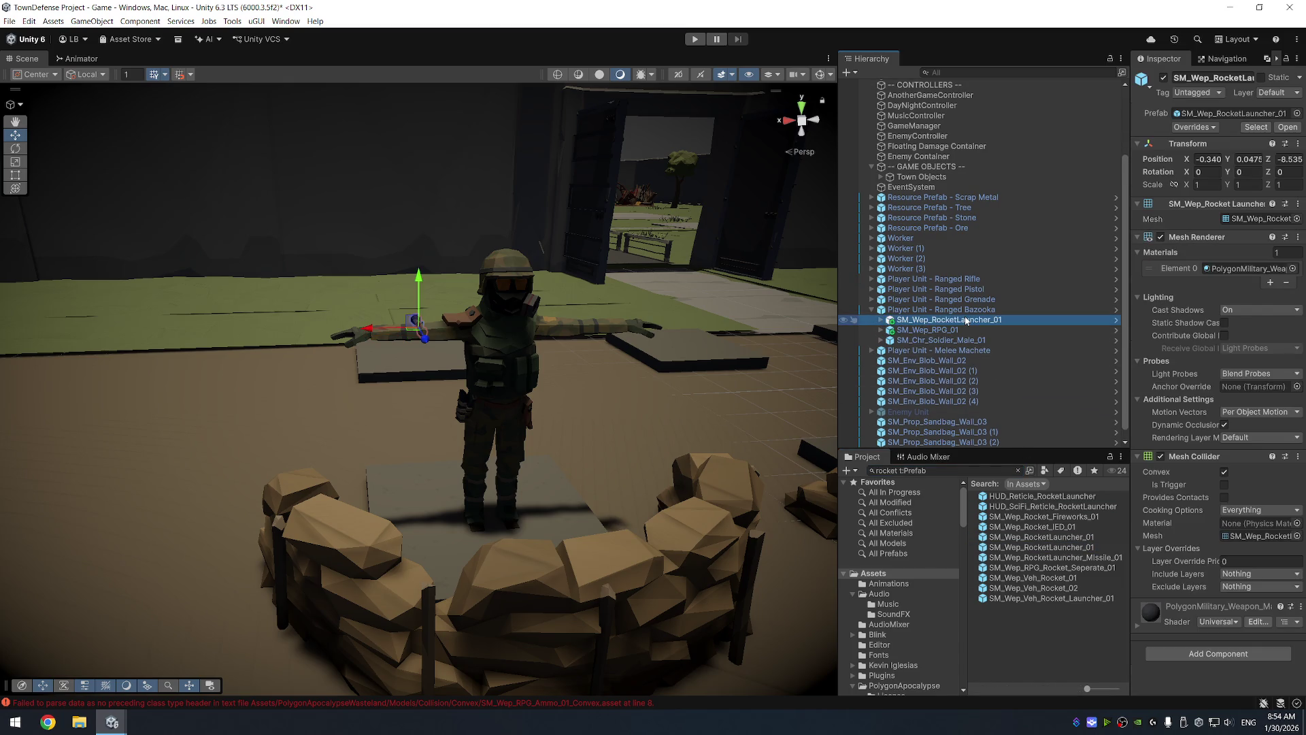
Browse the rocket prefab results from SM_Wep_Veh_Rocket_Launcher_01 up to HUD_SciFi_Reticle_RocketLauncher
left_click(1056, 598)
key("Up")
key("Up")
key("Up")
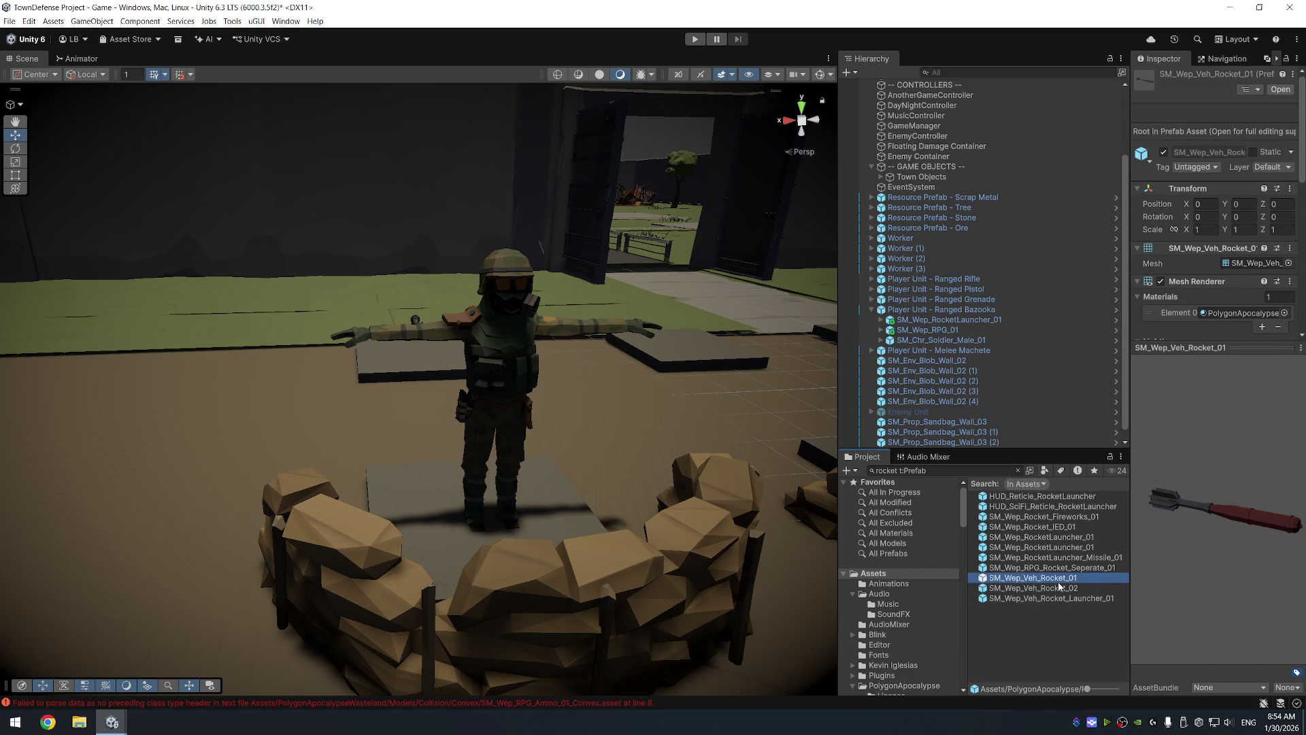
key("Up")
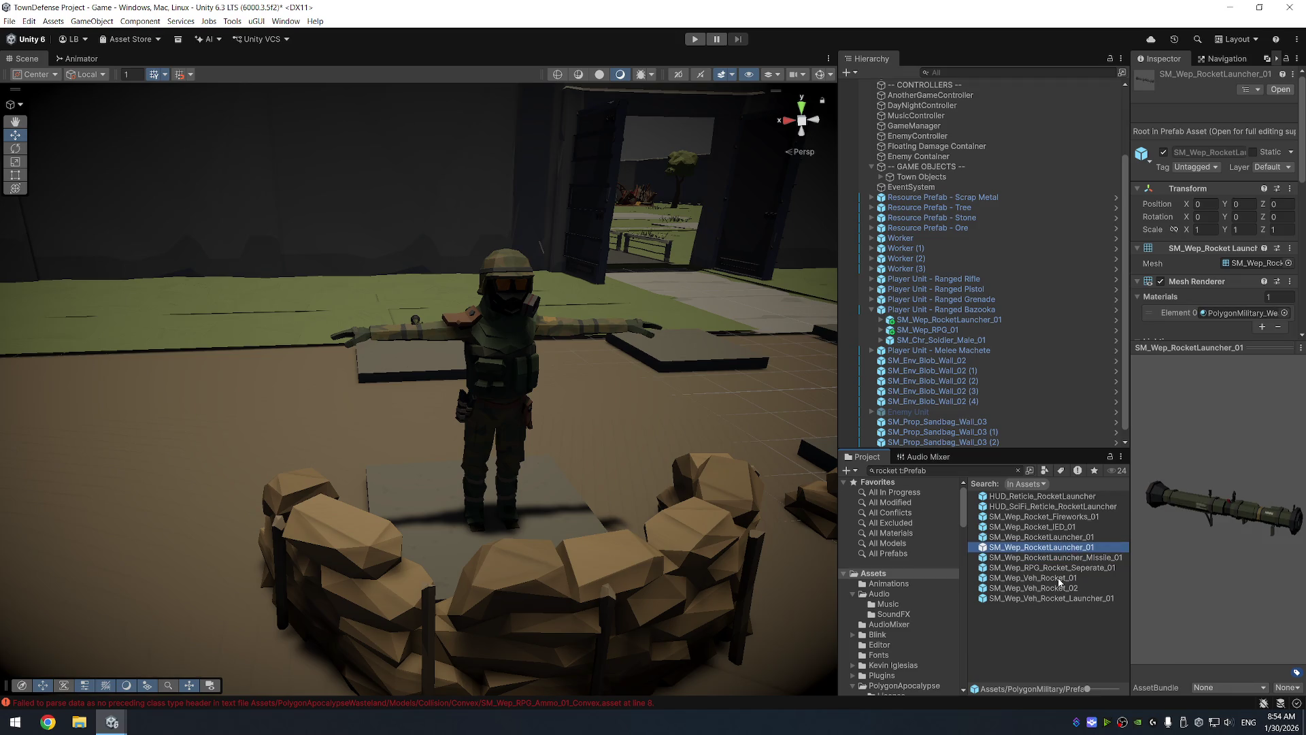
key("Up")
key("Up")
key("Up")
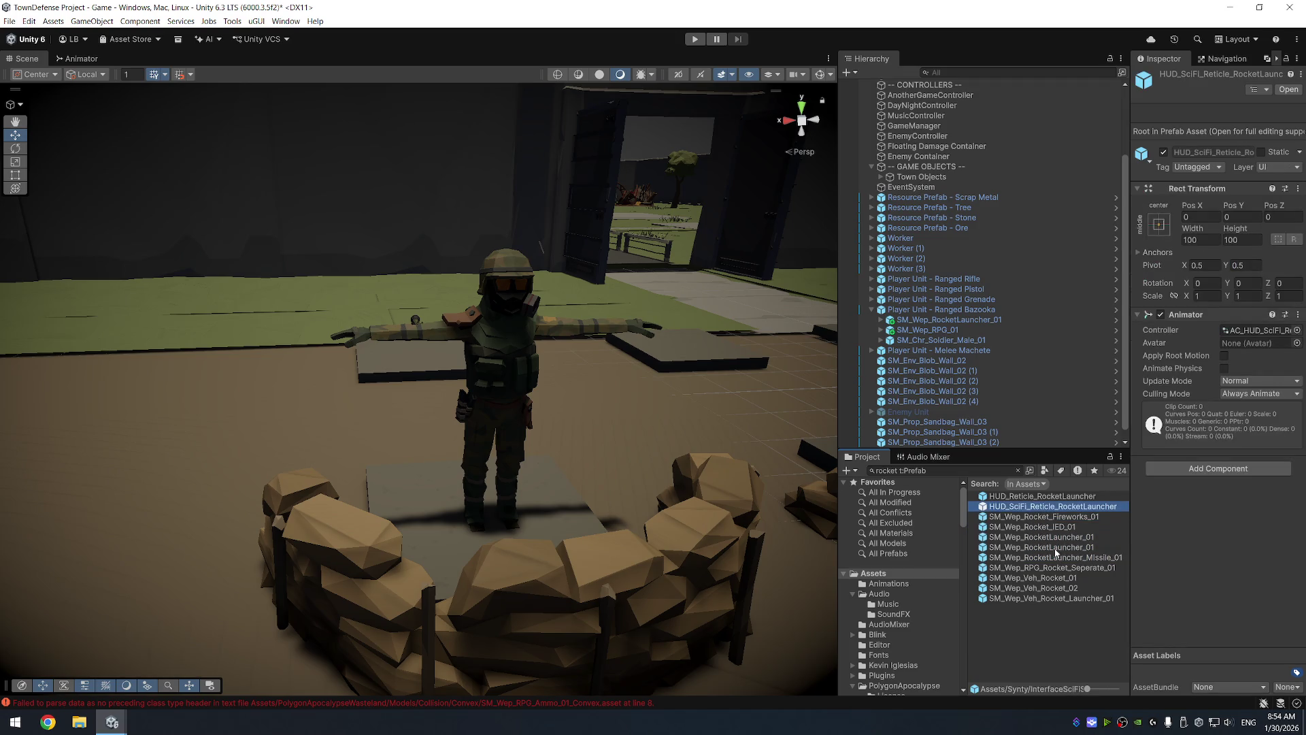
Expand the soldier's bones and hide the SM_Chr_Attach_Mags_02 magazine pouch
left_click(952, 341)
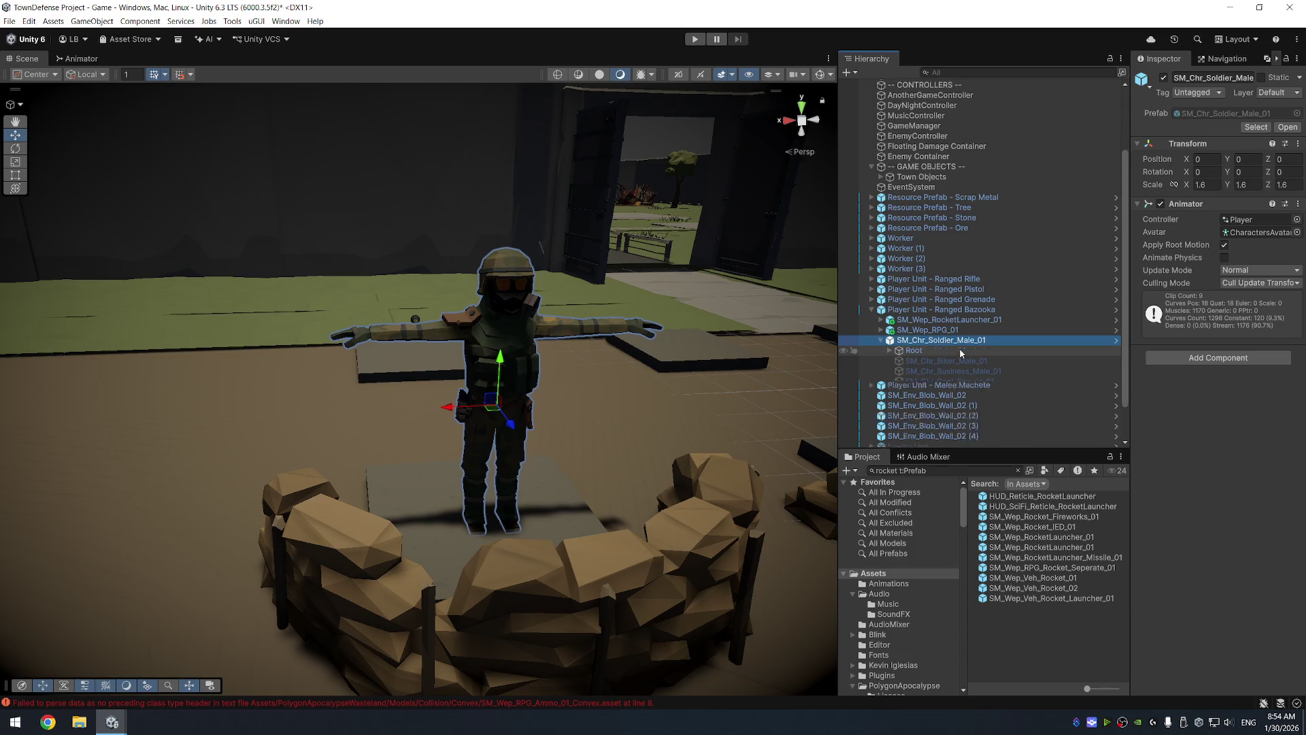
key("Right")
key("Right")
key("Right")
key("Right")
key("Right")
key("Right")
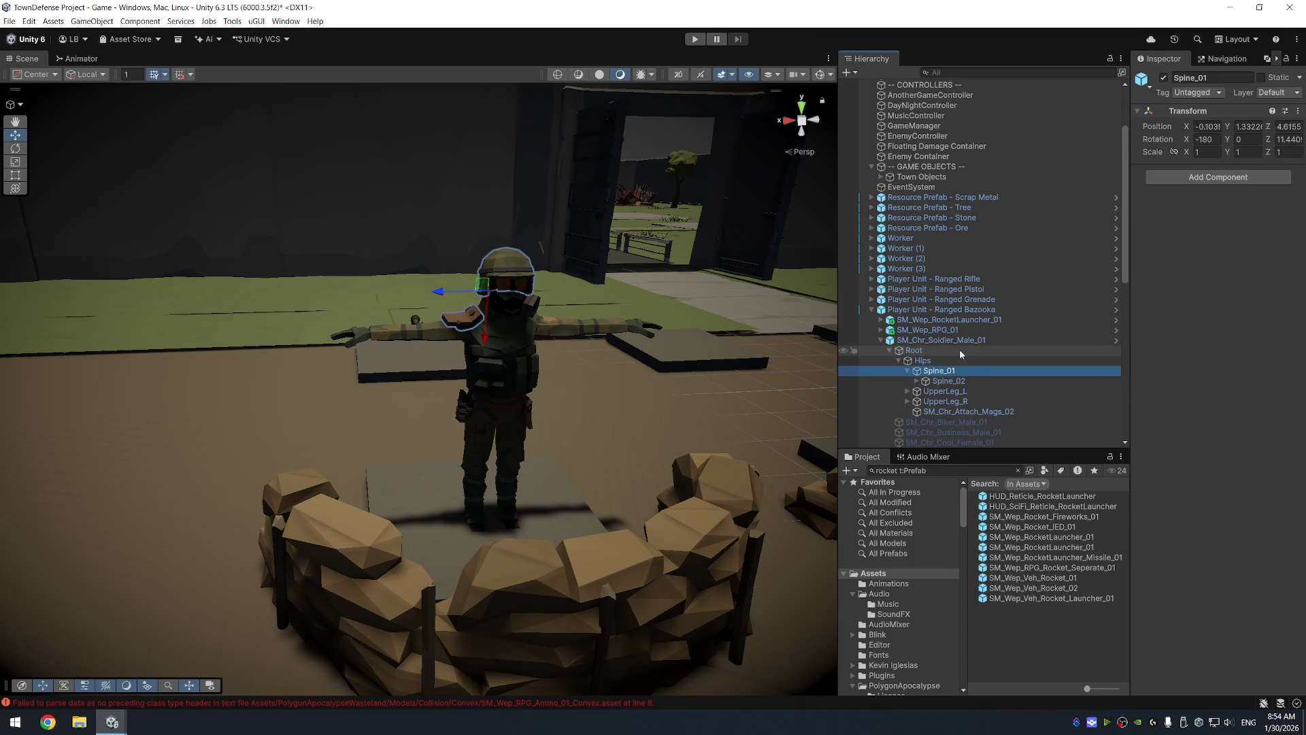
scroll(971, 388, "down", 3)
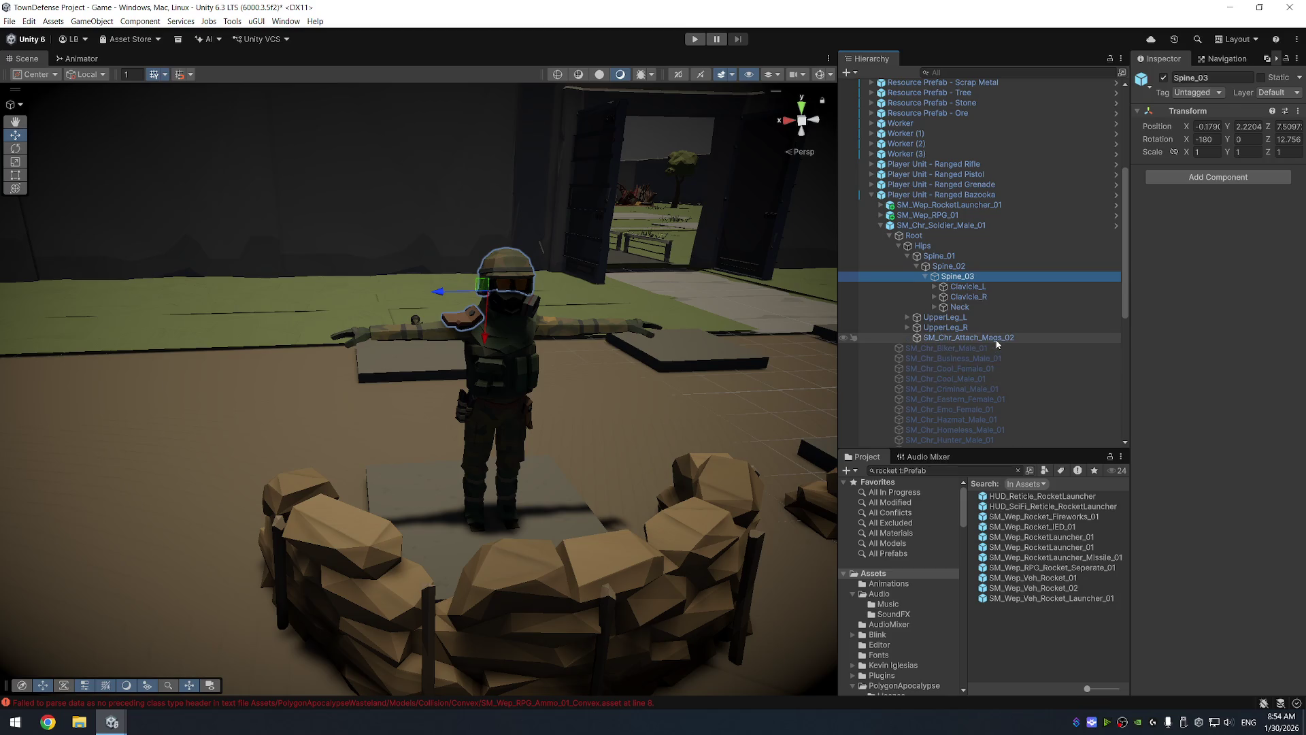
left_click(966, 338)
scroll(668, 434, "up", 5)
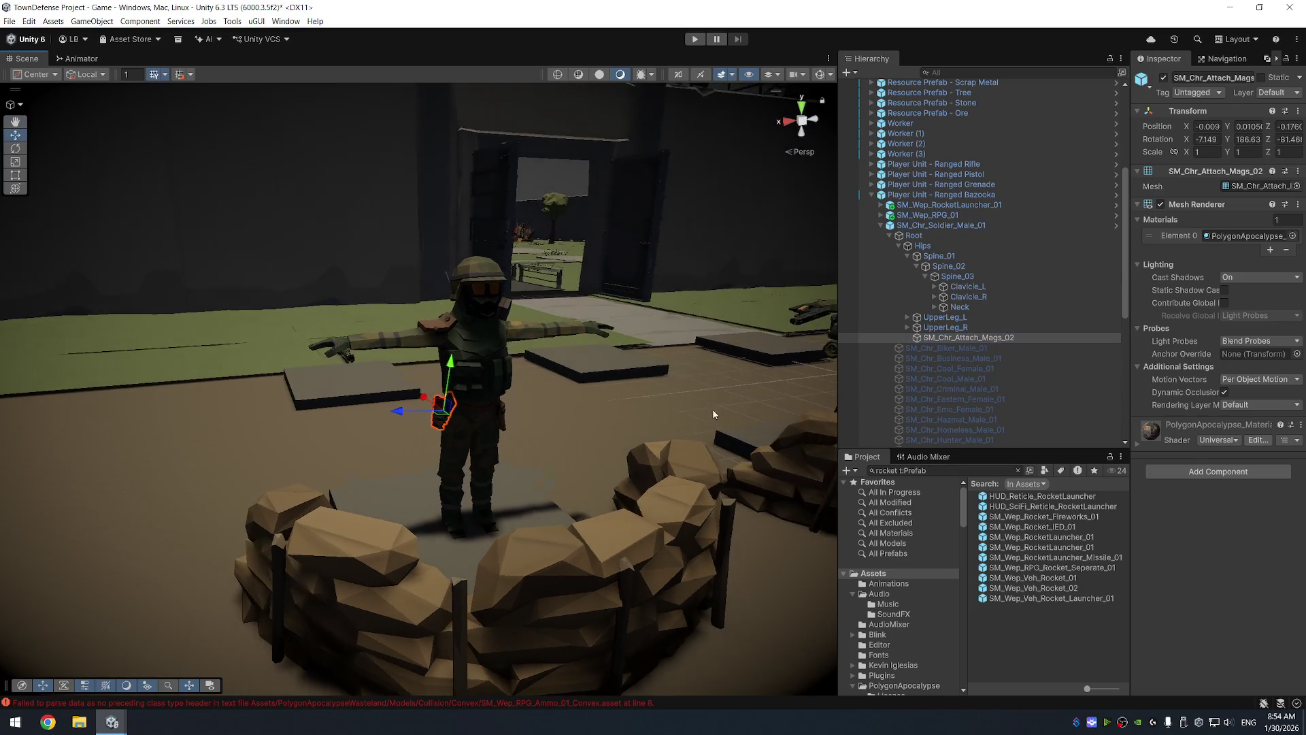
left_click(1163, 79)
mouse_move(585, 300)
left_mouse_down()
mouse_move(501, 248)
mouse_move(599, 299)
left_mouse_up()
Hide the armour piece on the soldier's right shoulder
left_click(1002, 297)
key("Right")
left_click(1002, 307)
left_click(1001, 317)
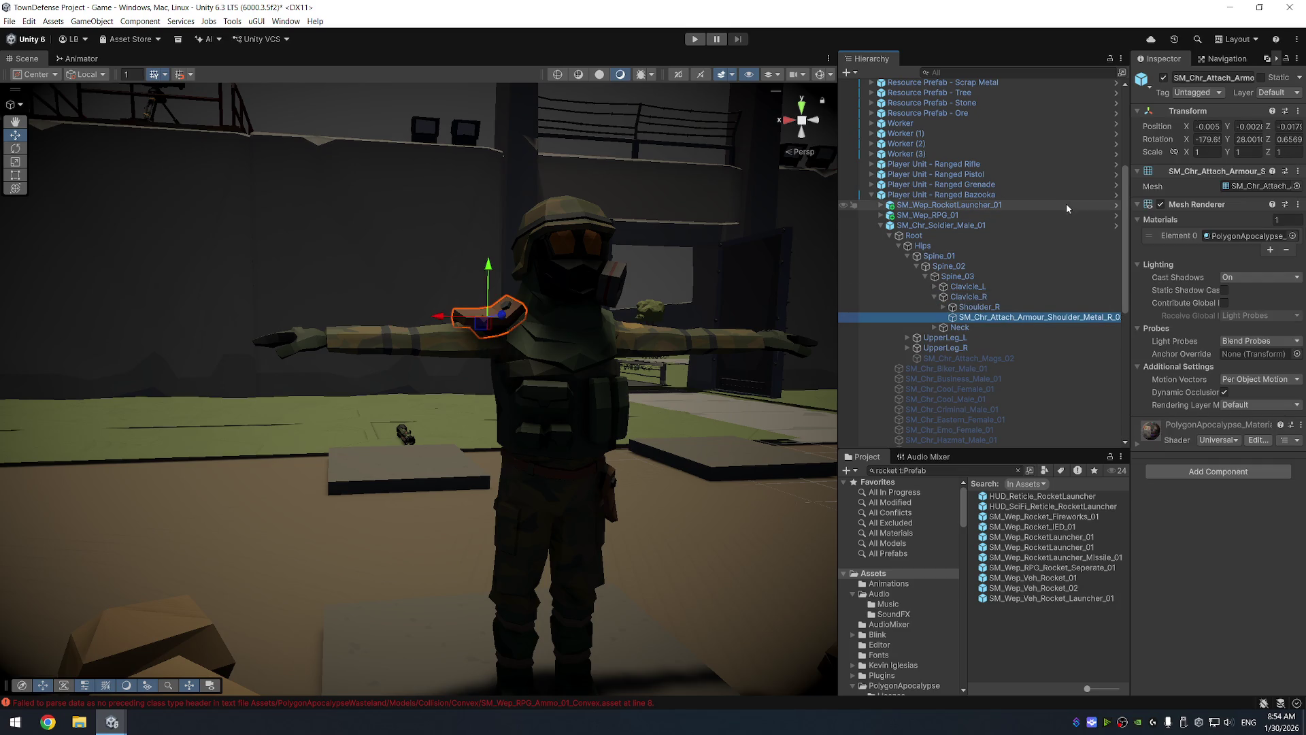
left_click(1164, 79)
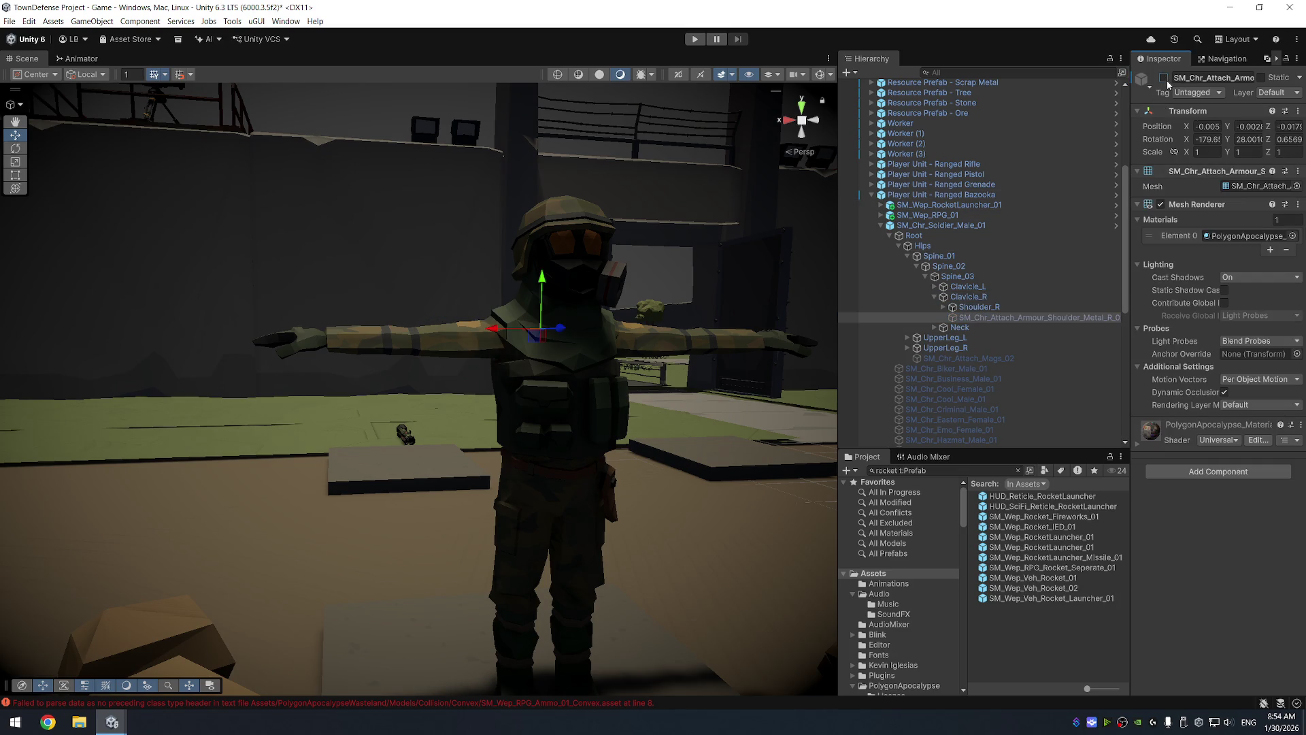
left_click(1164, 78)
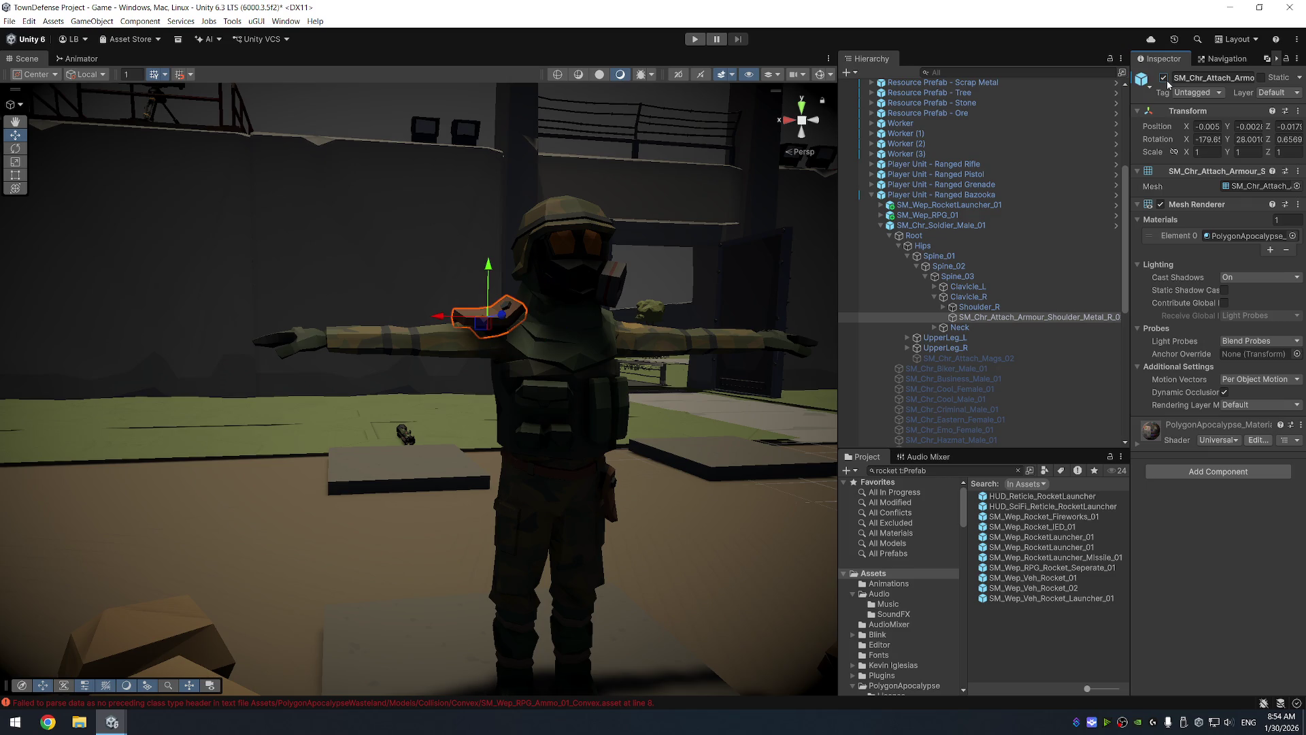
left_click(1164, 78)
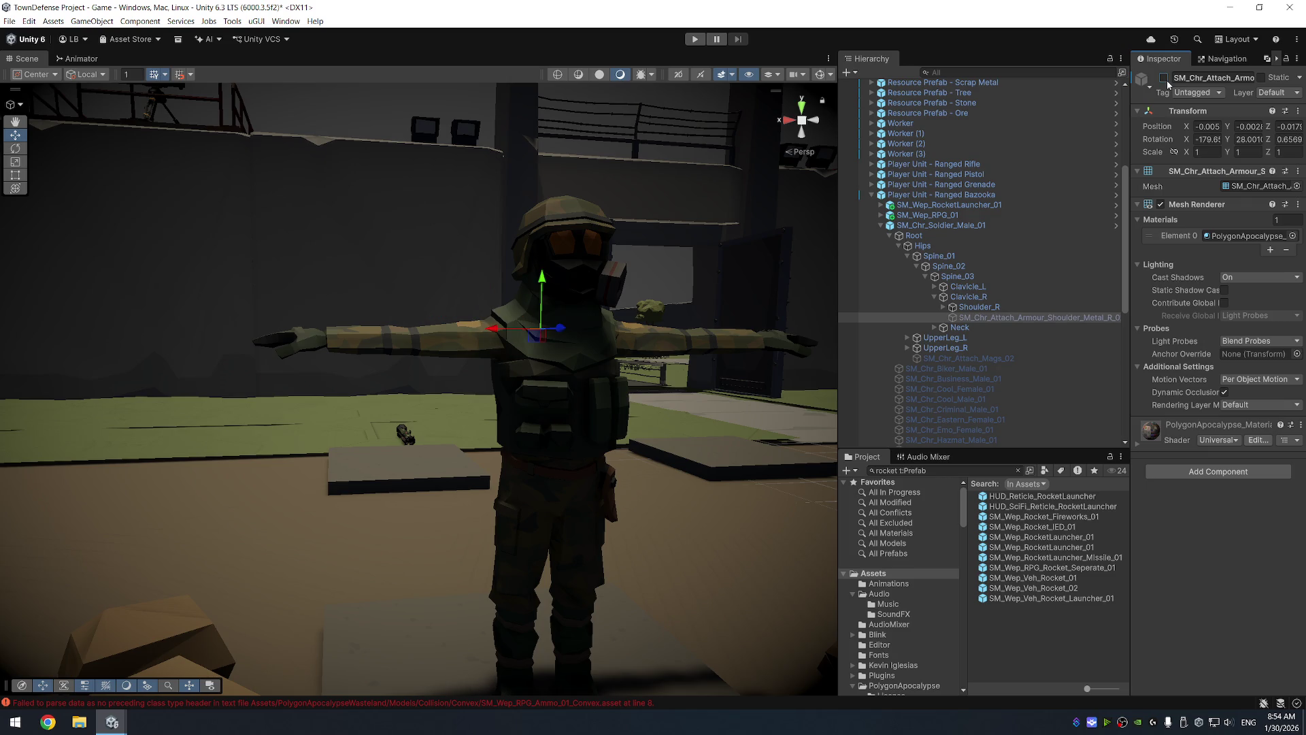
Expand the head bones and try hiding the soldier's glasses and helmet
left_click(990, 326)
key("Right")
left_click(1002, 334)
key("Right")
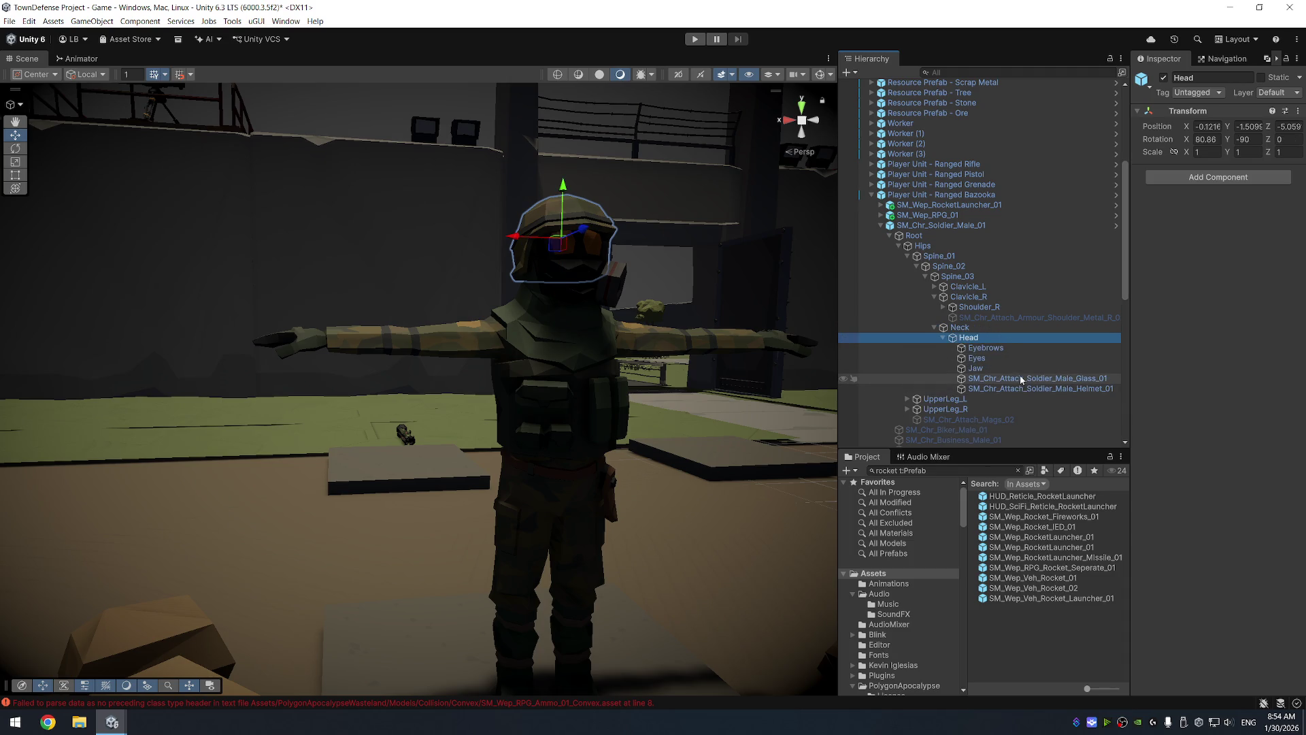
left_click(1021, 379)
left_click(1163, 78)
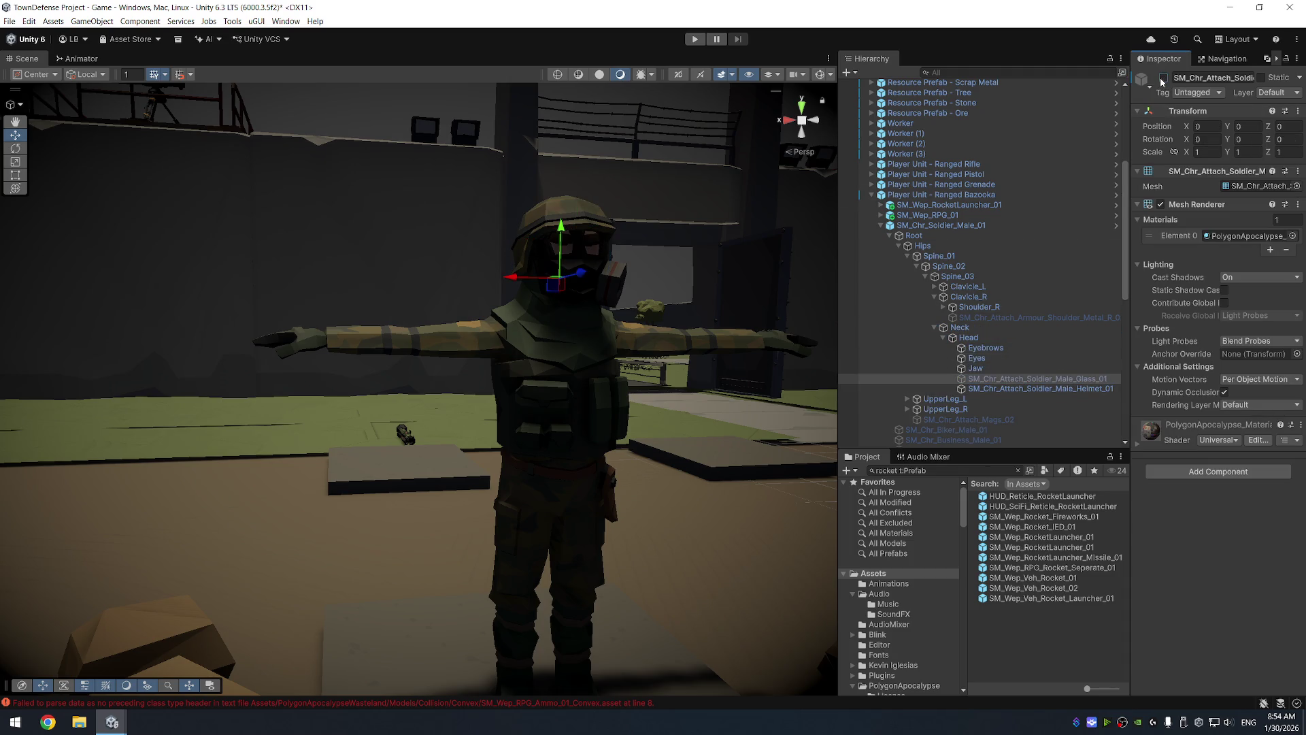
left_click(1163, 78)
left_click(1041, 389)
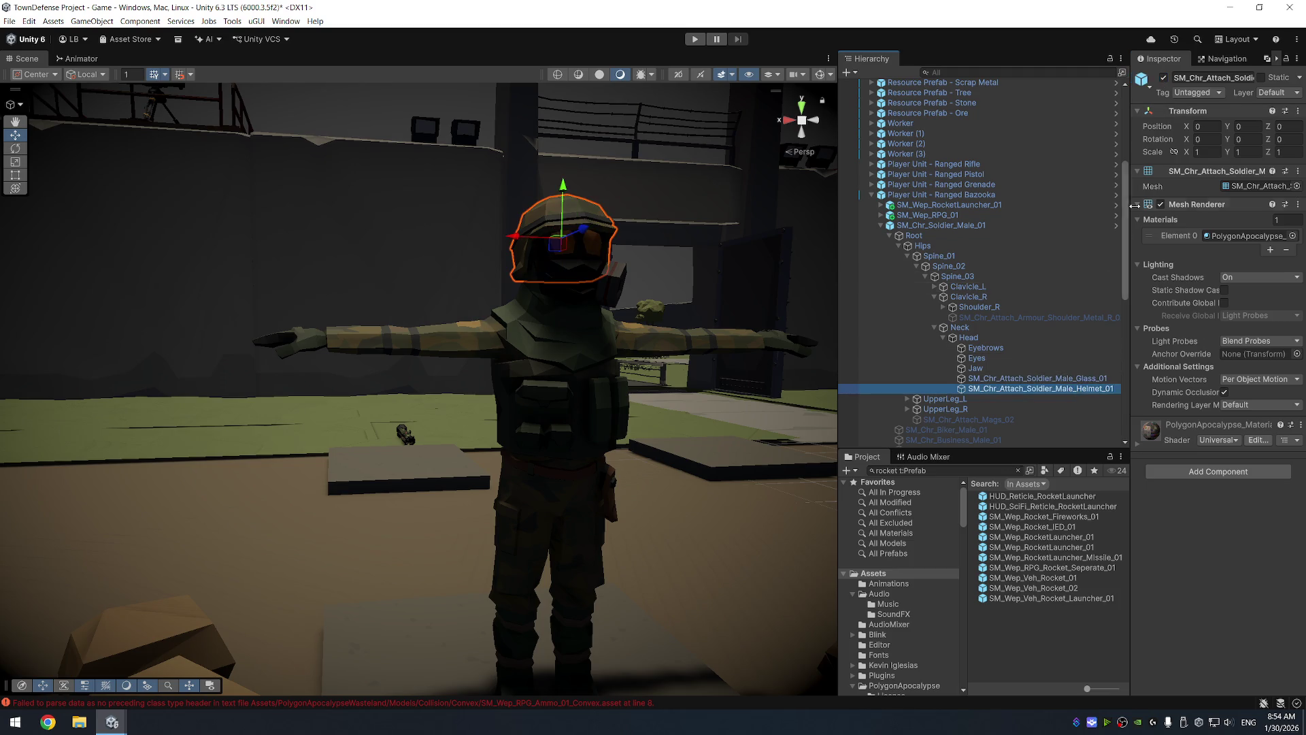
left_click(1164, 78)
left_click(975, 368)
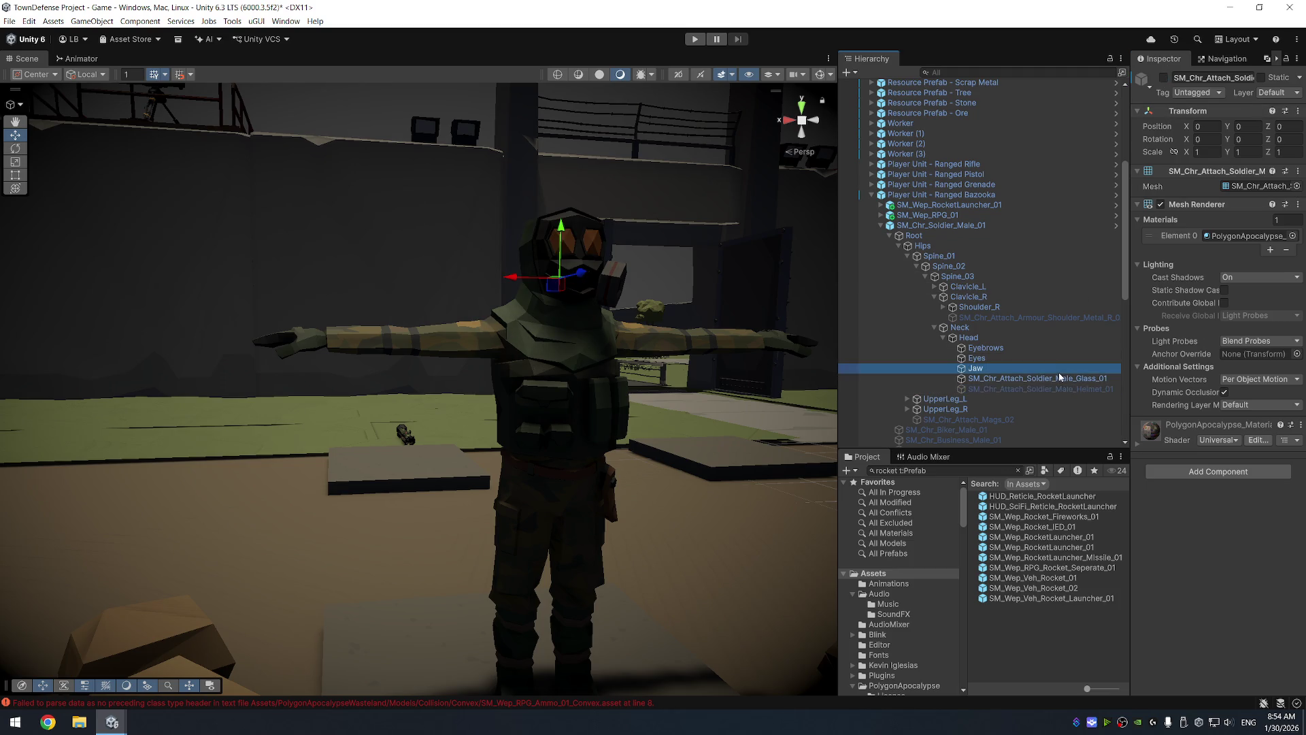
left_click(1038, 378)
left_click(1163, 78)
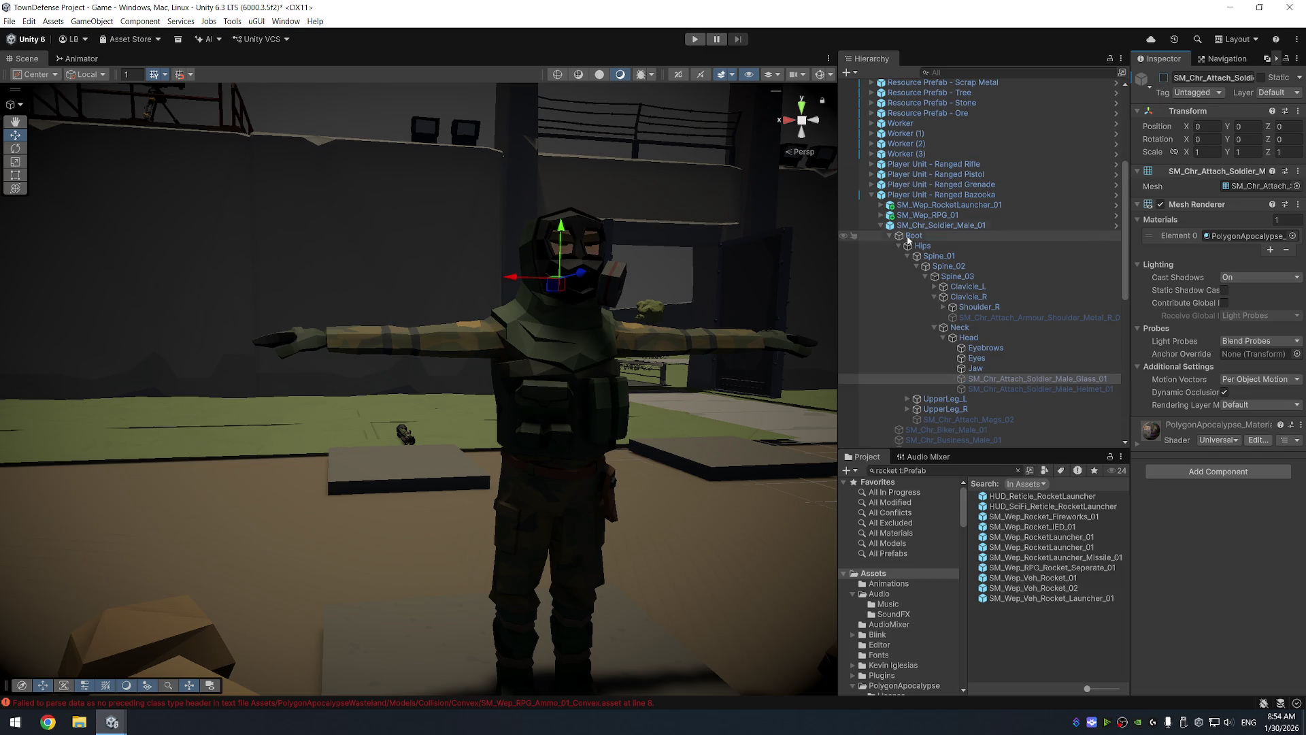
Undo hiding the helmet and glasses so both stay visible
scroll(729, 260, "down", 5)
key("f")
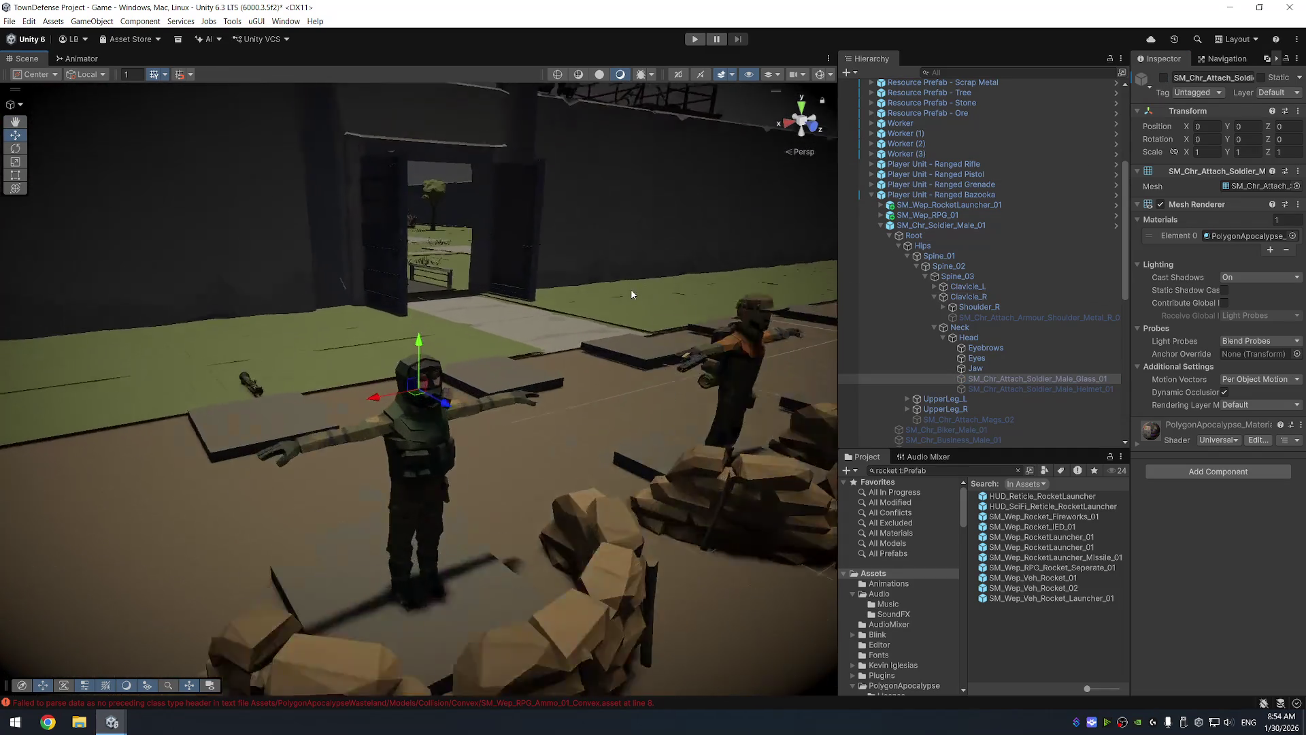
left_click(438, 312)
left_click(435, 317)
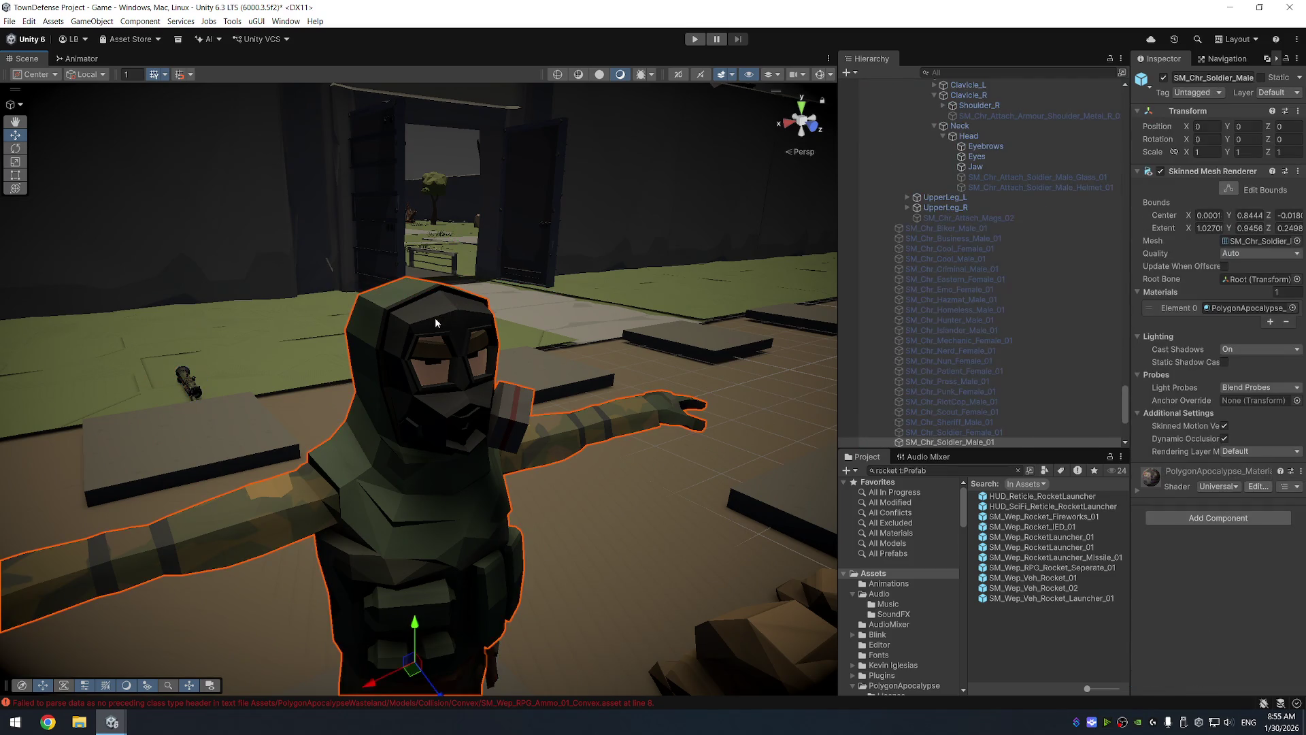
key("ctrl+z")
key("ctrl+z")
key("ctrl+z")
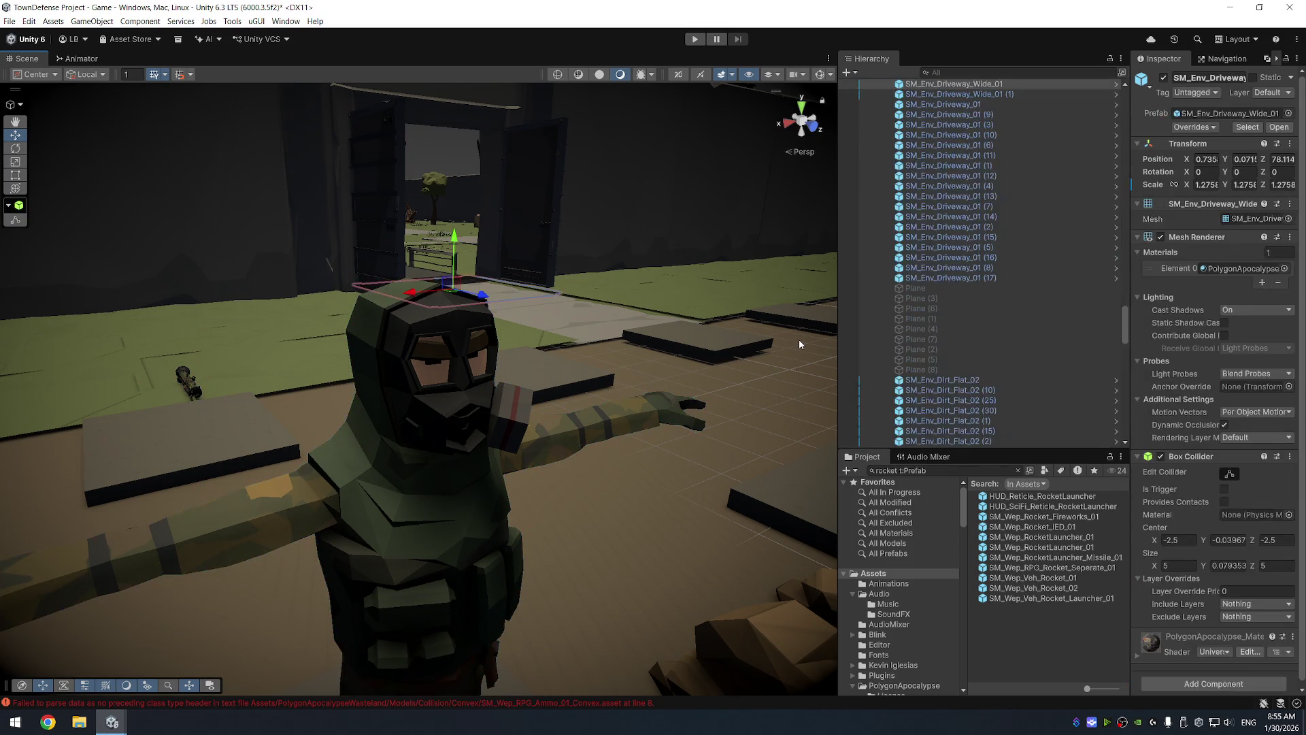
key("ctrl+z")
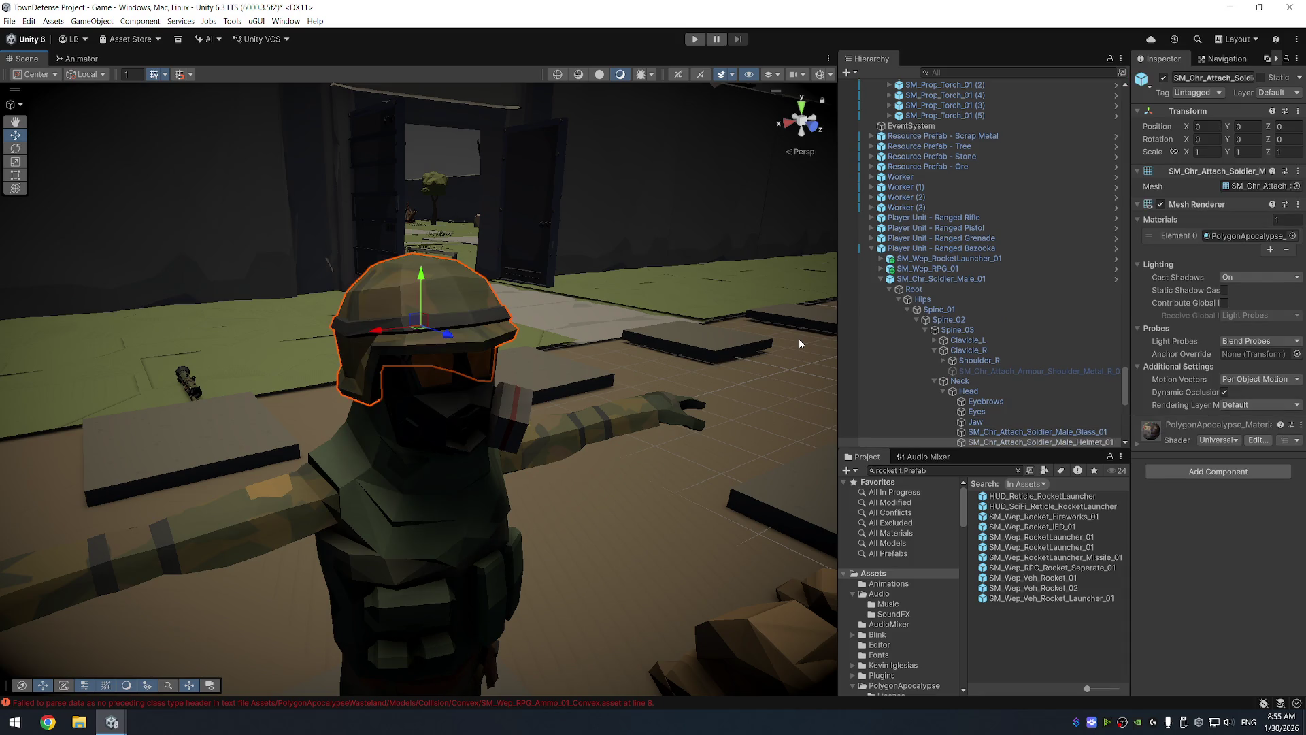
Orbit toward the soldier by the wall and select the rocket launcher object
left_click(800, 340)
mouse_move(800, 341)
left_mouse_down()
mouse_move(653, 461)
mouse_move(679, 456)
left_mouse_up()
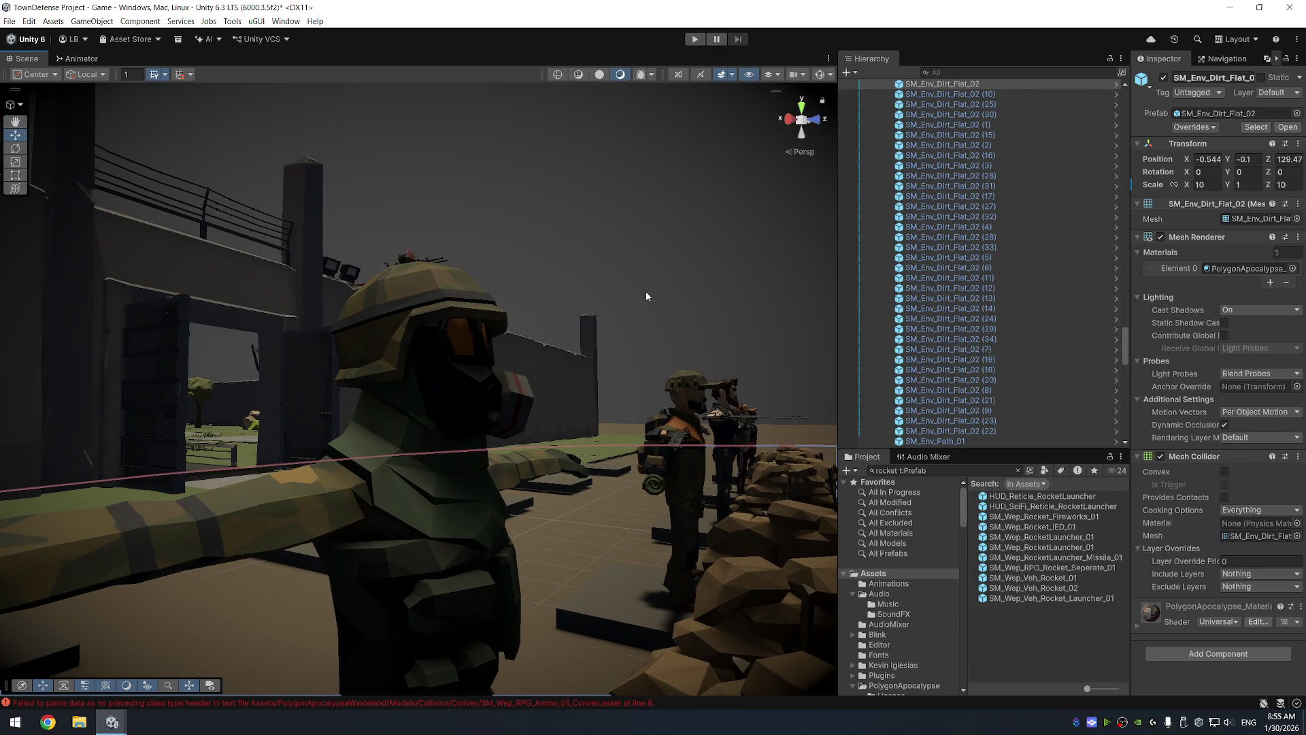
mouse_move(700, 265)
left_mouse_down()
mouse_move(630, 271)
mouse_move(685, 198)
mouse_move(659, 251)
mouse_move(632, 241)
mouse_move(510, 299)
mouse_move(524, 343)
mouse_move(634, 365)
mouse_move(562, 399)
left_mouse_up()
left_click(948, 318)
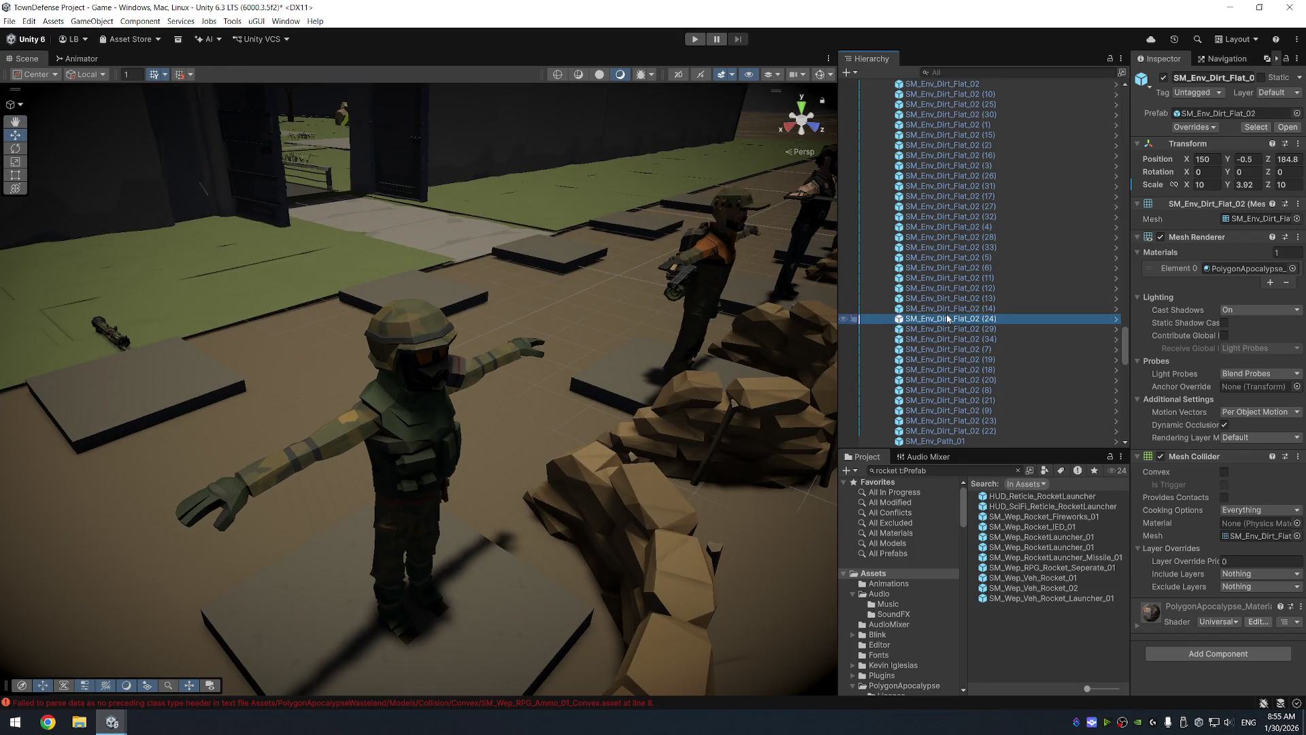
left_click(446, 355)
scroll(925, 399, "up", 2)
left_click(983, 340)
Parent SM_Wep_RocketLauncher_01 and SM_Wep_RPG_01 under the soldier's Hand_R bone
left_click(973, 348, "ctrl")
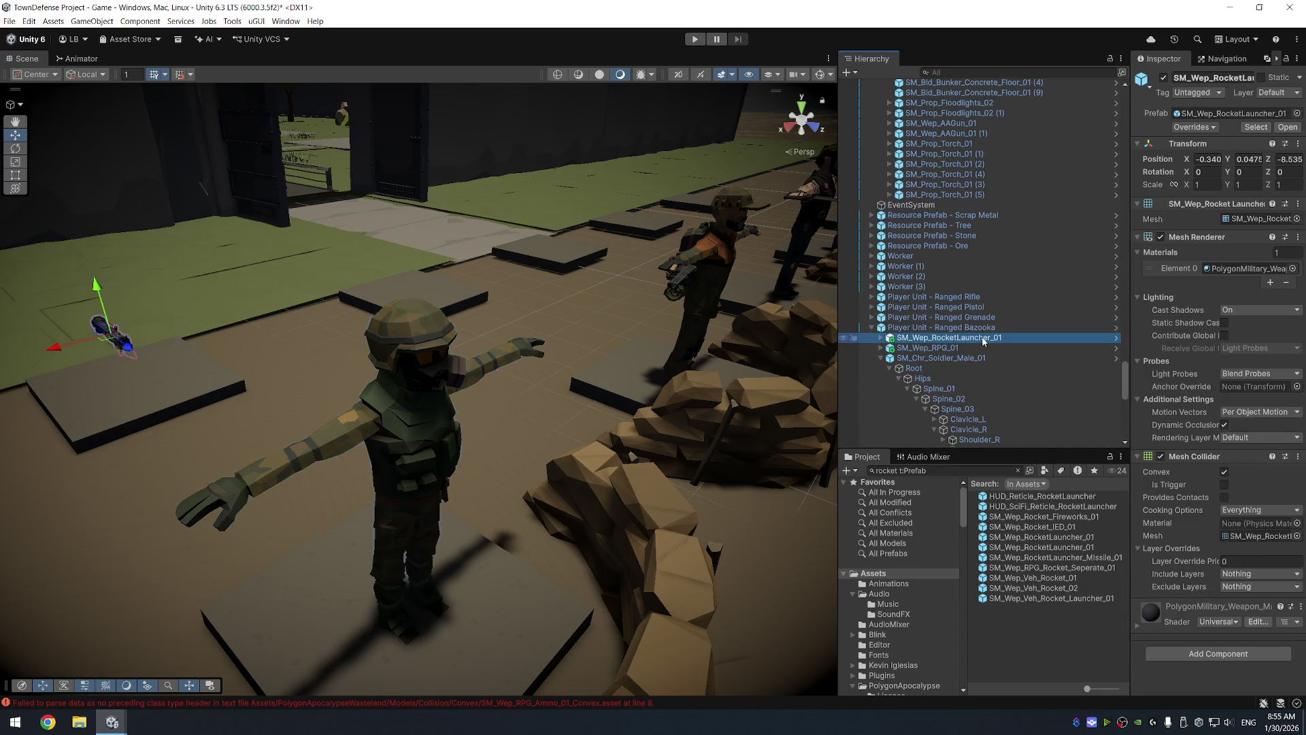
scroll(973, 286, "down", 5)
mouse_move(972, 231)
left_mouse_down()
mouse_move(1003, 355)
mouse_move(994, 328)
left_mouse_up()
left_click(944, 325)
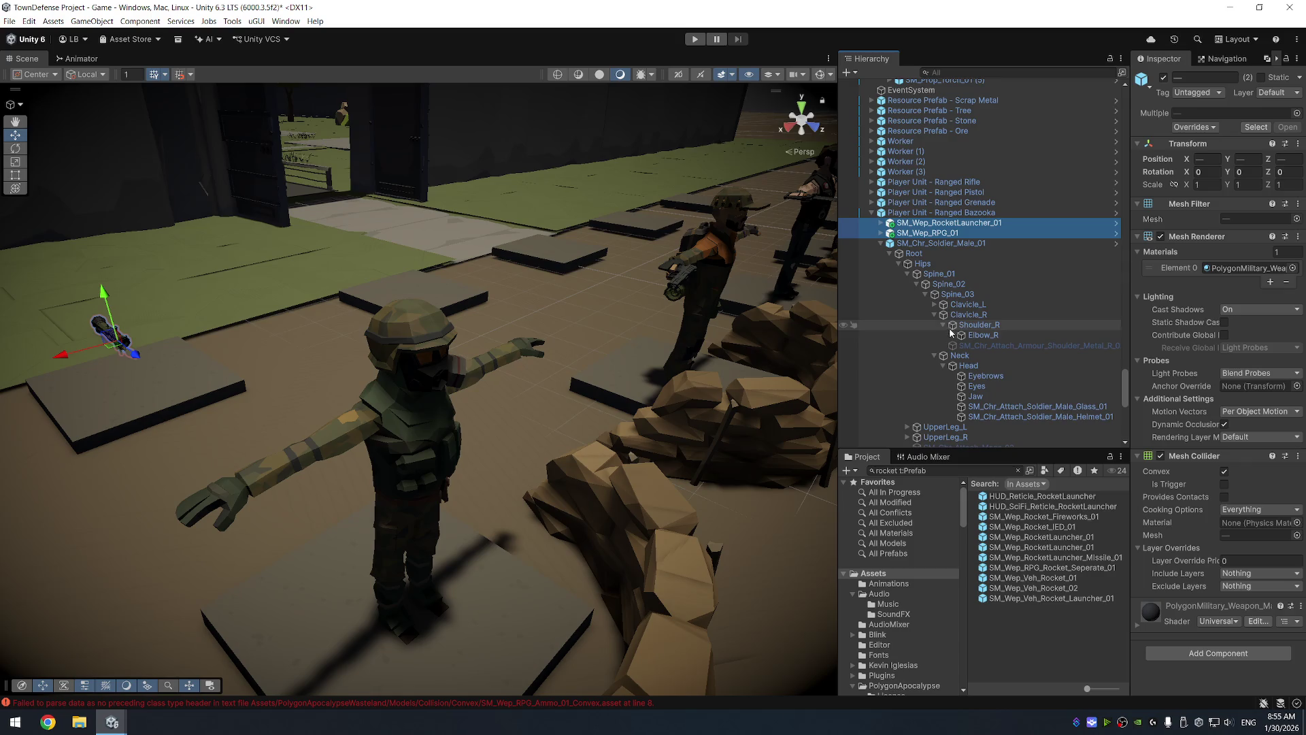
left_click(953, 335)
left_click(962, 345)
mouse_move(962, 347)
left_mouse_down()
mouse_move(952, 254)
mouse_move(933, 231)
mouse_move(1007, 361)
mouse_move(1027, 349)
left_mouse_up()
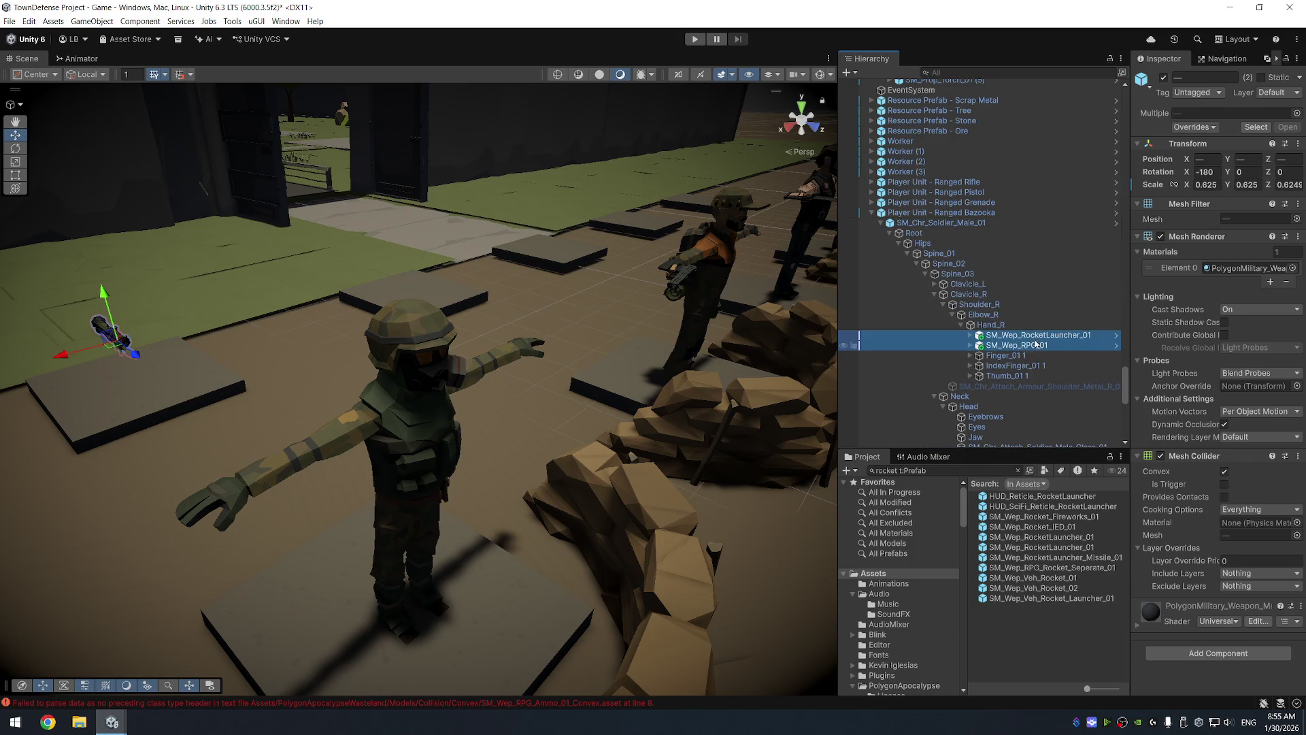
Zero both weapons' position to 0, 0, 0 in the Inspector
left_click(1218, 160)
type("0")
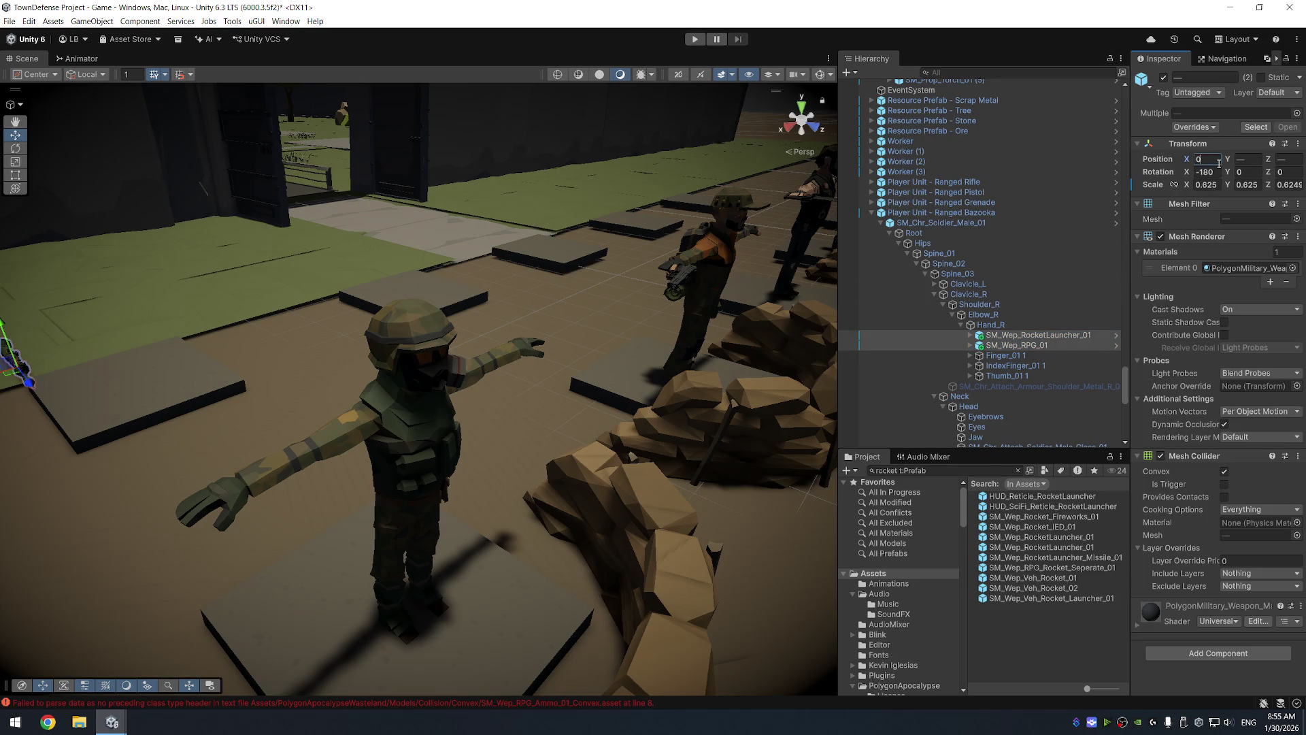
key("Tab")
type("0")
key("Tab")
type("0")
key("Tab")
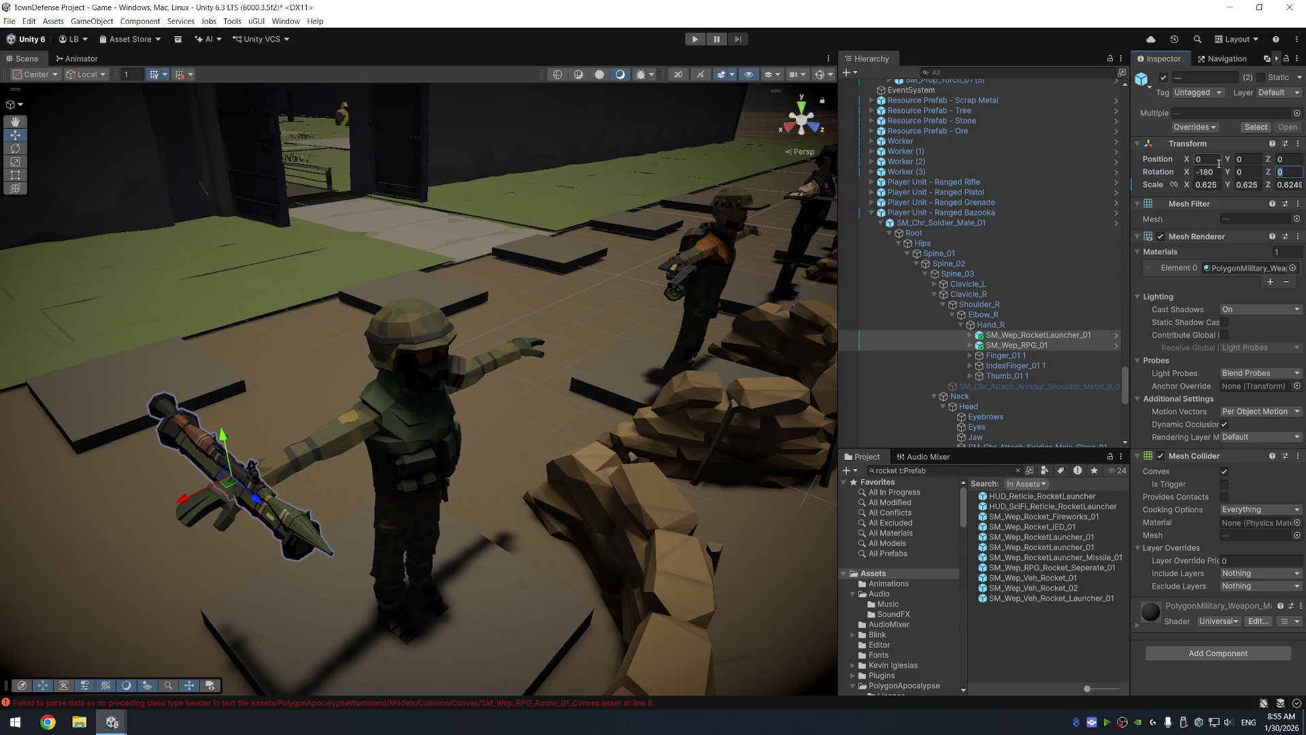
type("1")
key("Tab")
type("1")
key("Tab")
type("1")
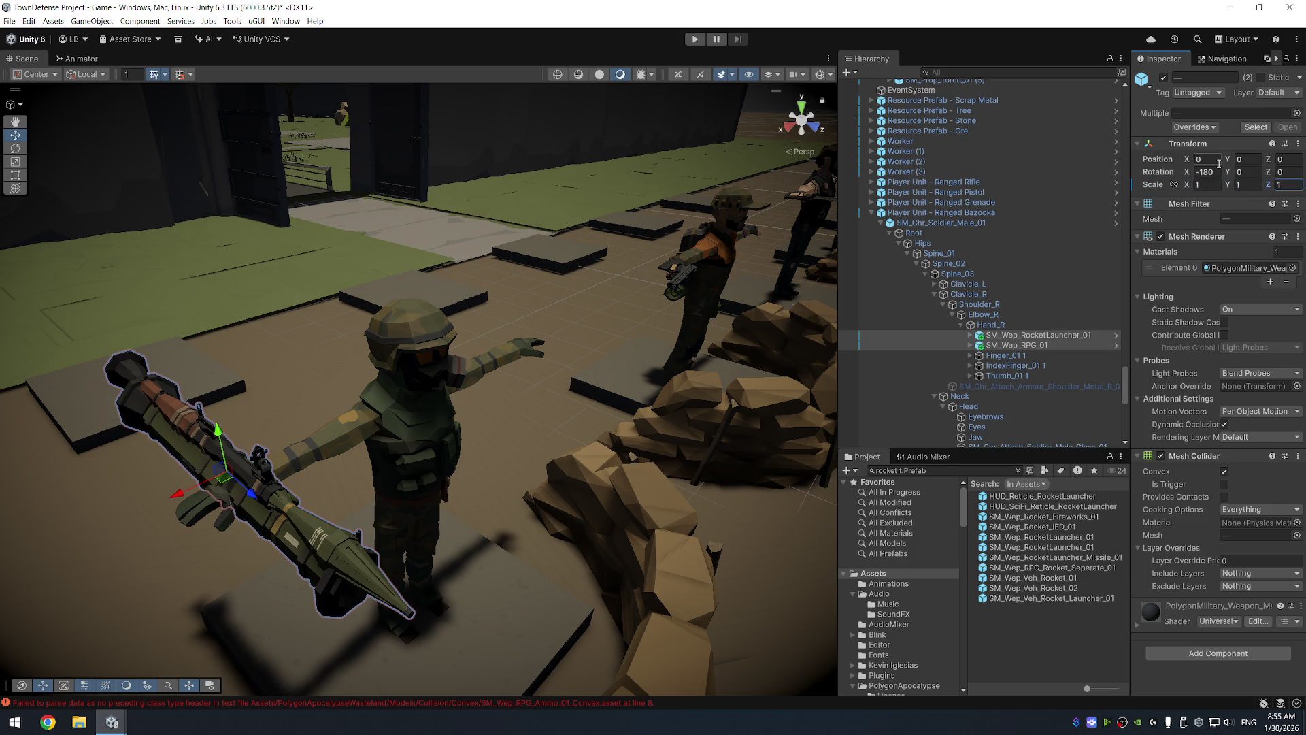
Set both weapons' scale to 0.75 and check the launcher from a side view
left_click(791, 125)
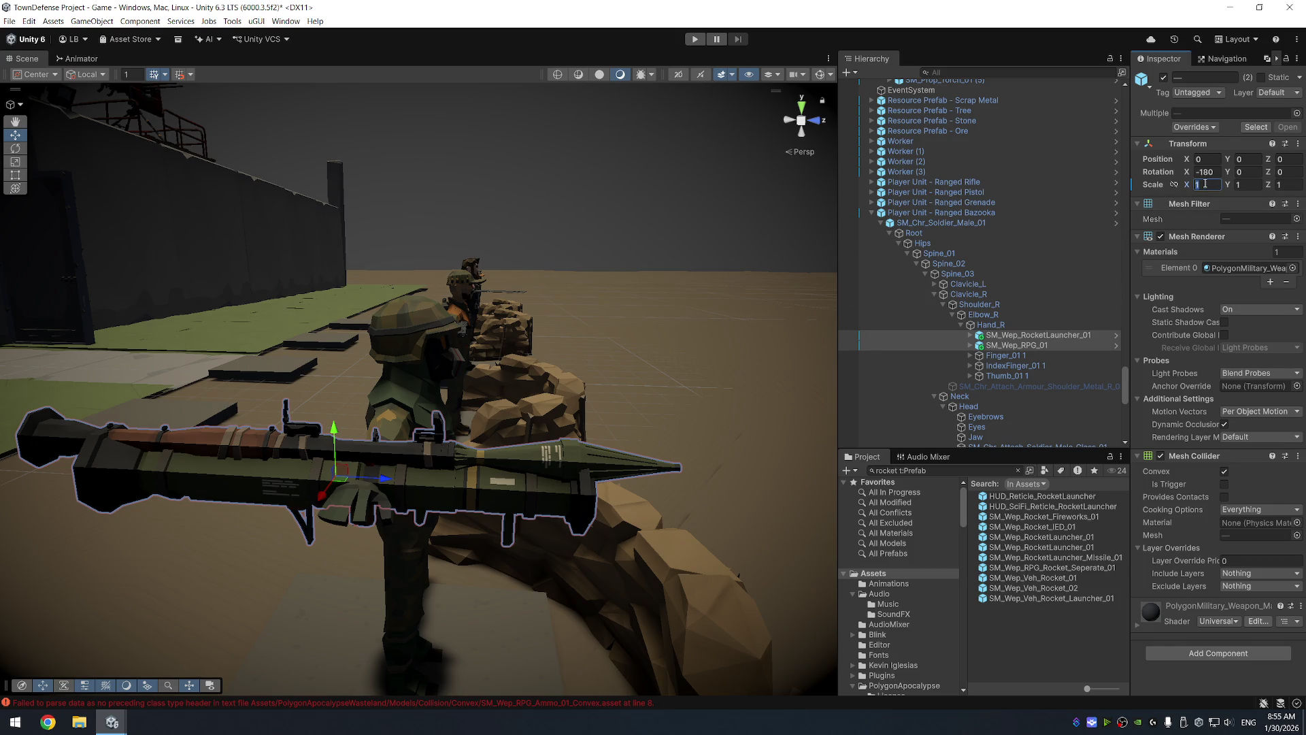
key("ctrl+z")
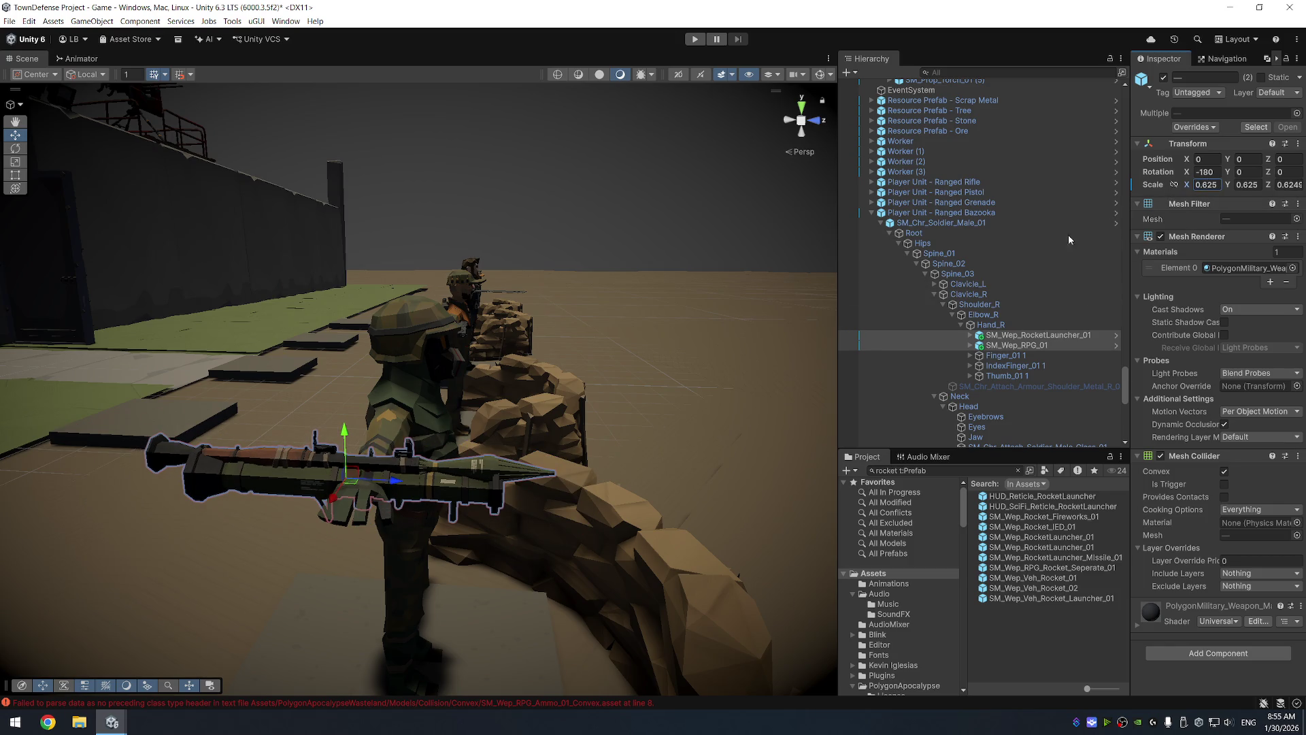
left_click(664, 408)
left_click_drag(665, 408, 657, 451)
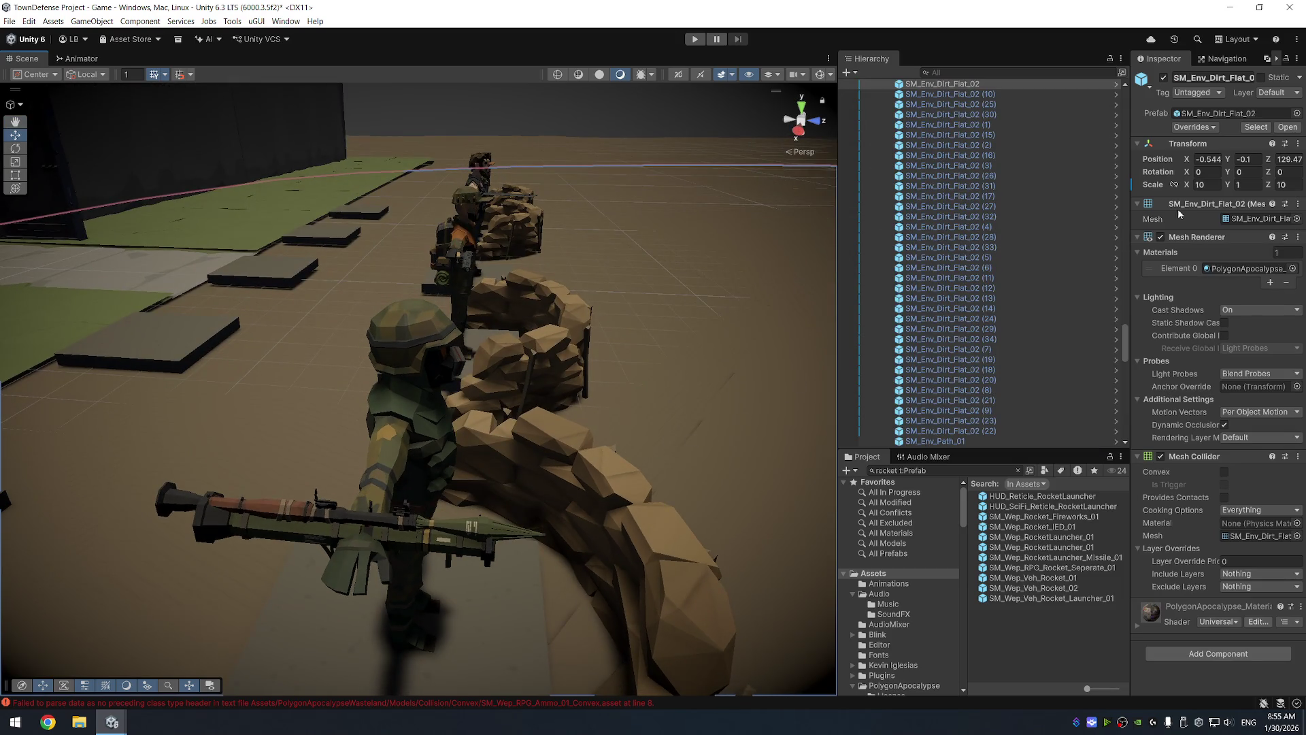
key("ctrl+z")
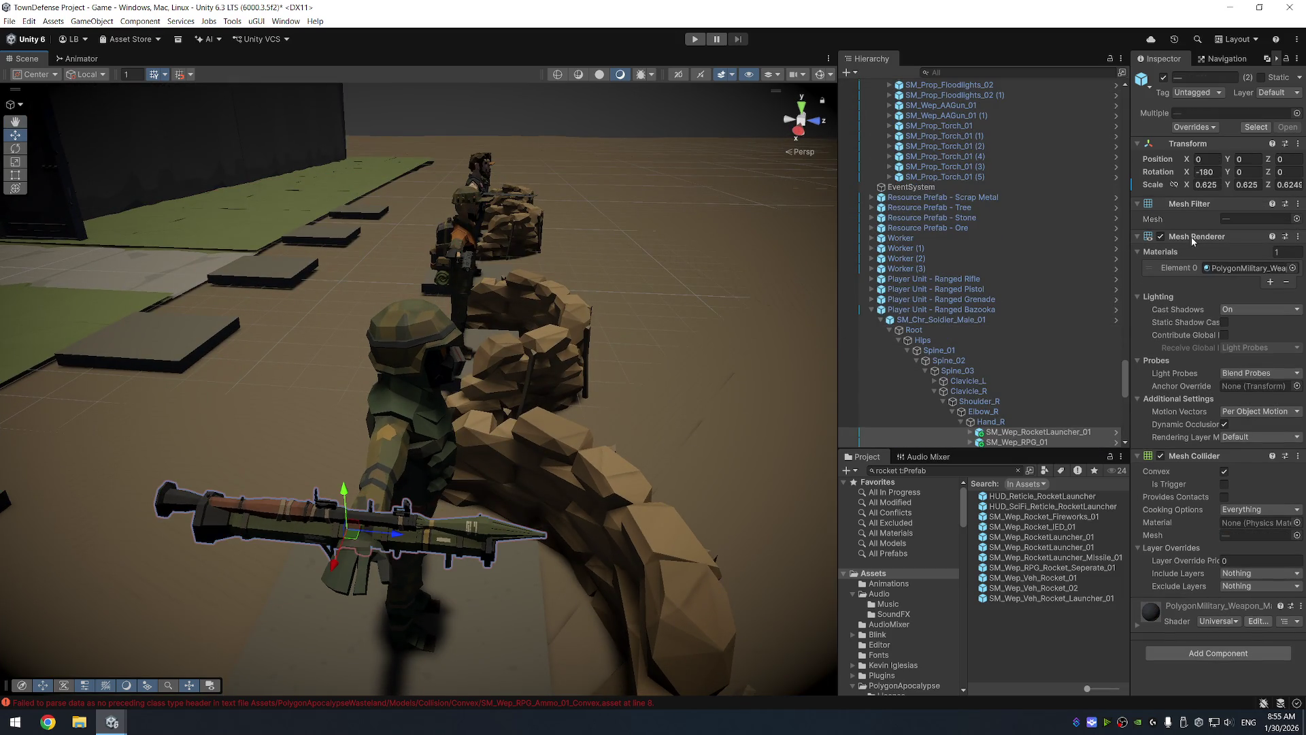
left_click(1217, 185)
type("0.75")
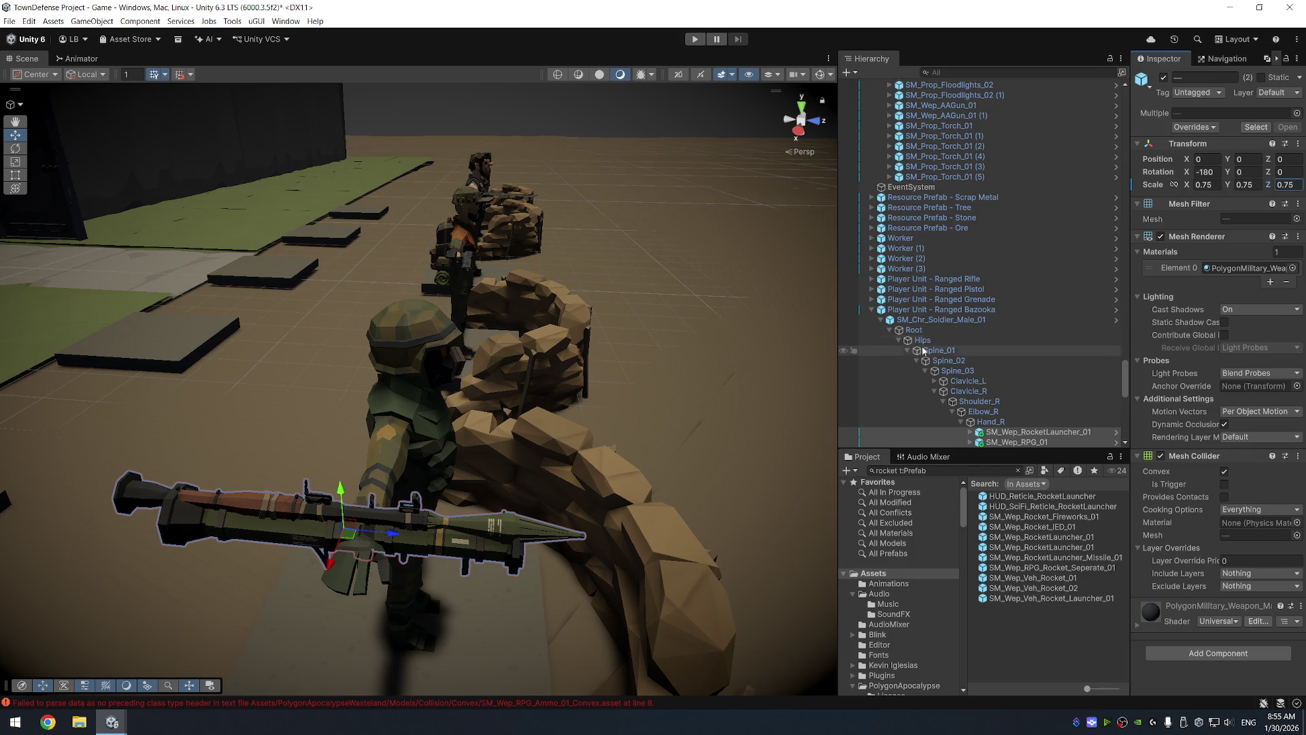
left_click(515, 532)
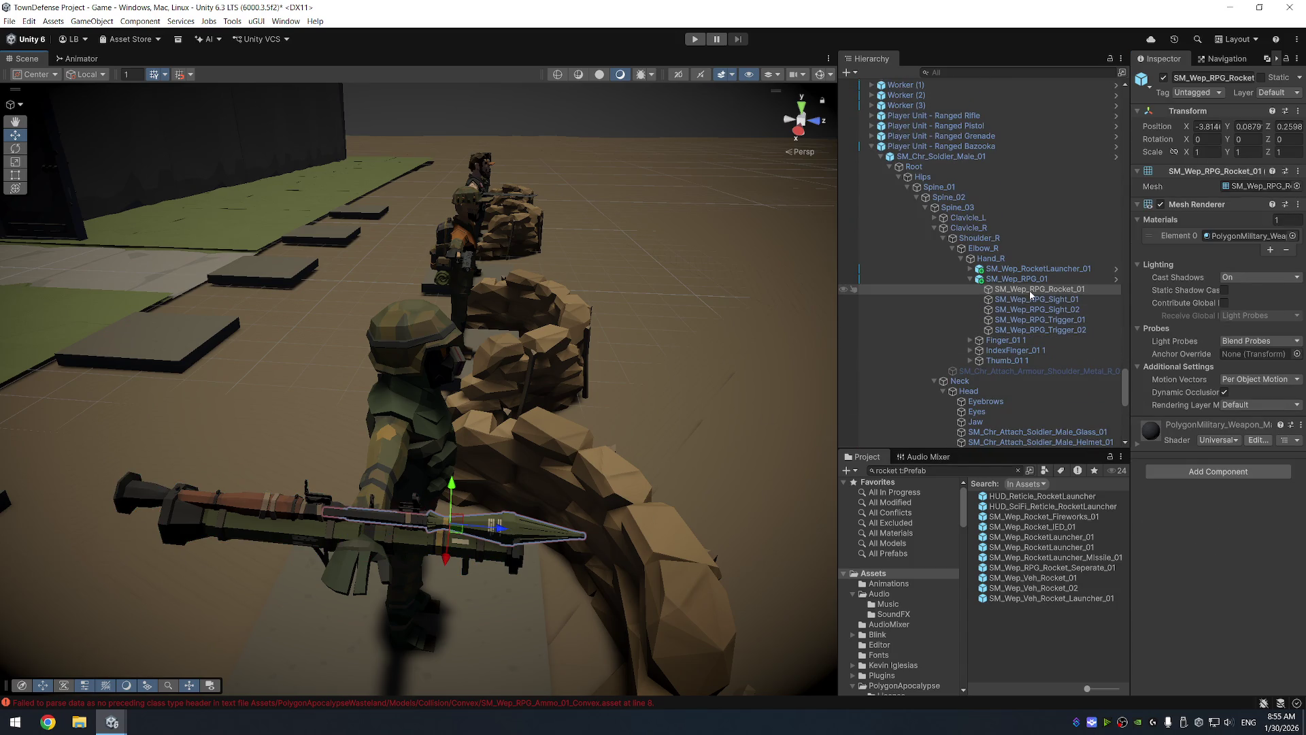
Deactivate SM_Wep_RPG_01 so only the rocket launcher shows in the hand
key("Up")
key("Up")
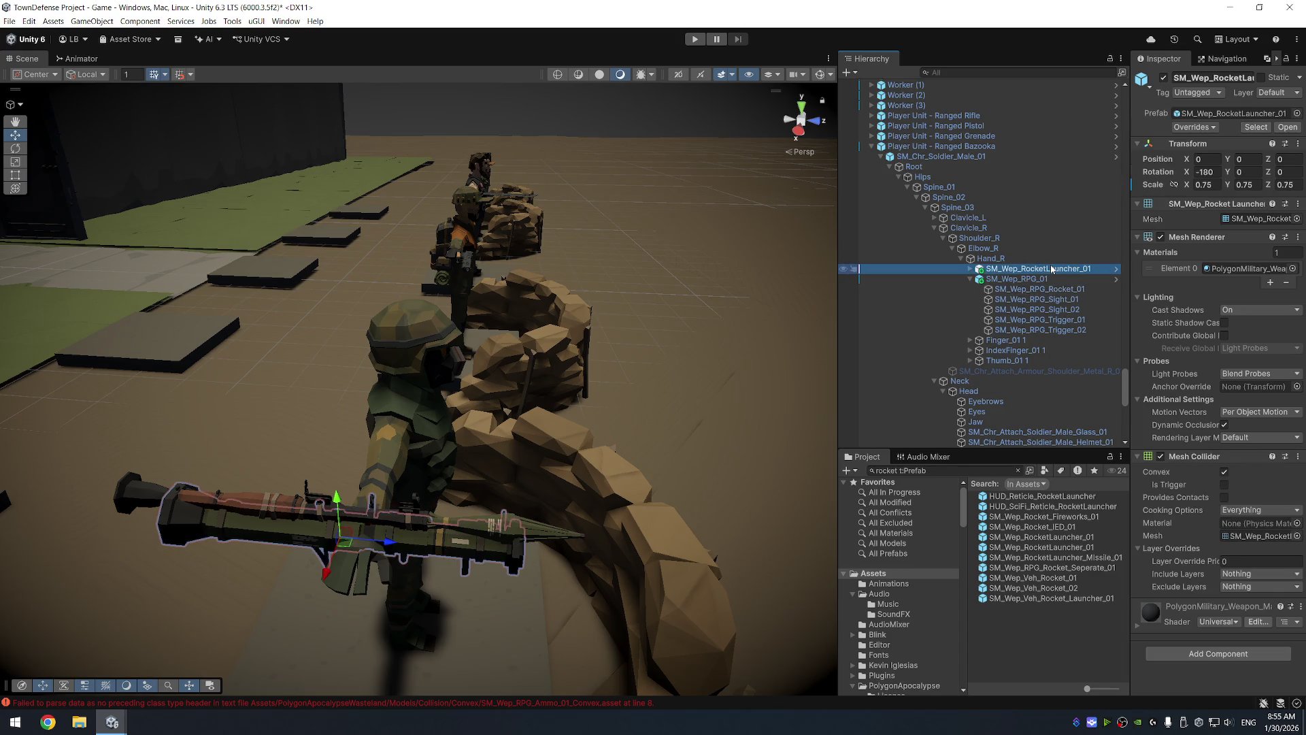
key("Right")
key("Down")
key("Down")
key("Down")
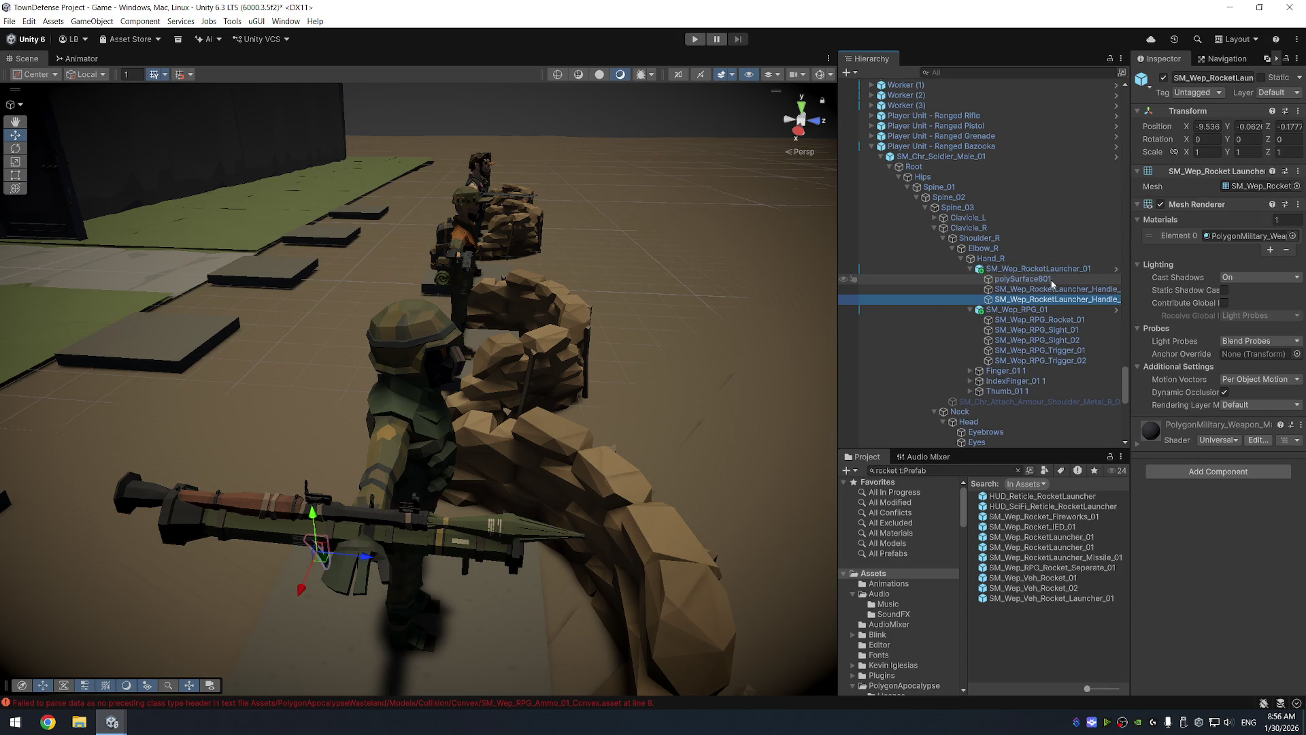
key("Down")
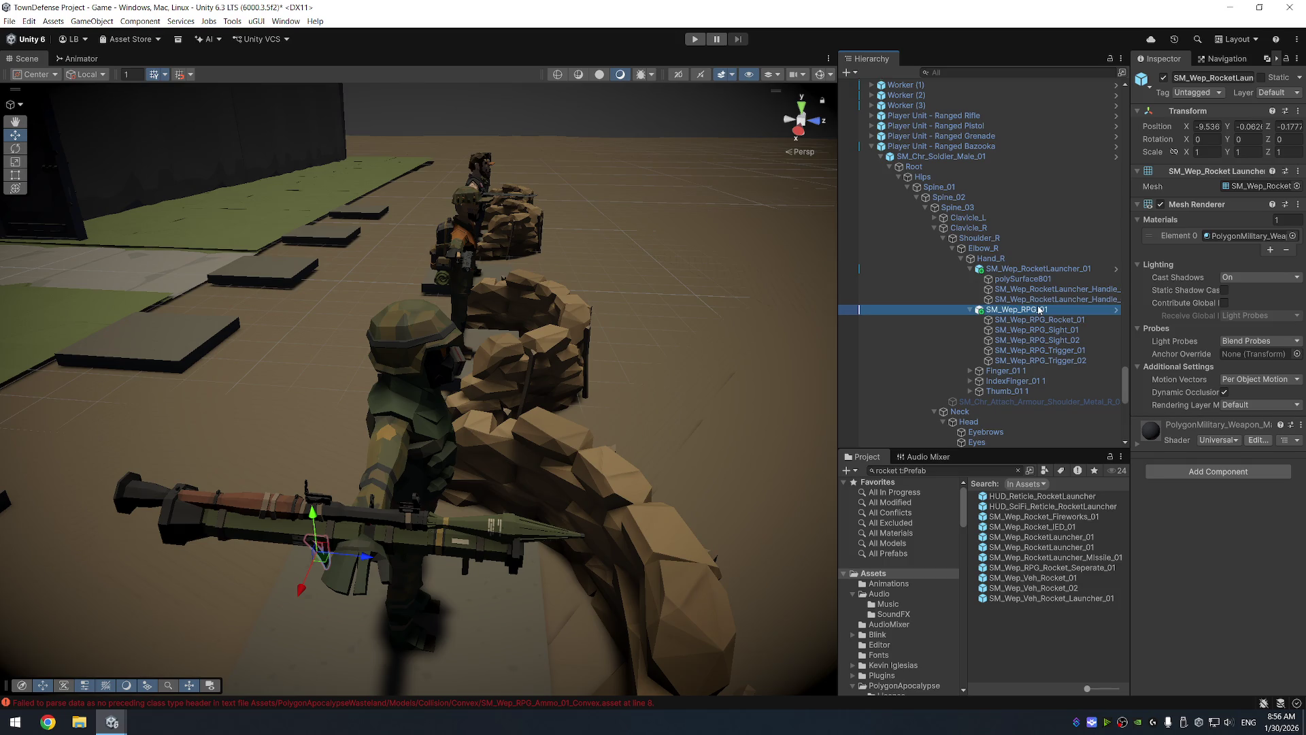
left_click(1164, 77)
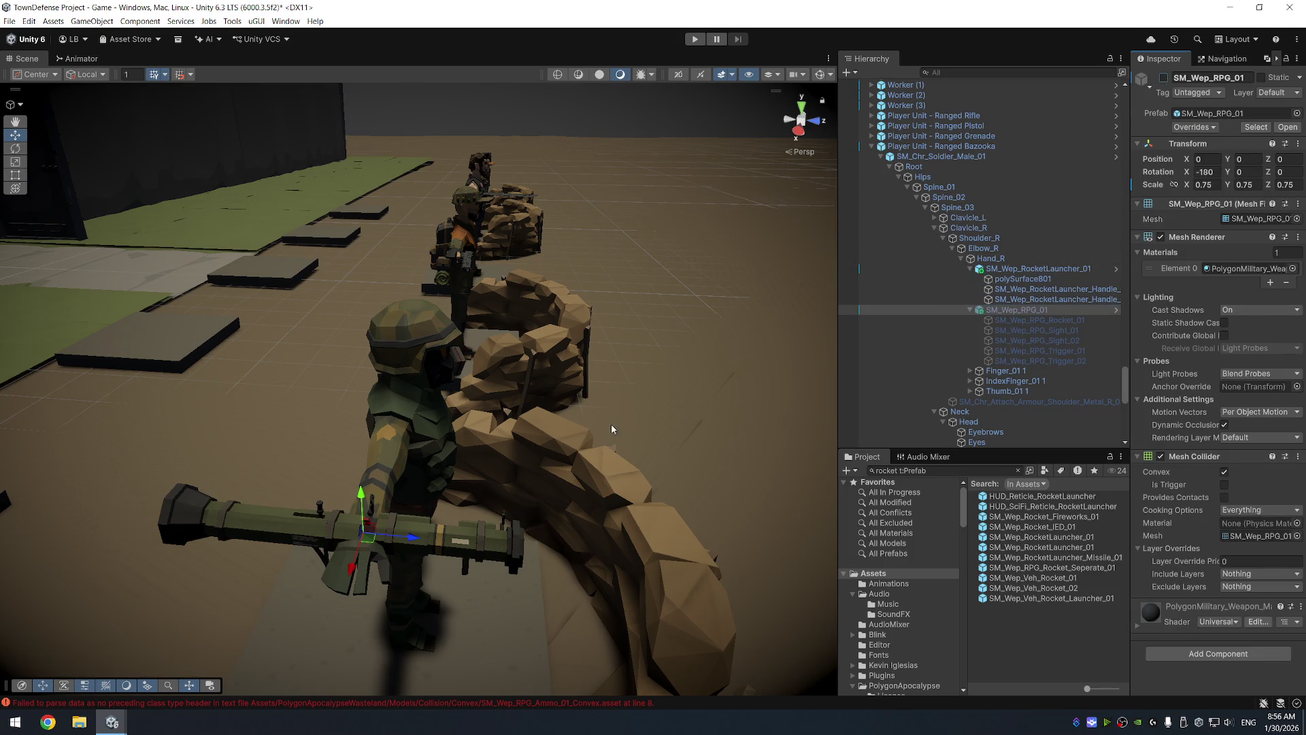
Select SM_Wep_RocketLauncher_01 and enter Play mode
left_click_drag(630, 530, 585, 445)
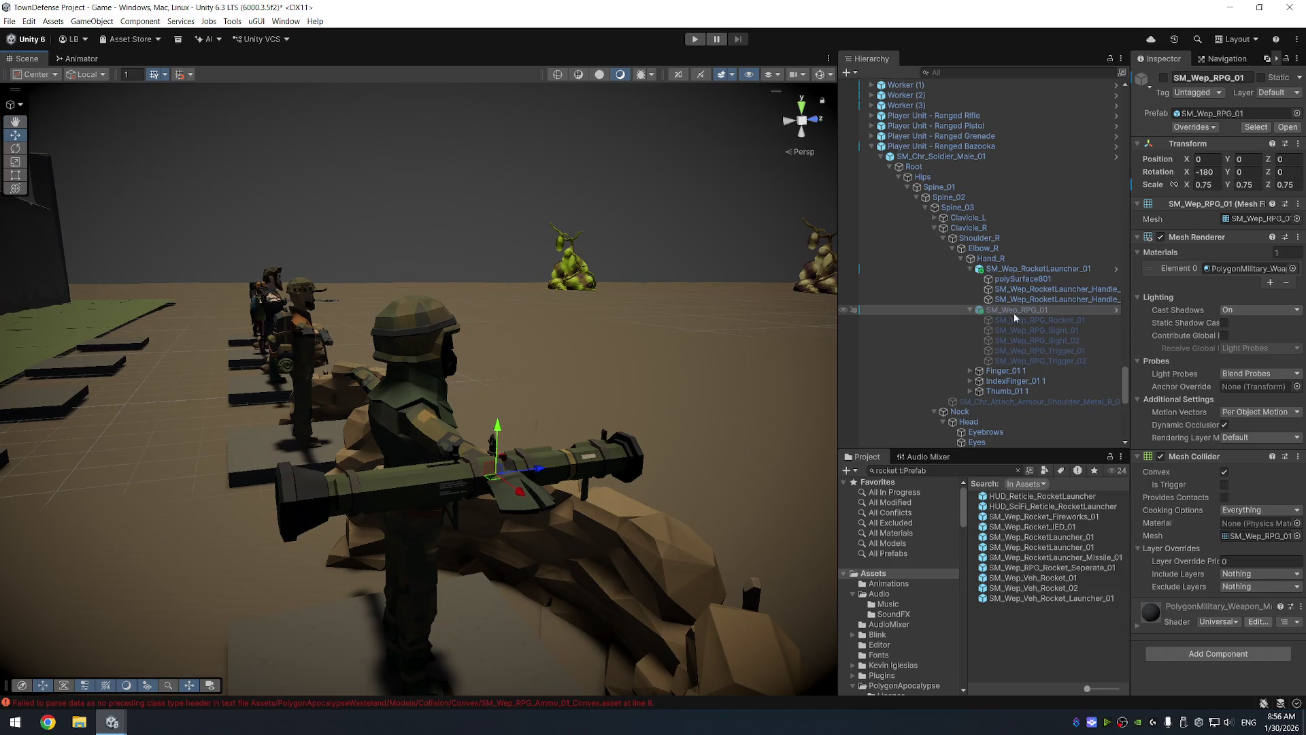
left_click(1053, 268)
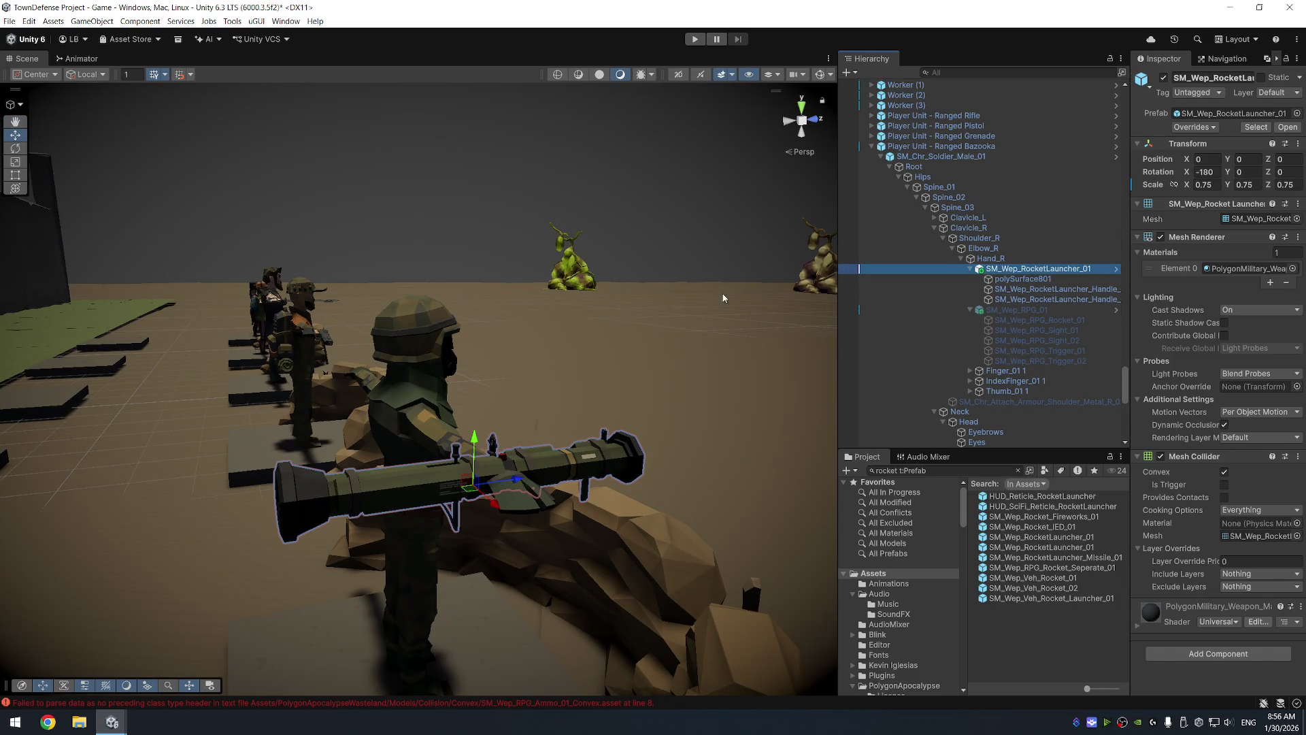
left_click(695, 40)
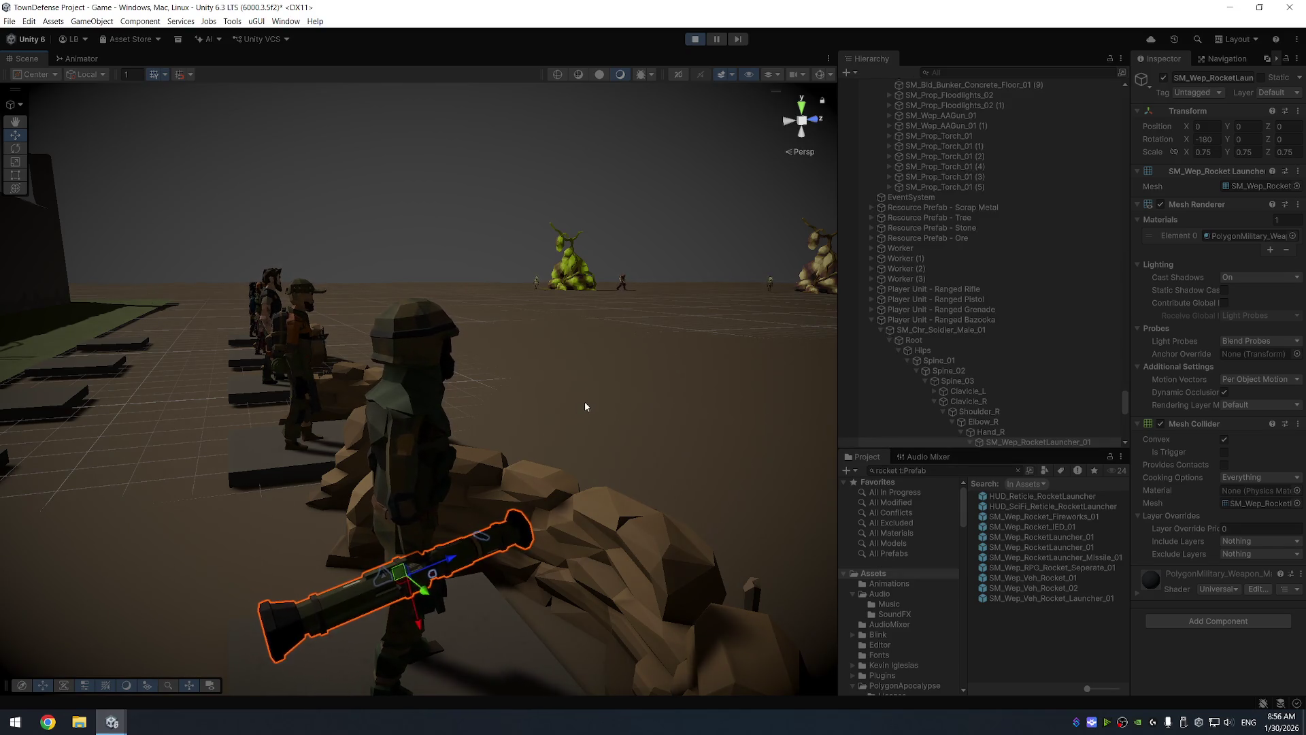
Toggle the bazooka soldier's isRangedAttack Animator parameter, then exit Play mode with Ctrl+P
mouse_move(573, 448)
left_mouse_down()
mouse_move(568, 369)
mouse_move(661, 400)
left_mouse_up()
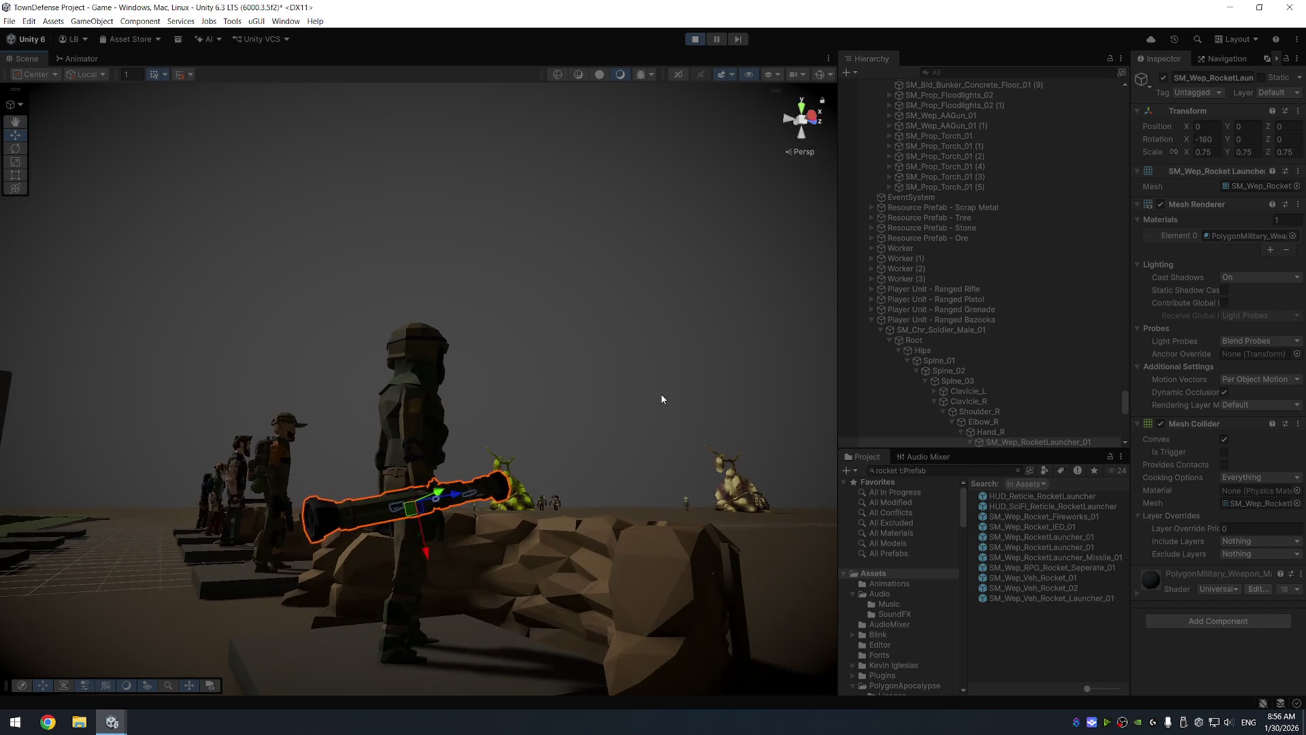
left_click(377, 381)
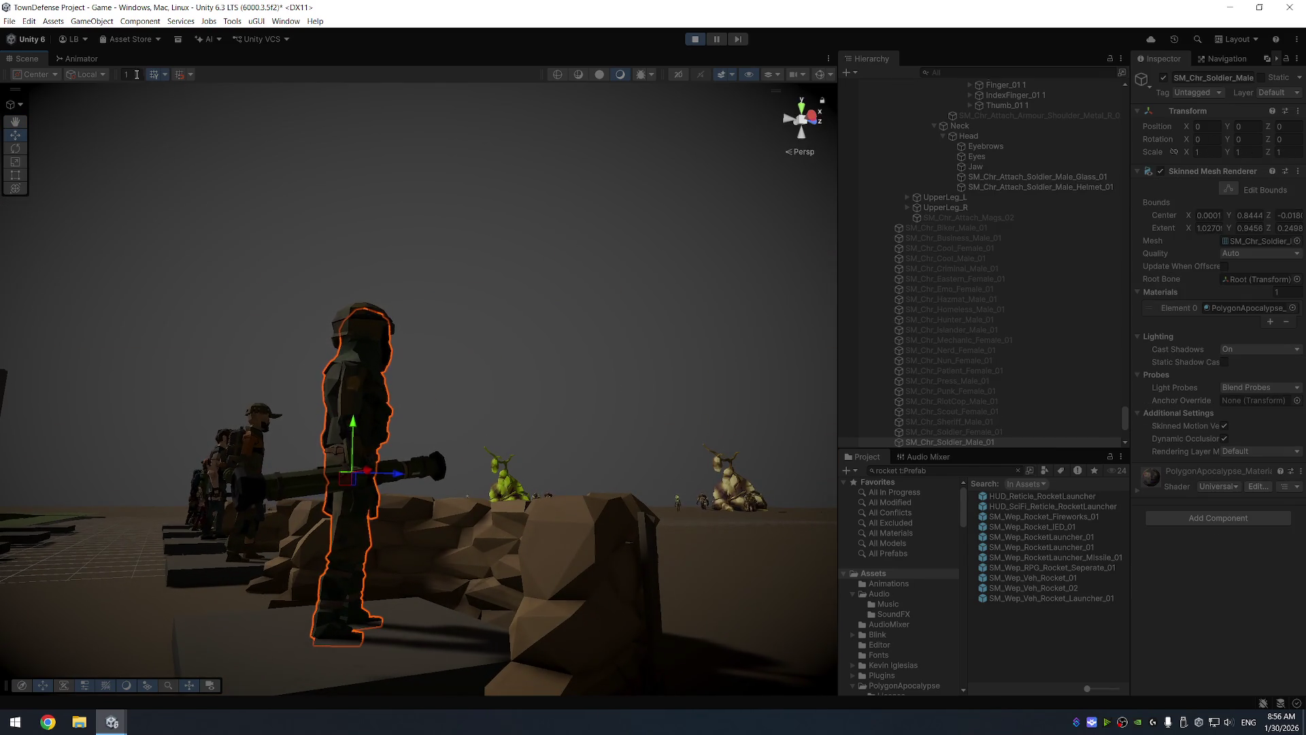
left_click(75, 57)
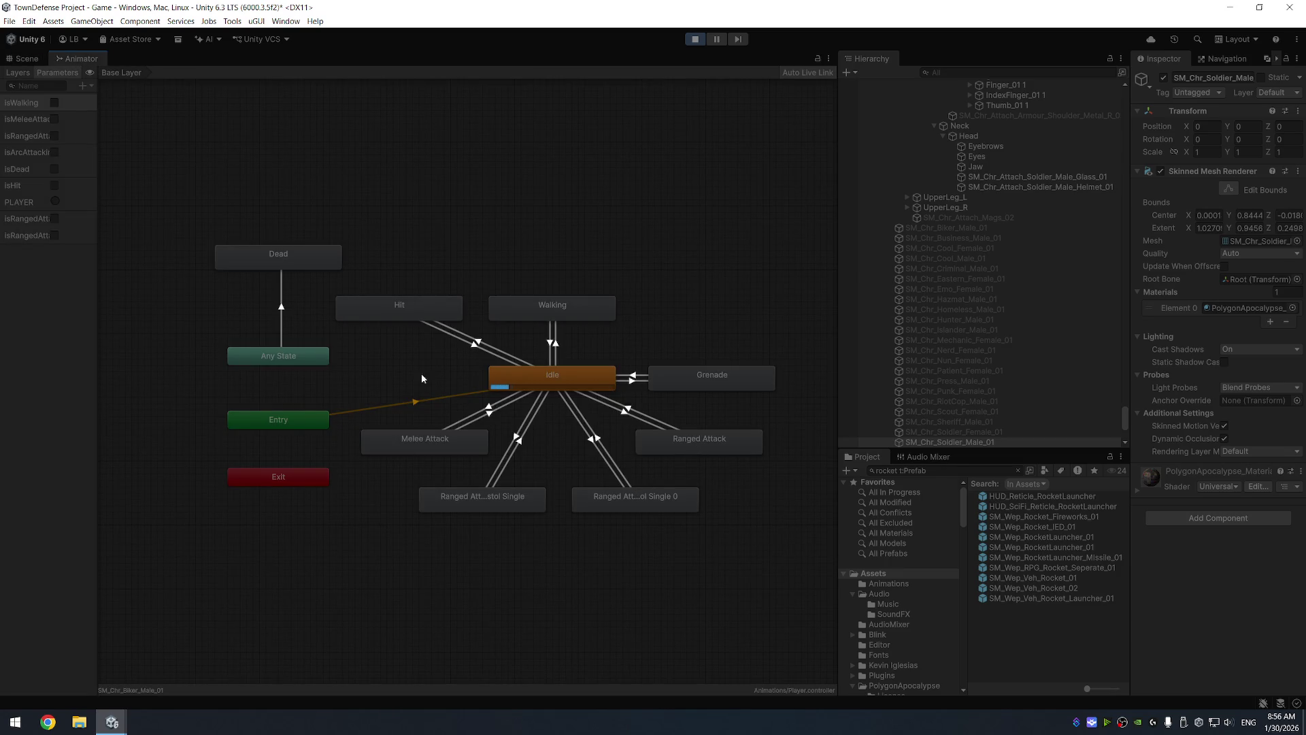
left_click(54, 136)
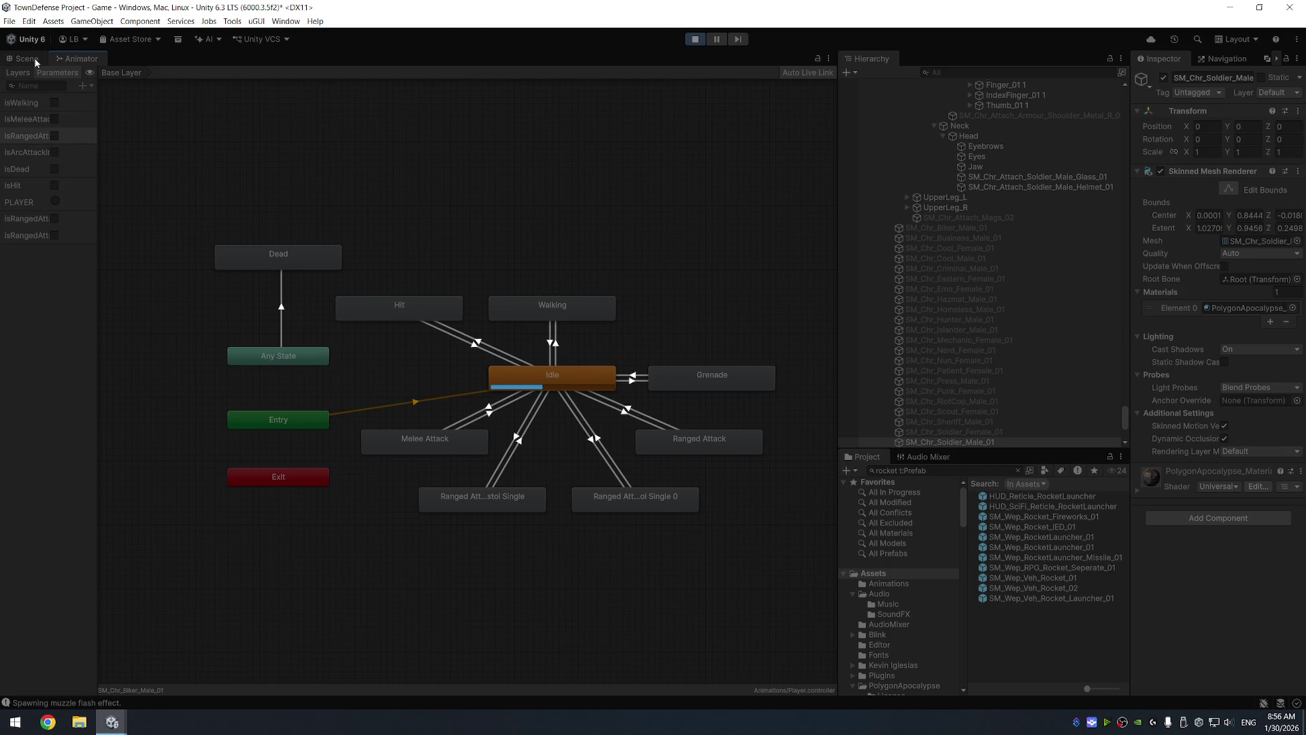
left_click(34, 59)
left_click_drag(525, 286, 534, 286)
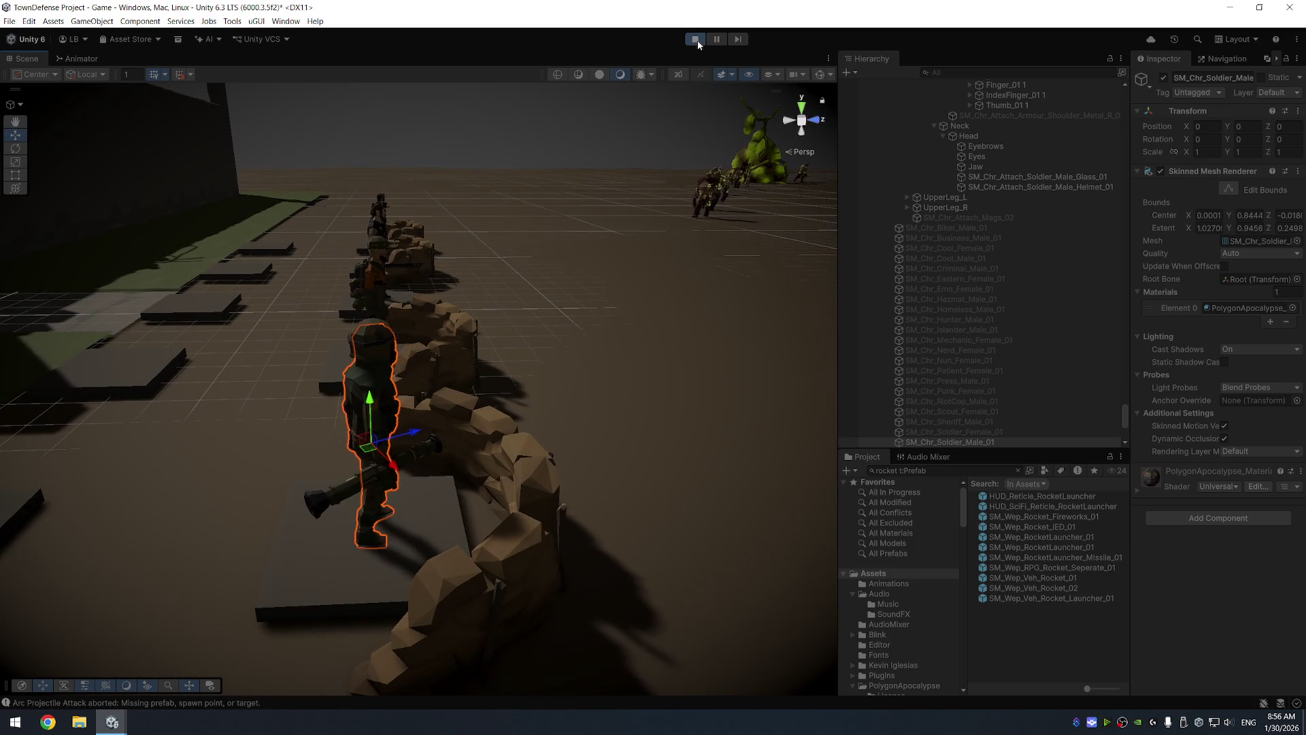
key("ctrl+p")
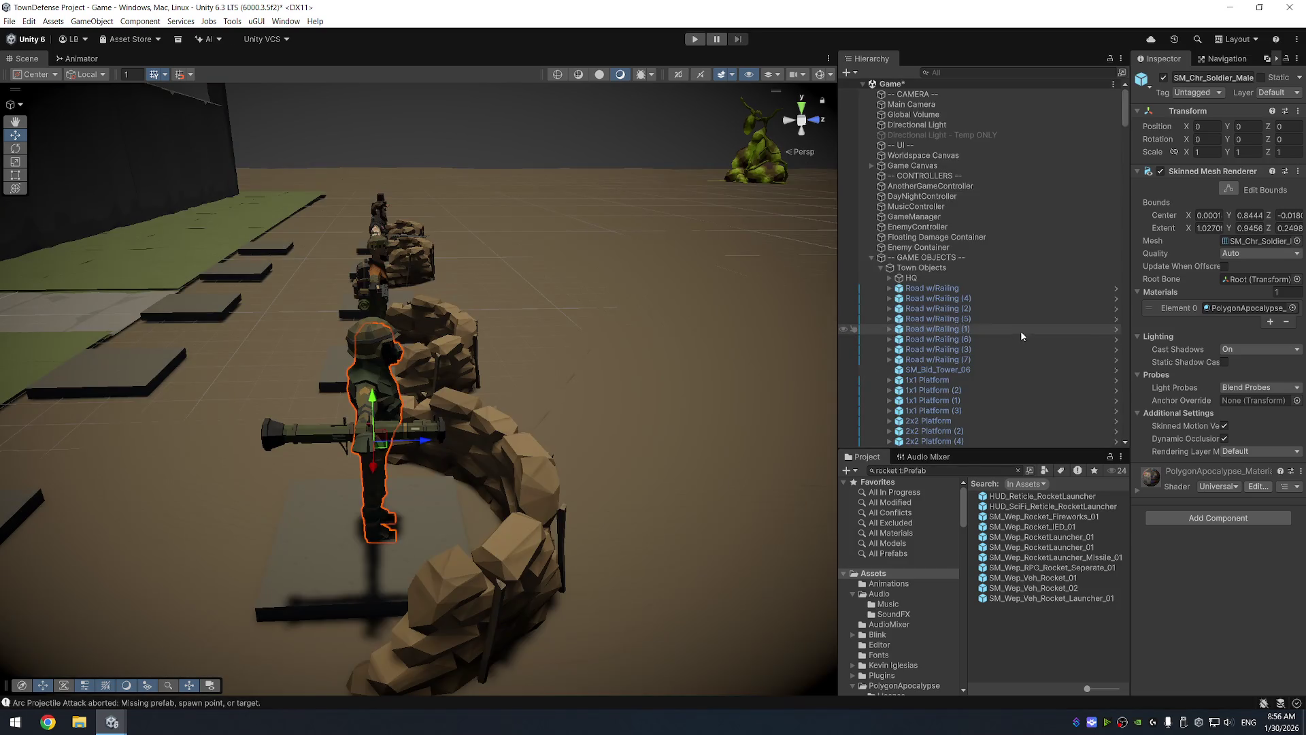
Give Player Unit - Ranged Bazooka a Projectile attack type and the Ranged Hero - Bazooka unit data
left_click(396, 364)
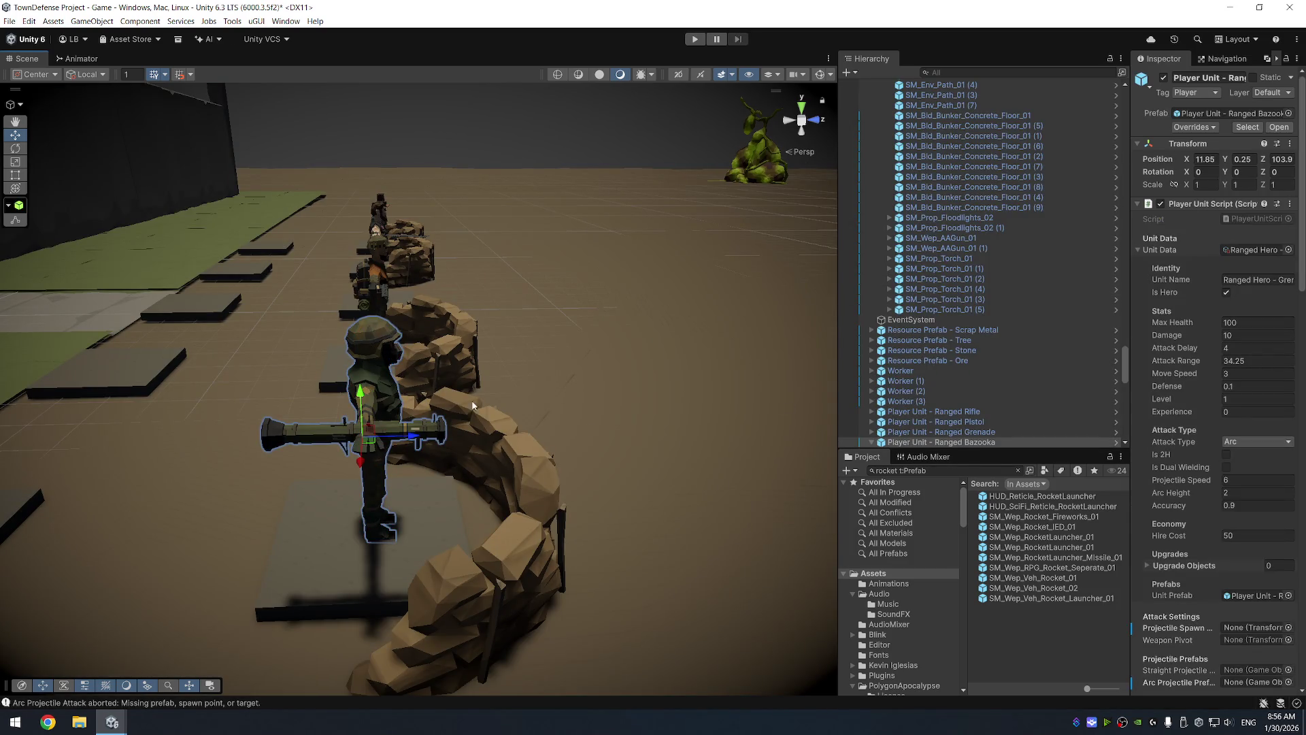
left_click(1257, 441)
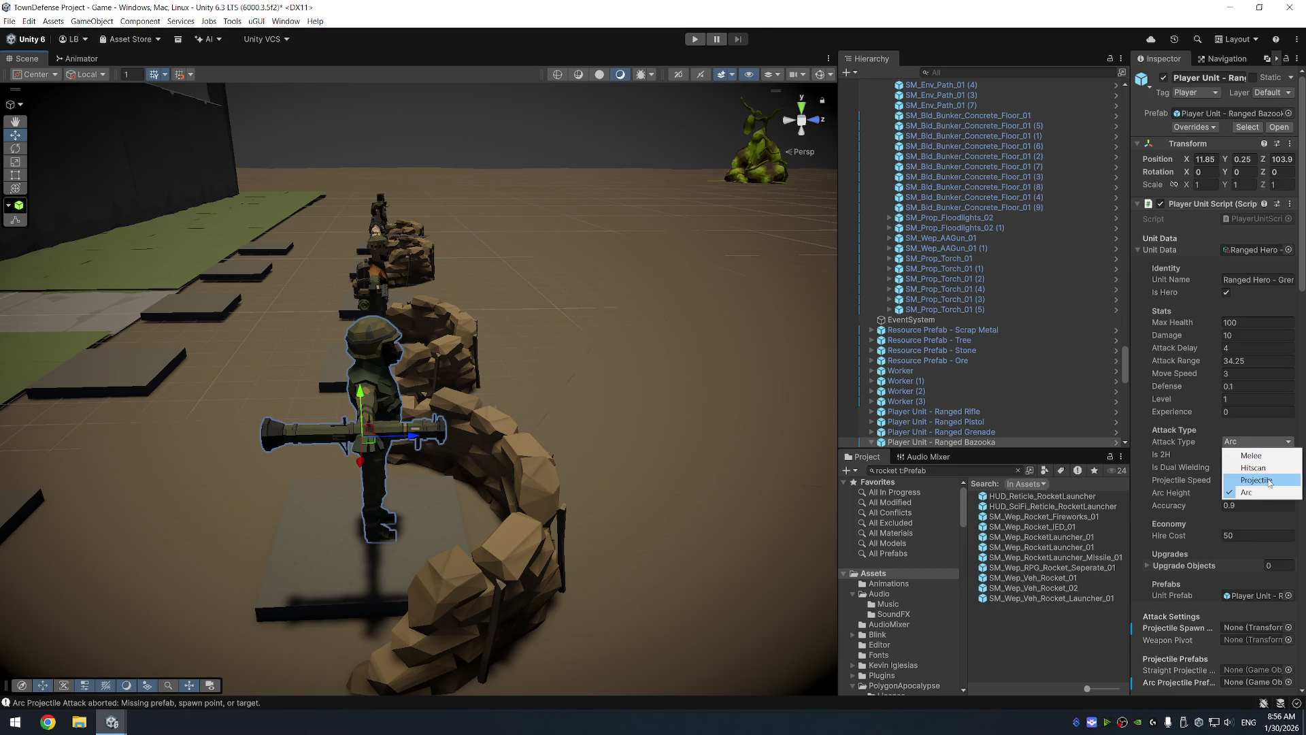
left_click(1234, 468)
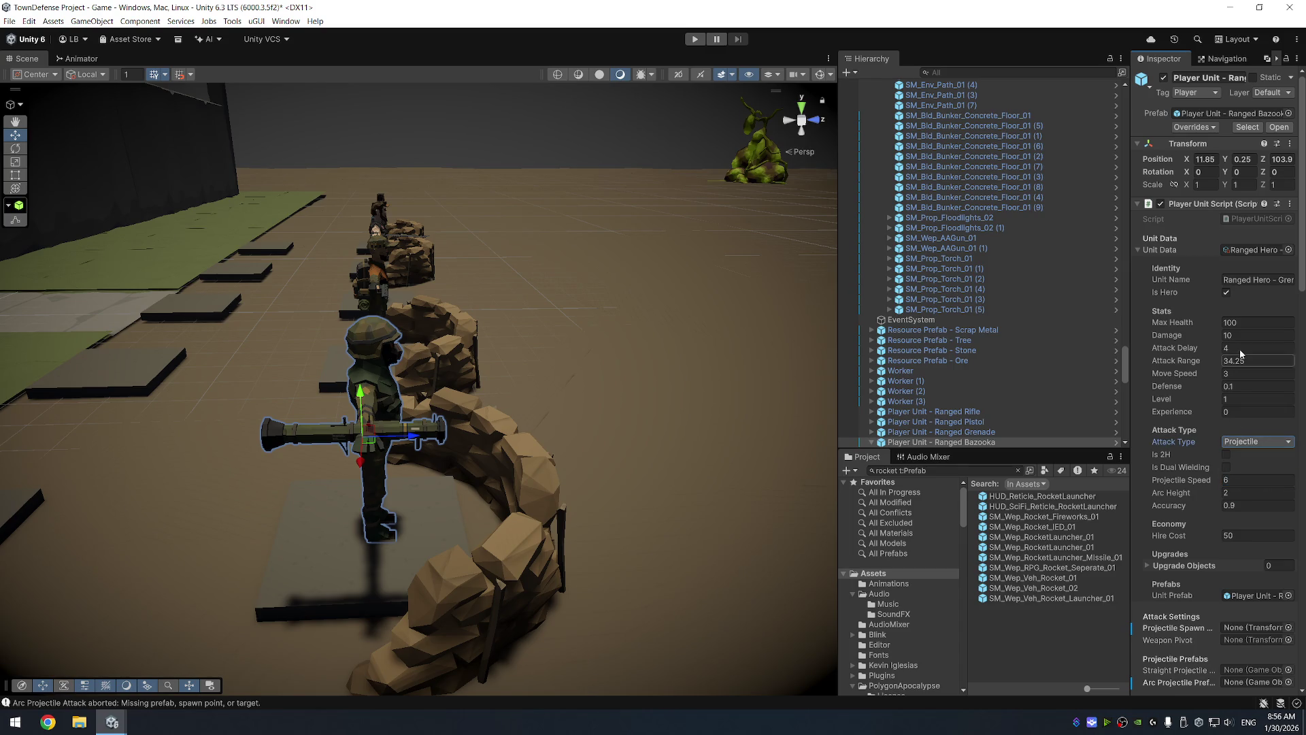
left_click(1033, 432)
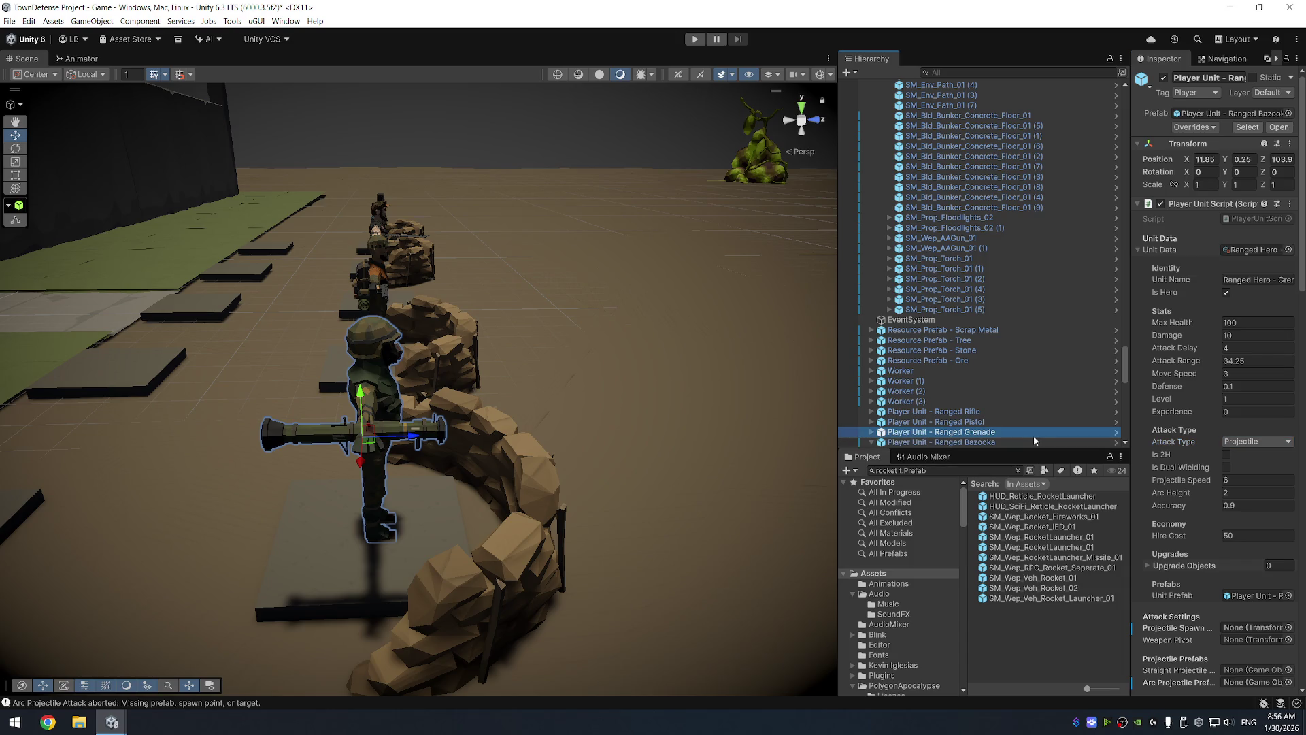
left_click(1014, 443)
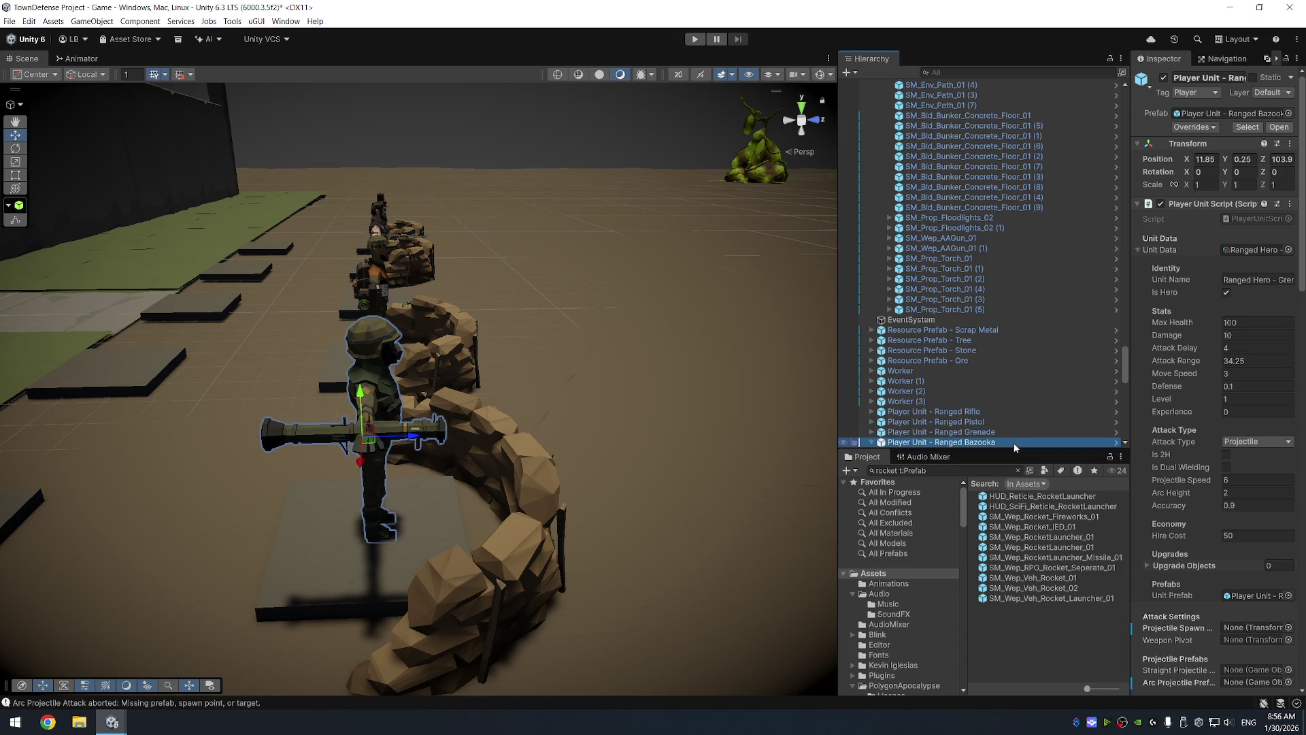
left_click(1014, 433)
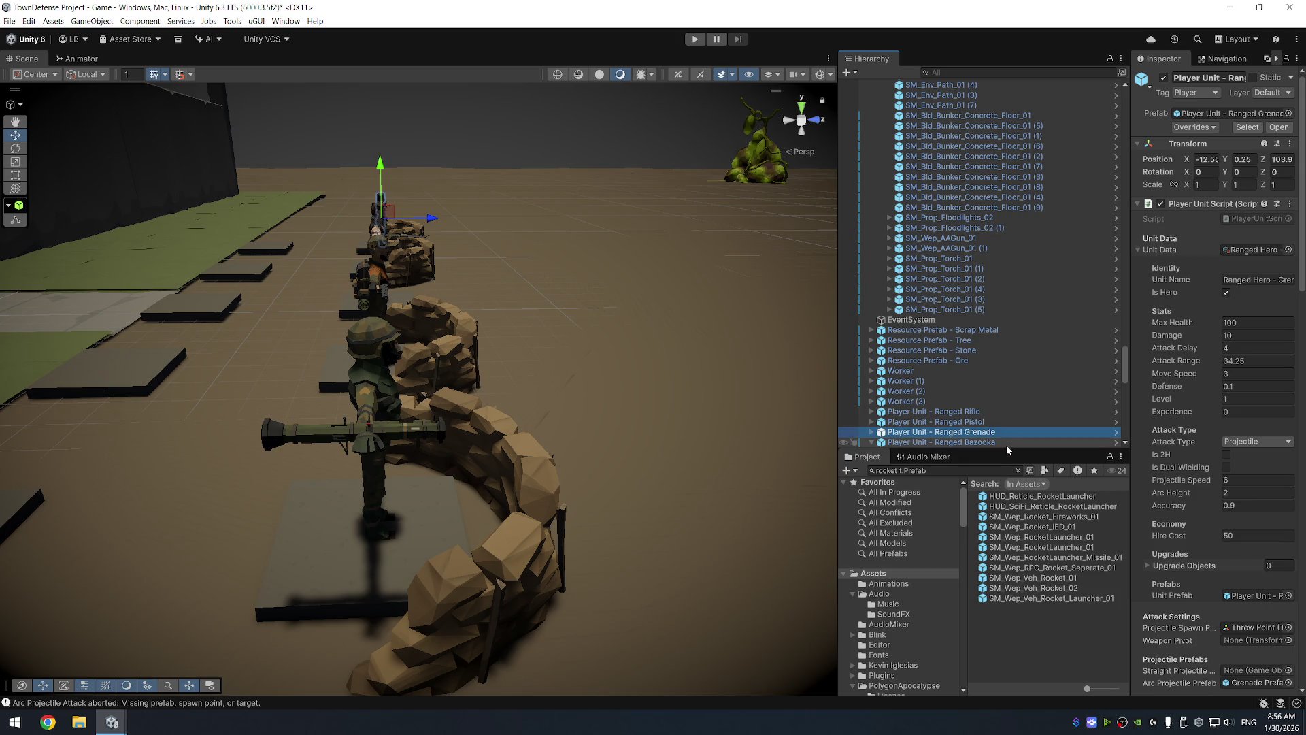
left_click(1007, 444)
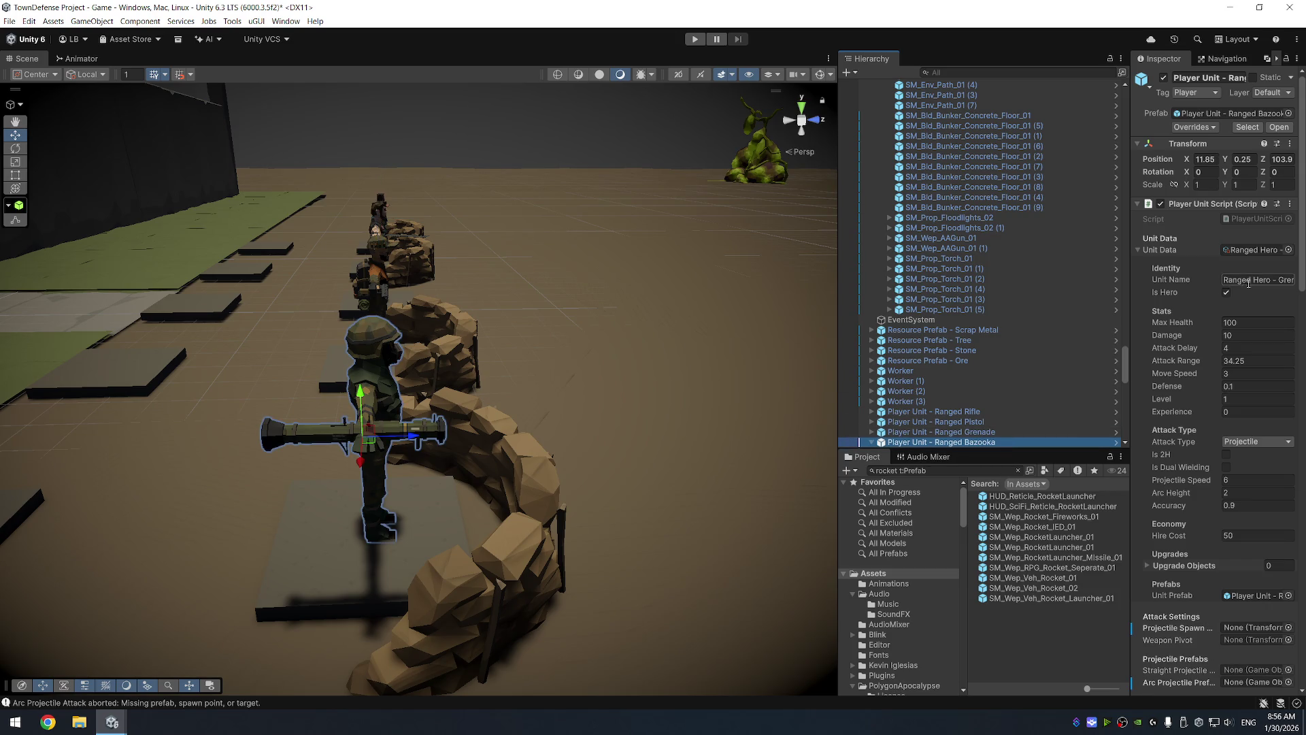
left_click(1288, 250)
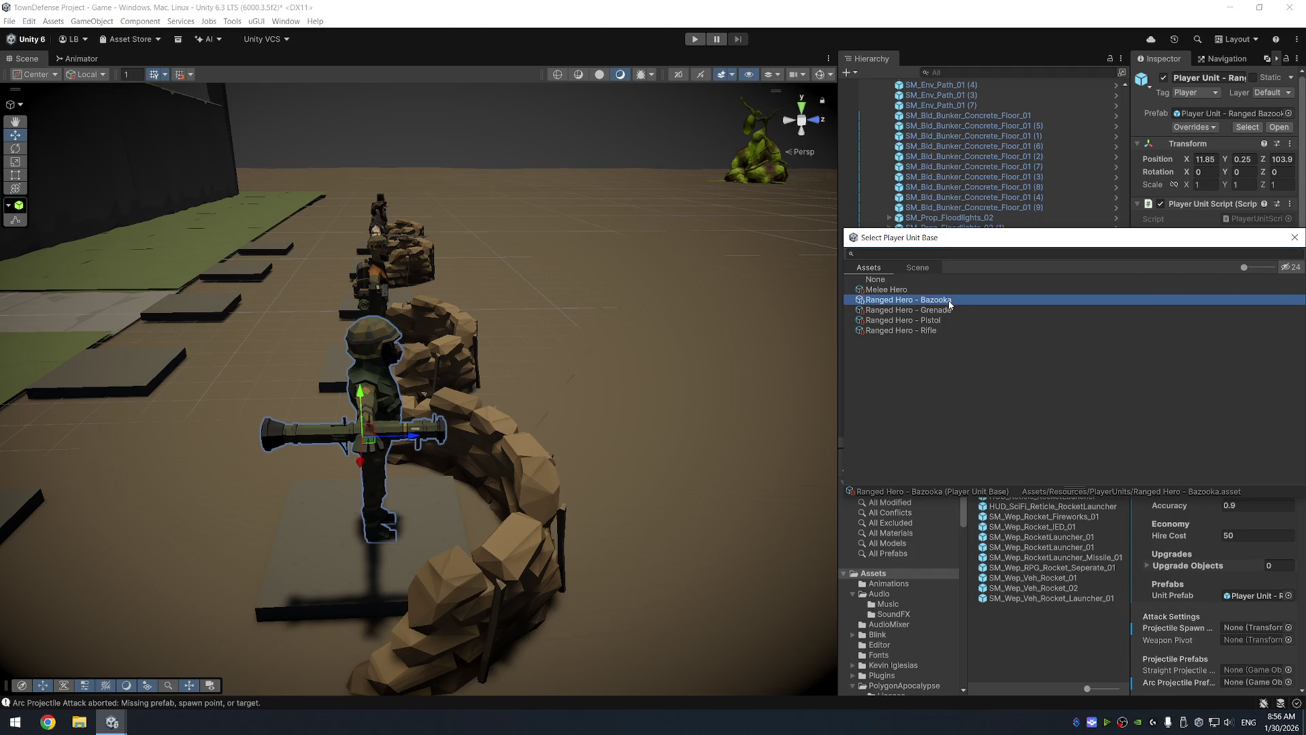
double_click(942, 301)
Set the Ranged Grenade unit's attack type back to Arc
left_click(959, 431)
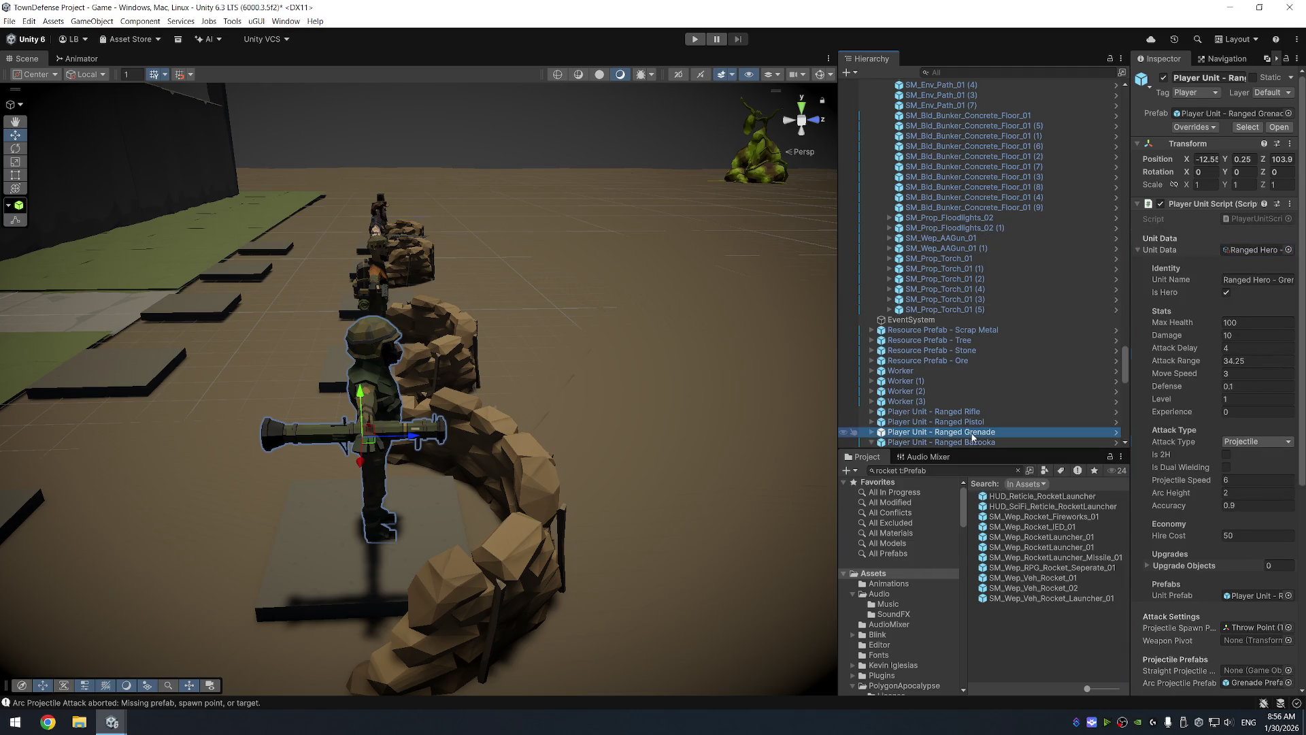
left_click(1257, 442)
left_click(1260, 491)
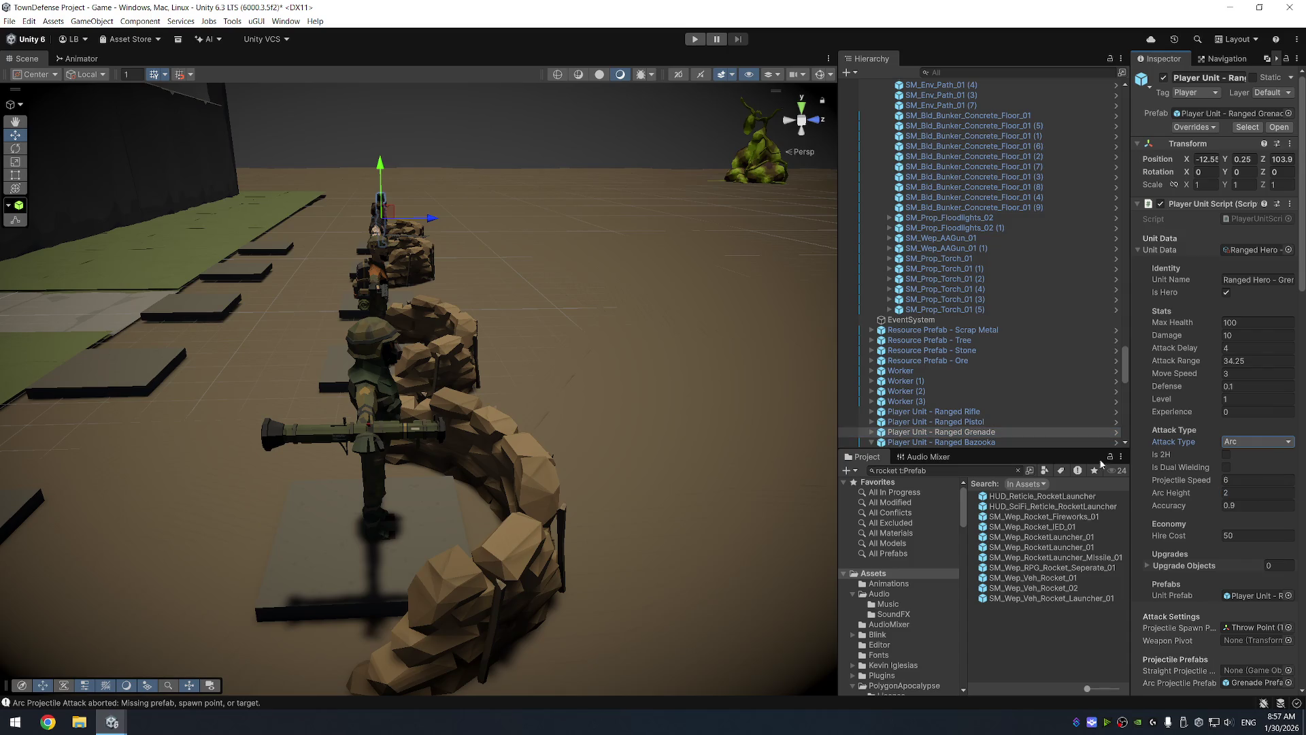
left_click(992, 443)
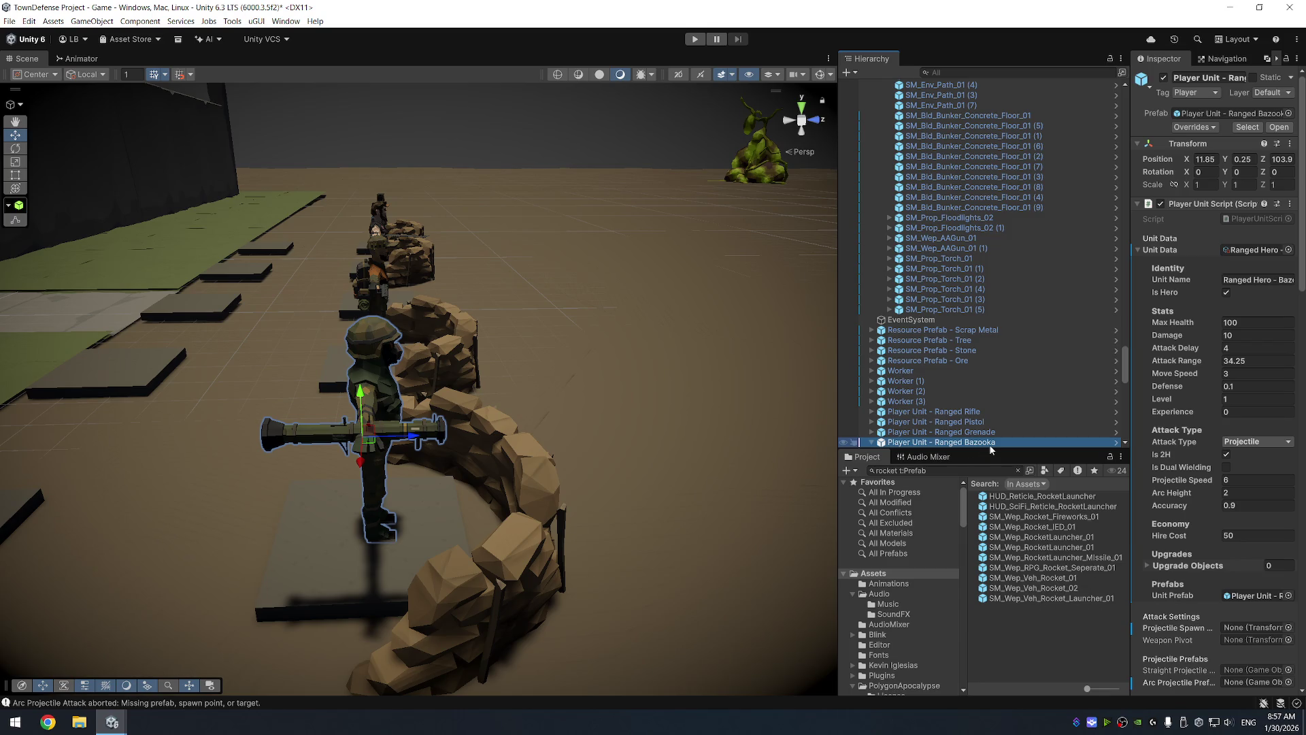
Turn the rocket launcher around its vertical axis and shift it toward the soldier's shoulder
key("e")
mouse_move(491, 424)
left_mouse_down()
mouse_move(344, 445)
mouse_move(367, 410)
left_mouse_up()
key("ctrl+z")
scroll(986, 381, "down", 5)
scroll(998, 336, "down", 3)
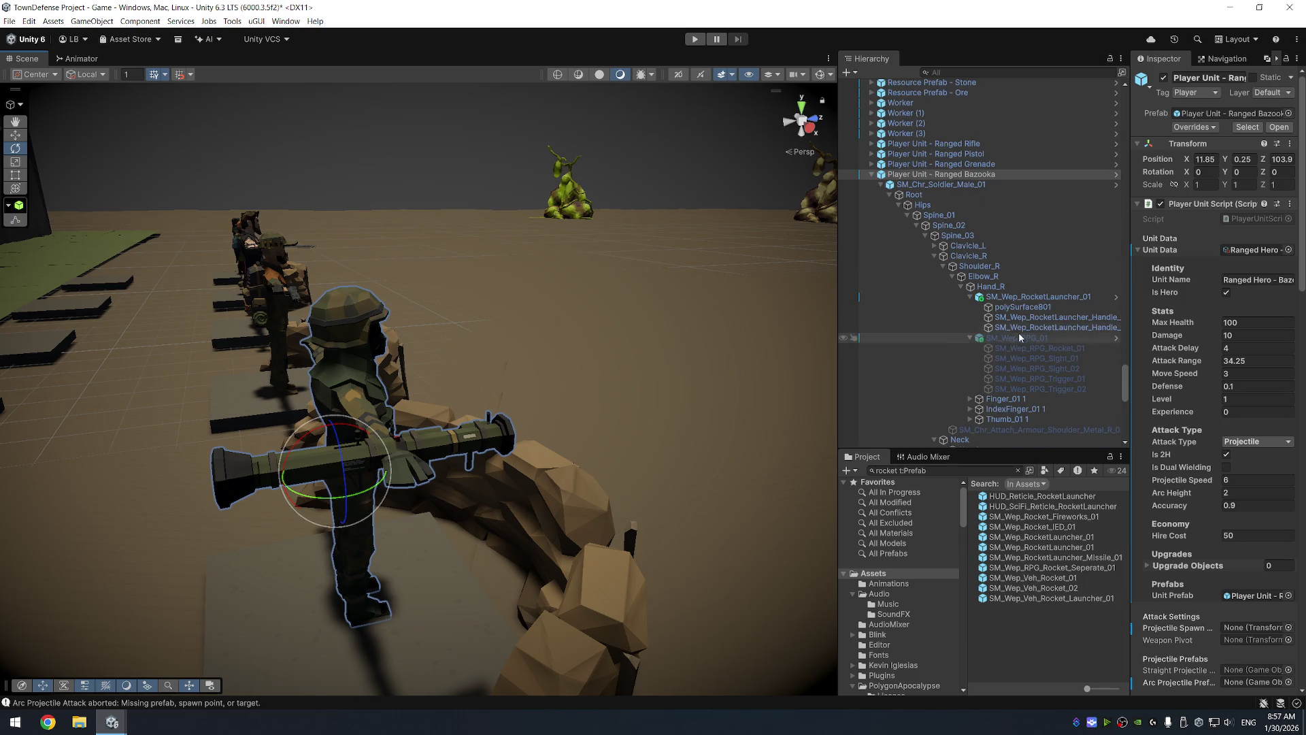
left_click(1052, 300)
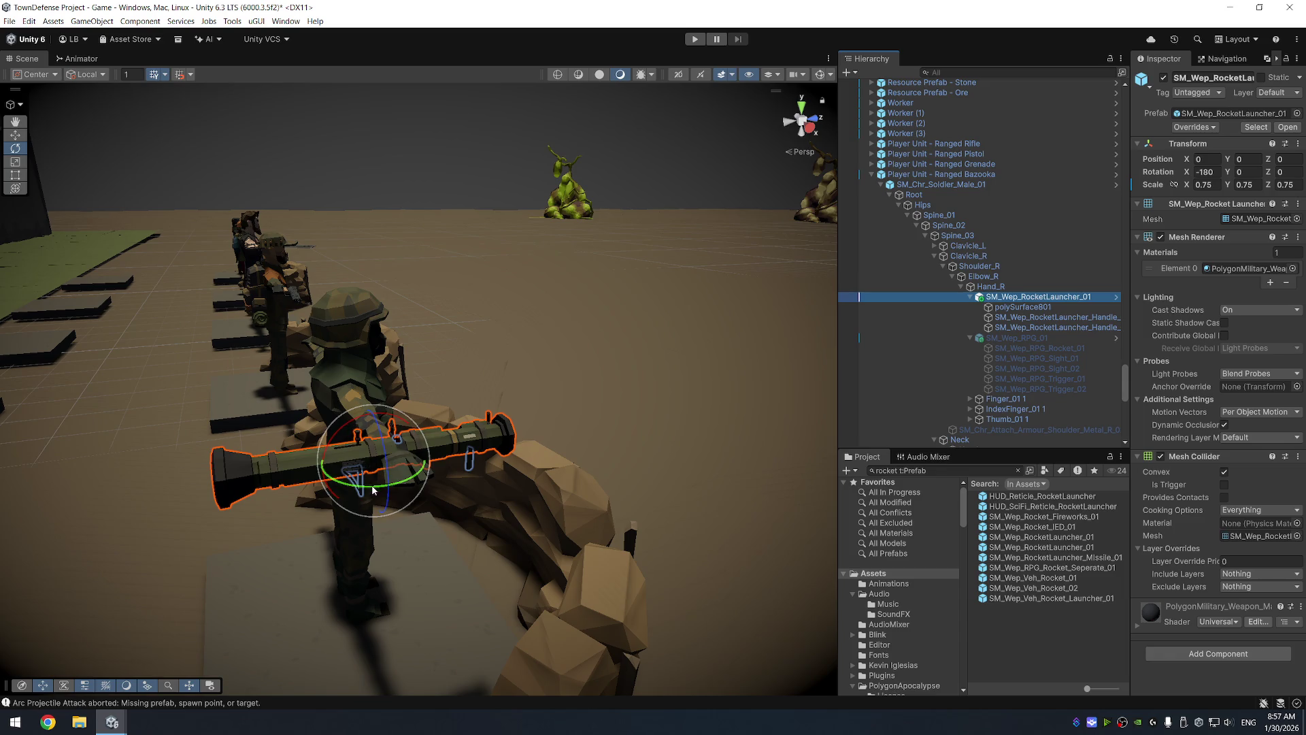
left_click_drag(387, 471, 202, 481)
key("w")
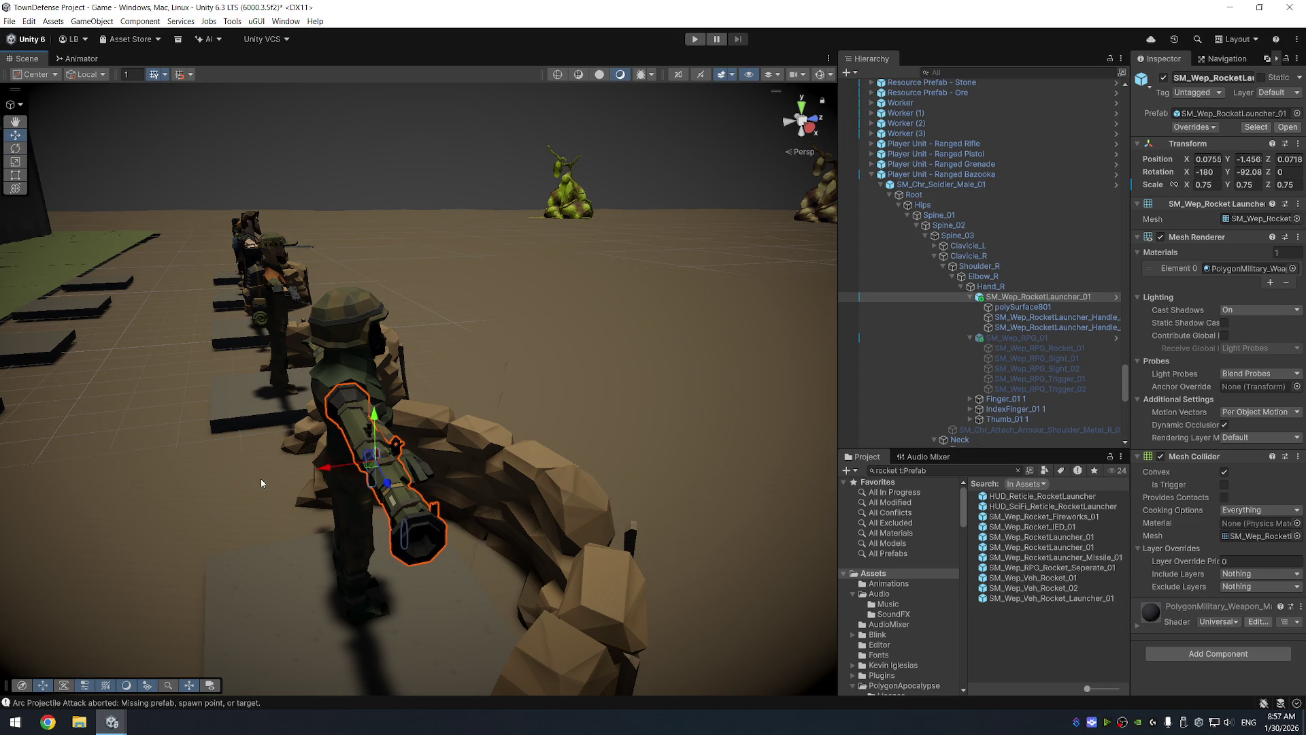
left_click_drag(379, 483, 430, 528)
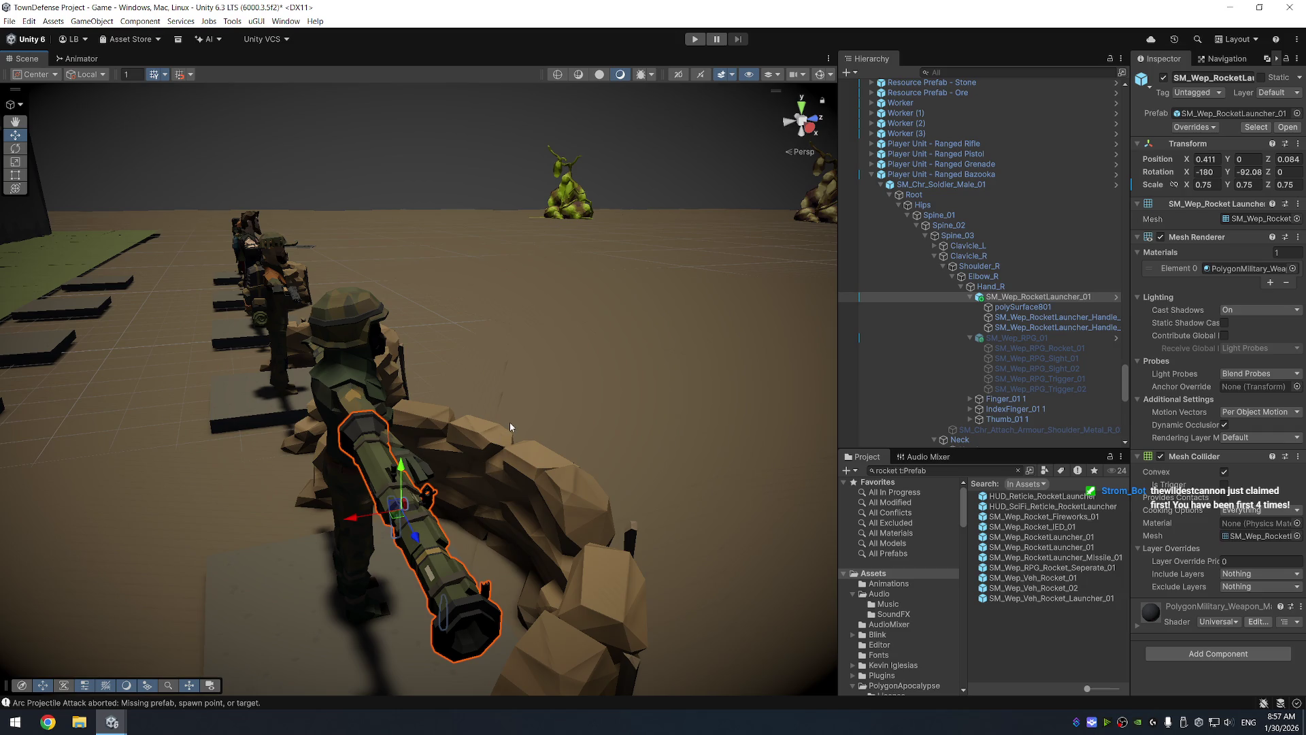
Fine-tune the launcher's height so it sits on the shoulder at about X 0.113, Y 0.084, Z 0.04
left_click_drag(533, 417, 734, 415)
mouse_move(653, 409)
left_mouse_down()
mouse_move(640, 539)
mouse_move(568, 517)
mouse_move(584, 405)
left_mouse_up()
key("e")
key("w")
left_click_drag(562, 451, 558, 480)
mouse_move(694, 456)
left_mouse_down("alt")
mouse_move(706, 350)
mouse_move(669, 325)
left_mouse_up("alt")
mouse_move(557, 370)
left_mouse_down()
mouse_move(662, 368)
mouse_move(588, 405)
left_mouse_up()
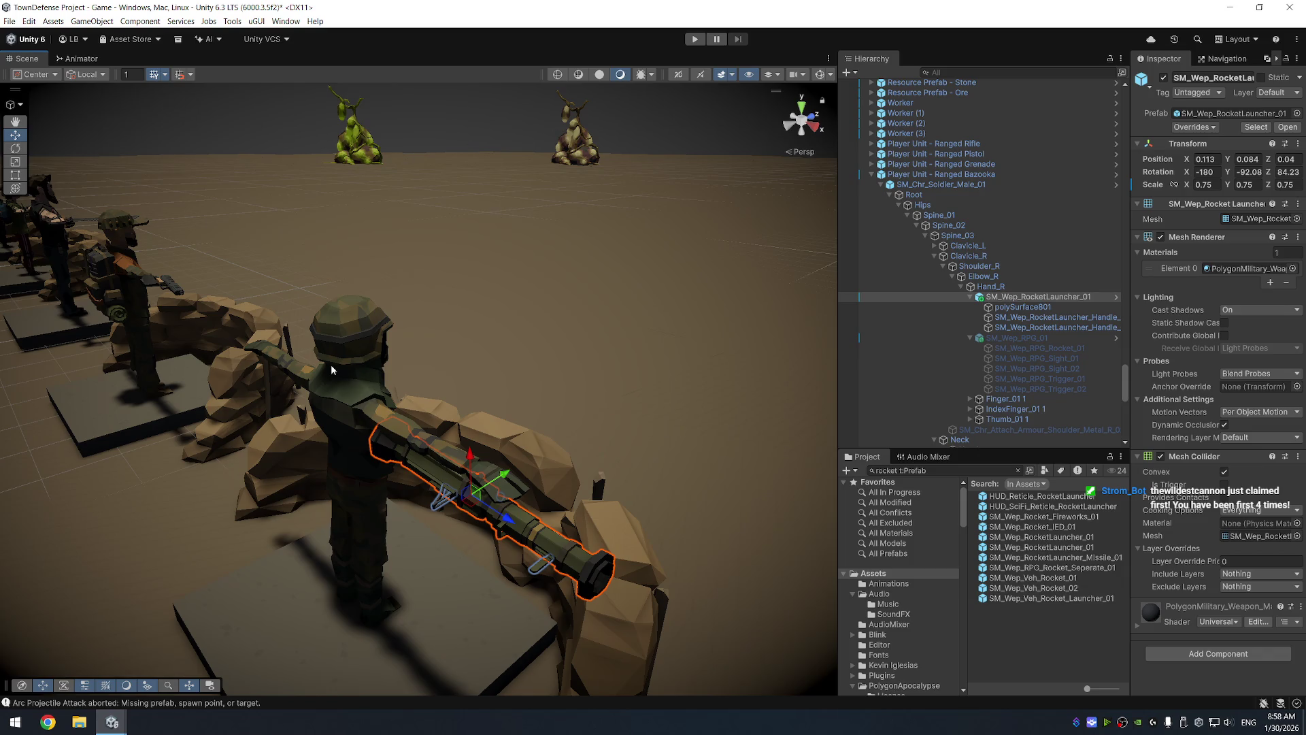
Run the game briefly to test the launcher placement, then stop it
left_click(695, 40)
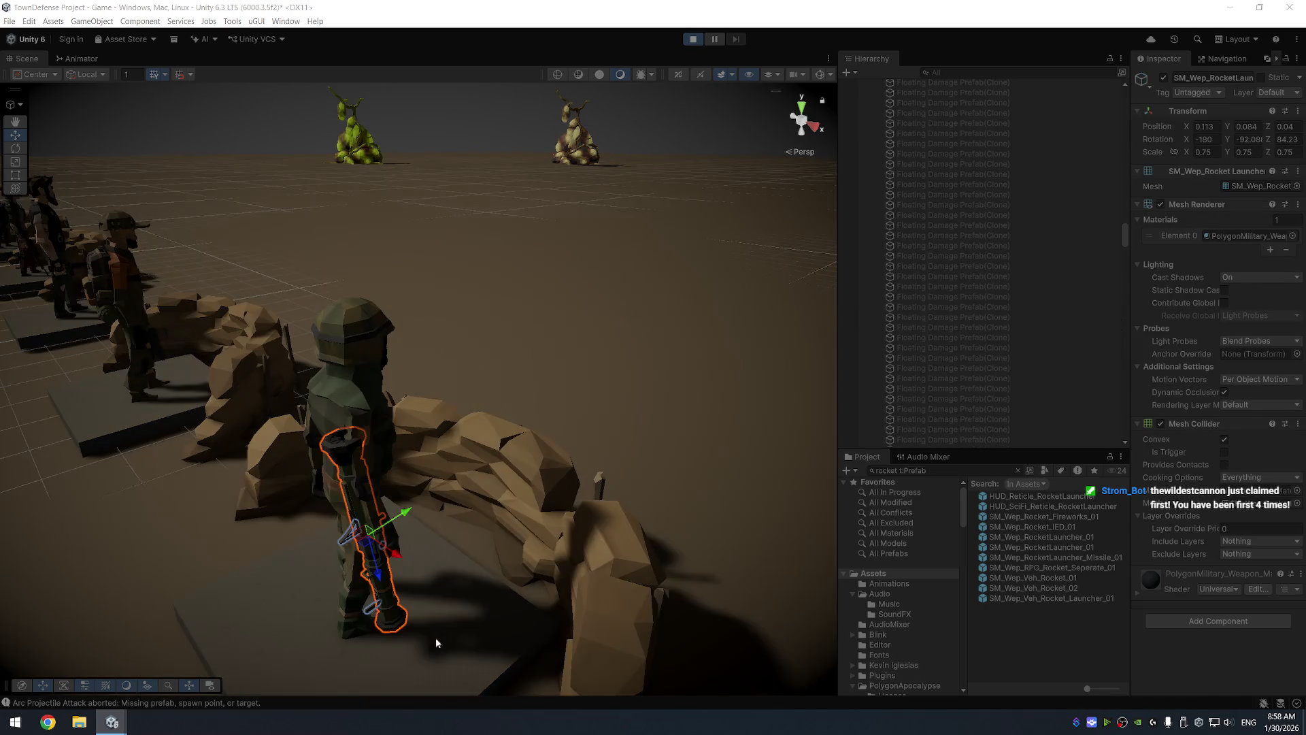
mouse_move(606, 303)
left_mouse_down()
mouse_move(683, 236)
mouse_move(356, 263)
mouse_move(359, 278)
mouse_move(381, 272)
left_mouse_up()
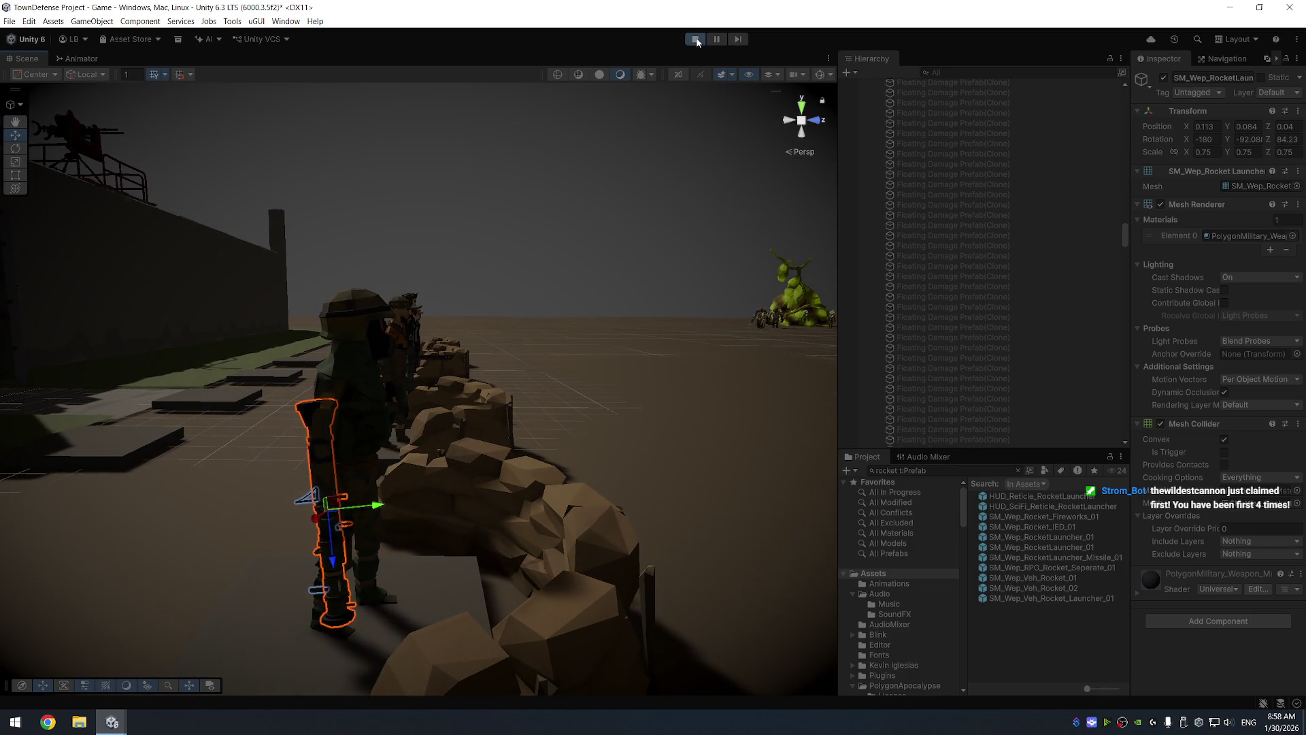
left_click(696, 40)
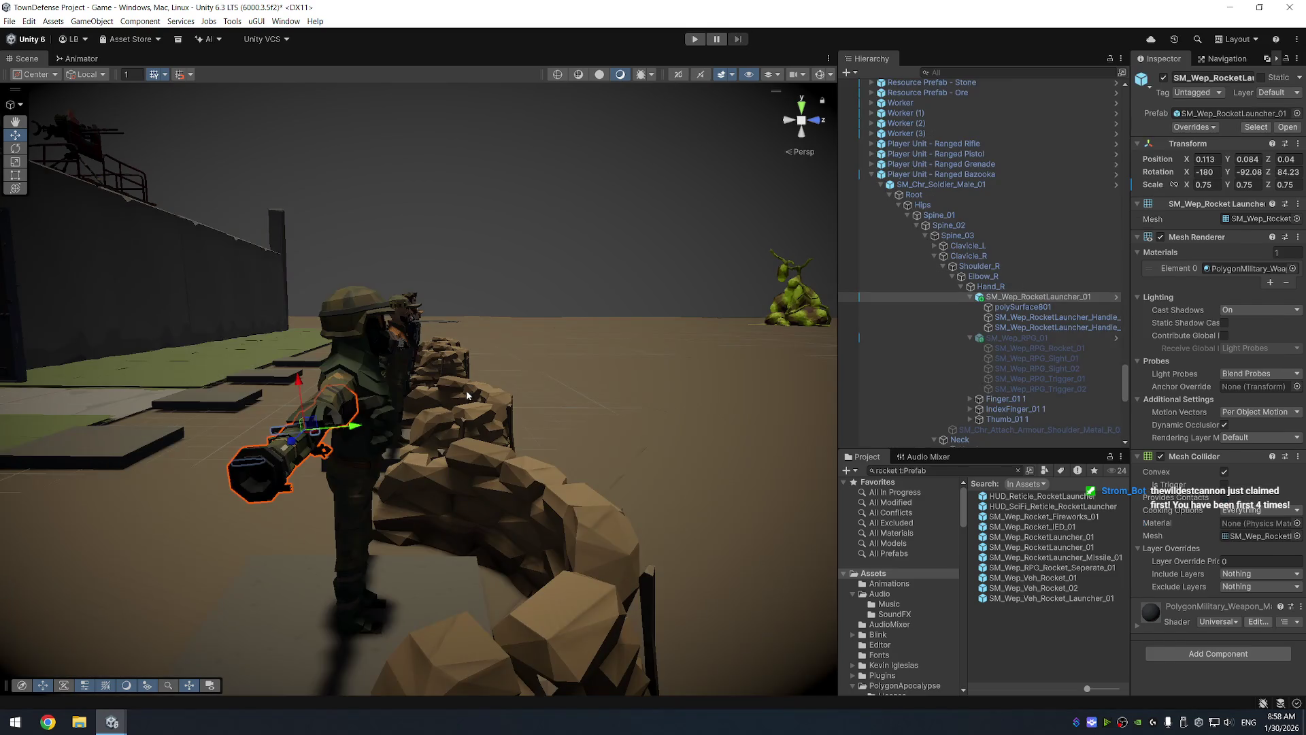
Rotate the rocket launcher so it lies horizontal on the shoulder
left_click_drag(422, 495, 513, 488)
key("e")
left_click_drag(409, 531, 571, 376)
key("w")
left_click_drag(486, 485, 490, 494)
Play the game again, inspect the front soldier during the attack, and stop the run
left_click(694, 39)
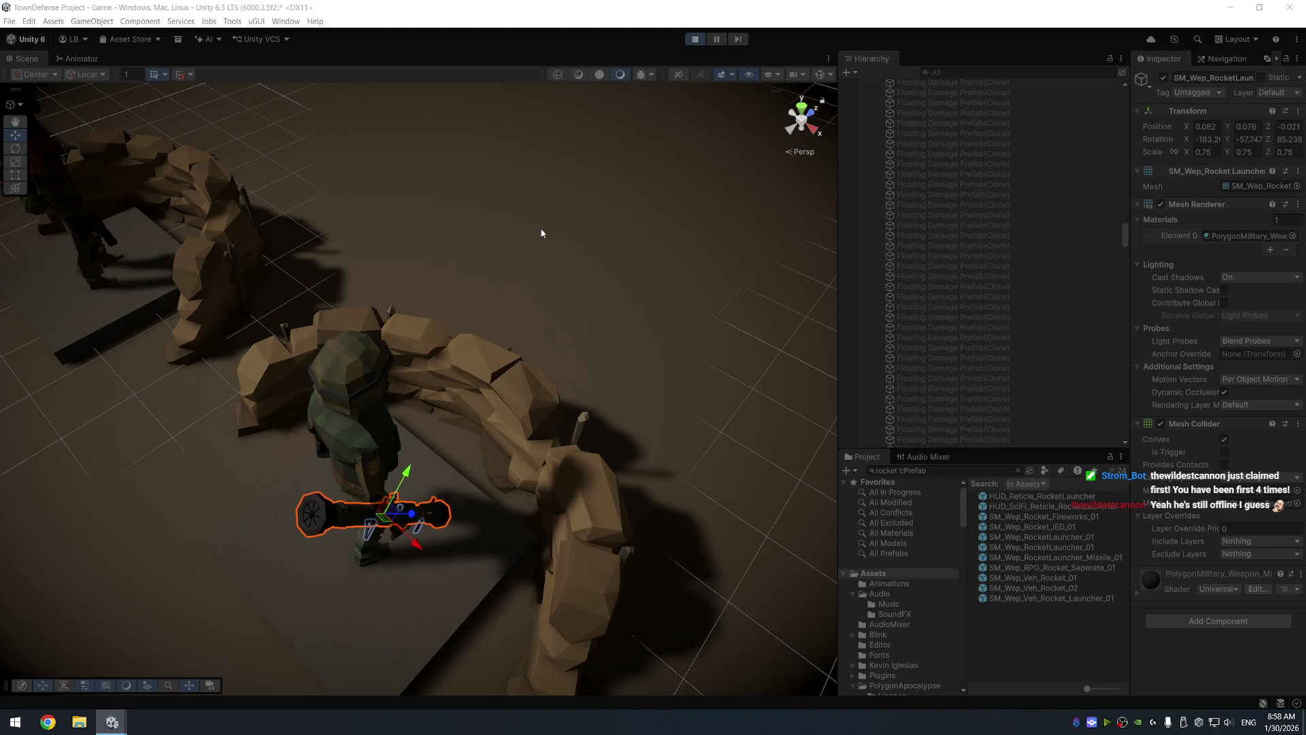
left_click(570, 318)
mouse_move(570, 321)
left_mouse_down()
mouse_move(577, 131)
mouse_move(698, 70)
mouse_move(553, 221)
mouse_move(321, 225)
mouse_move(402, 293)
mouse_move(659, 274)
mouse_move(651, 283)
mouse_move(496, 224)
mouse_move(379, 242)
left_mouse_up()
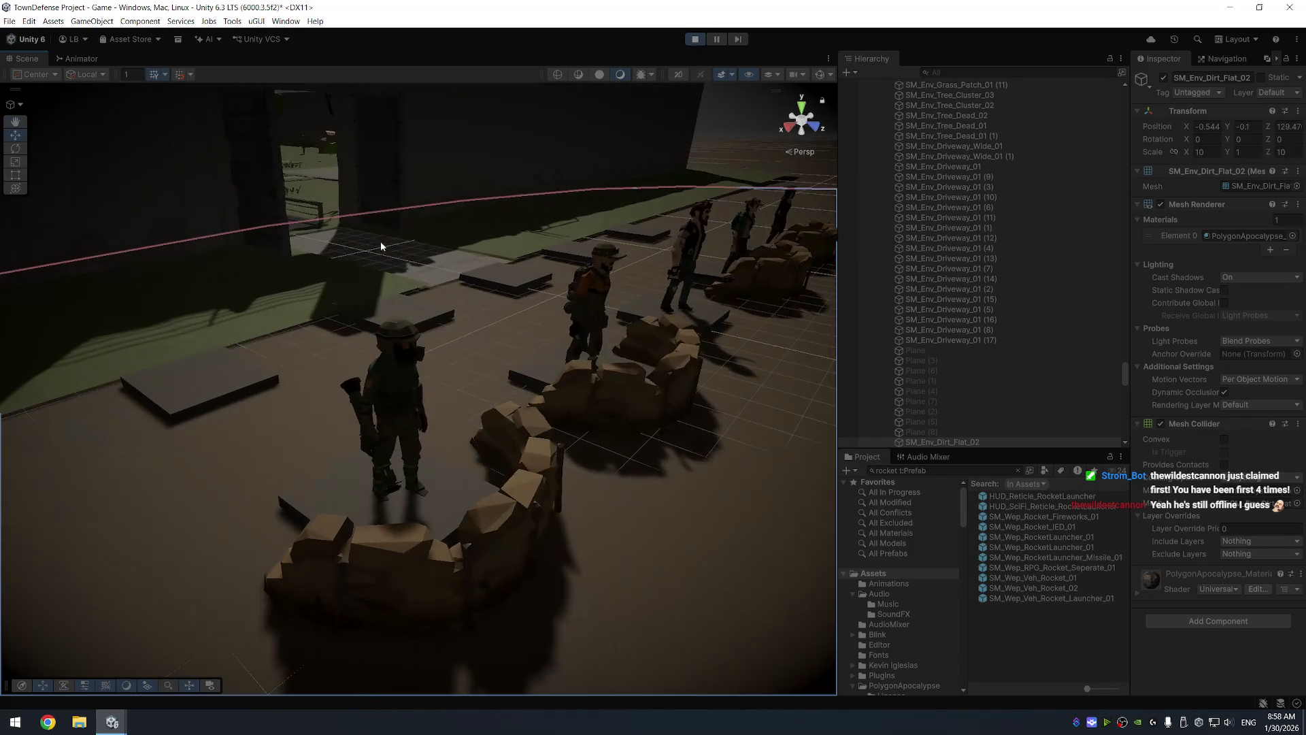
scroll(462, 358, "down", 10)
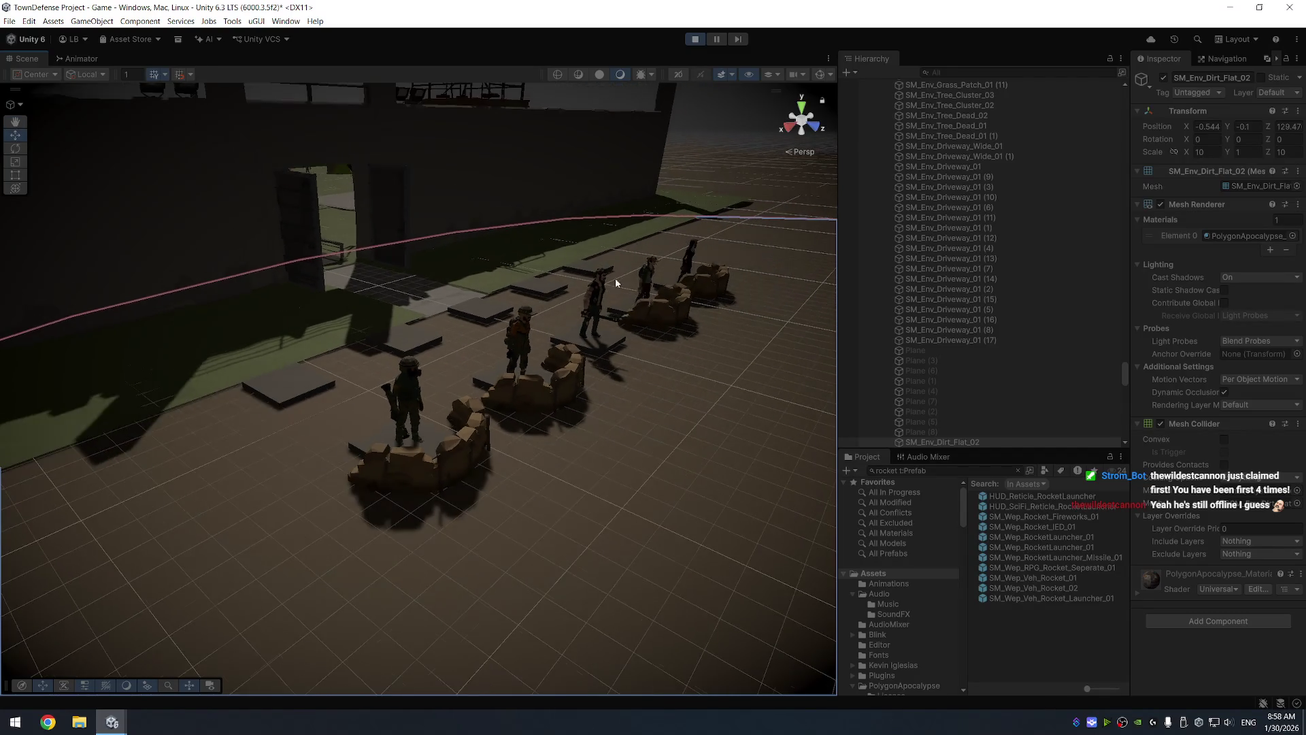
left_click(423, 405)
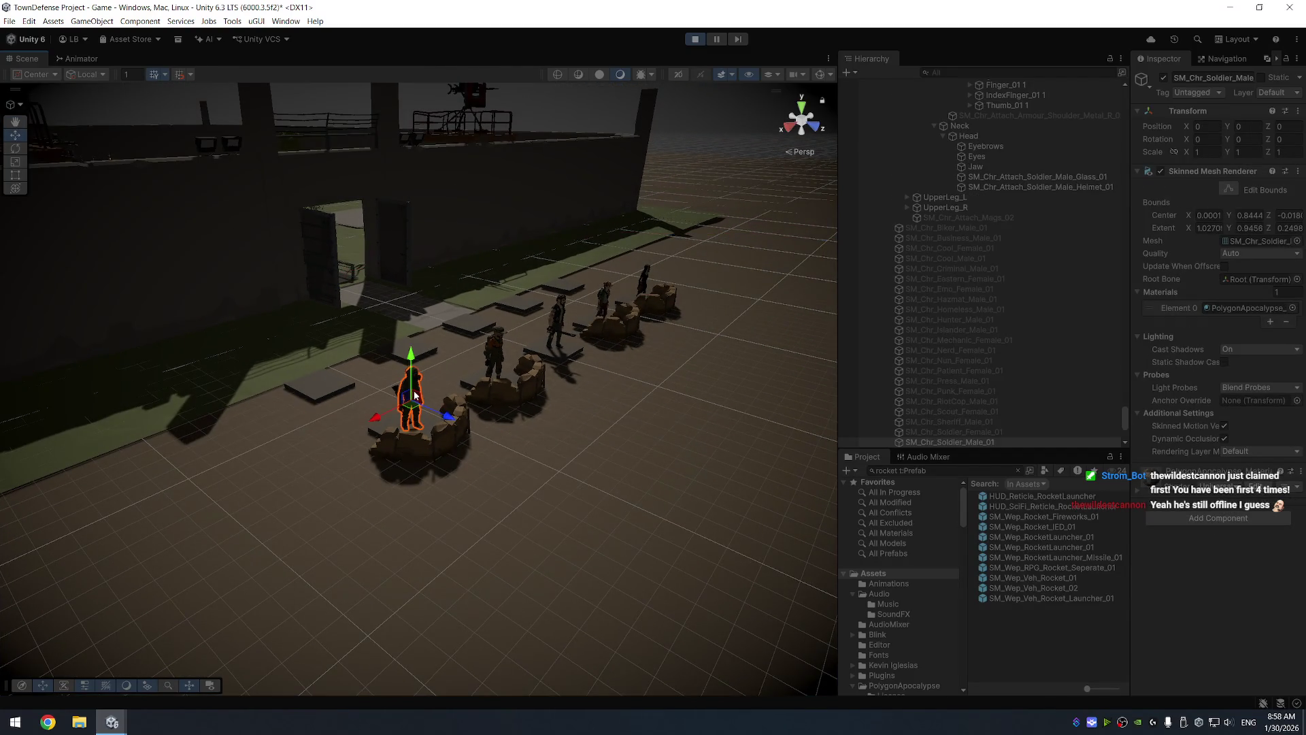
scroll(594, 359, "up", 3)
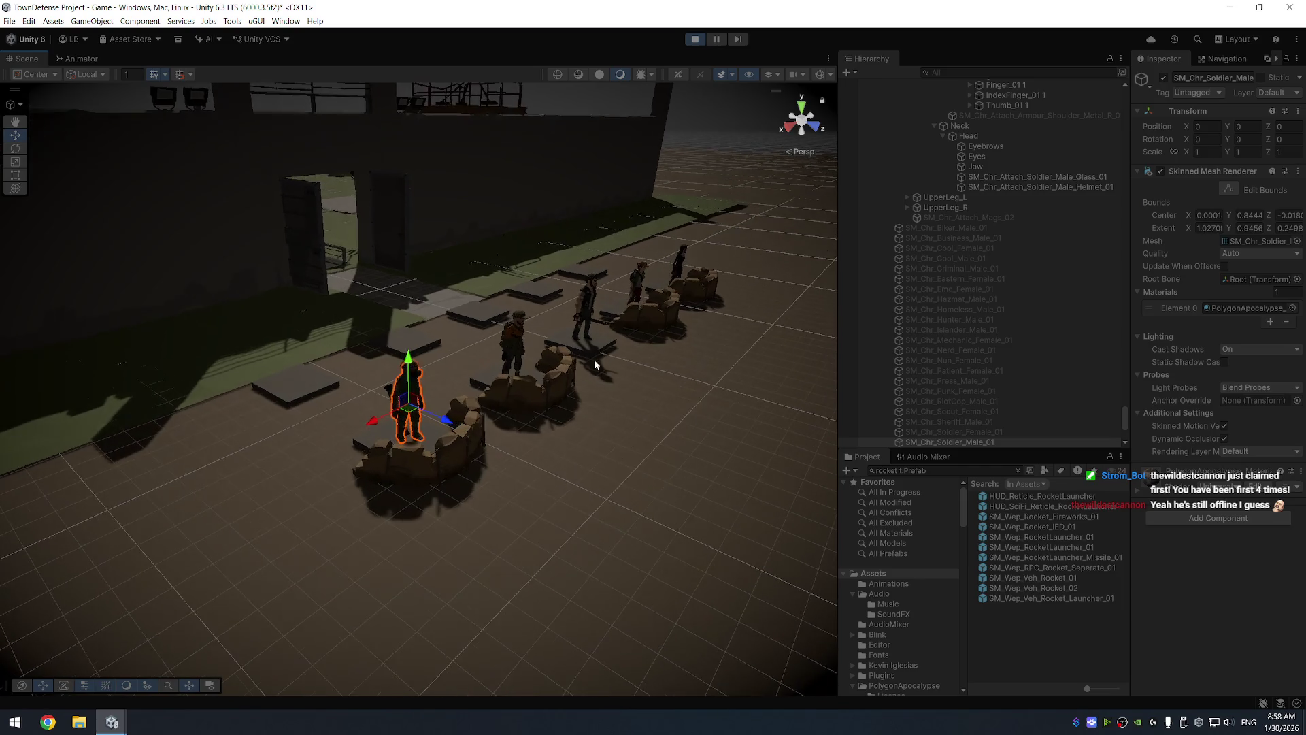
left_click(693, 42)
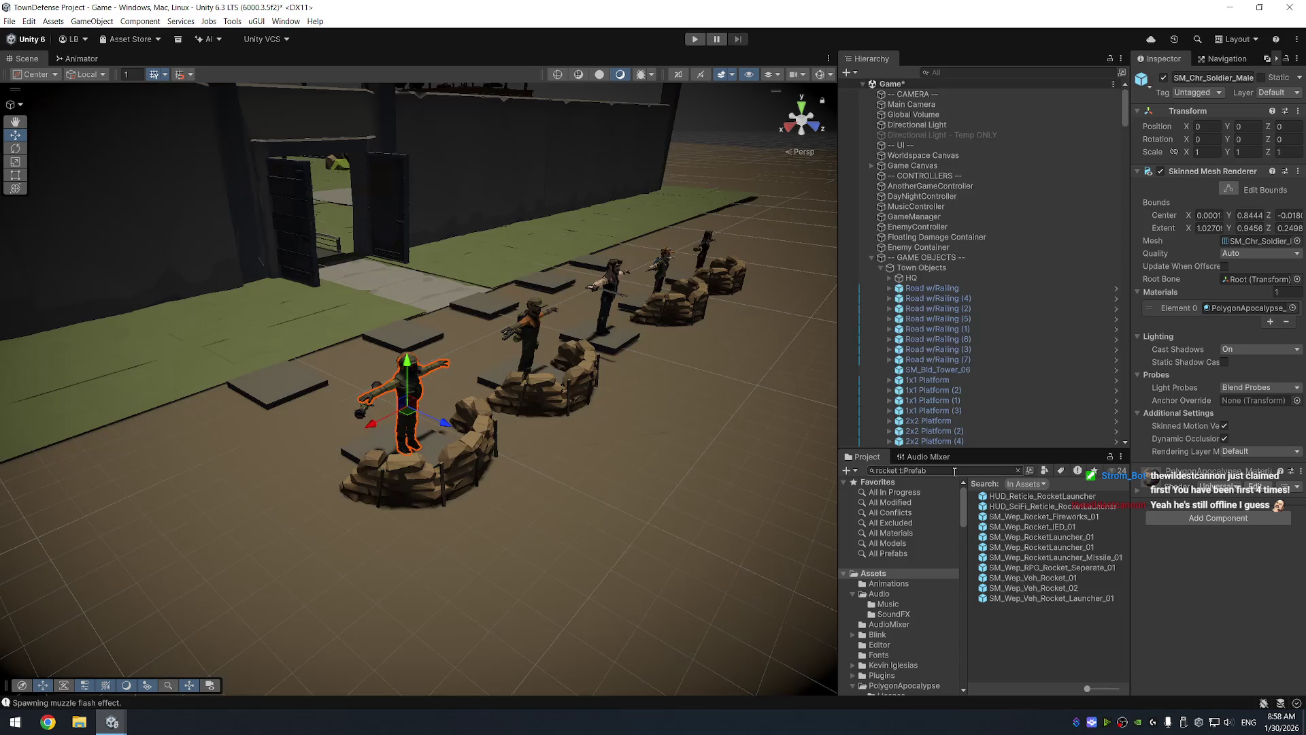
Search the Project for spotlights and preview SM_Prop_Spotlight_01 and the SM_Veh_Attach_Spotlight_02 models
left_click(955, 471)
type("spolt")
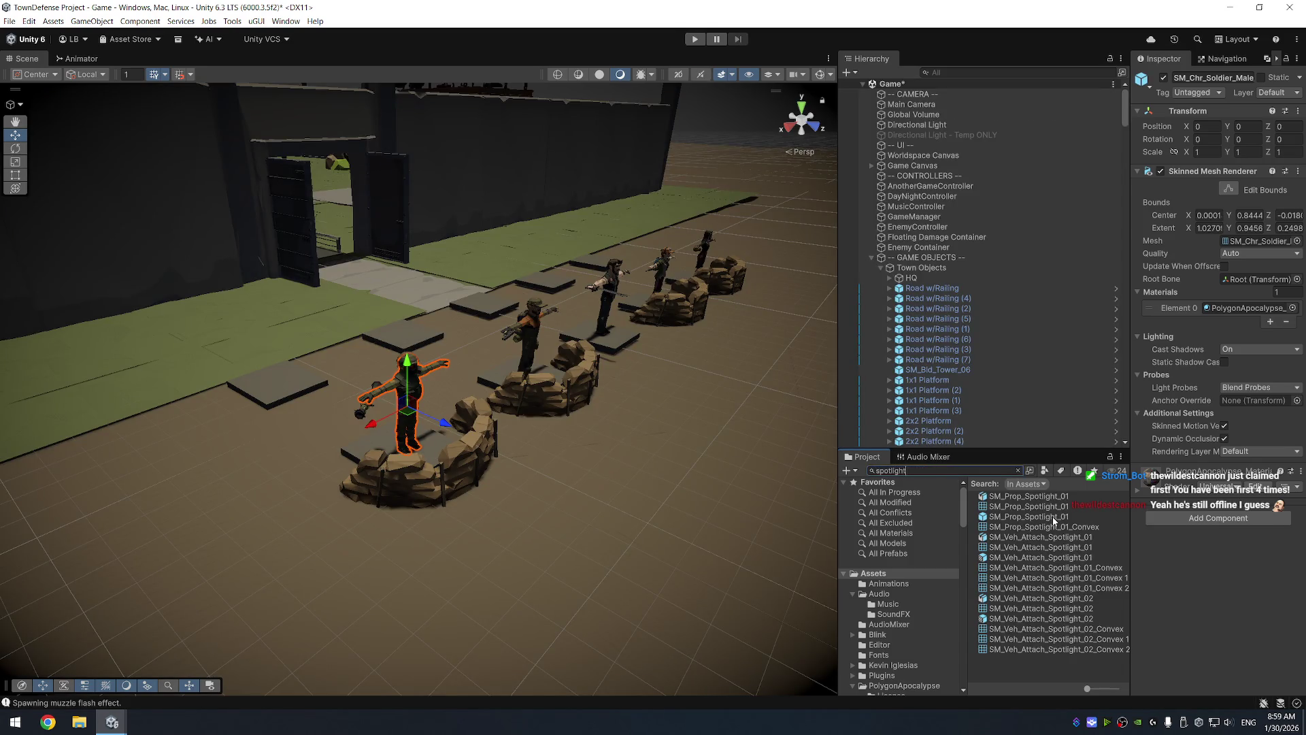
left_click(1053, 518)
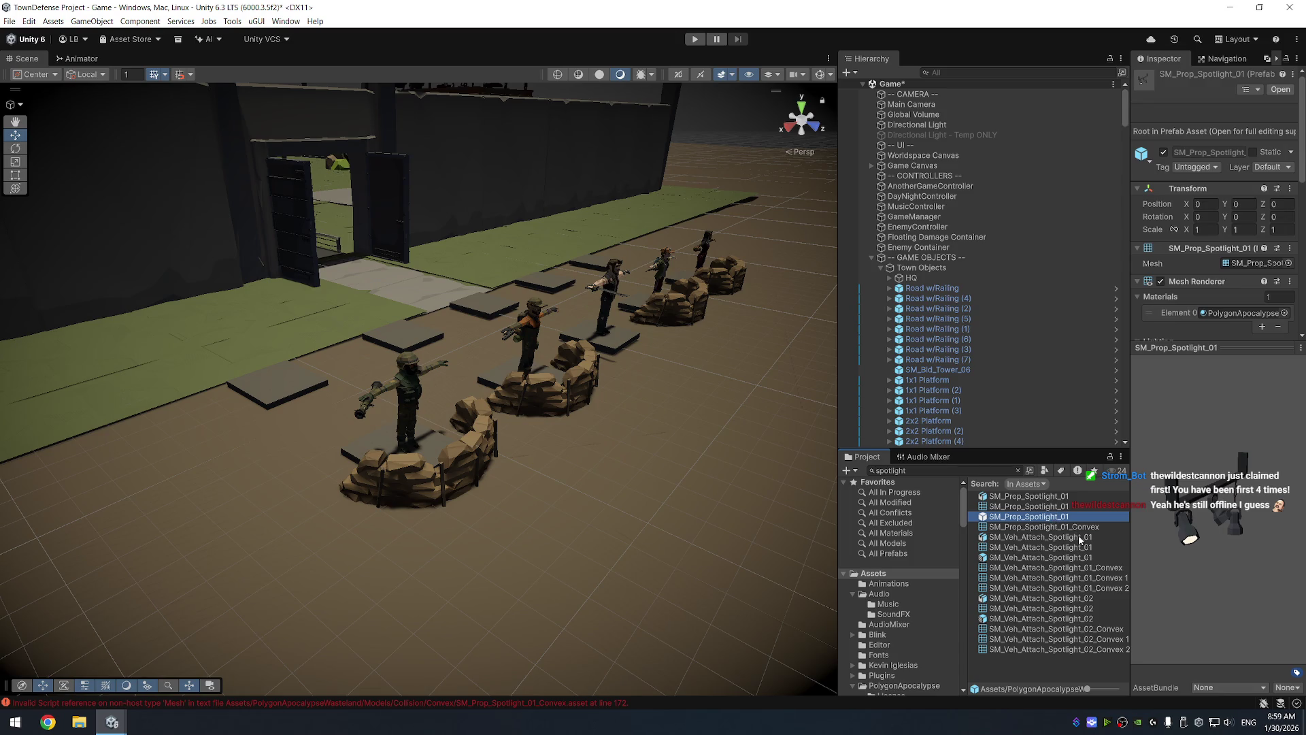
left_click(1049, 600)
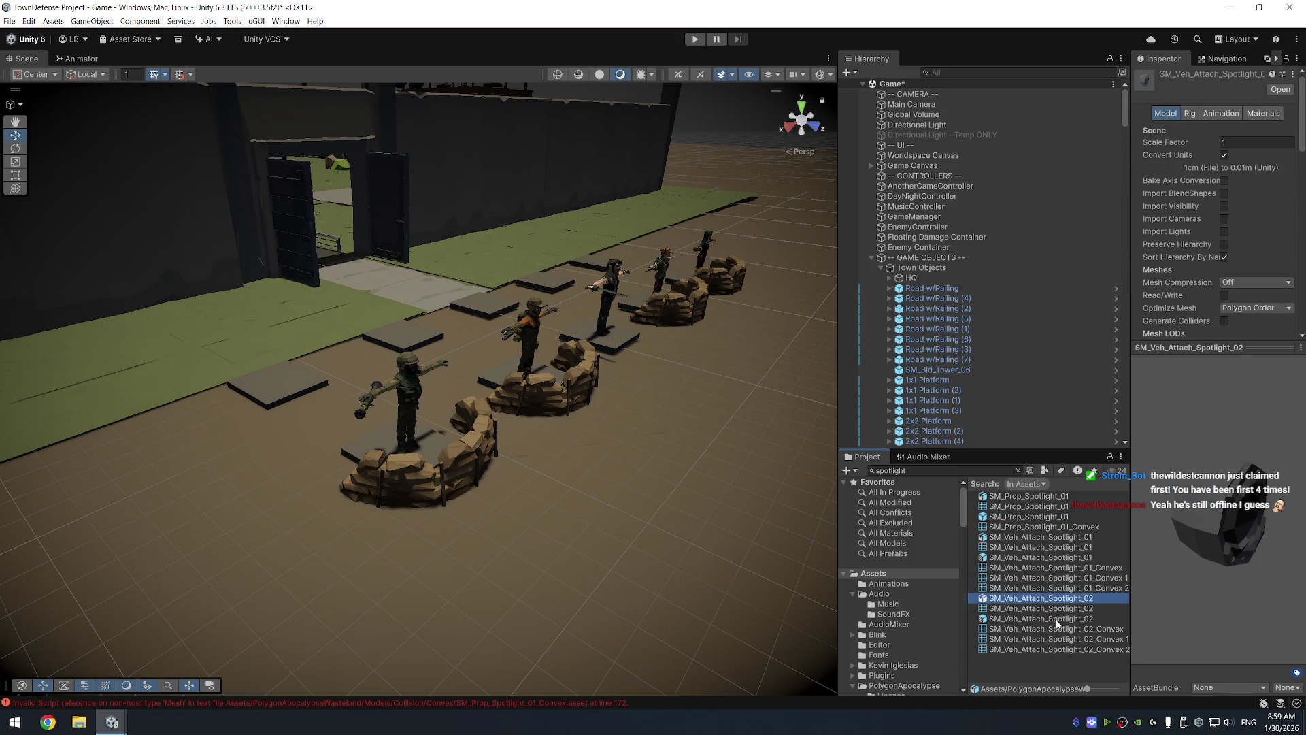
left_click(1057, 620)
left_click(1044, 498)
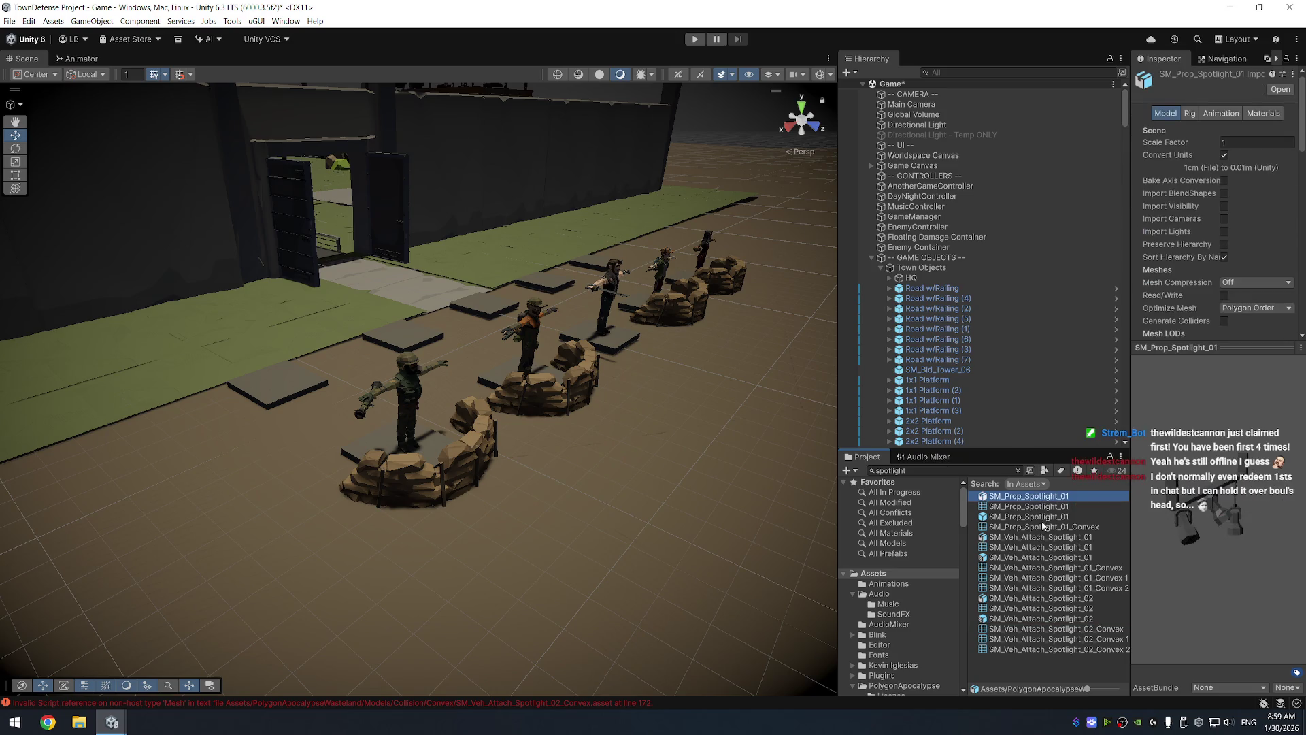
left_click(1043, 517)
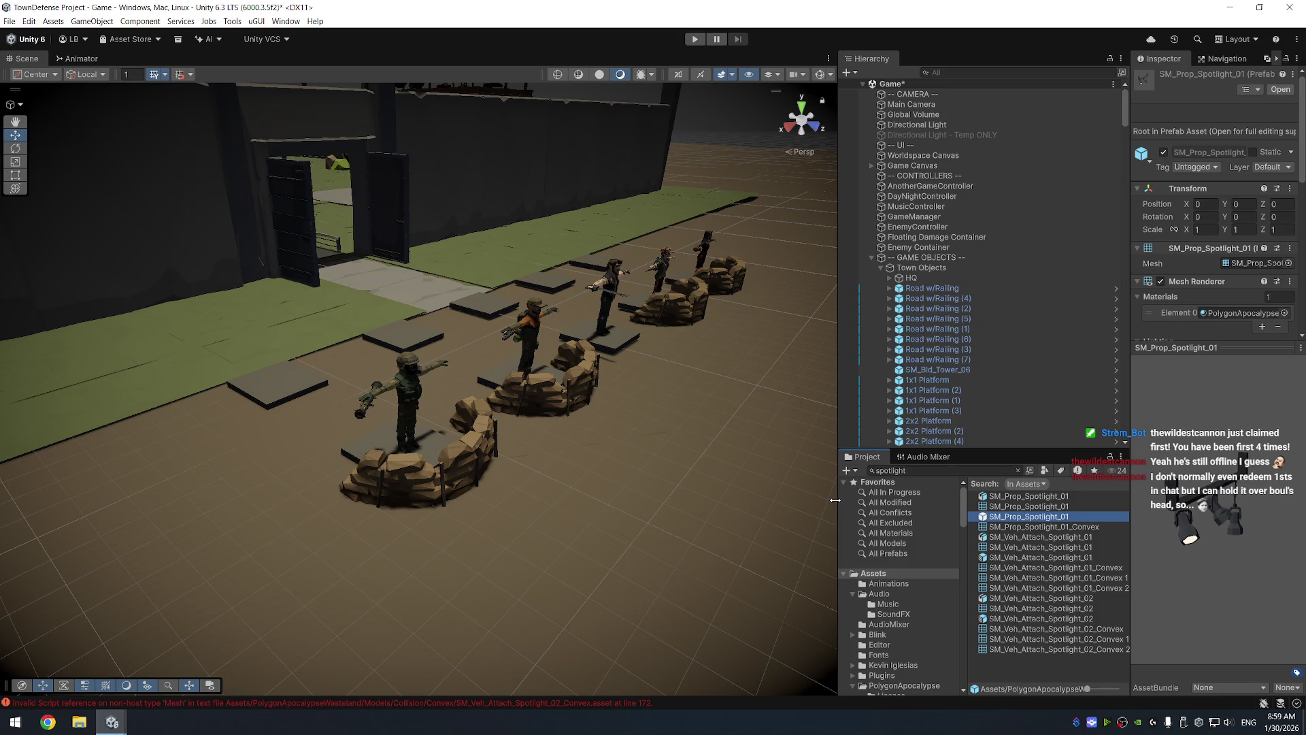
left_click(985, 472)
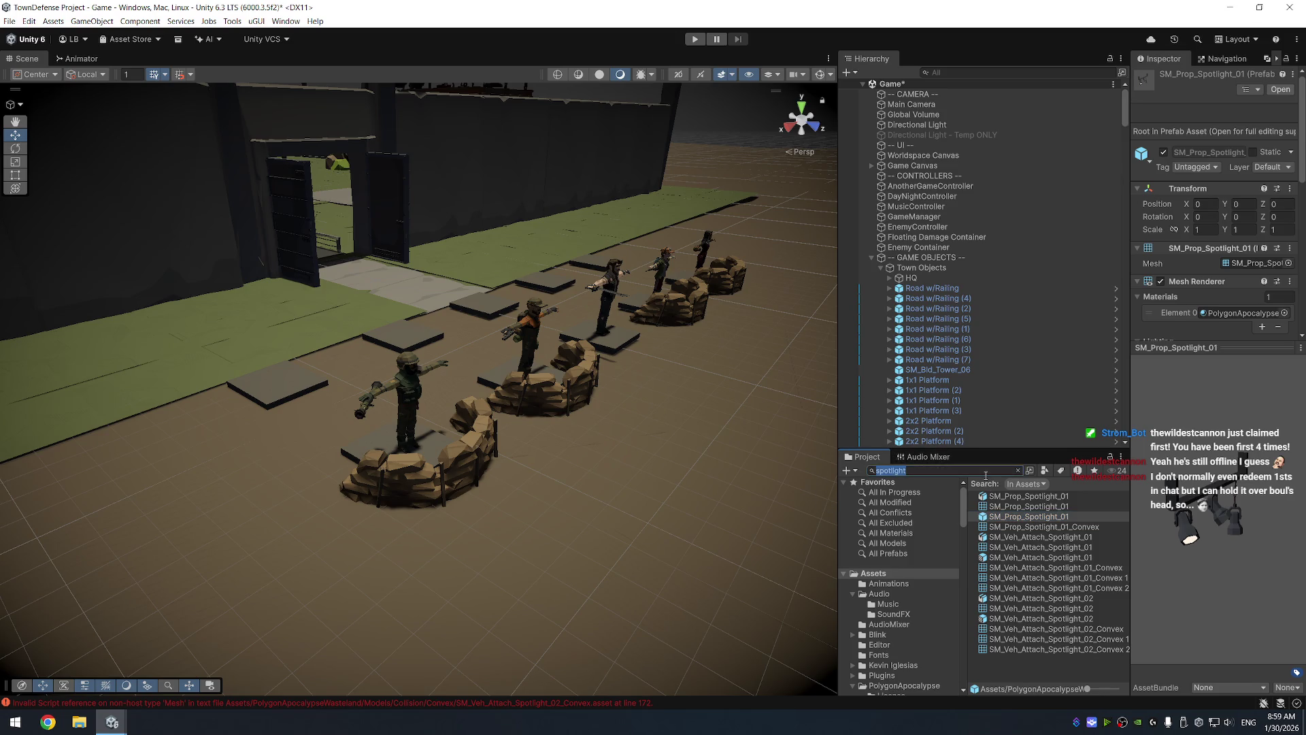
Search the Project for 'light' and preview FX_Nuke_Light_01, FX_Magic_Lights_01 and SM_Env_Road_Lights_01
type("light")
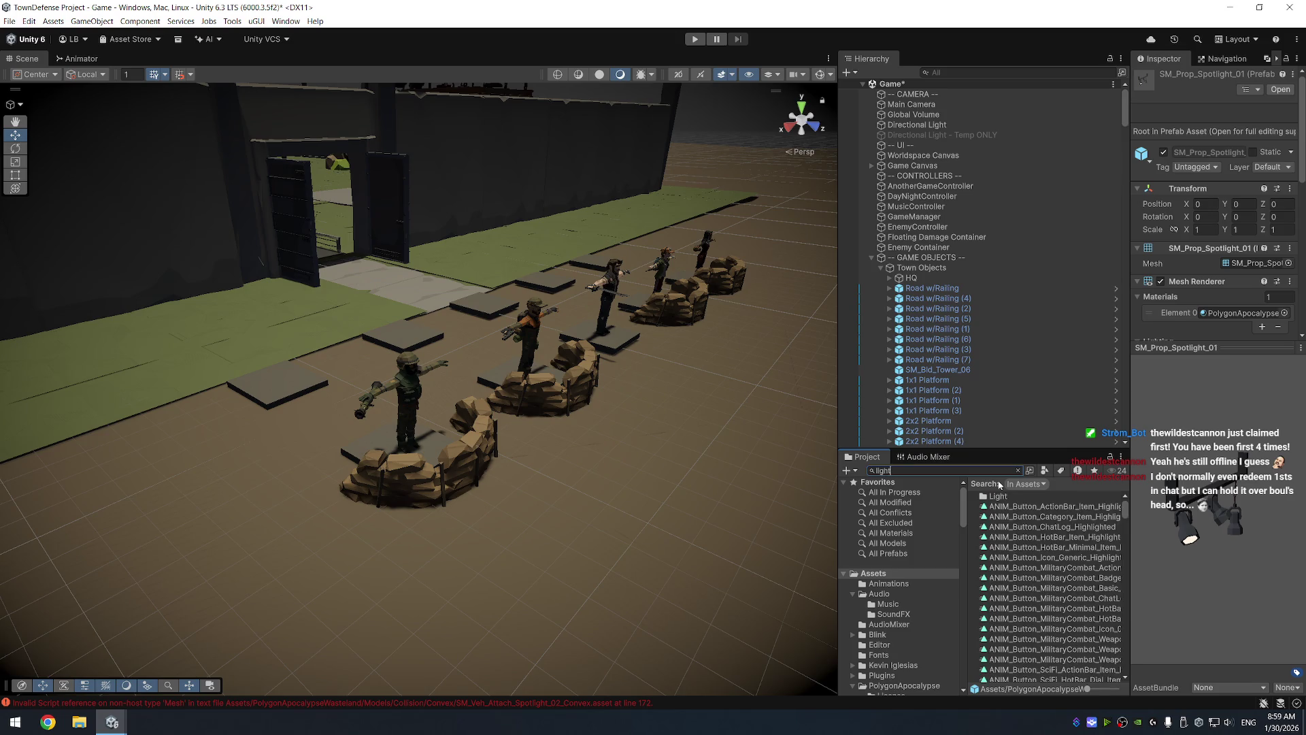
scroll(1119, 610, "down", 3)
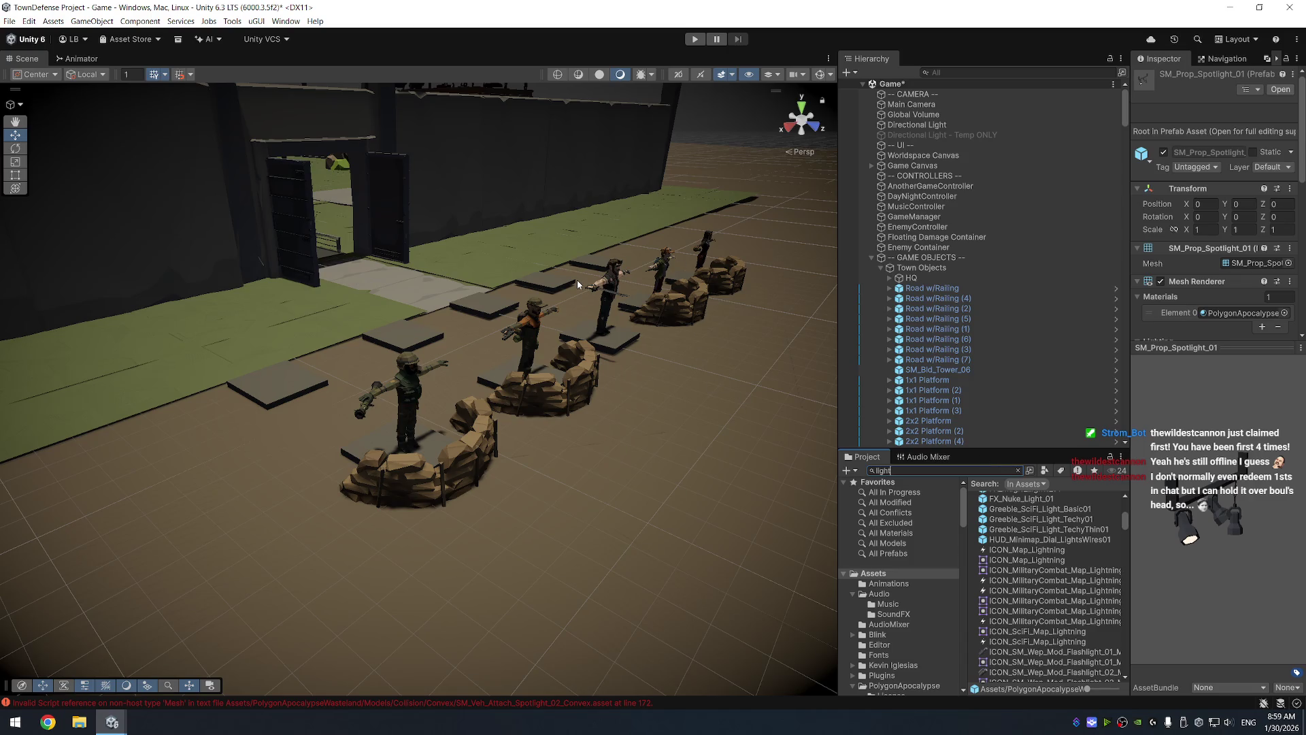
mouse_move(675, 376)
left_mouse_down()
mouse_move(733, 385)
mouse_move(871, 597)
left_mouse_up()
left_click(958, 471)
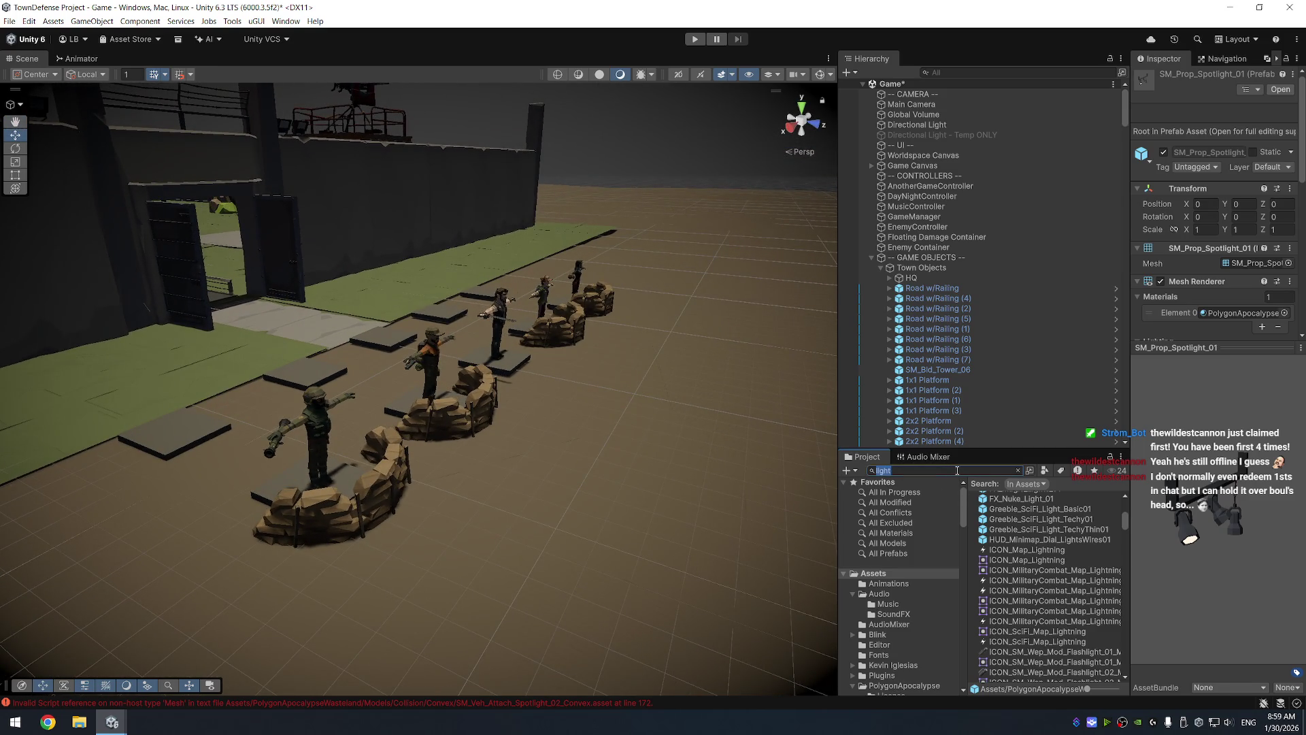
left_click(1079, 530)
key("Up")
key("Up")
key("Up")
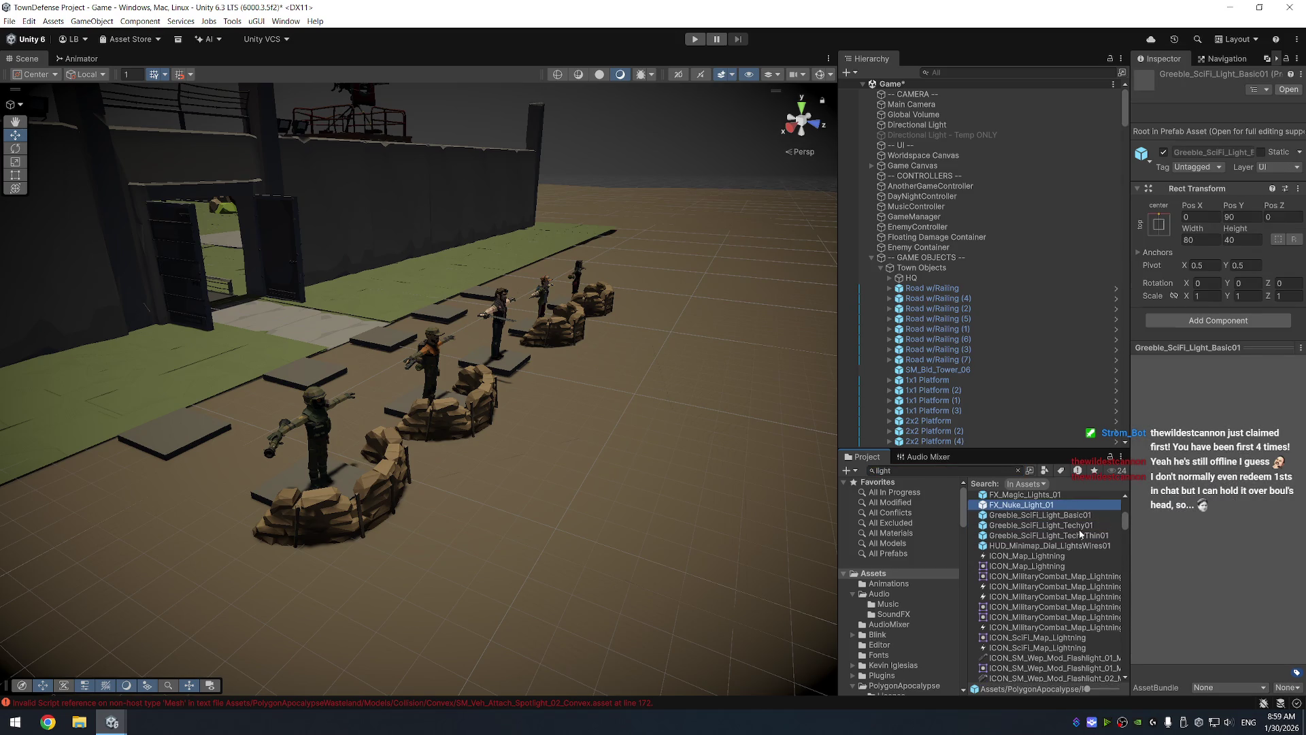
key("Up")
scroll(1079, 529, "down", 5)
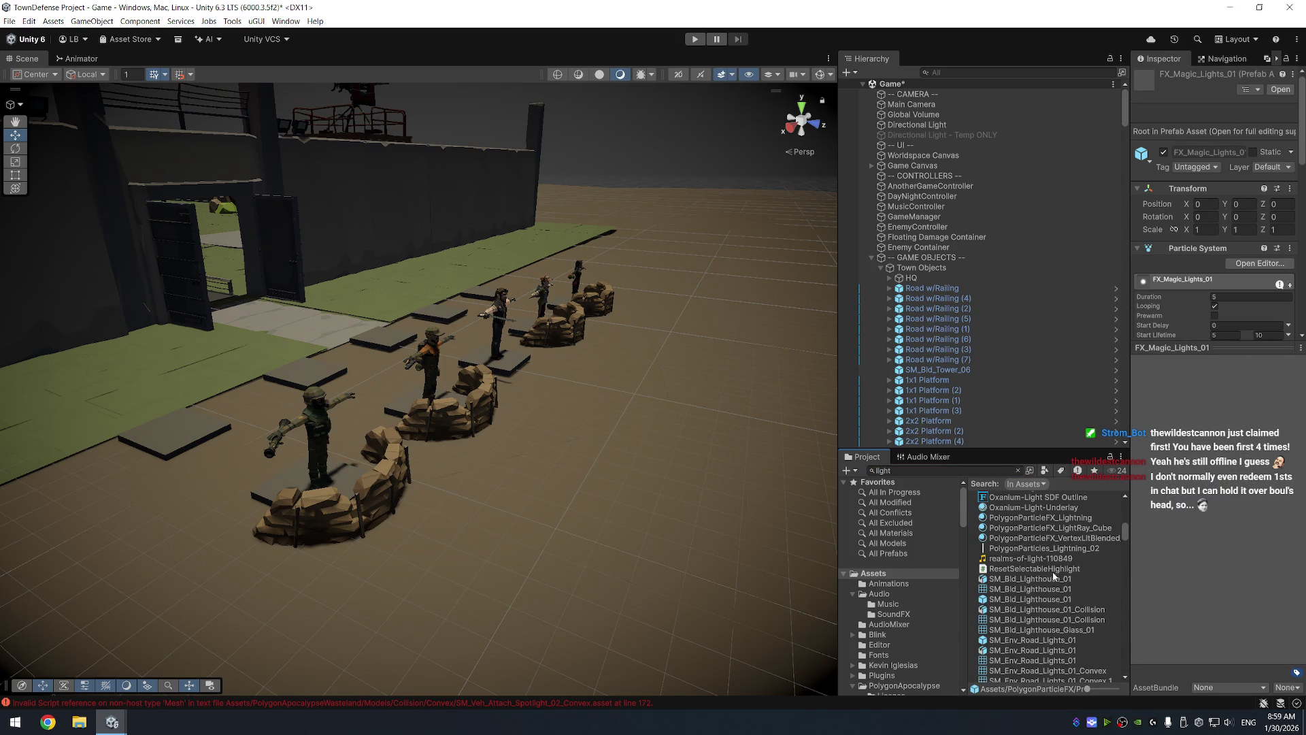
left_click(1059, 639)
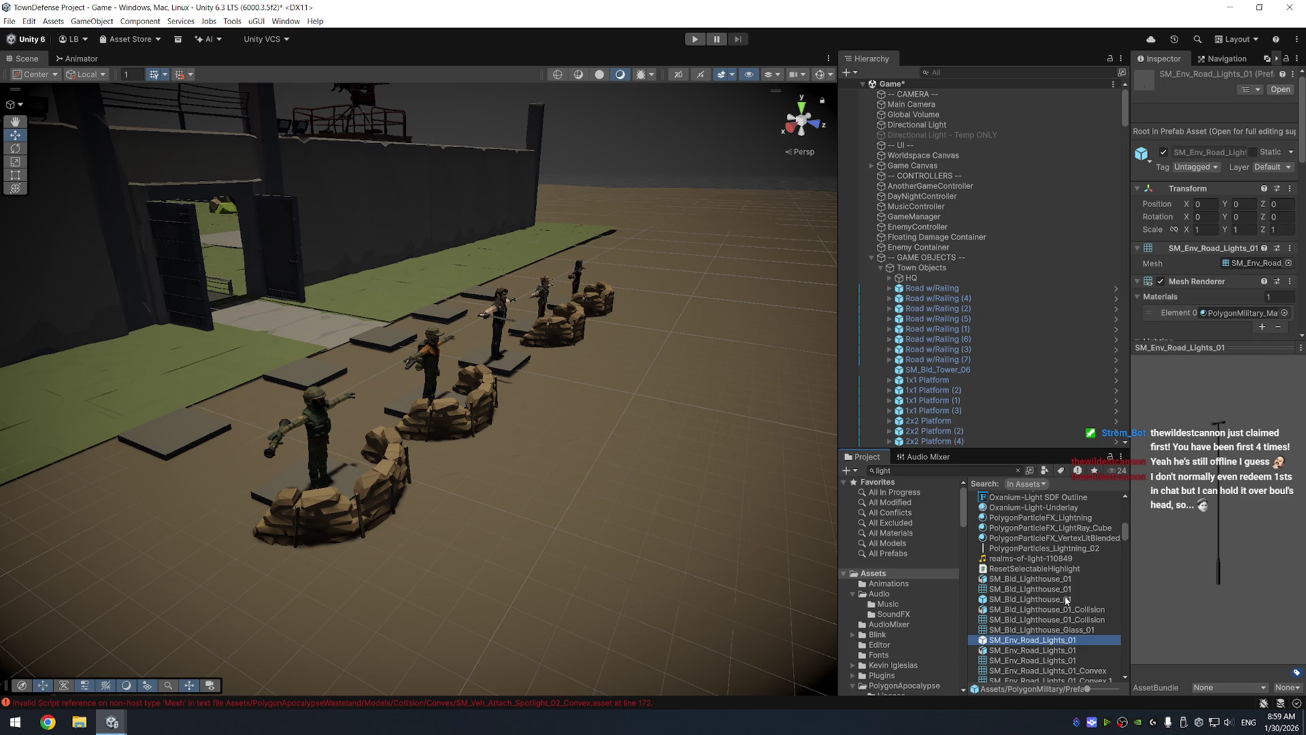
Preview the light ray, SM_Prop_Bunker_Light_01, floodlight and SM_Prop_Light_01–03 assets
scroll(1066, 602, "down", 5)
left_click(1059, 563)
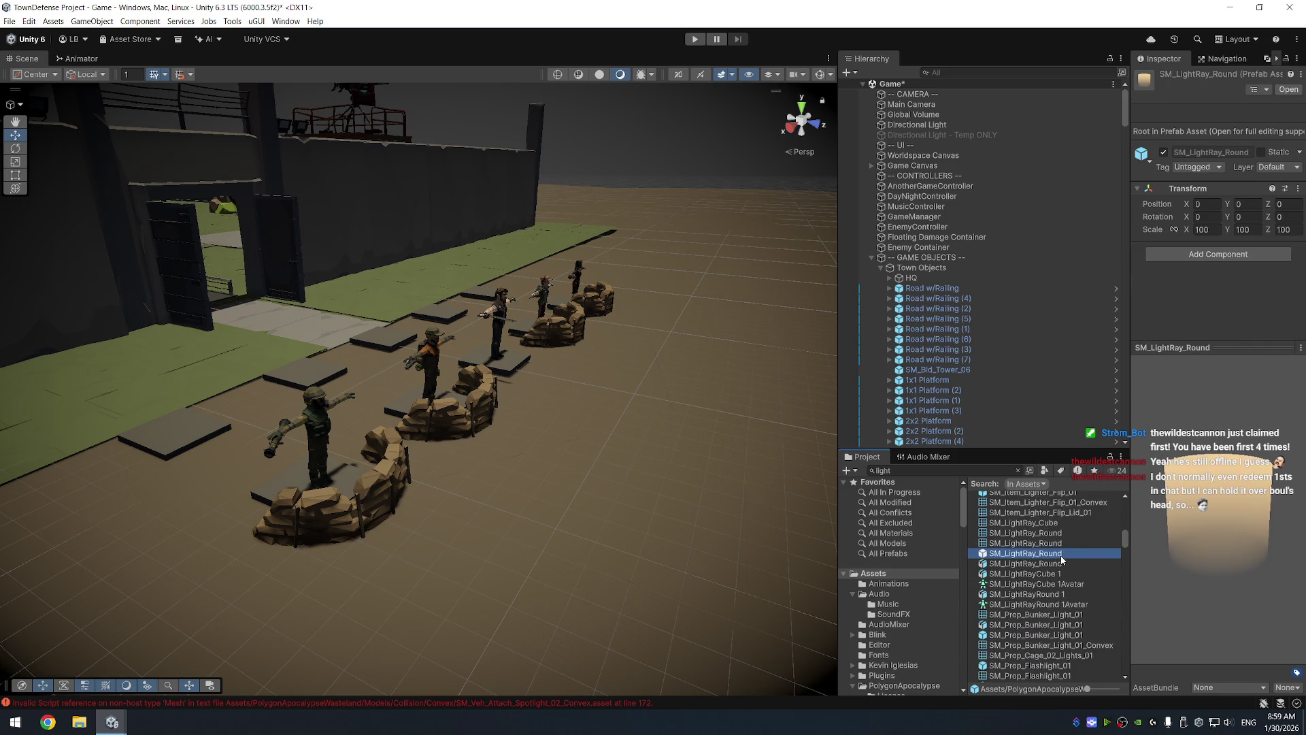
key("Down")
key("Down")
key("Down")
key("Down")
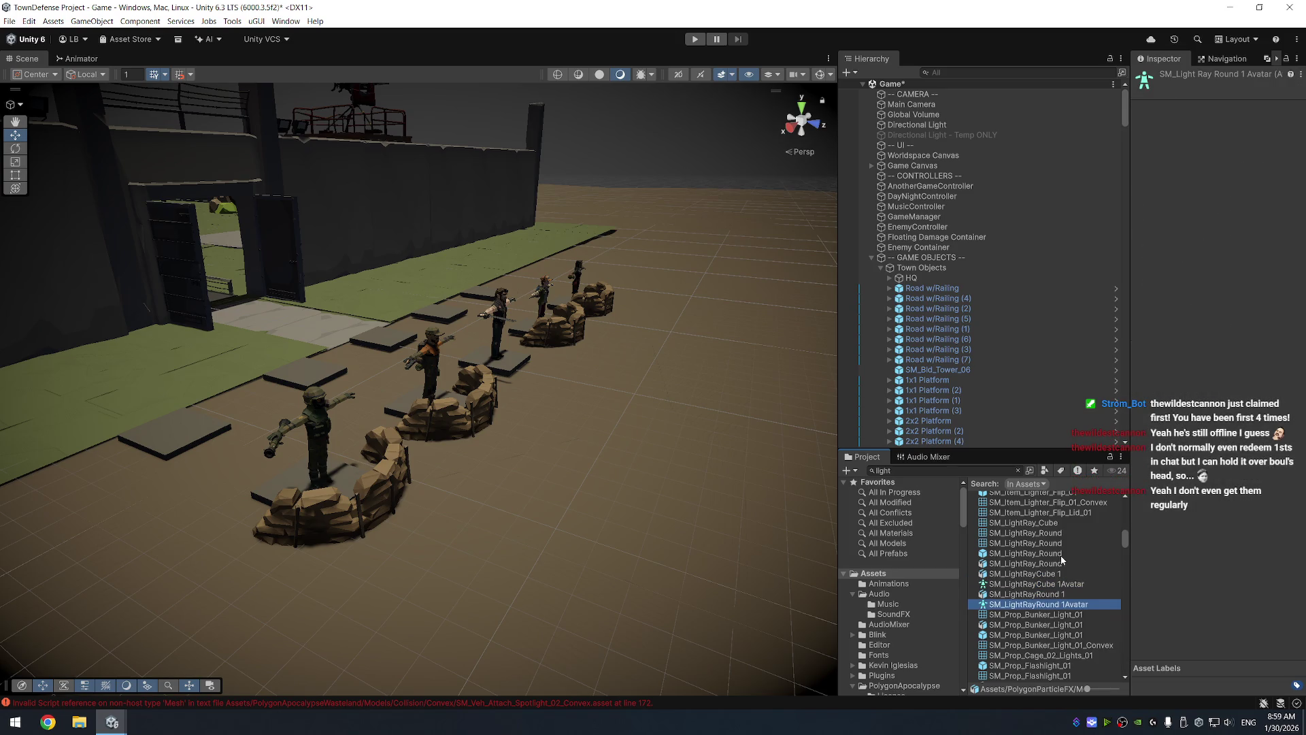
scroll(1060, 555, "down", 2)
left_click(1058, 596)
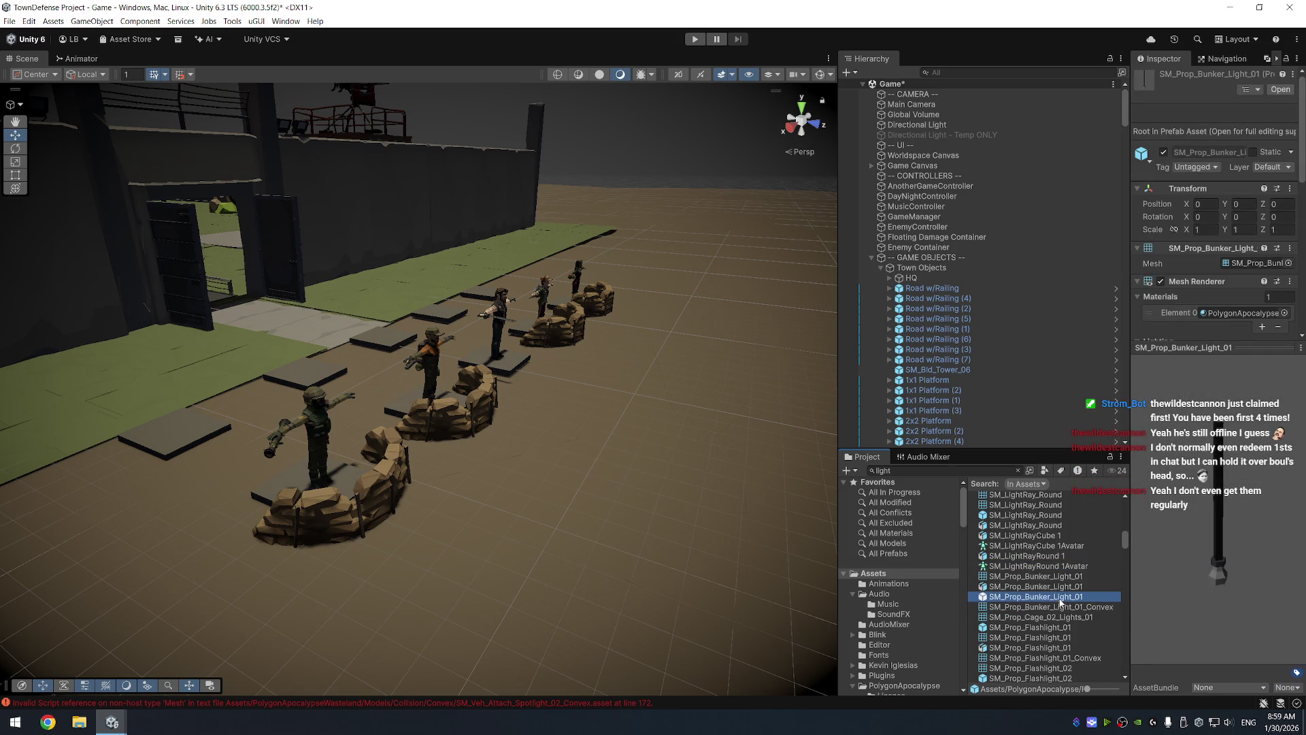
scroll(1059, 572, "down", 6)
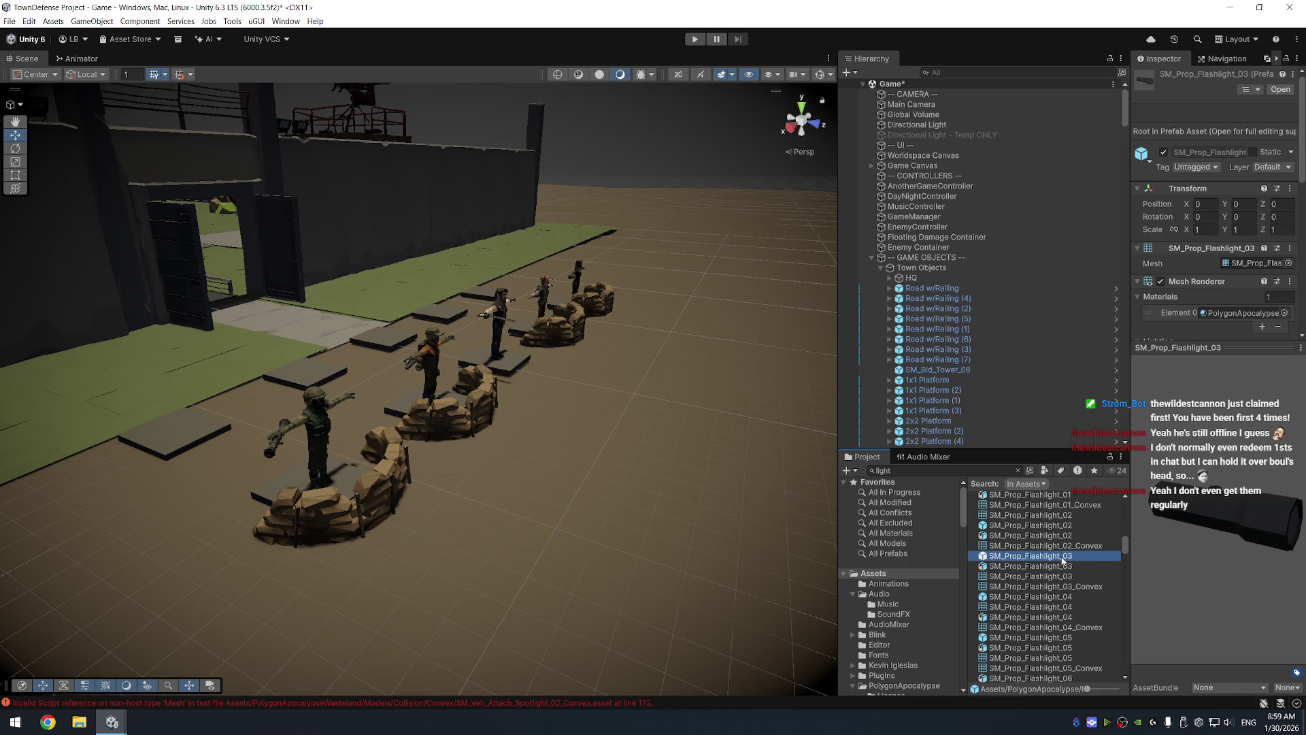
scroll(1059, 570, "down", 5)
left_click(1036, 555)
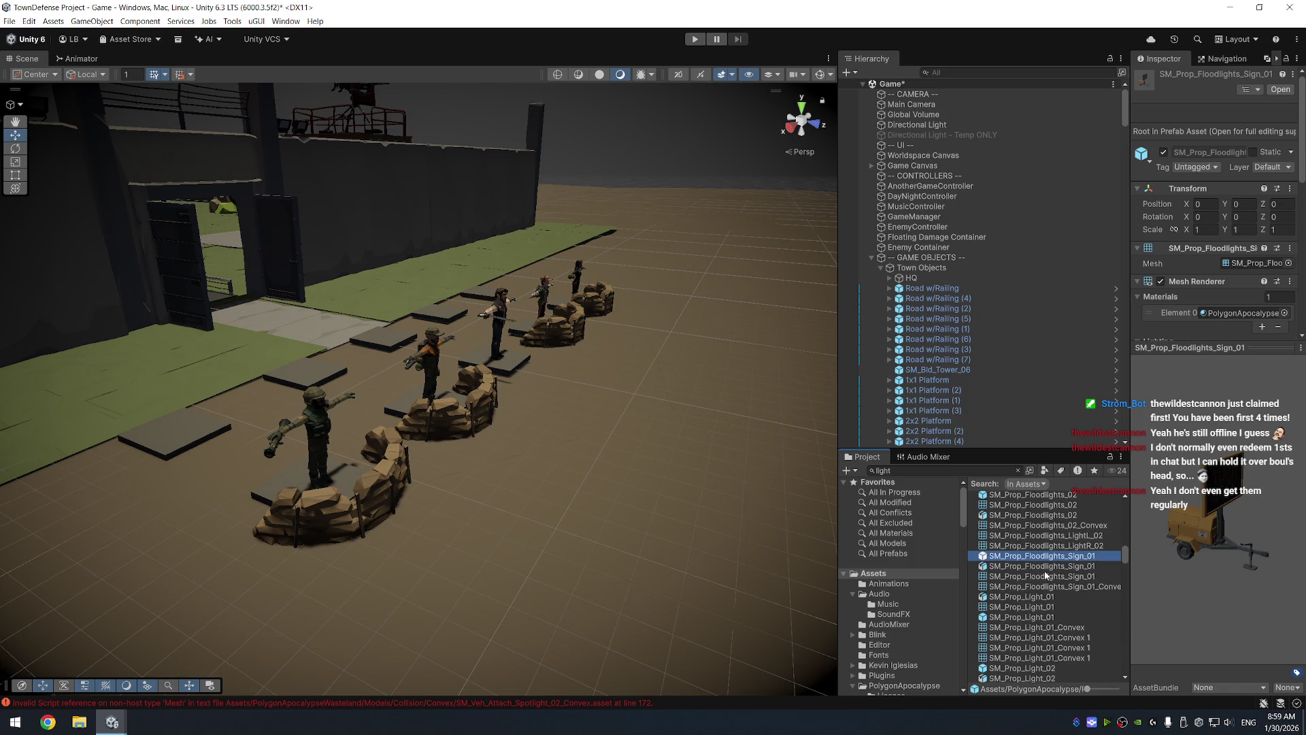
scroll(1063, 507, "up", 1)
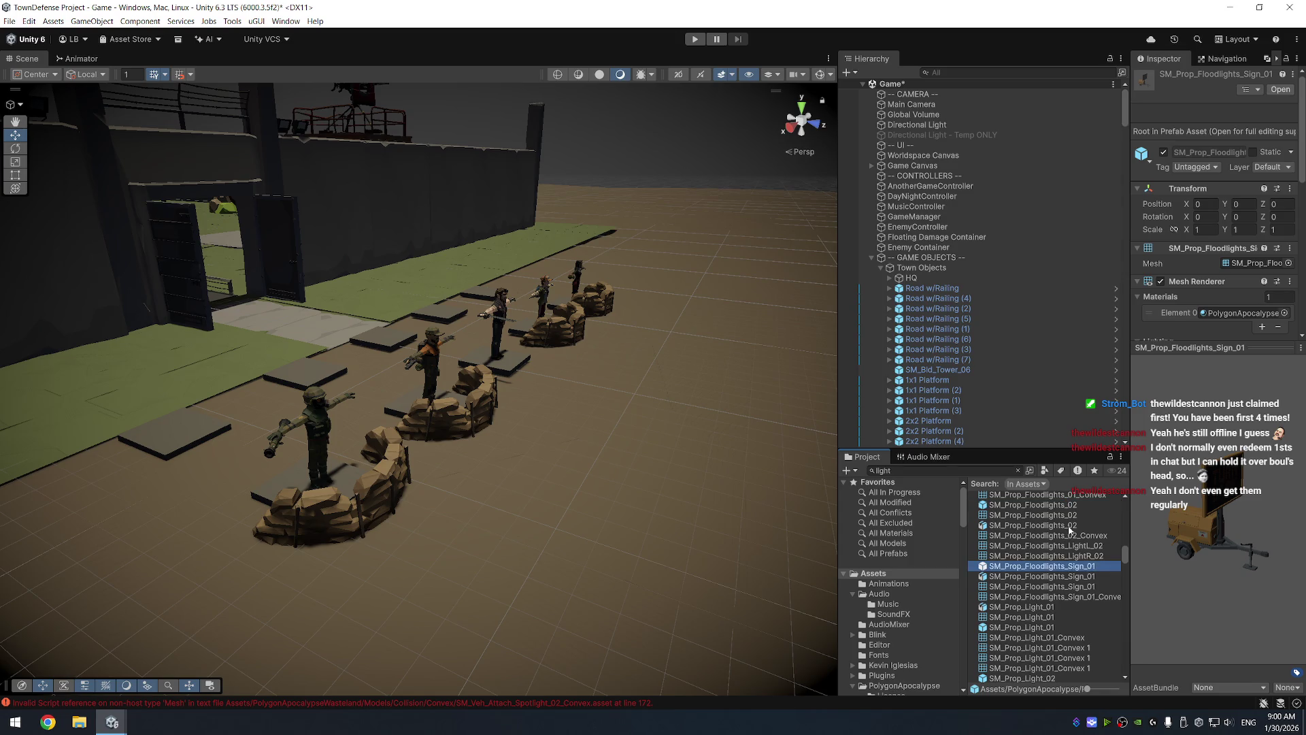
left_click(1076, 505)
key("Down")
key("Down")
key("Down")
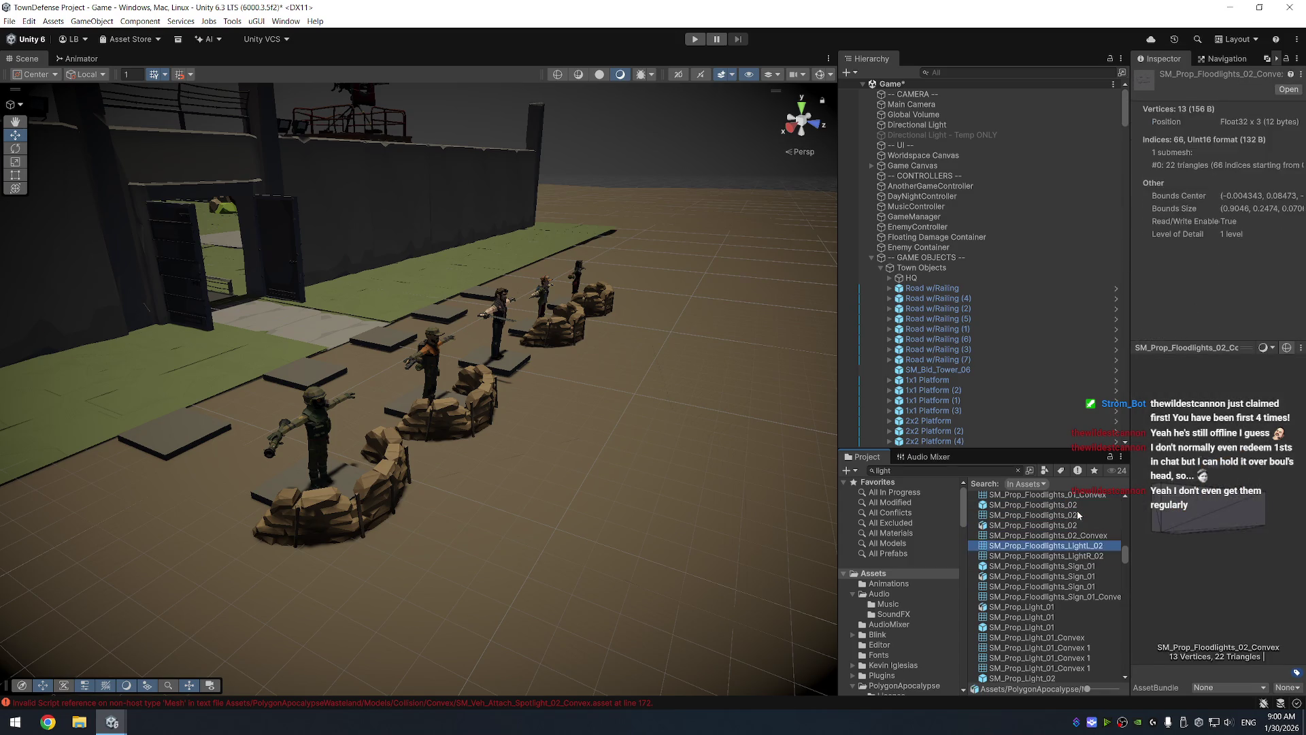
key("Down")
key("Down")
key("Down")
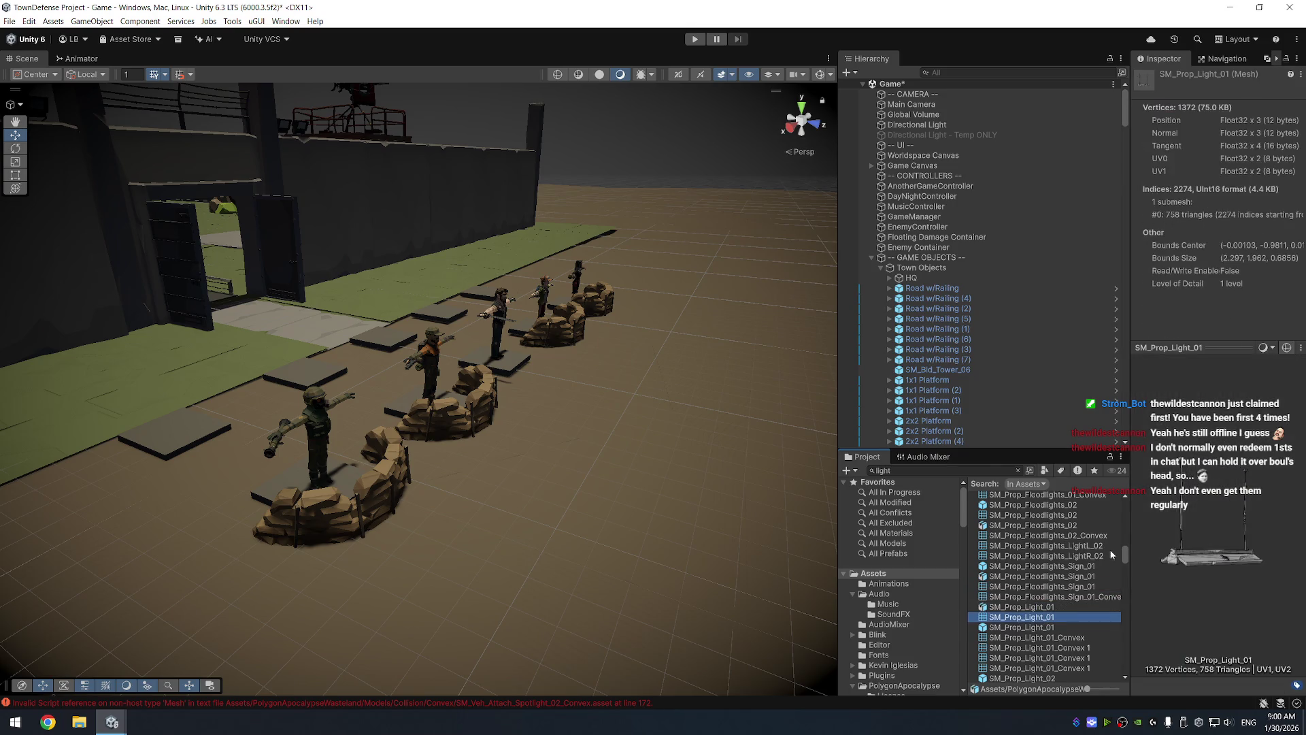
key("Down")
key("Down")
key("Down")
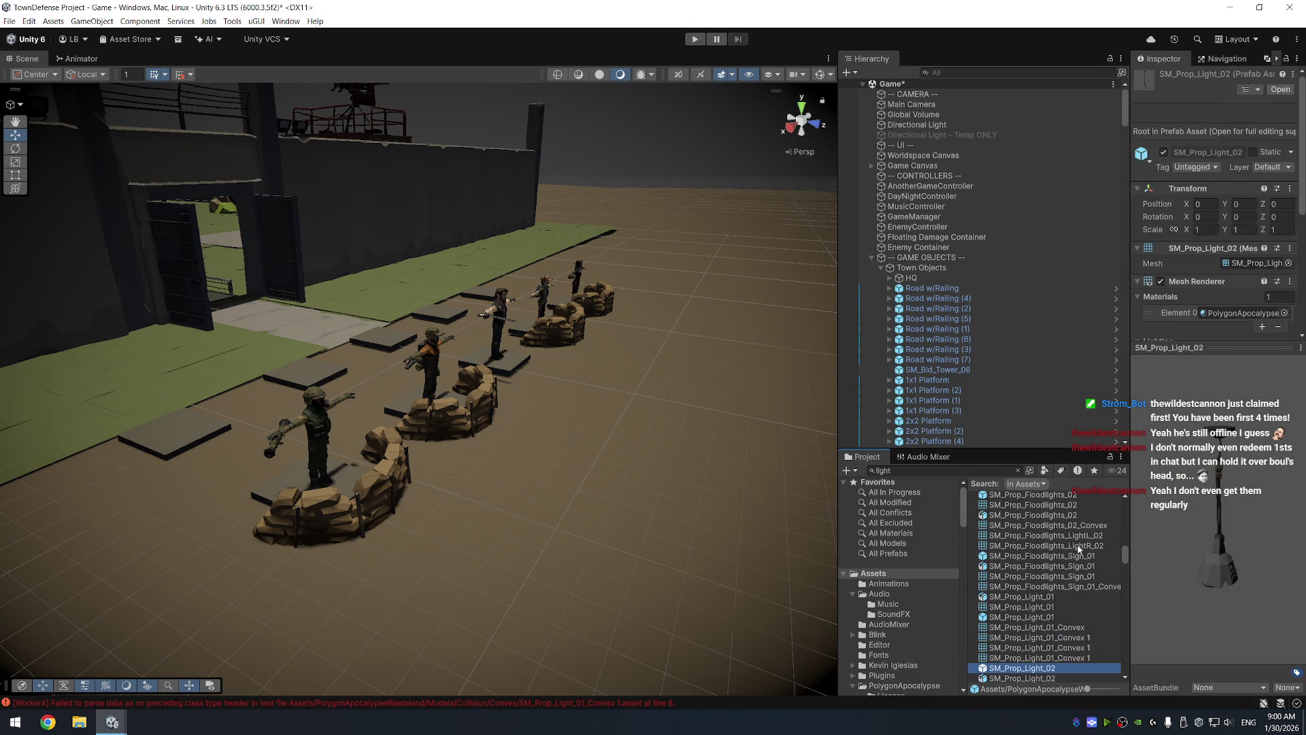
key("Down")
key("Down")
key("Down")
Preview the SM_Prop_Light_Cage models and the fluorescent light assets
scroll(1076, 547, "down", 4)
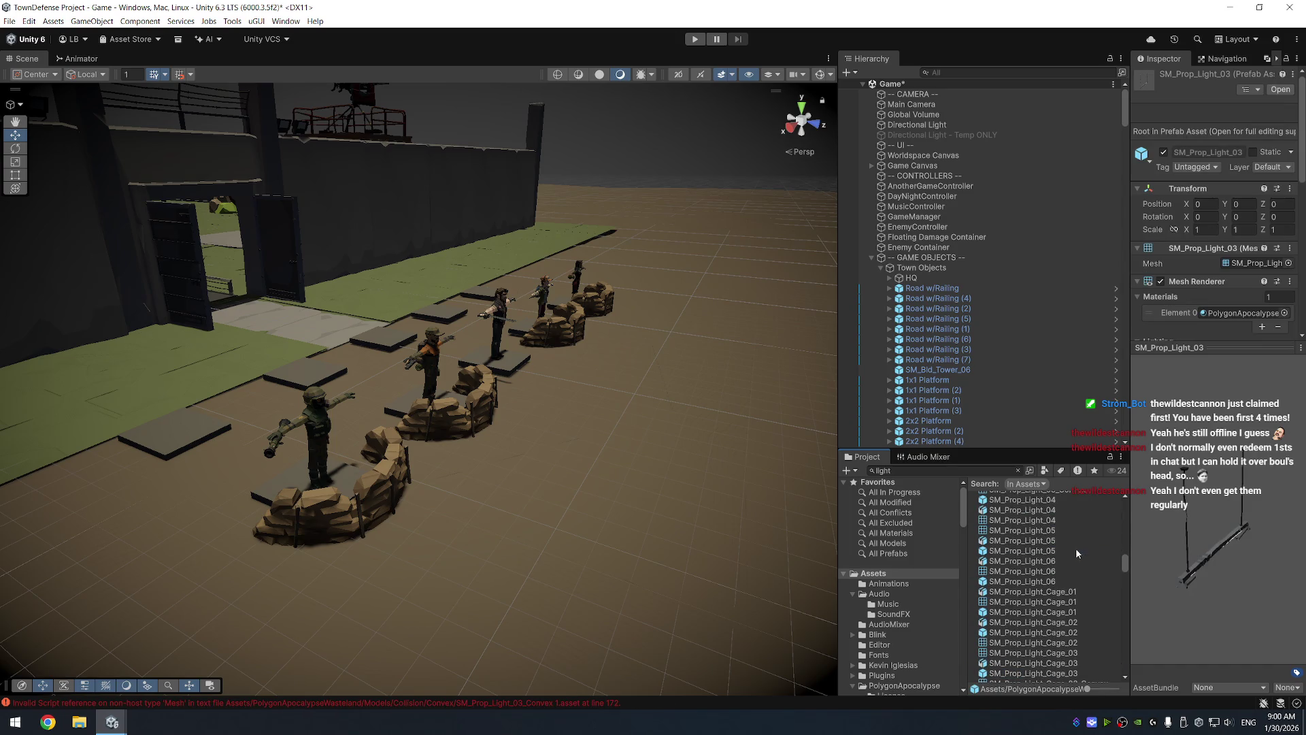
left_click(1045, 581)
key("Down")
key("Down")
key("Down")
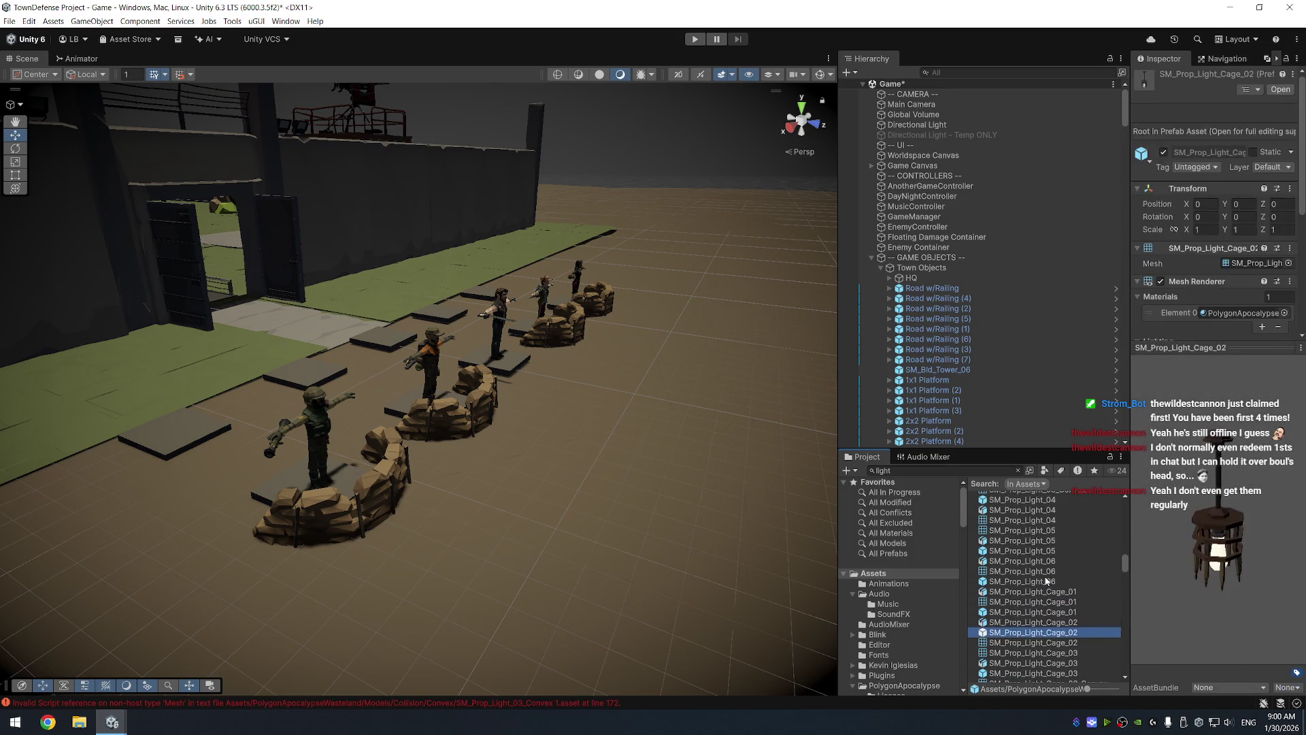
key("Down")
key("Down")
key("Down")
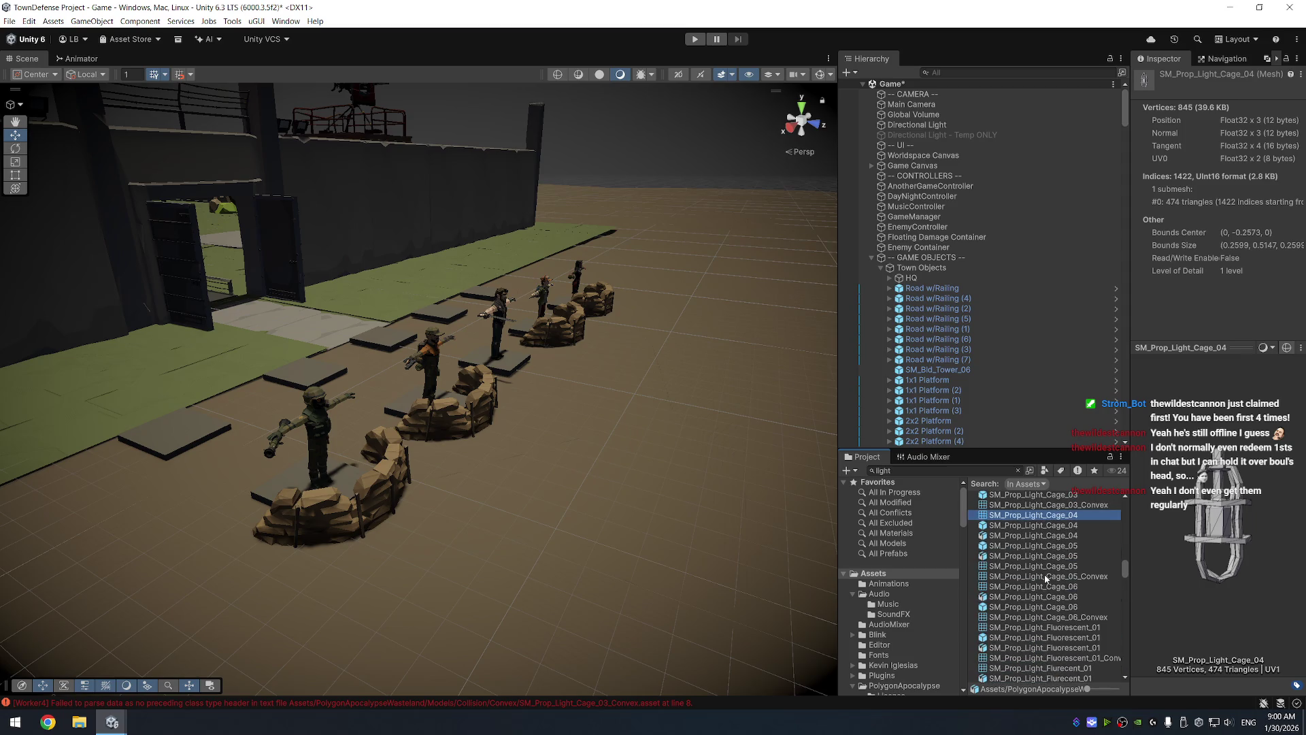
key("Down")
key("Down")
key("Down")
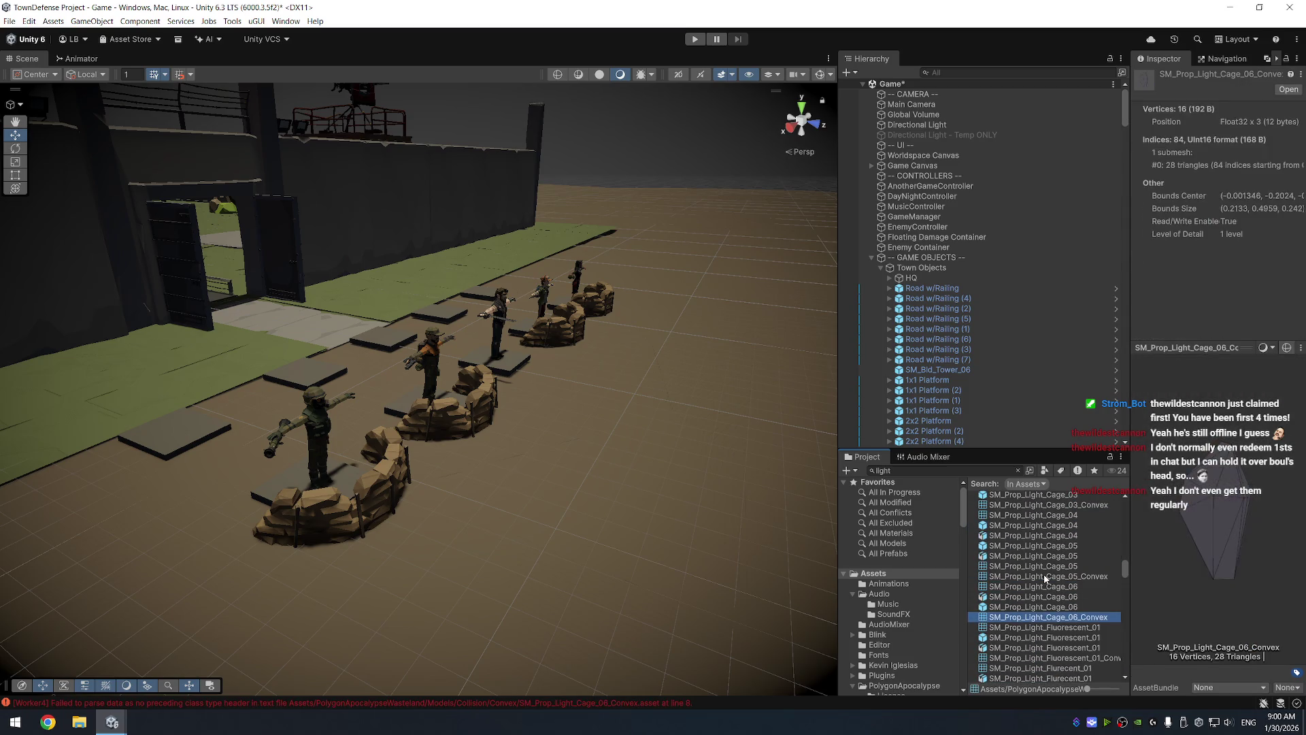
key("Down")
key("Down")
key("Up")
key("Up")
key("Up")
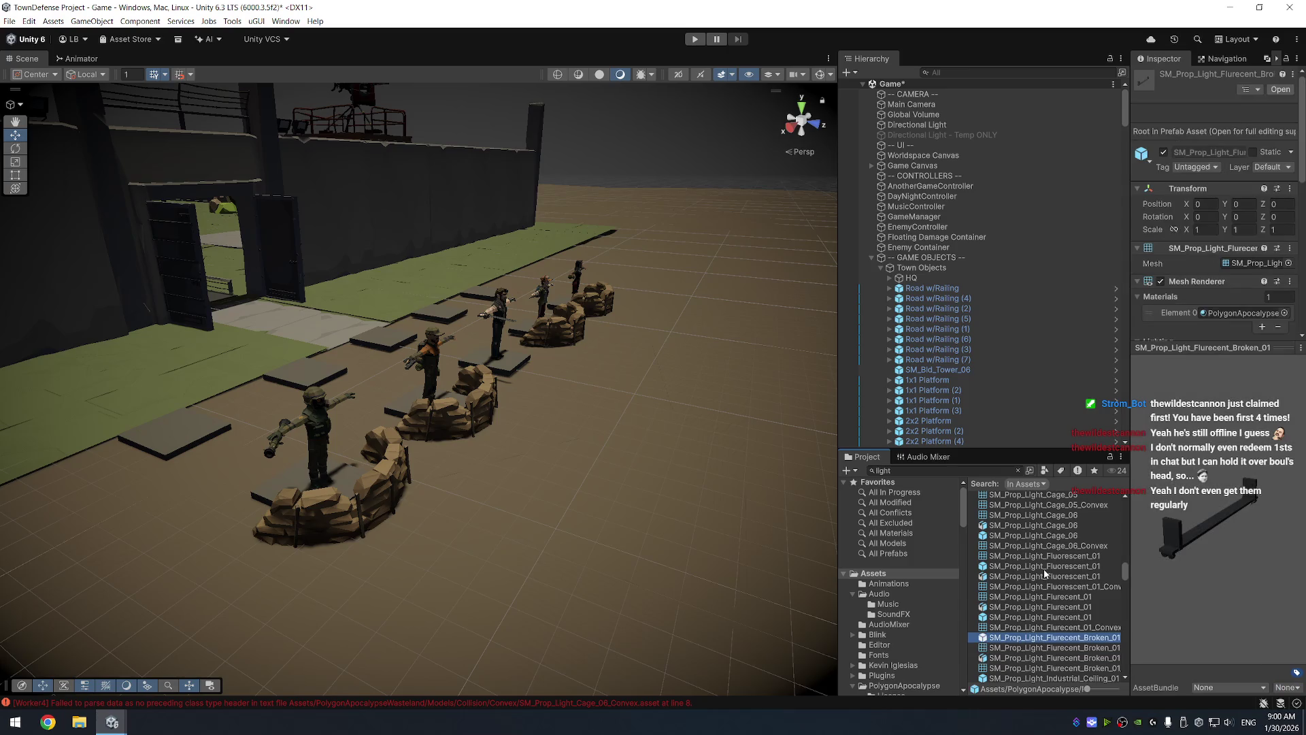
scroll(1045, 577, "down", 5)
Compare the standing light prefabs and place SM_Prop_Light_Standing_02 in the scene beside the soldiers
left_click(1031, 592)
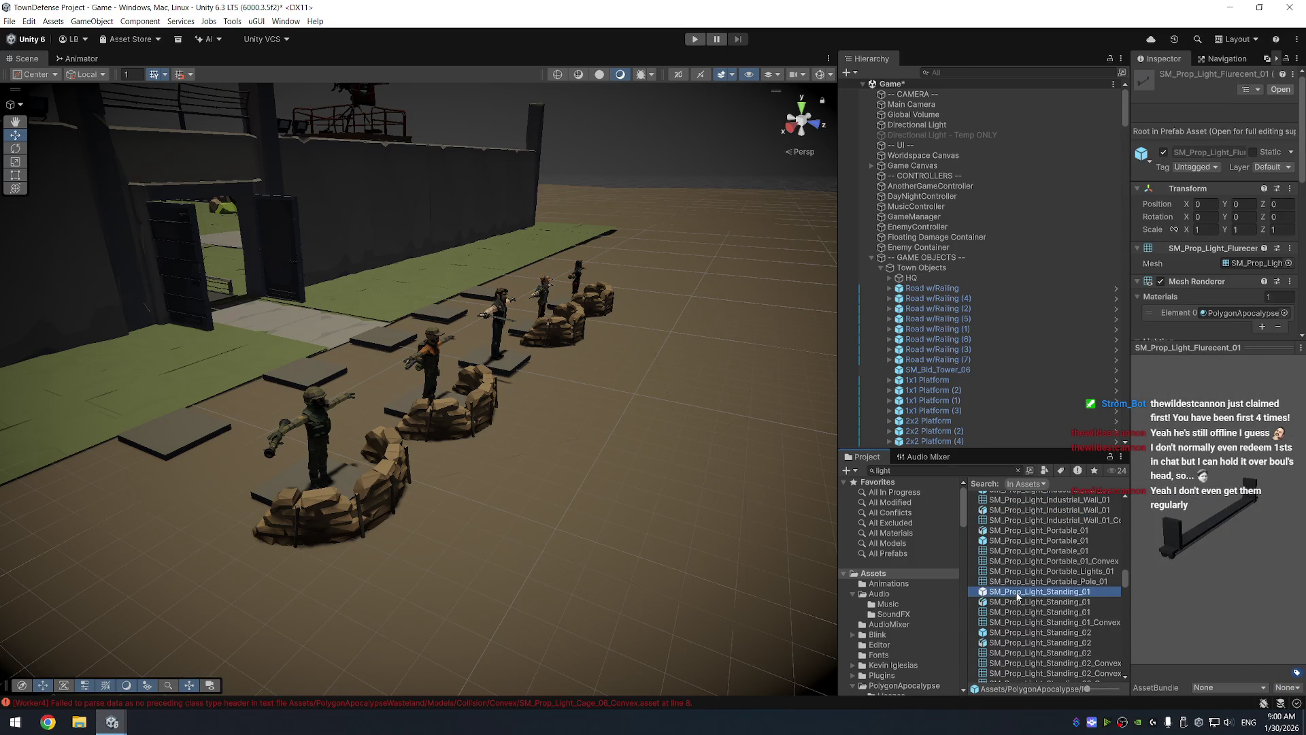
left_click(1030, 601)
left_click(1030, 592)
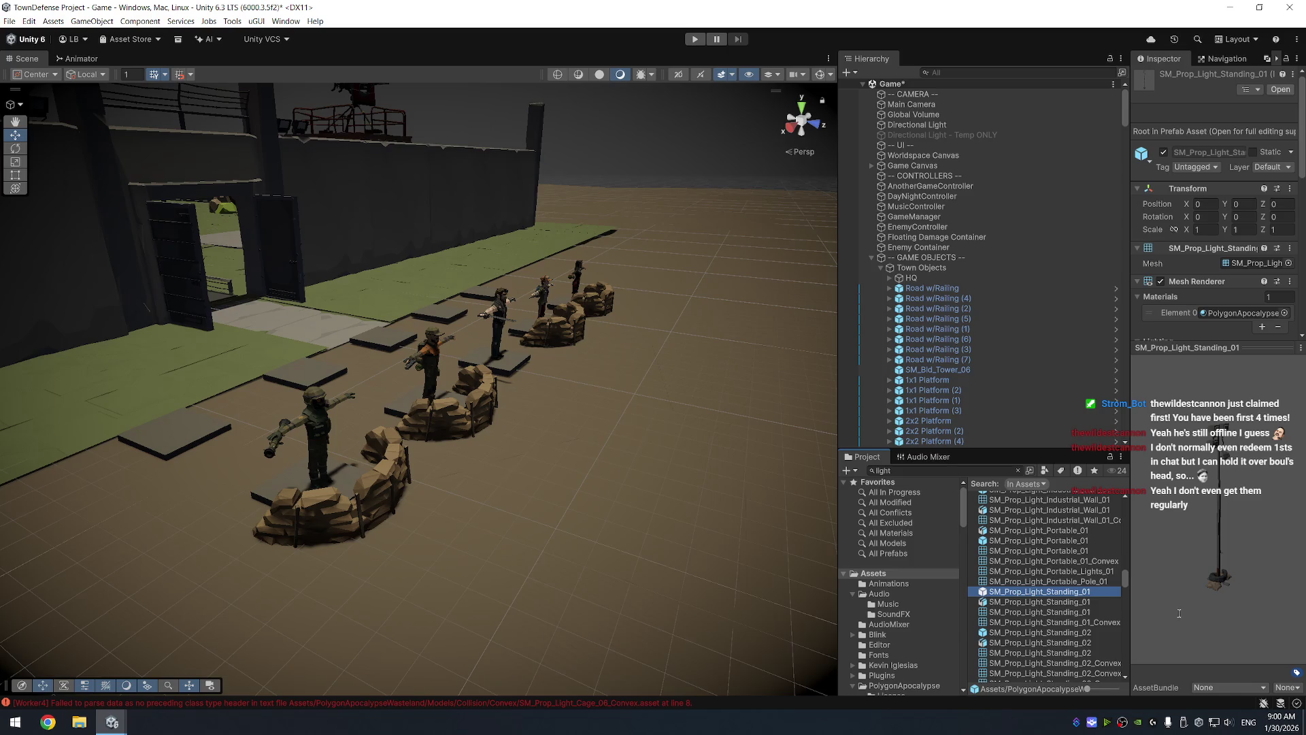
key("Down")
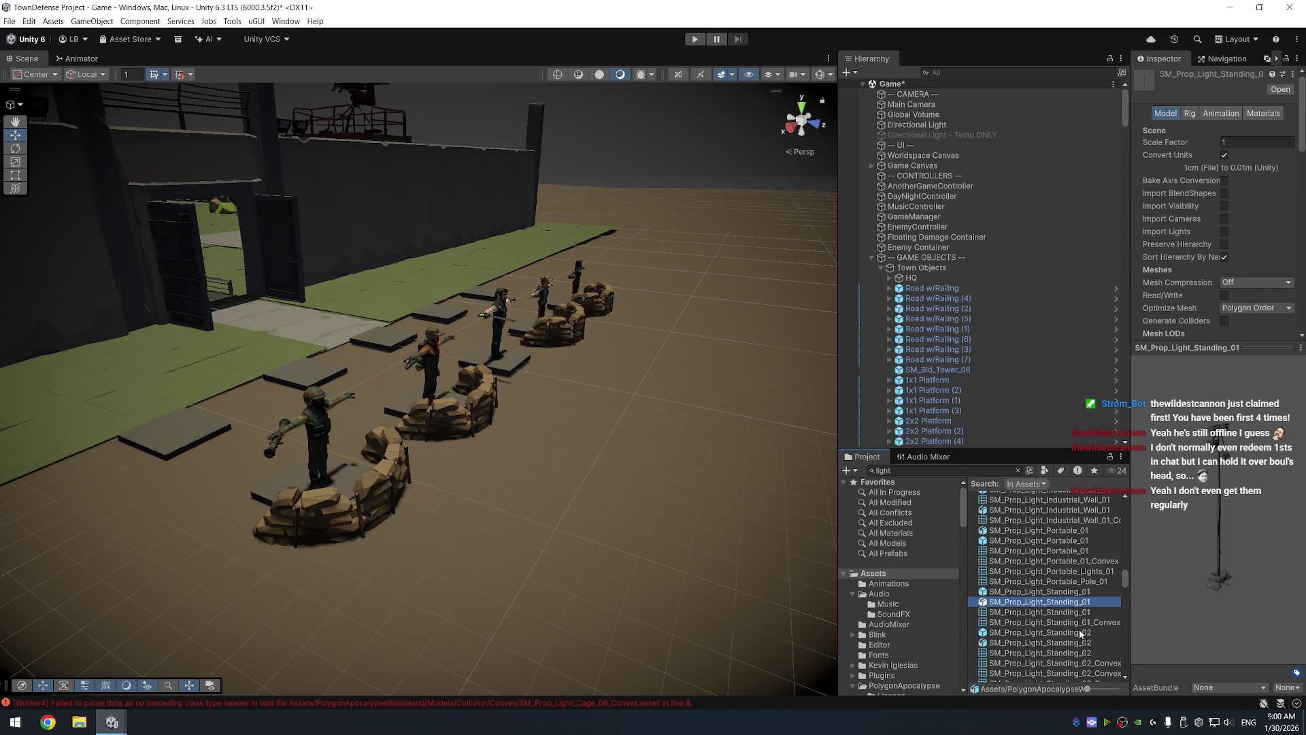
left_click(1080, 633)
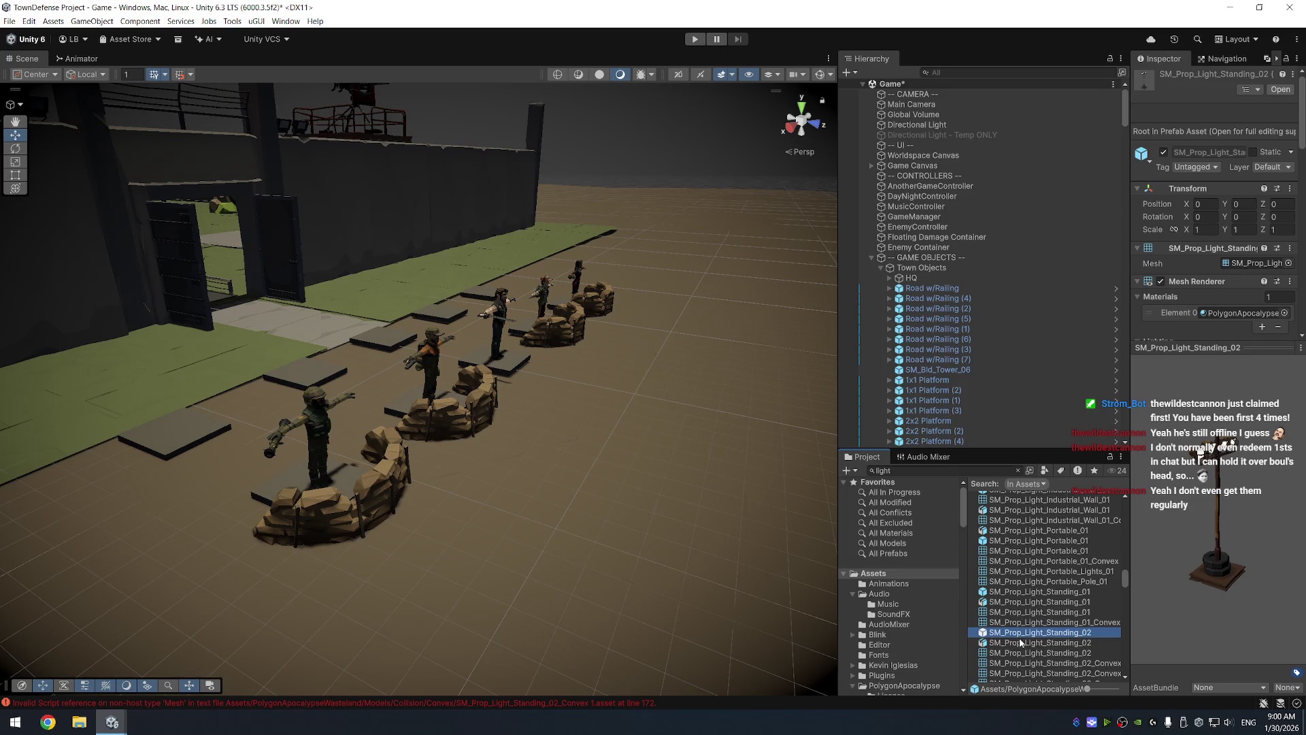
mouse_move(1019, 639)
left_mouse_down()
mouse_move(381, 384)
mouse_move(337, 425)
mouse_move(299, 408)
mouse_move(303, 380)
mouse_move(300, 401)
mouse_move(227, 378)
mouse_move(251, 401)
left_mouse_up()
Scale the Standing_02 lamp to 2,2,2 and slide it along X to 15.06
scroll(303, 407, "up", 3)
left_click(1202, 184)
type("2")
left_click(1242, 184)
type("2")
left_click(1279, 184)
type("2")
mouse_move(558, 272)
left_mouse_down()
mouse_move(395, 313)
mouse_move(1145, 374)
mouse_move(1162, 396)
left_mouse_up()
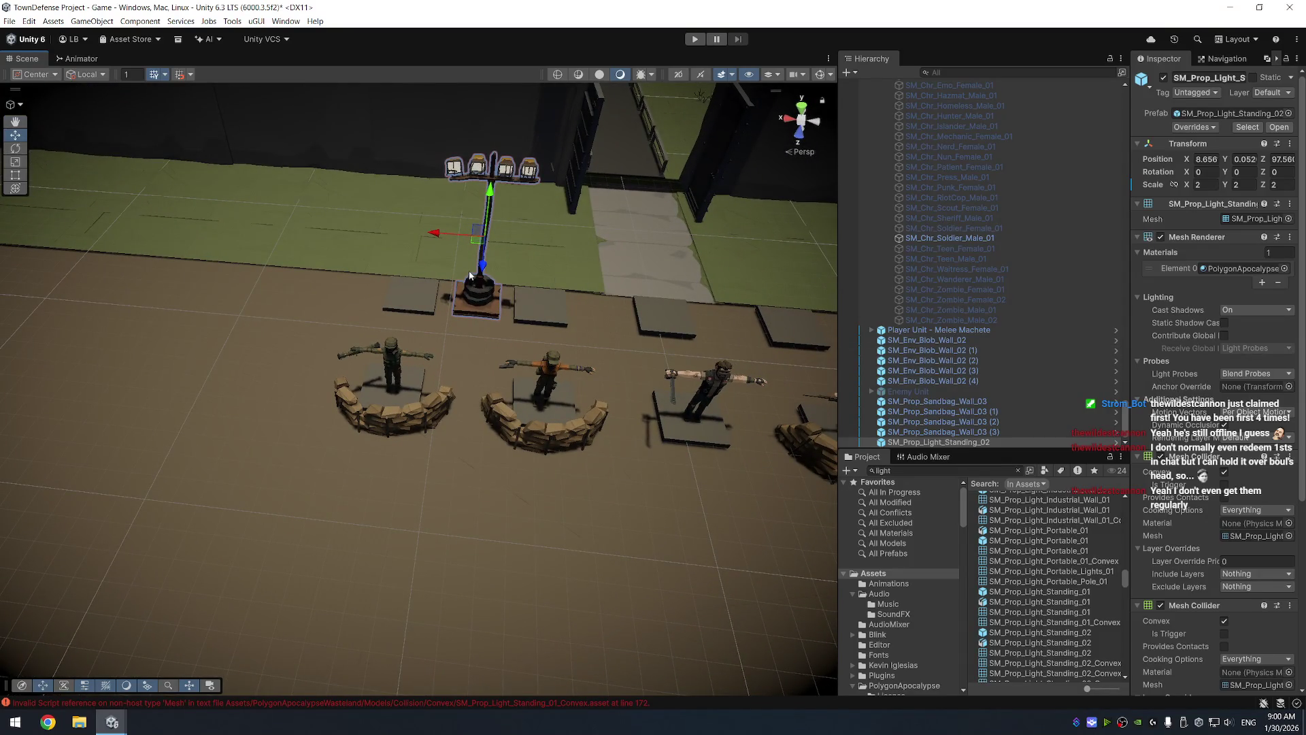
left_click_drag(477, 242, 335, 233)
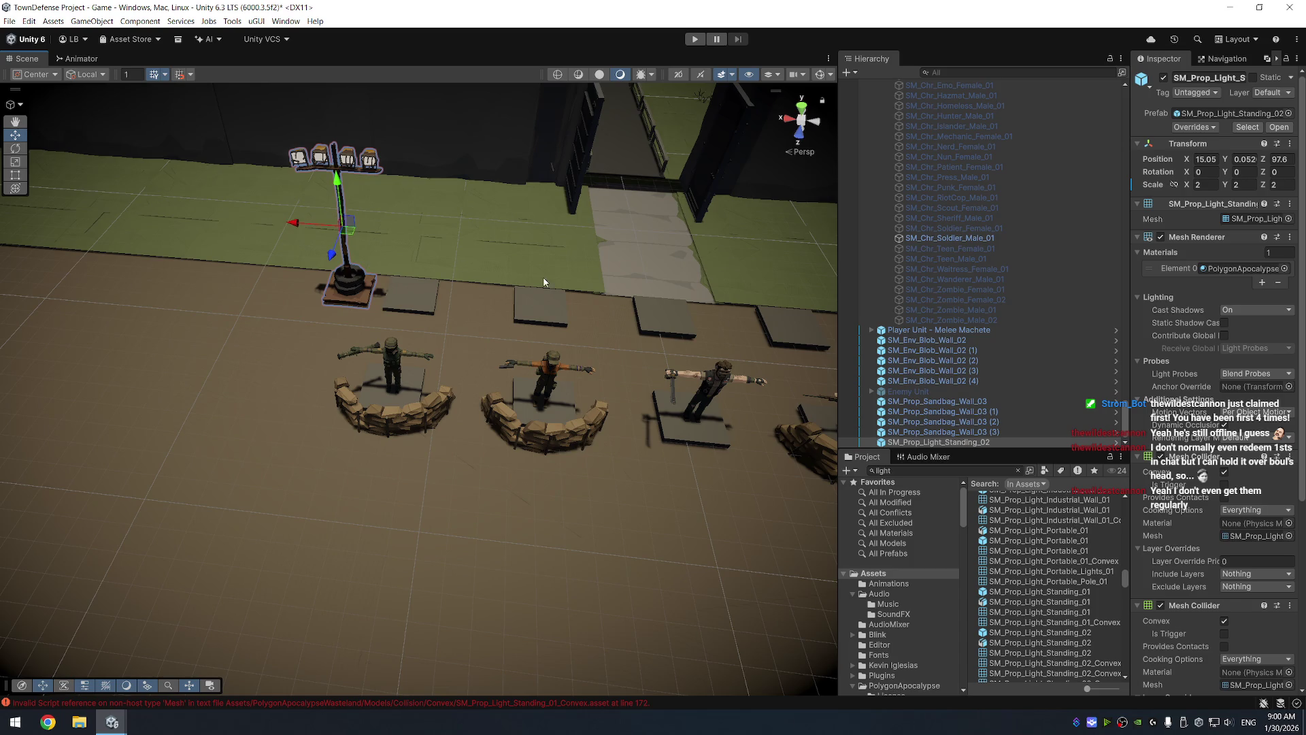
Place SM_Prop_Light_Standing_01 at the row's left end and scale it to 2,2,2
left_click(1040, 592)
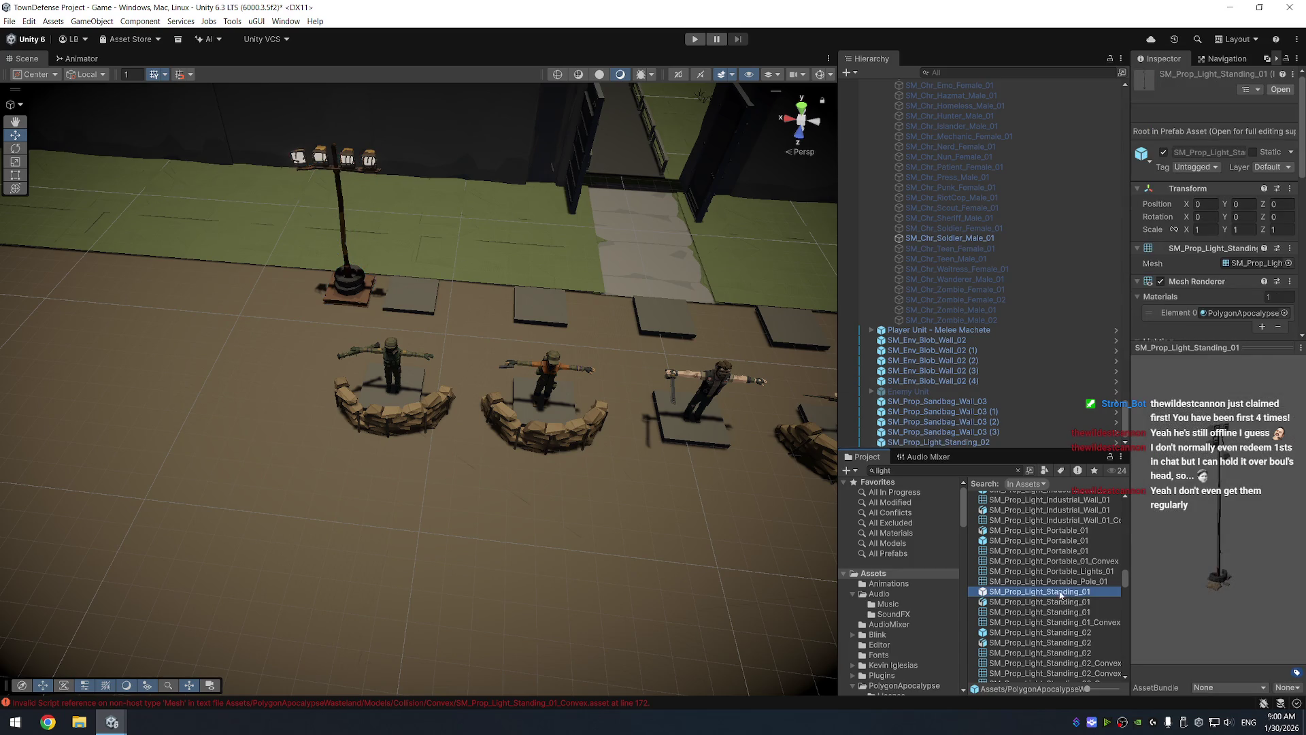
left_click_drag(623, 328, 787, 507)
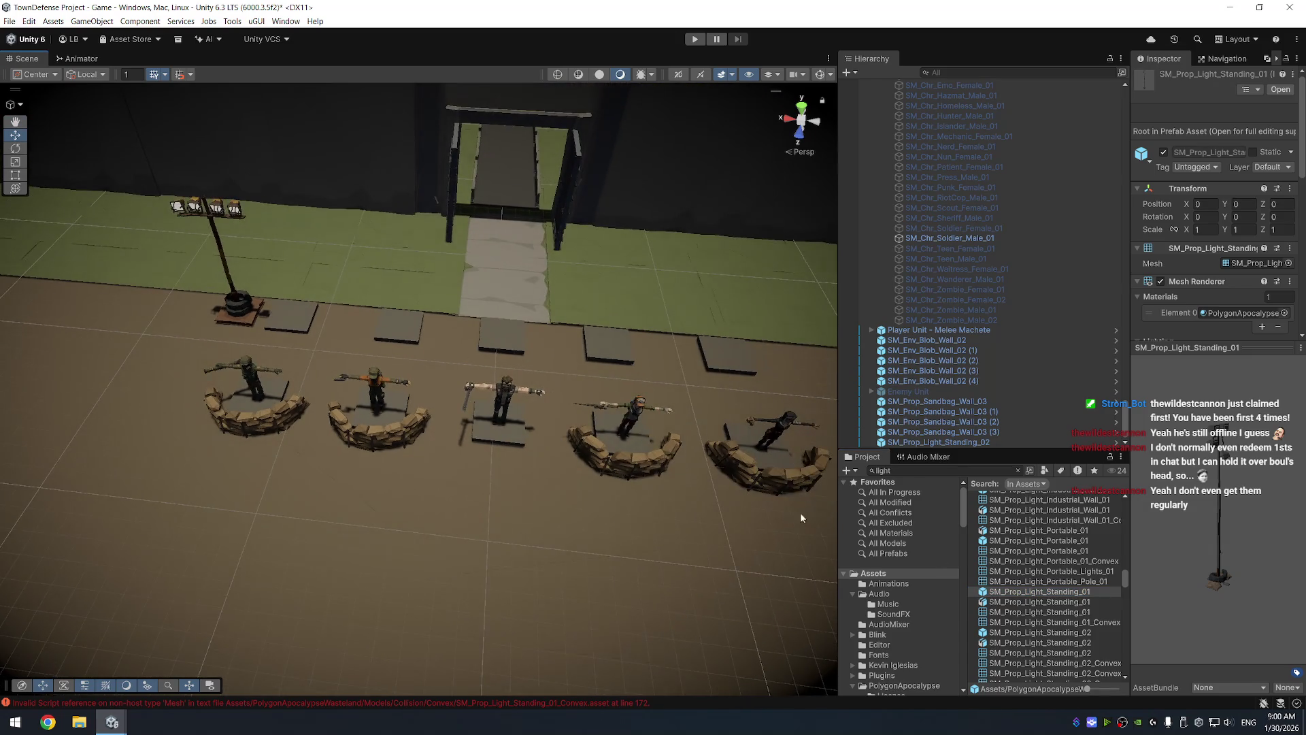
left_click_drag(1020, 591, 759, 388)
left_click(1201, 184)
type("2")
key("Tab")
type("2")
key("Tab")
type("2")
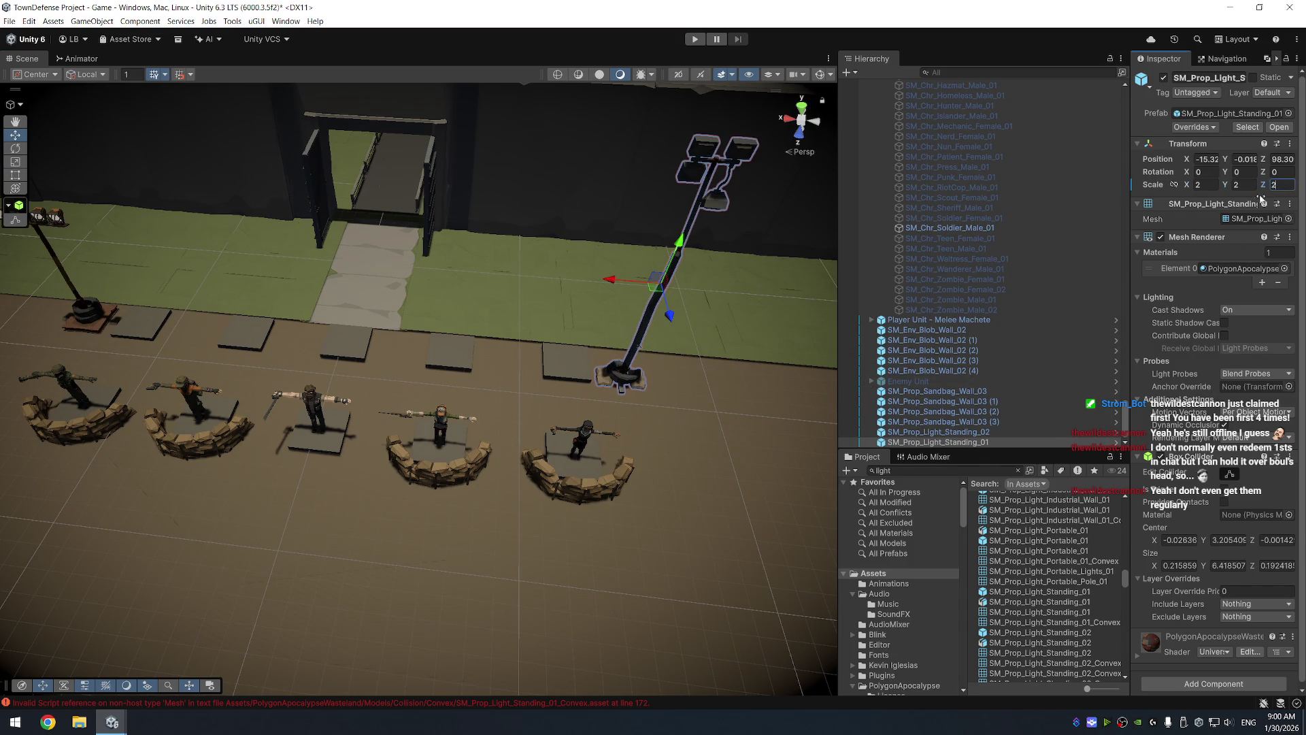
left_click(746, 340)
Frame and orbit around the new Standing_01 lamp to inspect it
left_click_drag(746, 340, 747, 347)
left_click(672, 175)
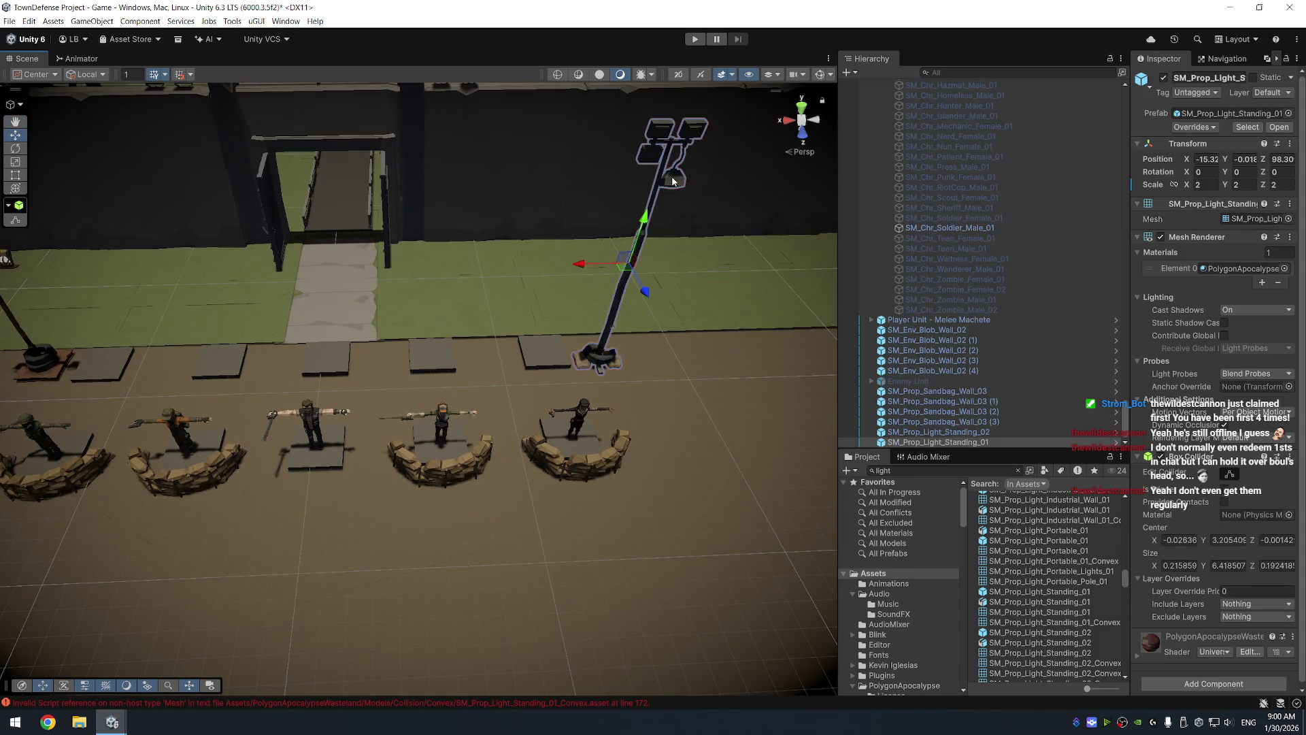
key("f")
mouse_move(429, 266)
left_mouse_down()
mouse_move(651, 243)
mouse_move(458, 225)
left_mouse_up()
left_click(555, 344)
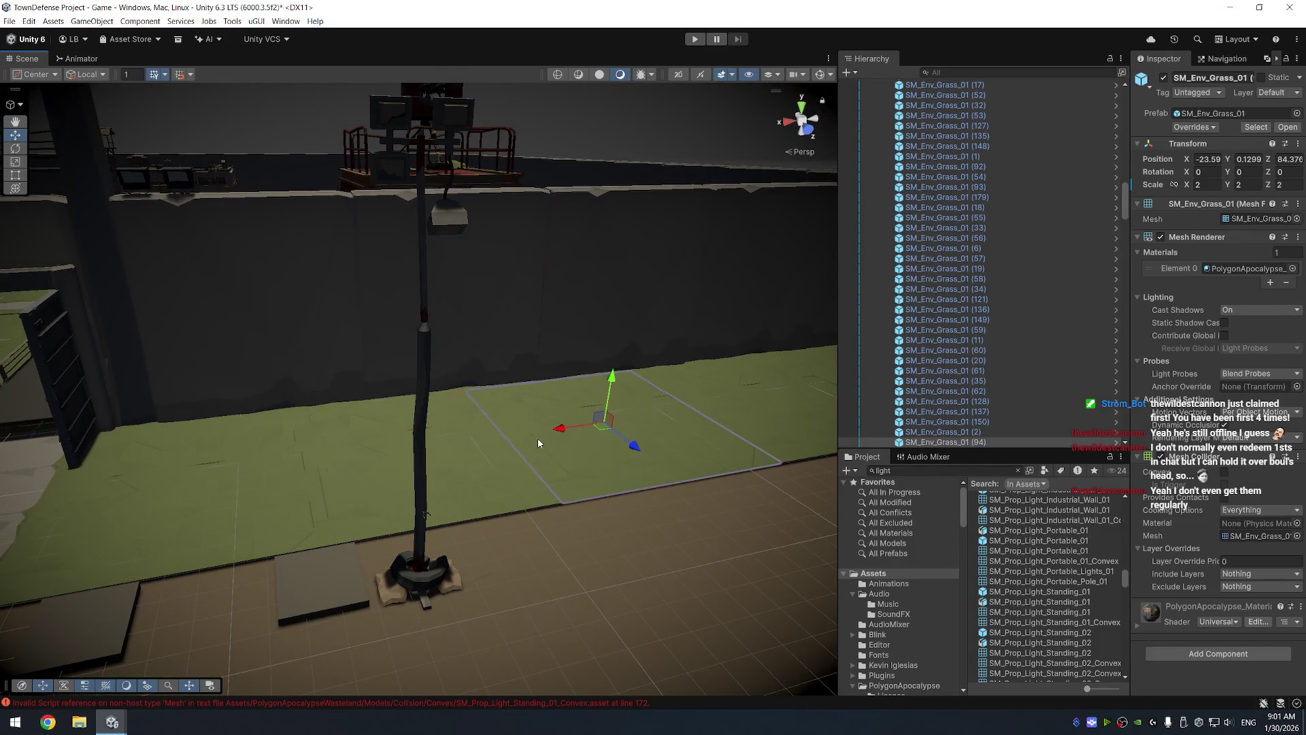
Compare light assets and place an SM_Prop_LightPole_01 pole beside the standing lamp
left_click_drag(555, 344, 602, 433)
scroll(680, 415, "down", 3)
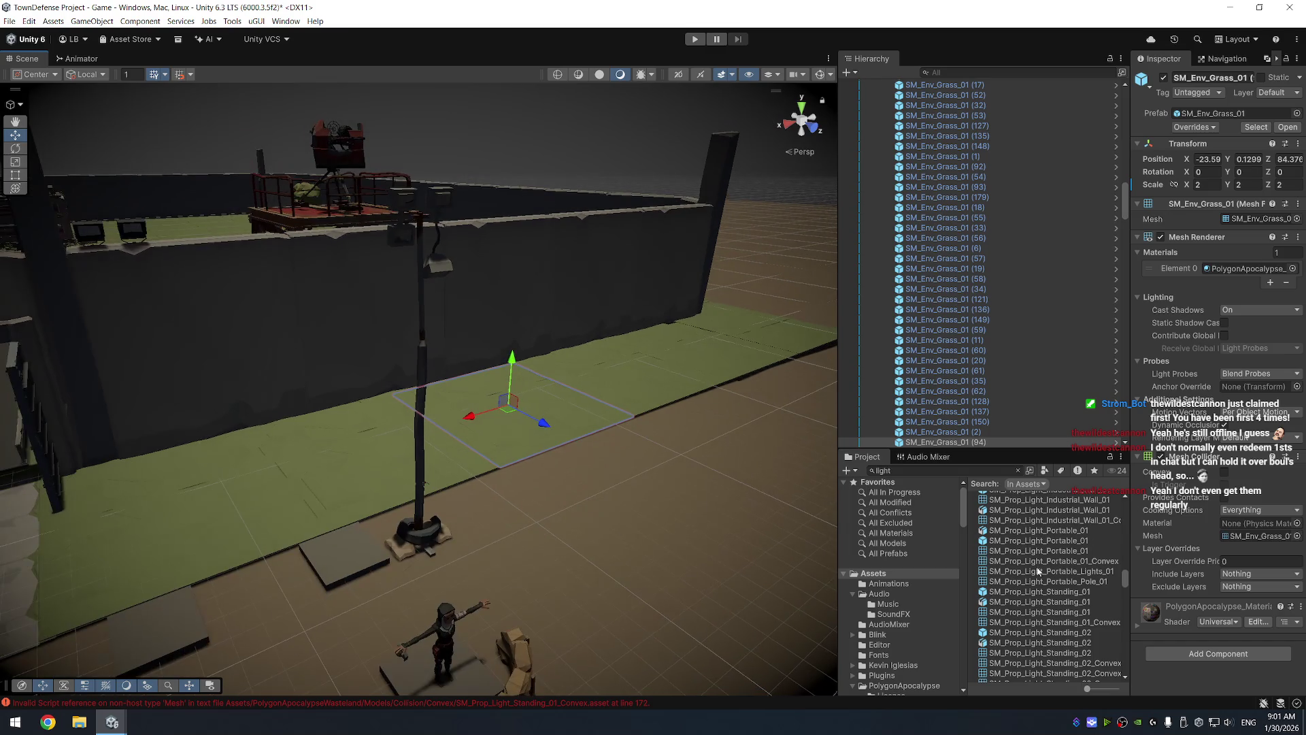
scroll(1031, 577, "down", 5)
left_click(1030, 624)
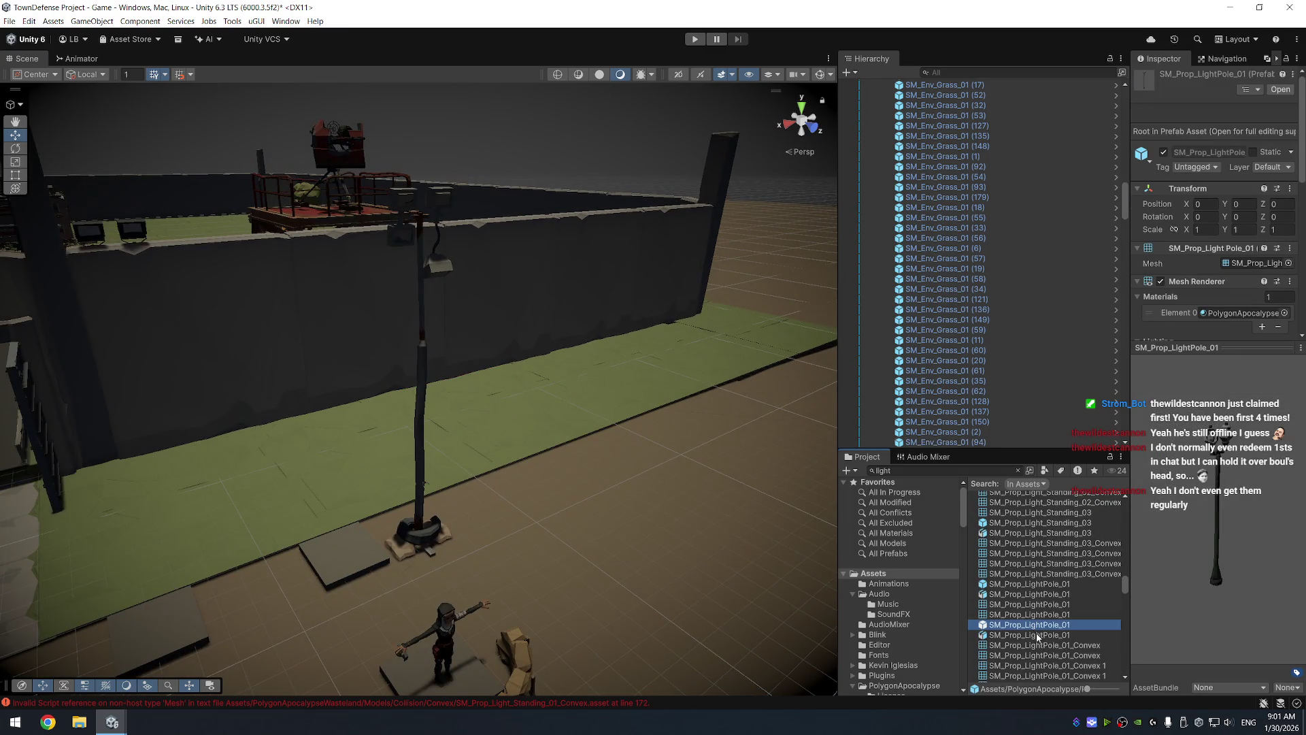
left_click(1035, 585)
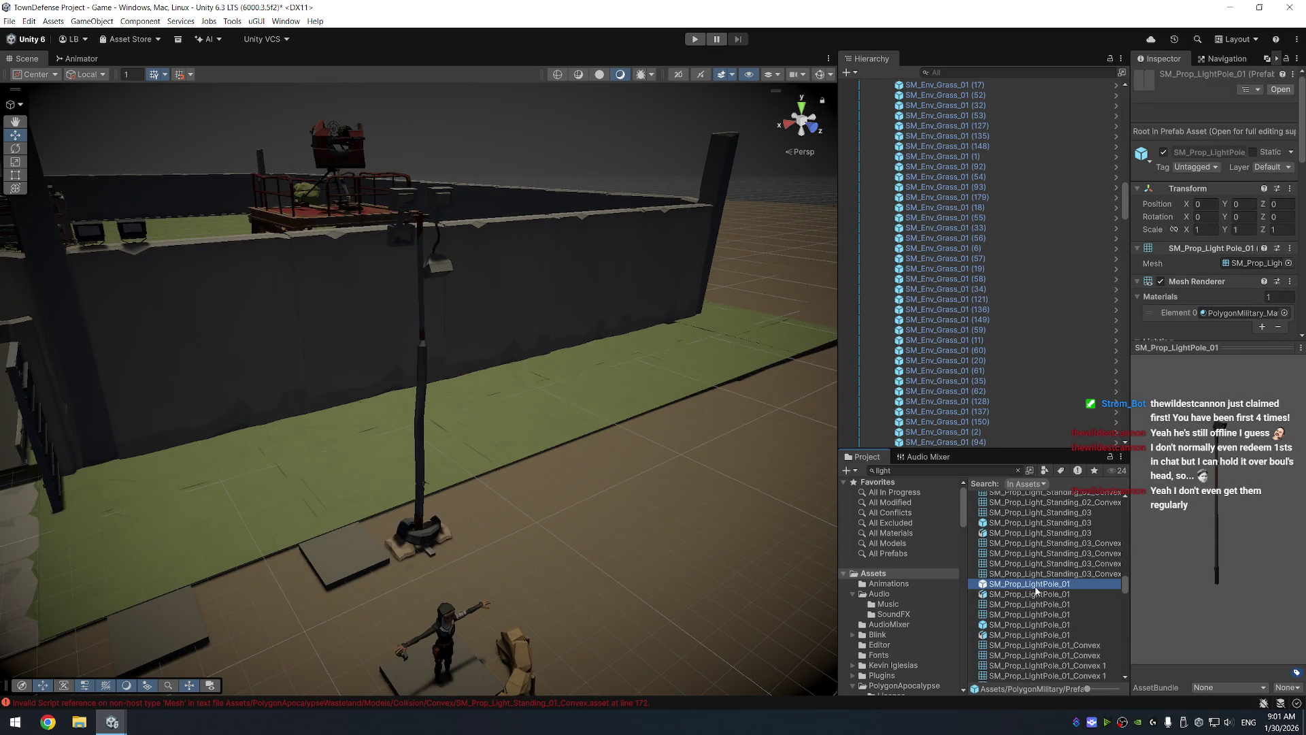
left_click(1052, 526)
left_click(1054, 533)
left_click(1043, 588)
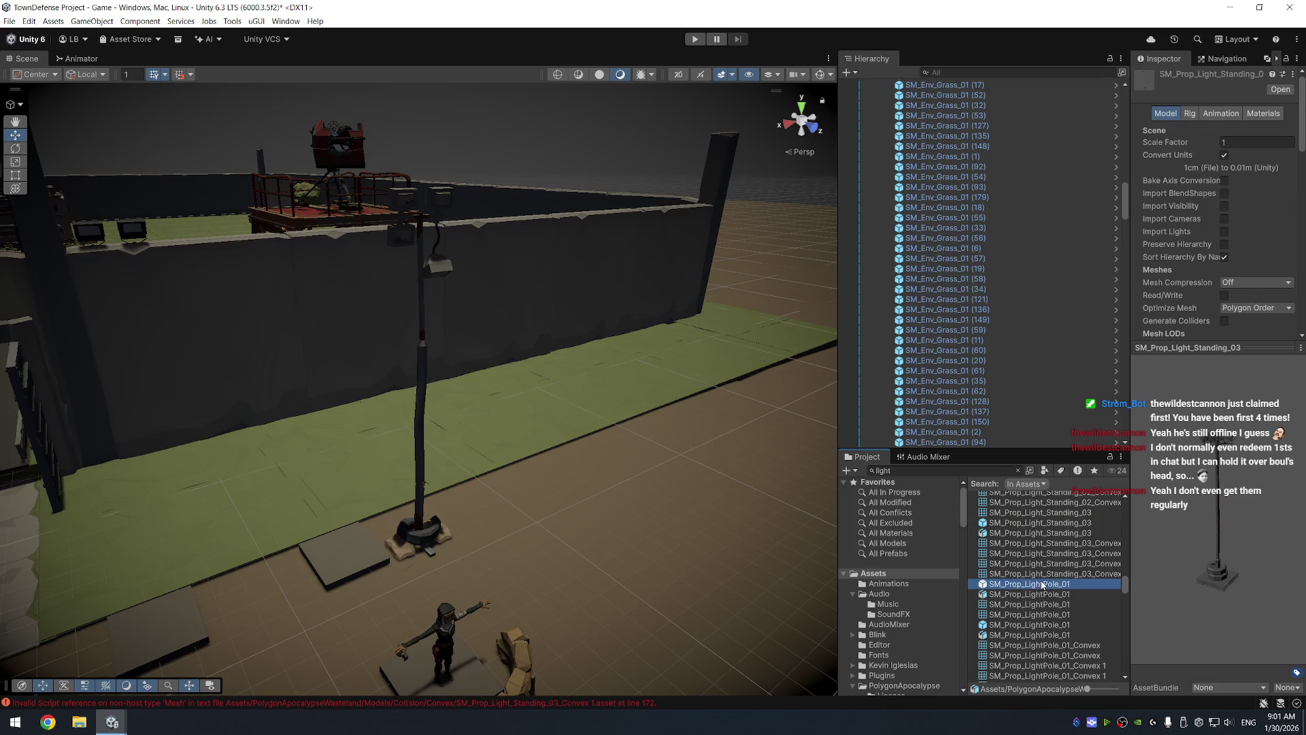
mouse_move(1043, 588)
left_mouse_down()
mouse_move(527, 530)
mouse_move(513, 495)
mouse_move(704, 292)
mouse_move(735, 136)
mouse_move(602, 415)
mouse_move(484, 512)
left_mouse_up()
Browse LightPole_02, Arm_01, Base_01, Base_03 and Street_Light_01 assets as other pole options
scroll(1046, 562, "down", 4)
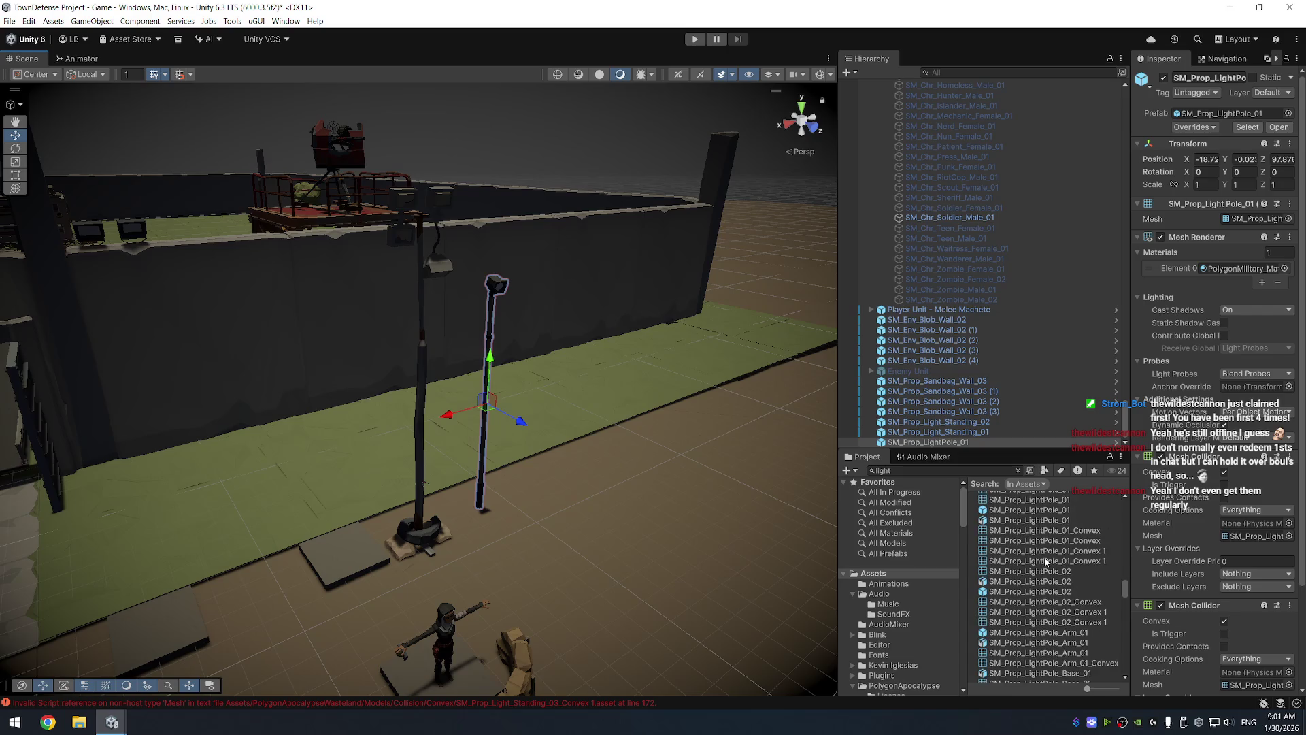
left_click(1035, 591)
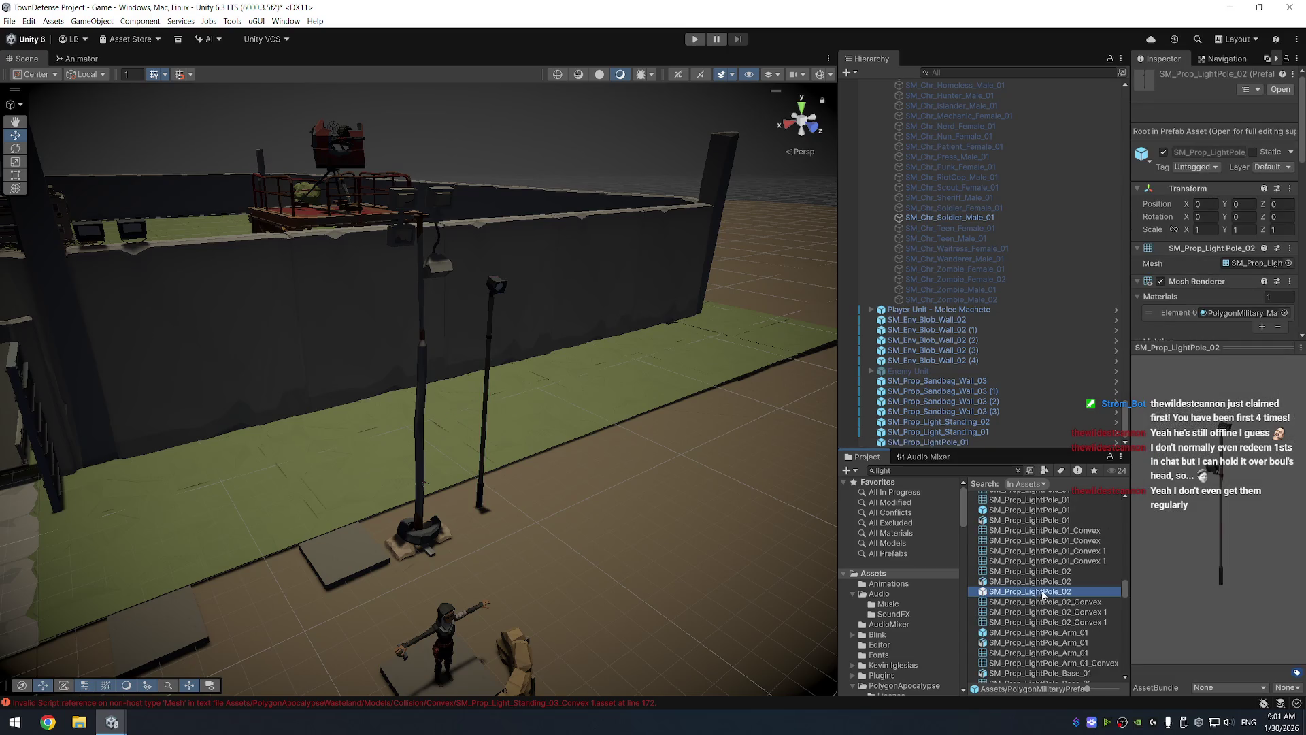
scroll(1047, 593, "down", 3)
left_click(1056, 557)
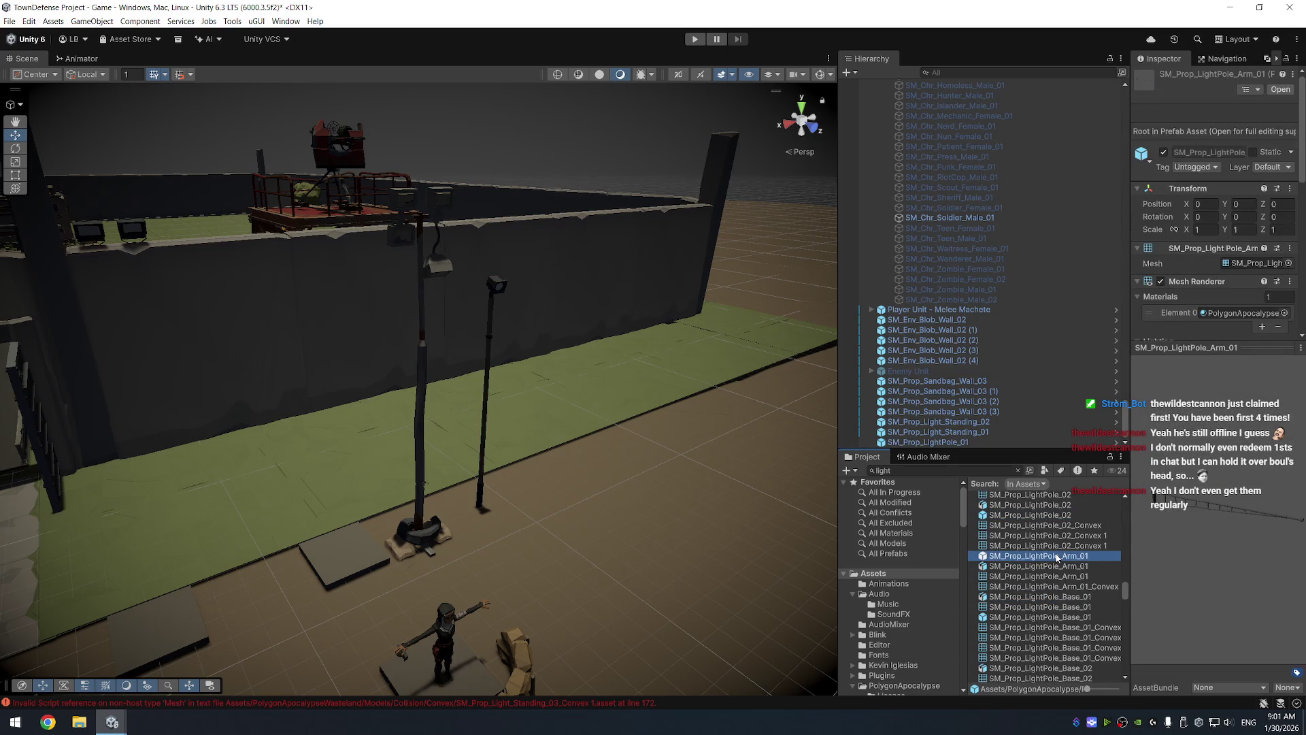
scroll(1056, 558, "down", 3)
left_click(1063, 542)
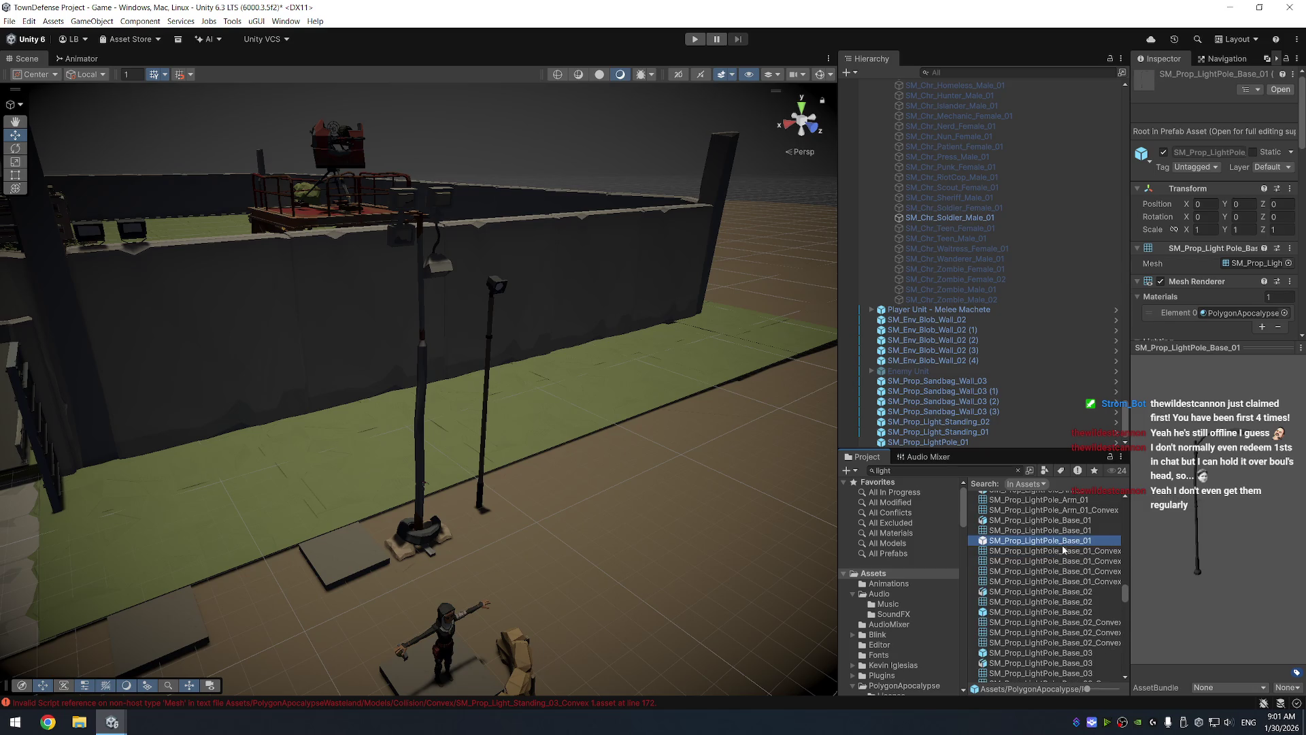
scroll(1062, 548, "down", 3)
left_click(1032, 544)
scroll(1032, 547, "down", 3)
left_click(1032, 555)
scroll(1034, 557, "down", 6)
left_click(1042, 567)
key("Down")
key("Down")
Disable the second Mesh Collider on the LightPole_01 pole by the wall
mouse_move(808, 411)
left_mouse_down()
mouse_move(552, 395)
mouse_move(517, 427)
mouse_move(637, 427)
mouse_move(485, 370)
left_mouse_up()
left_click(424, 342)
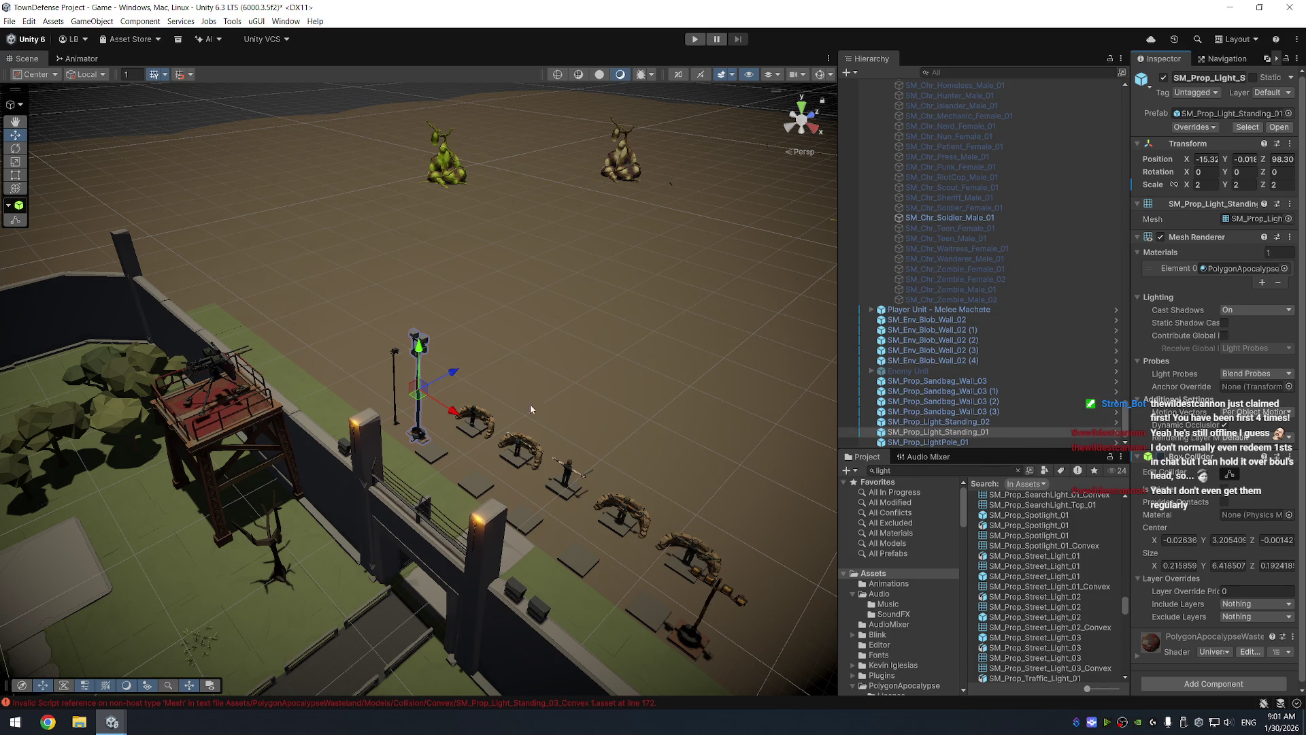
left_click(396, 371)
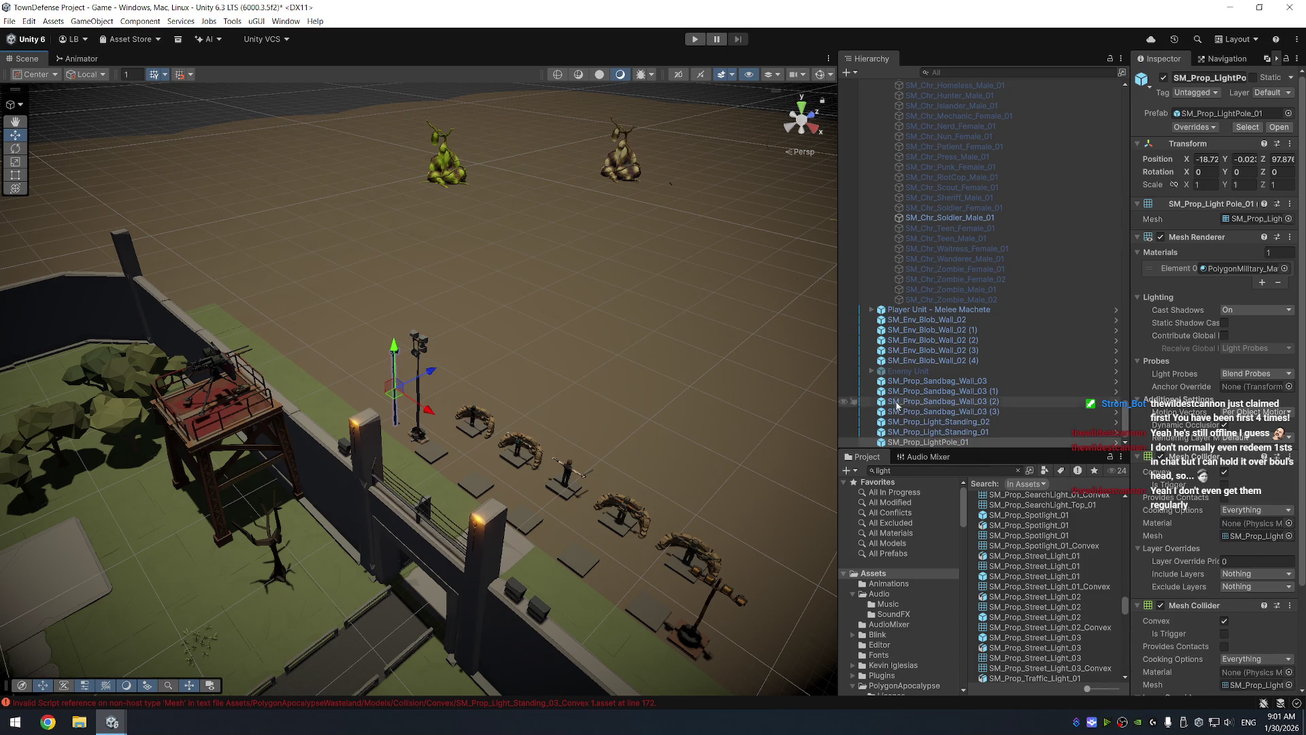
left_click(1160, 605)
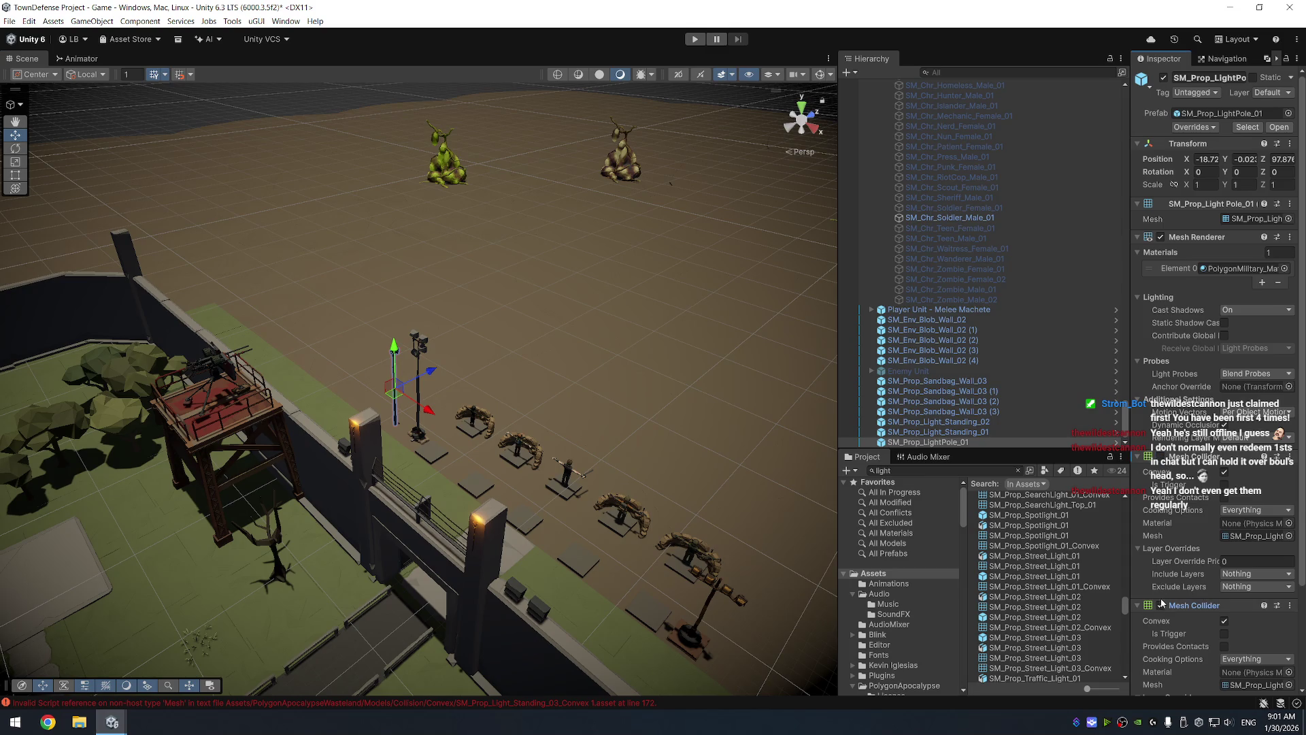
left_click(1137, 605)
Check the standing lamps, look along the wall, and frame the Ranged Bazooka unit
left_click(963, 431)
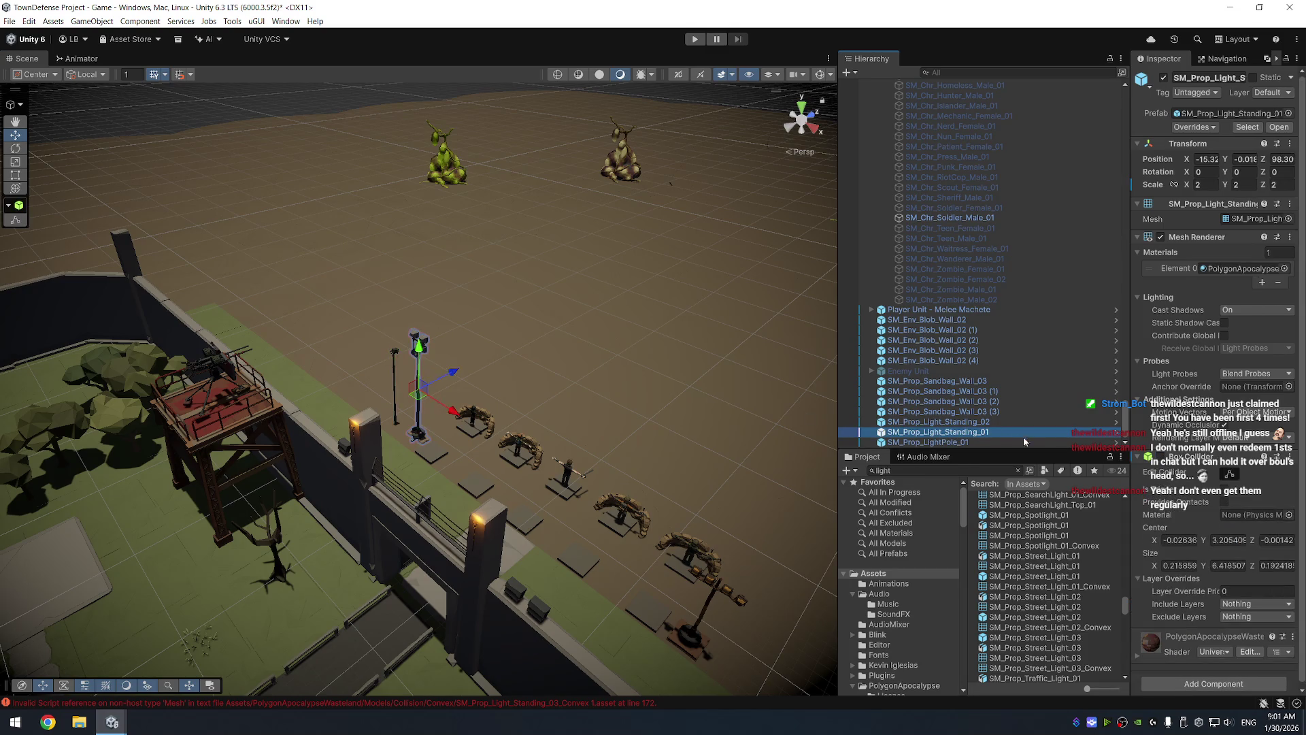
left_click(966, 421)
right_click(762, 368)
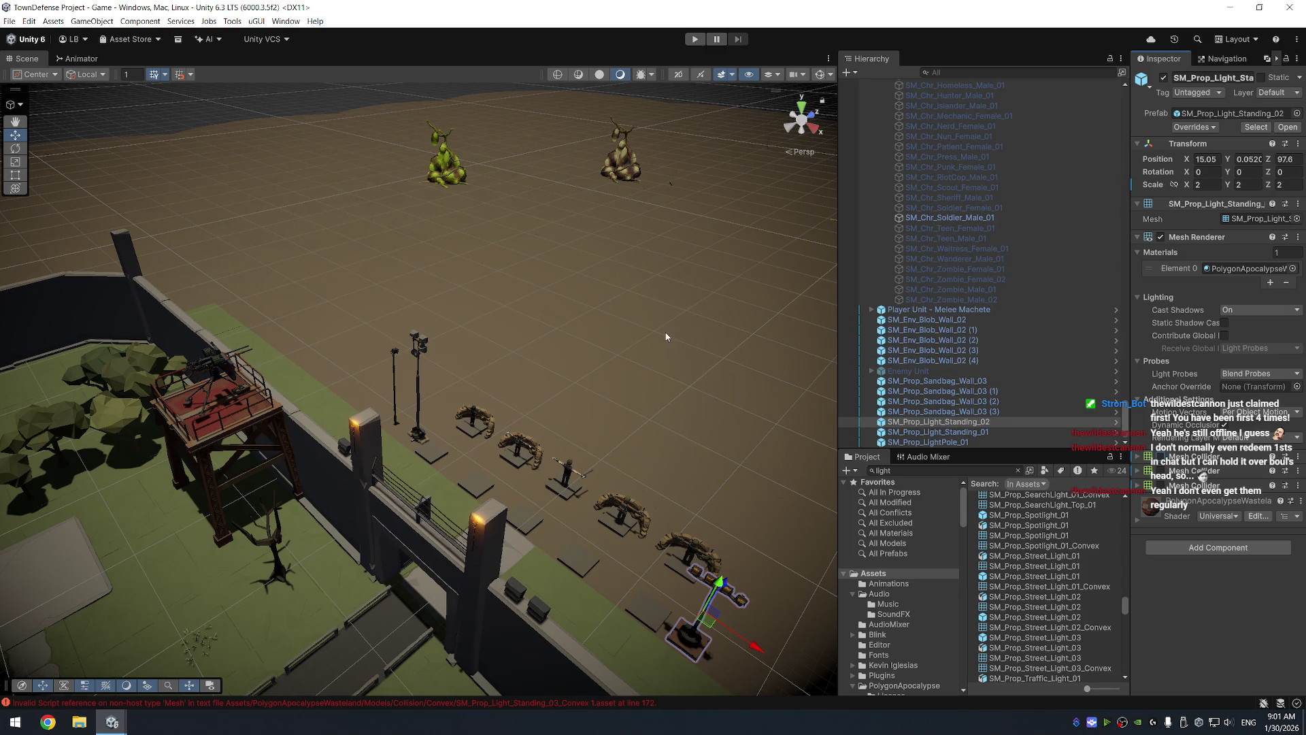
left_click_drag(570, 321, 666, 241)
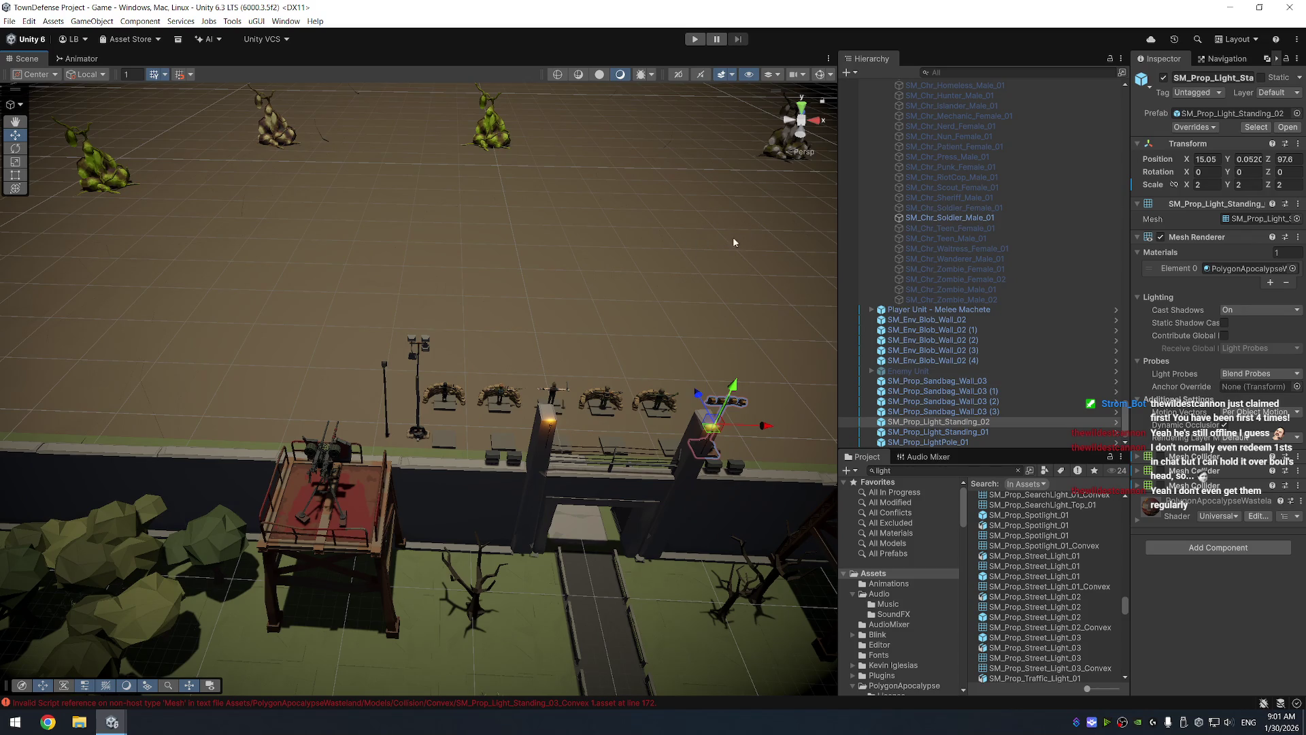
left_click_drag(592, 242, 582, 250)
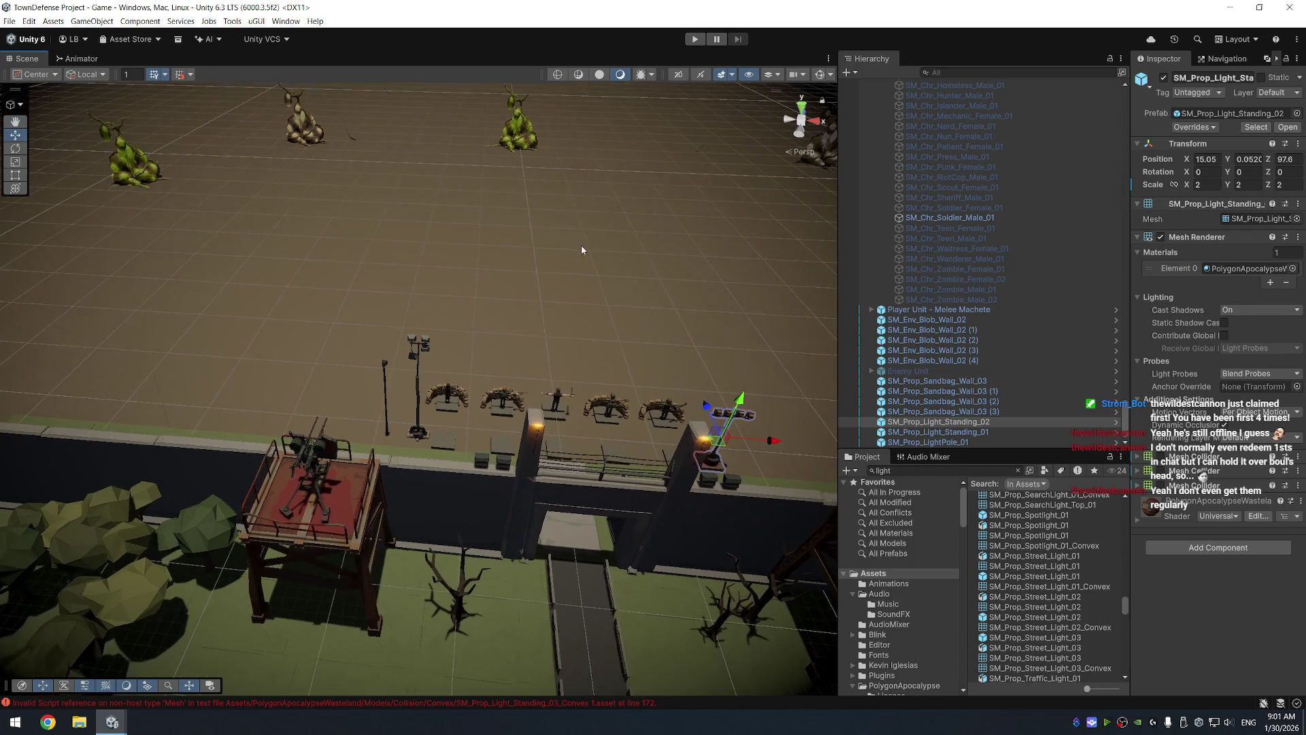
left_click(666, 409)
key("f")
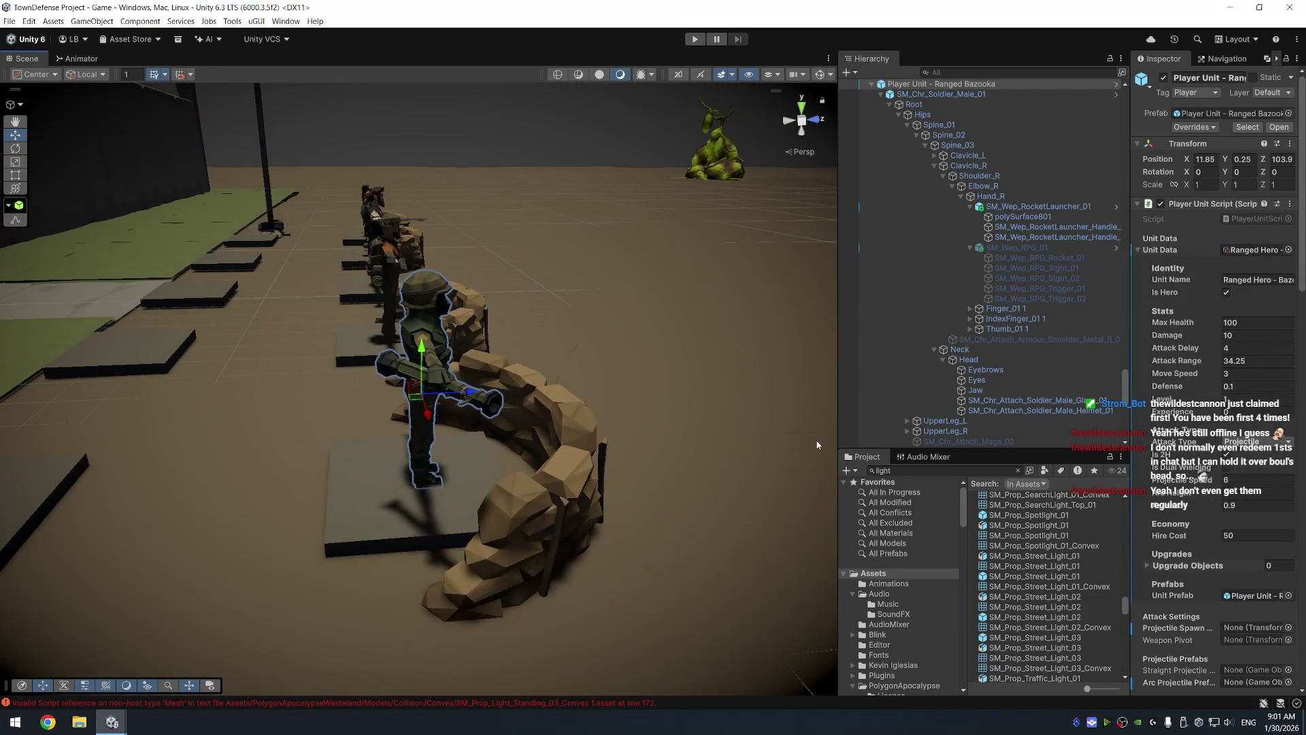
Enlarge the Project panel, open Prefab > Projectiles and duplicate Grenade Prefab as Grenade Prefab 1
left_click_drag(932, 449, 932, 333)
scroll(935, 497, "down", 8)
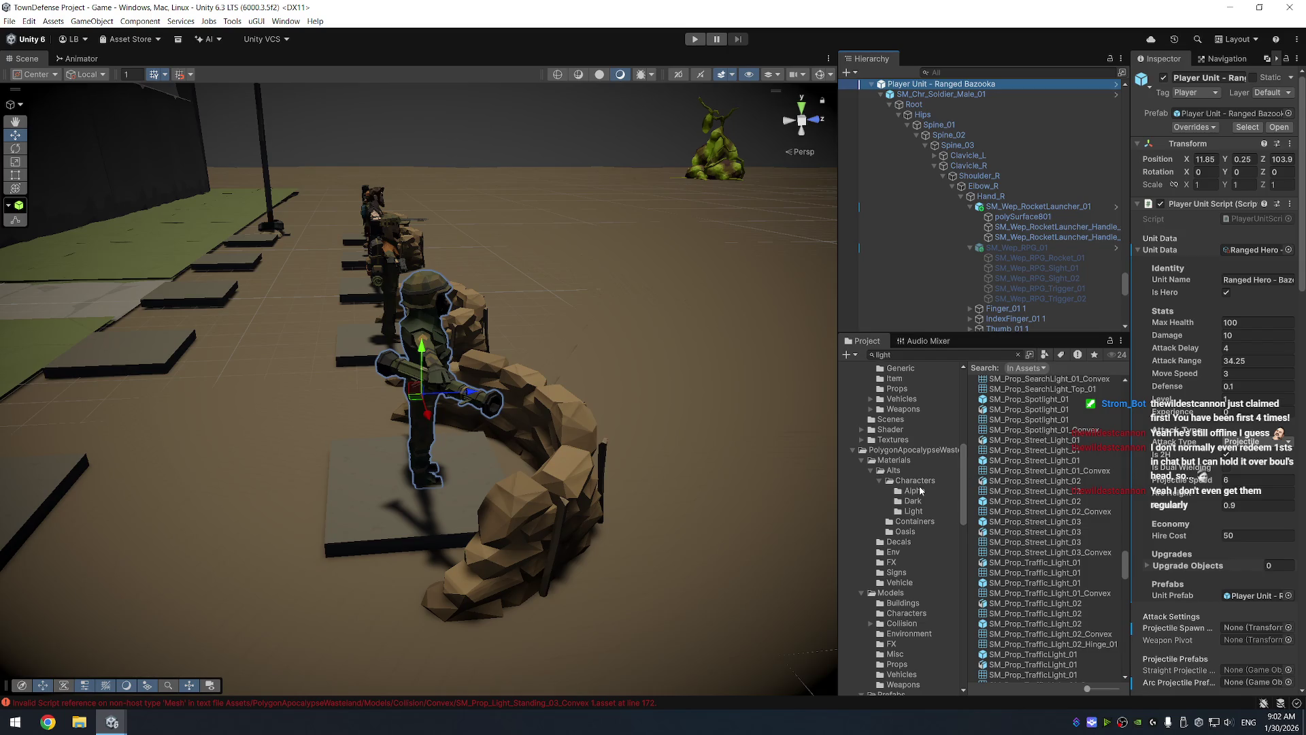
scroll(921, 495, "down", 10)
scroll(919, 527, "down", 10)
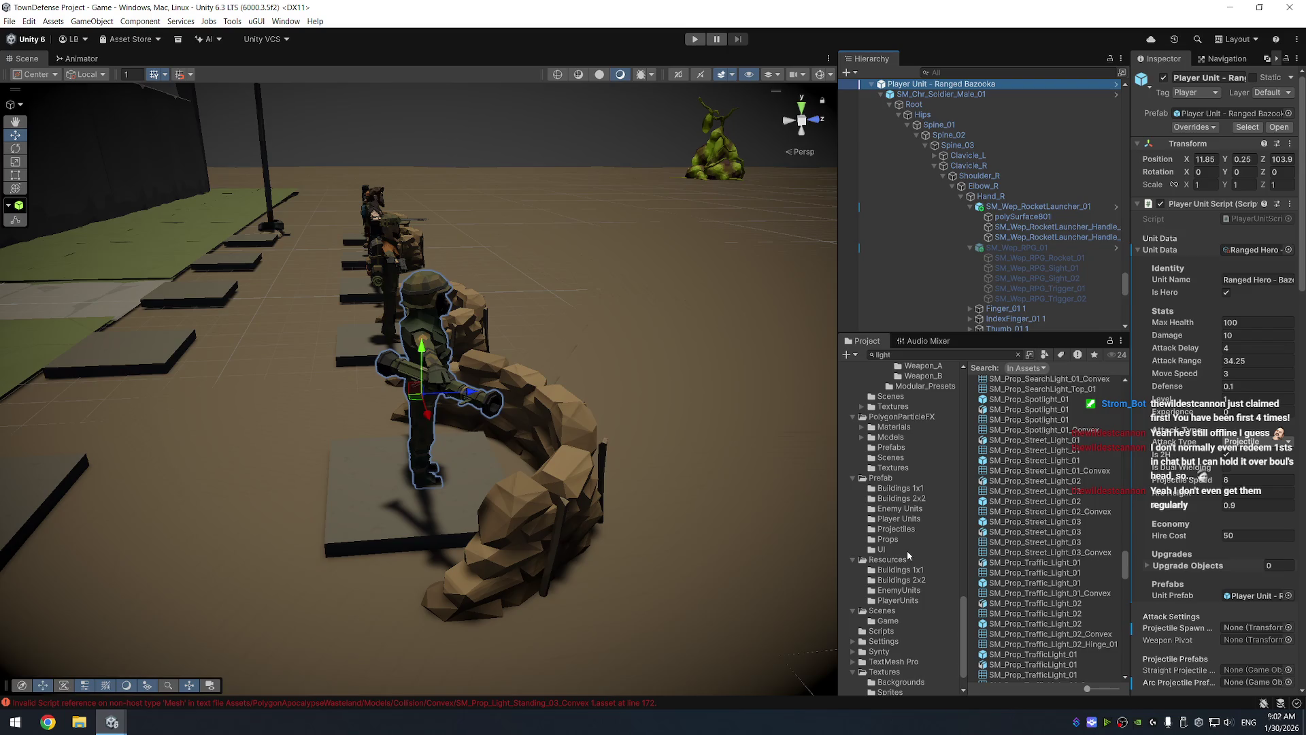
left_click(889, 530)
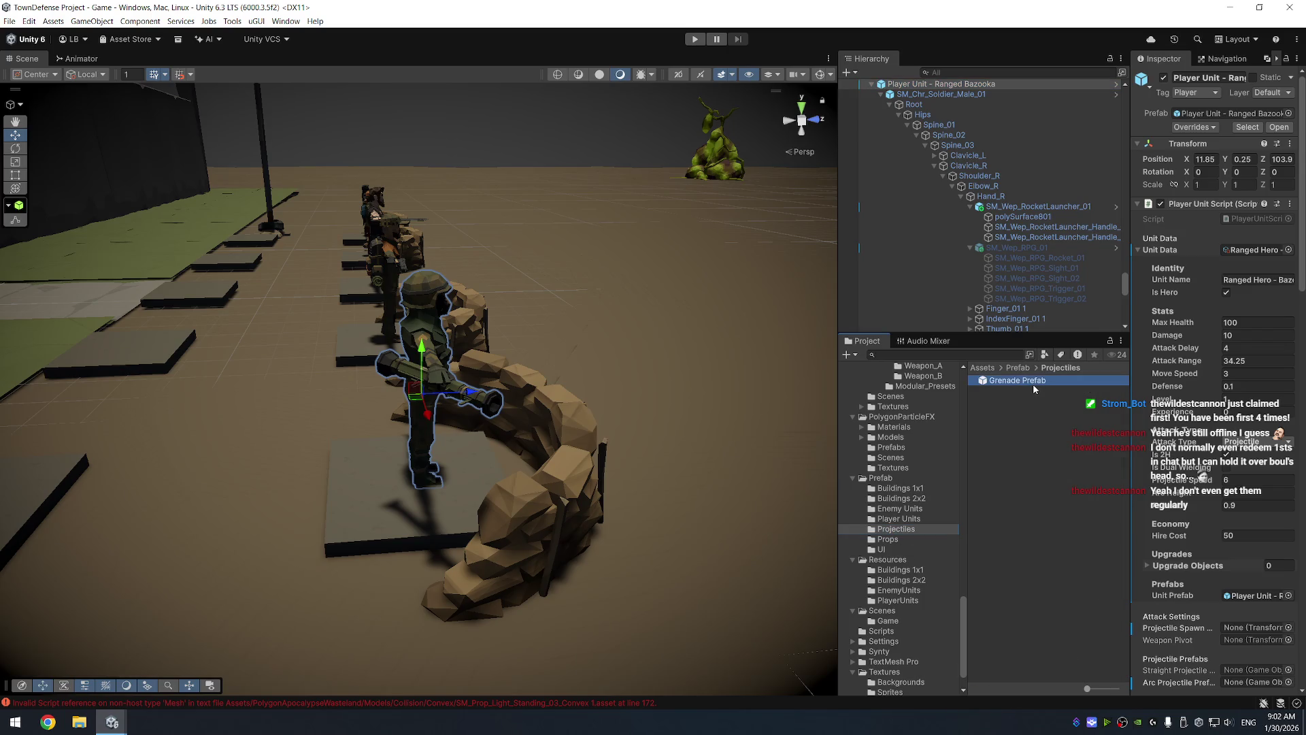
left_click(1033, 383)
key("ctrl+d")
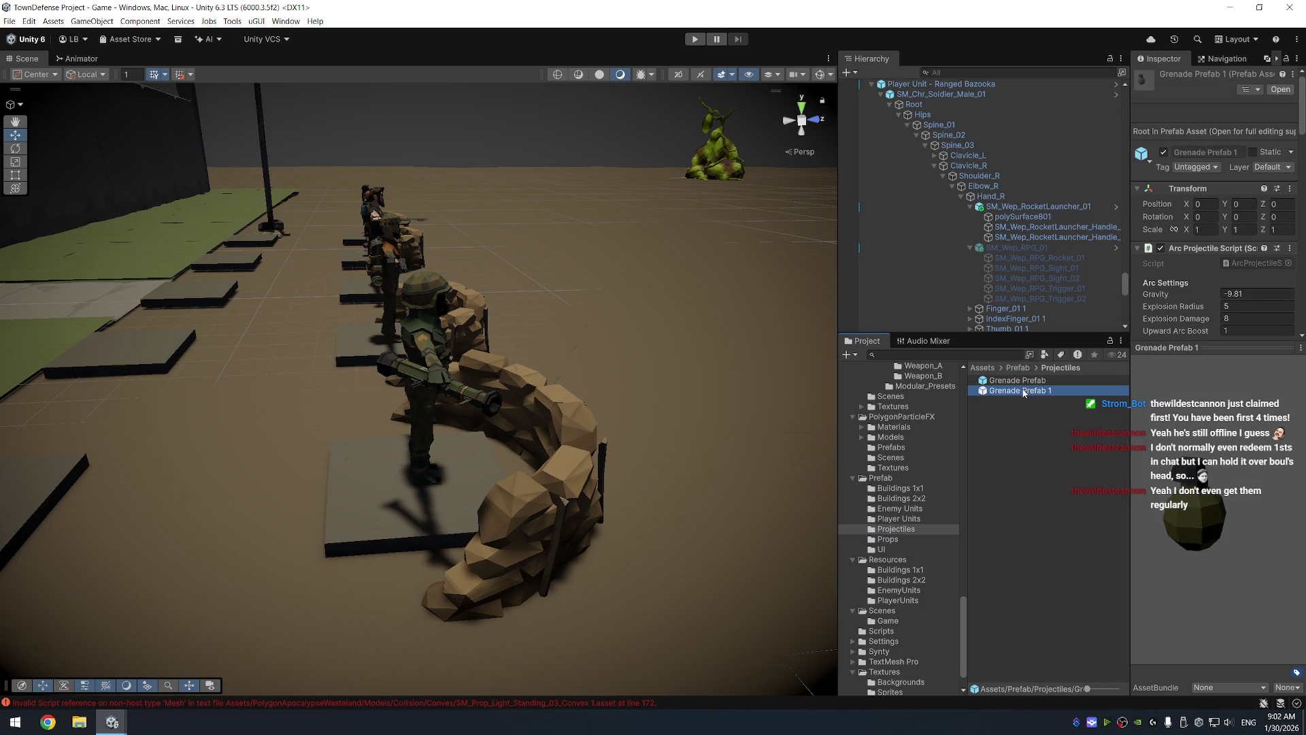
Rename Grenade Prefab 1 to Rocket Prefab
double_click(1024, 391)
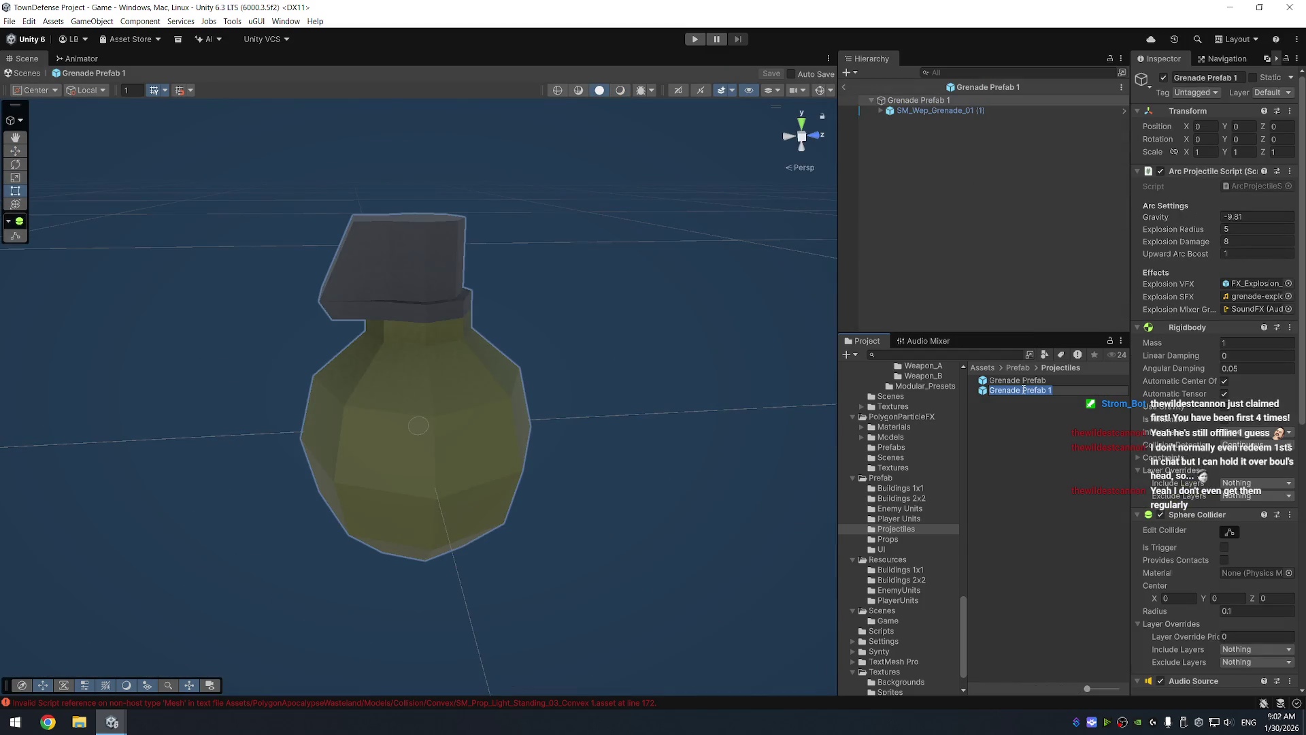
type("Rocket")
key("Return")
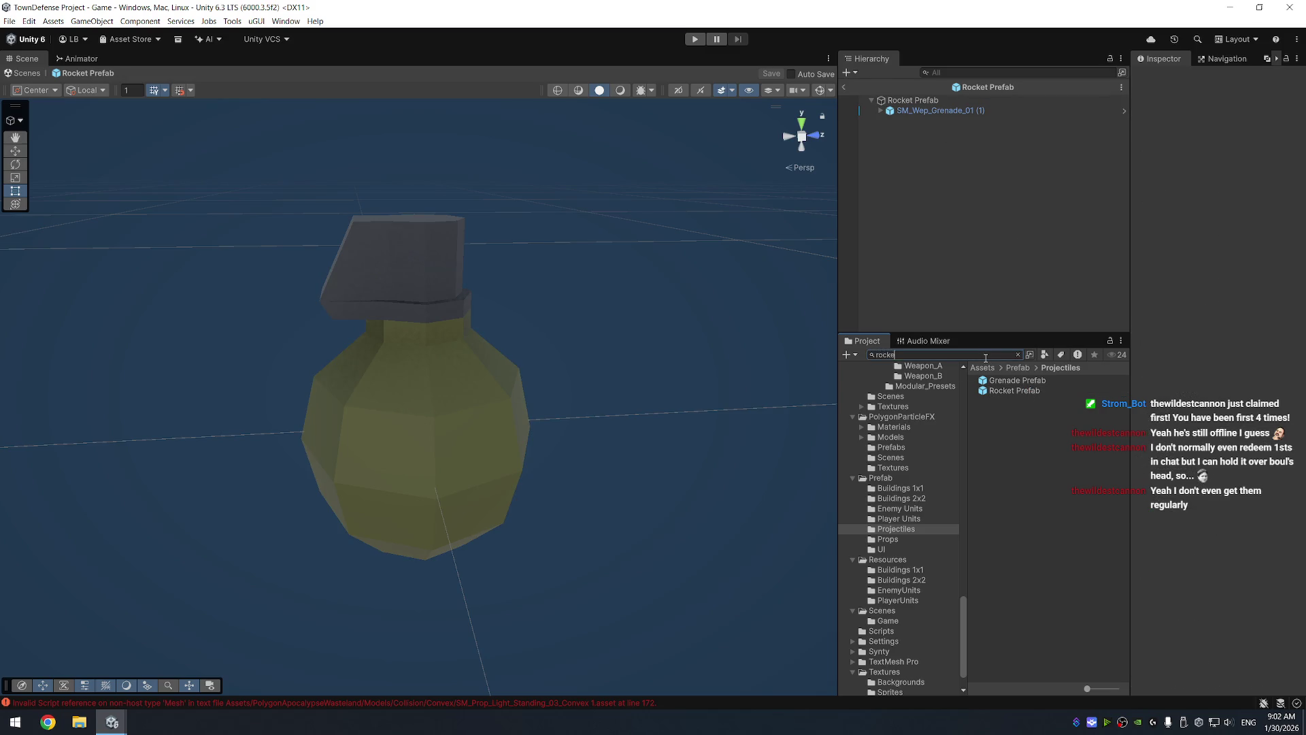
Search for 'rocket' models and choose SM_Wep_RocketLauncher_Missile_01 after previewing the alternatives
type("t")
scroll(1059, 433, "down", 10)
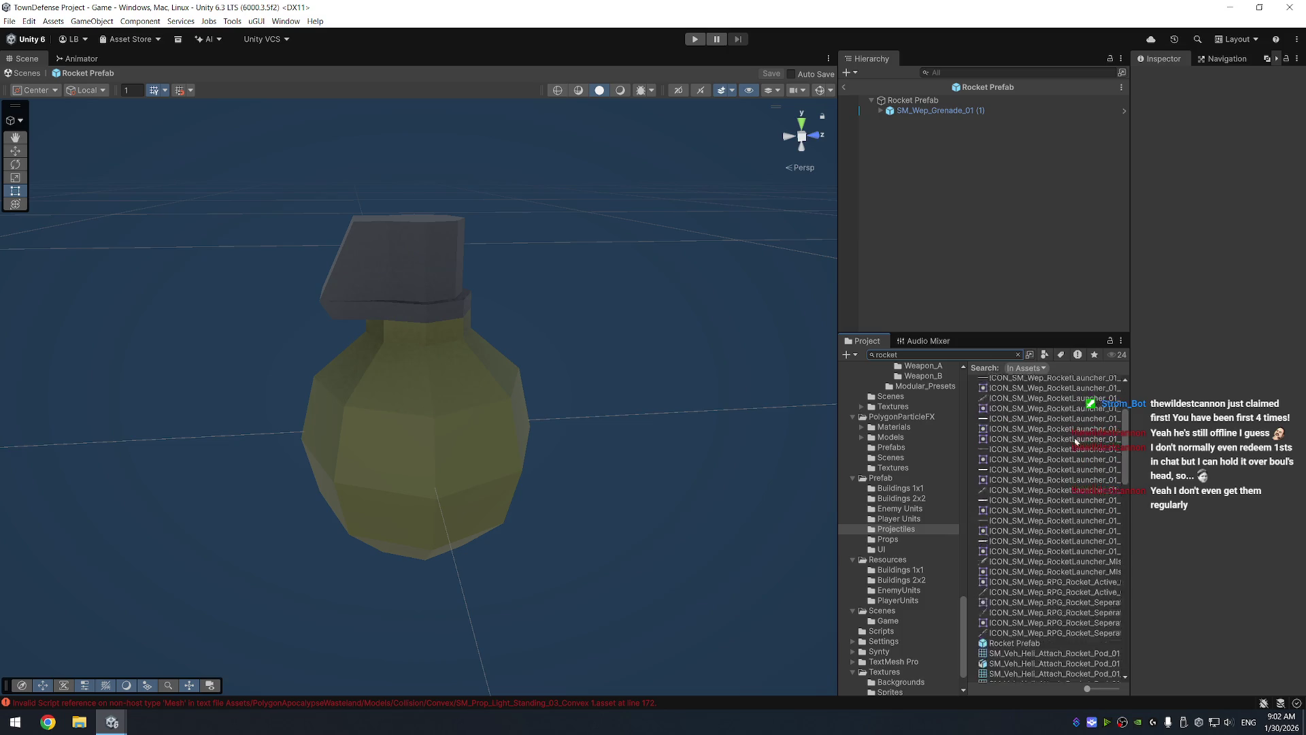
left_click(1060, 526)
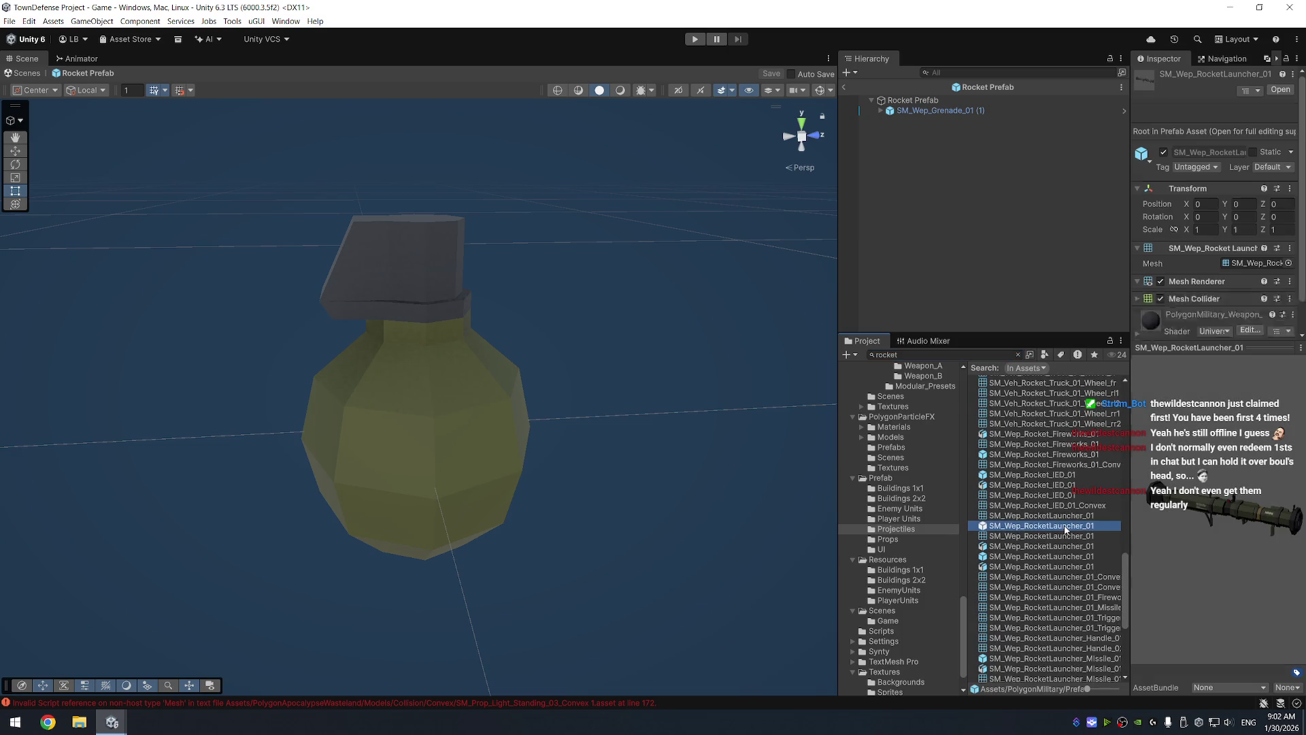
left_click(1051, 476)
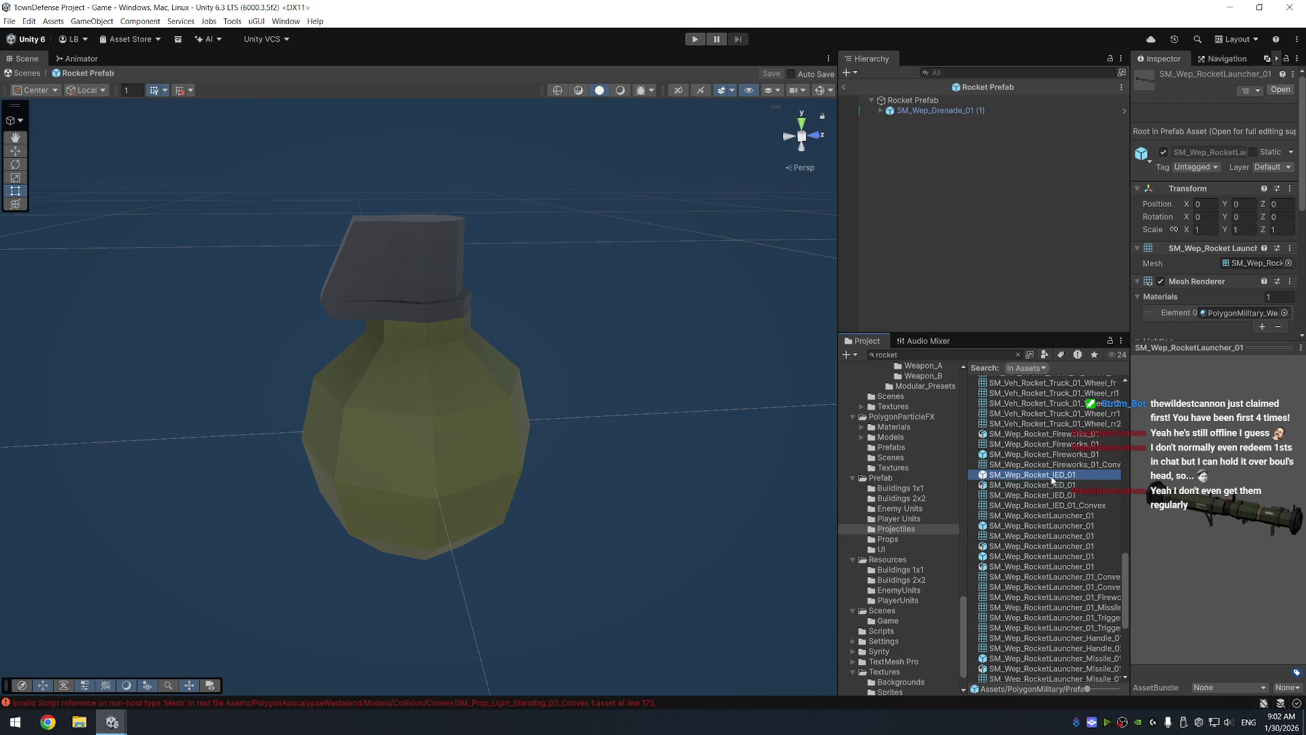
left_click(1069, 456)
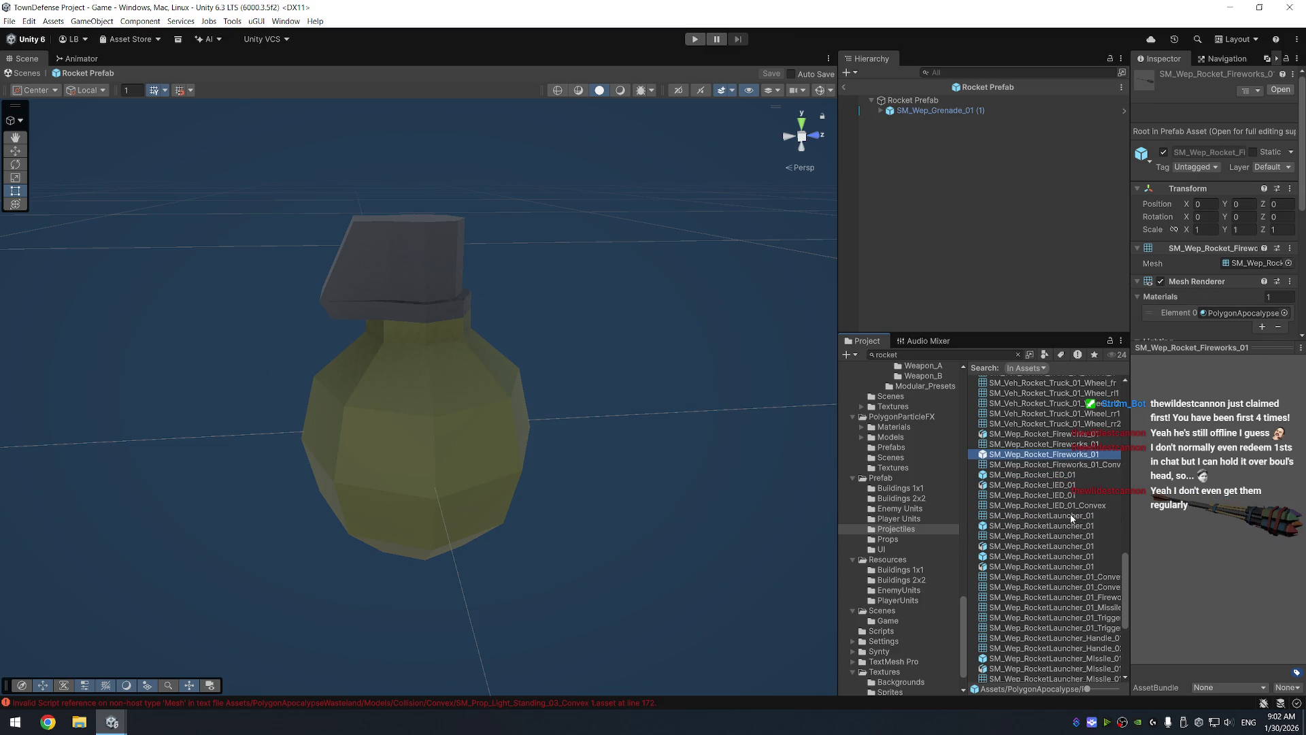
scroll(1027, 521, "down", 4)
left_click(1049, 545)
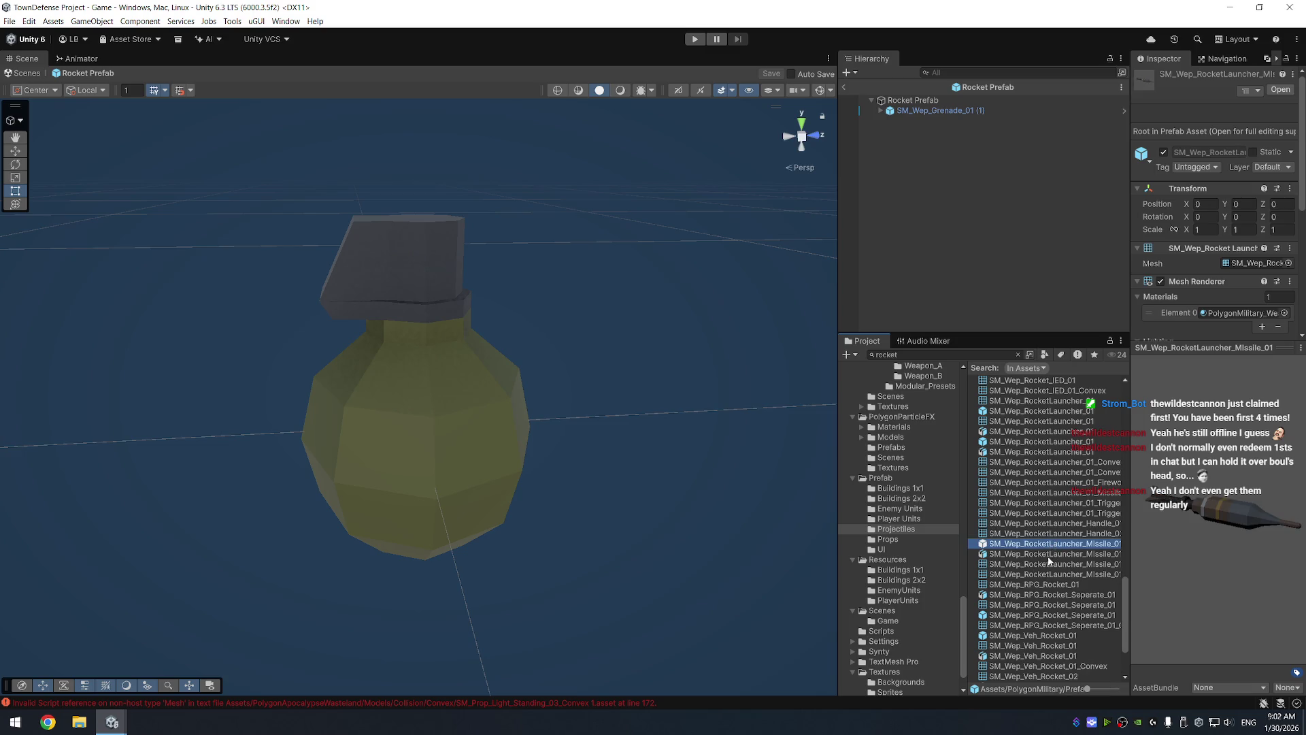
left_click(1042, 636)
left_click(1047, 615)
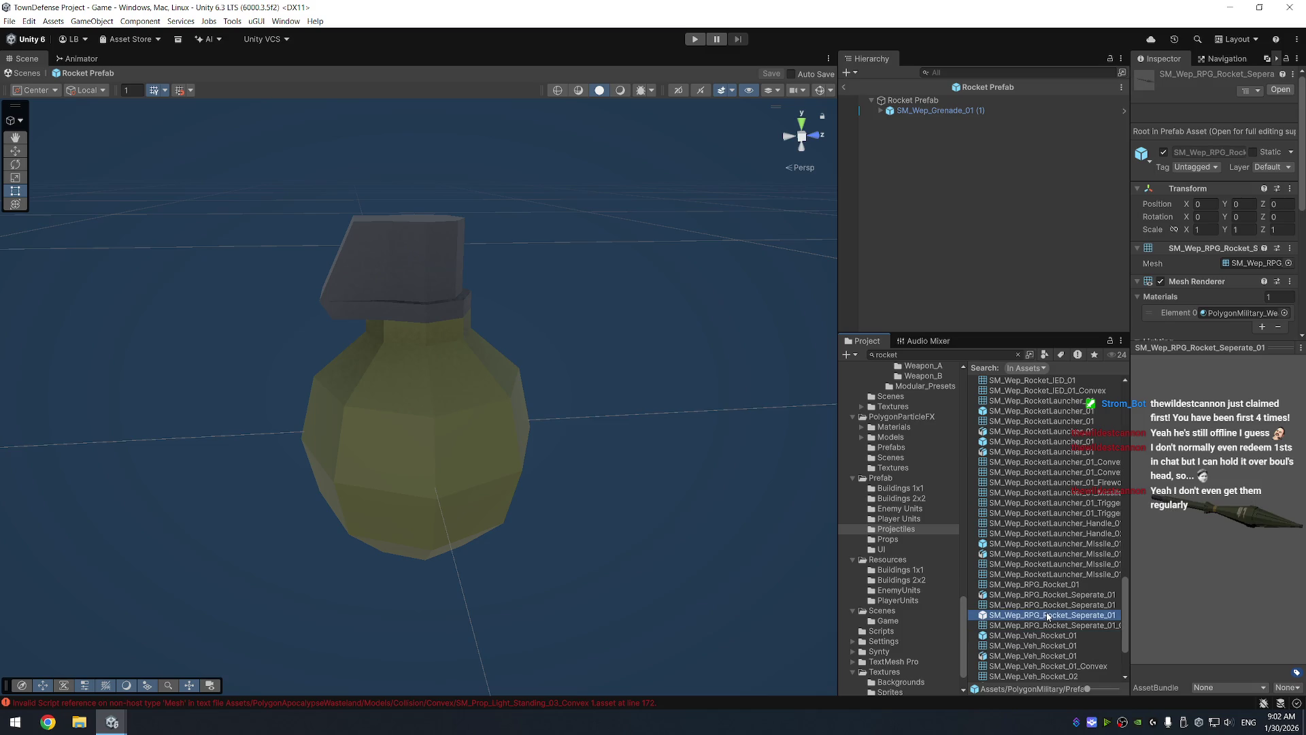
left_click(1046, 545)
Add the missile to the prefab, move the smoke trail onto it, and delete the grenade
left_click_drag(1061, 548, 925, 109)
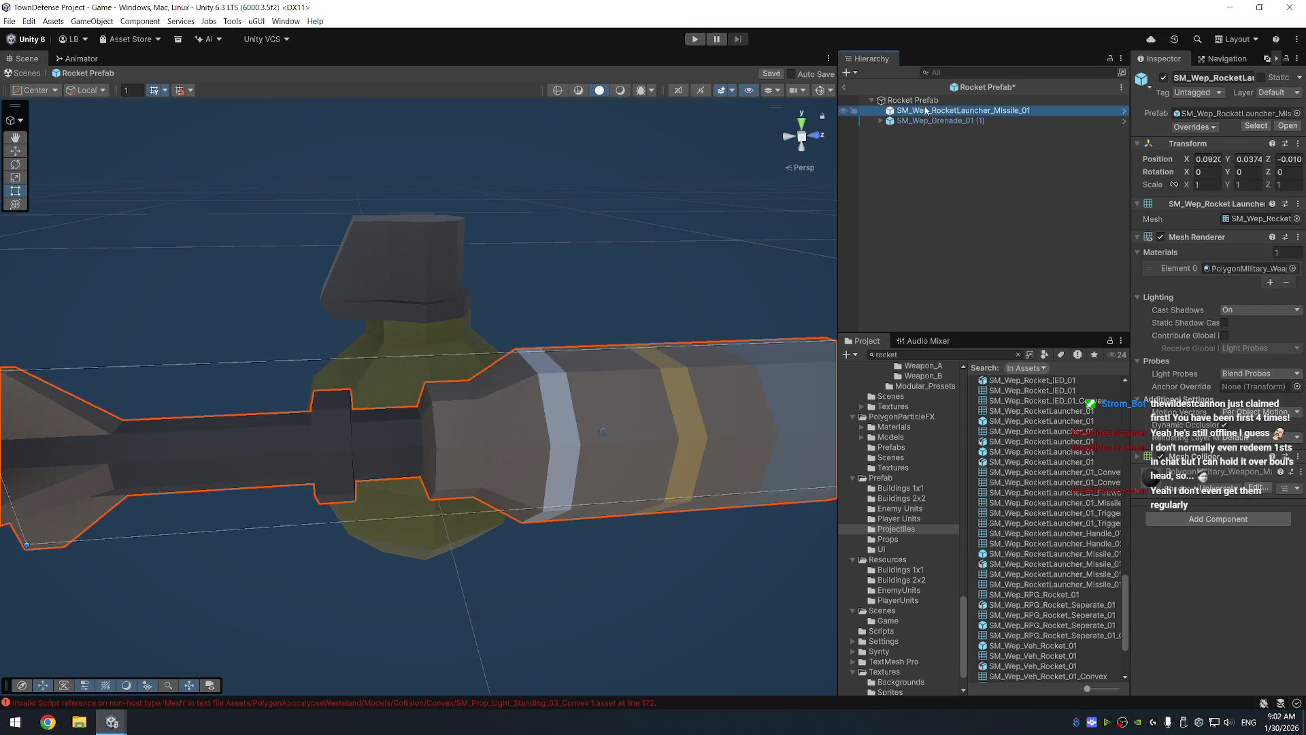
scroll(500, 396, "down", 3)
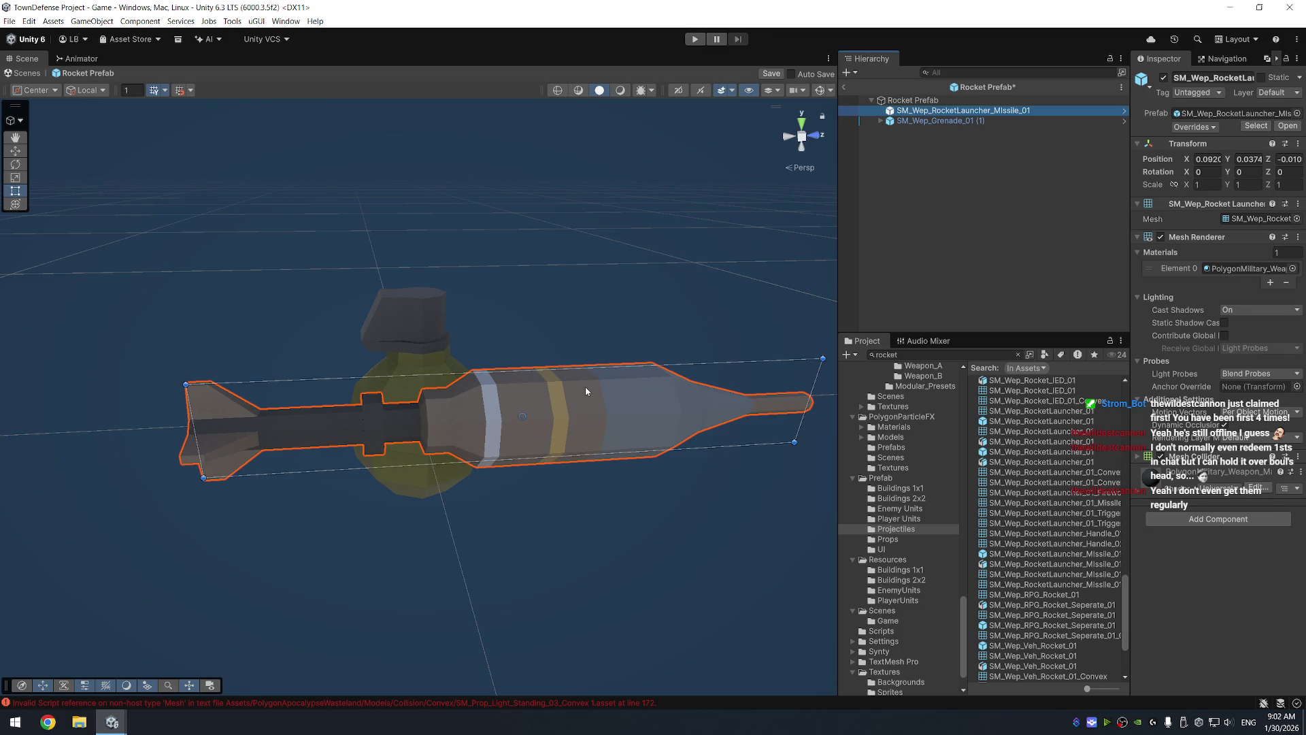
left_click(942, 120)
key("Right")
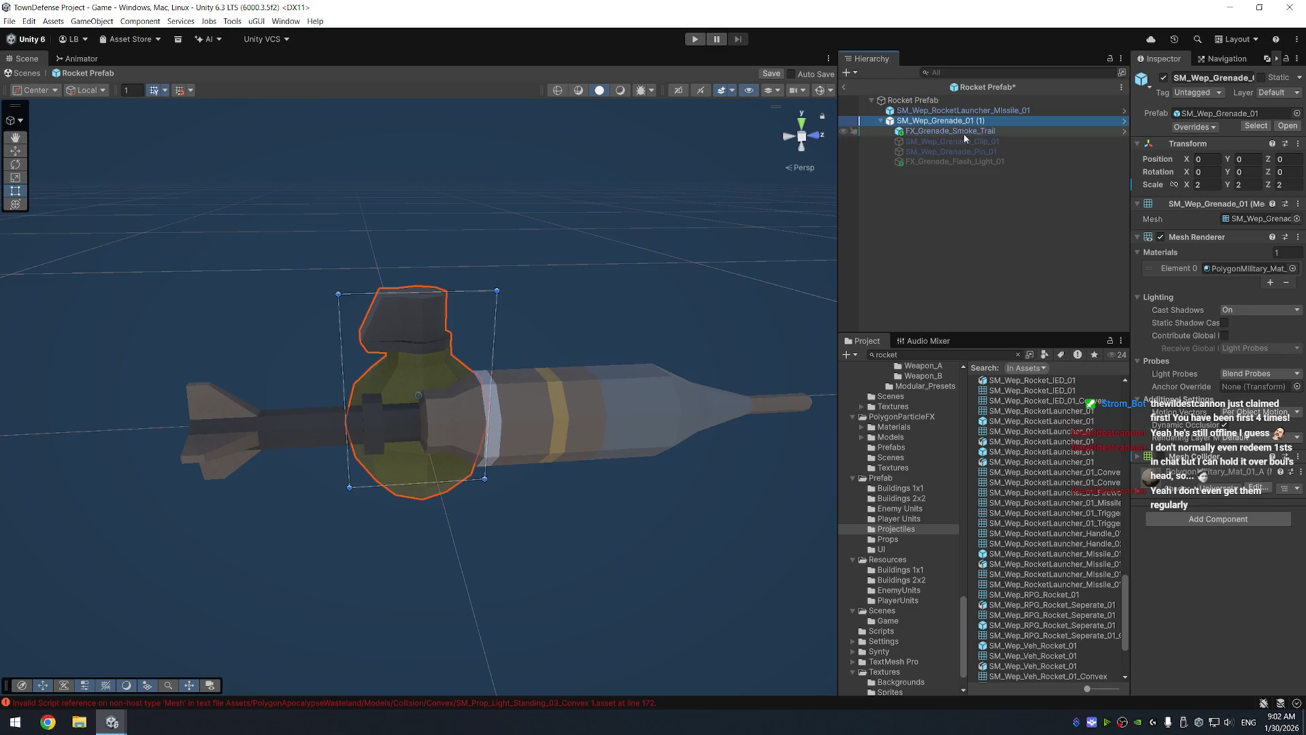
left_click_drag(952, 132, 953, 110)
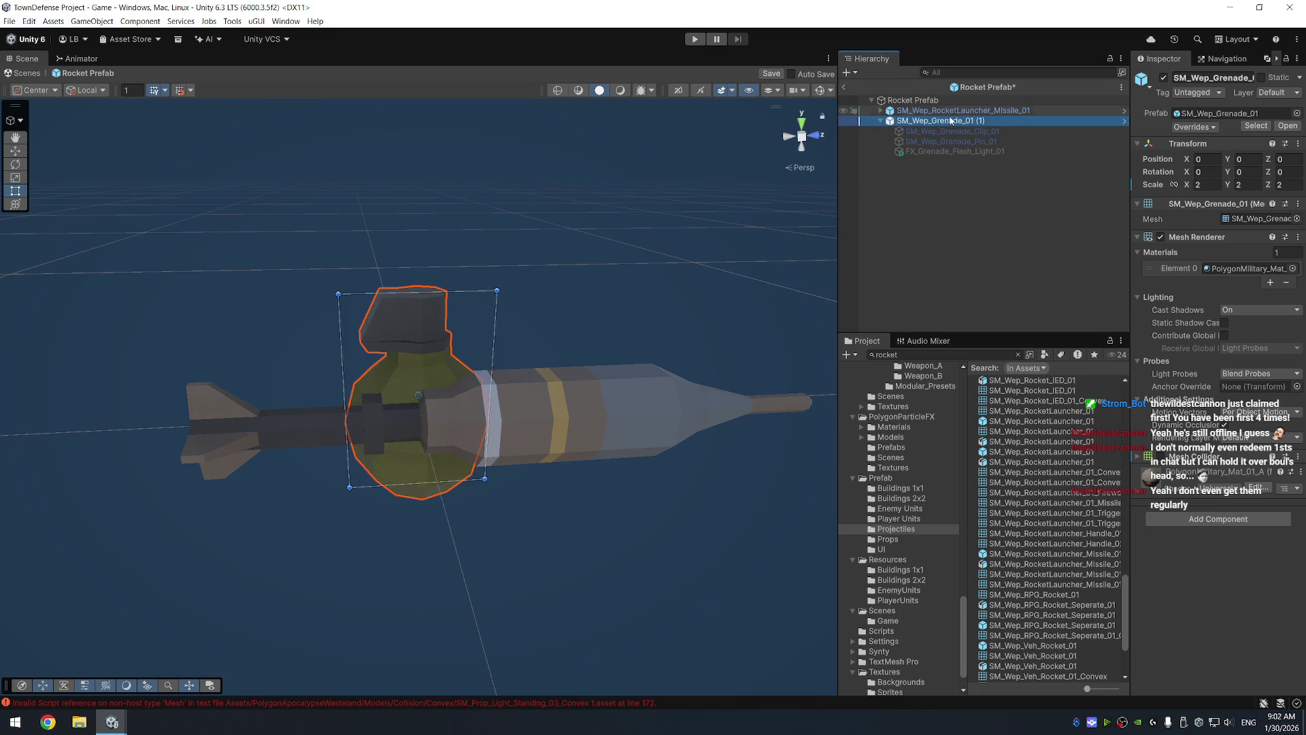
key("Delete")
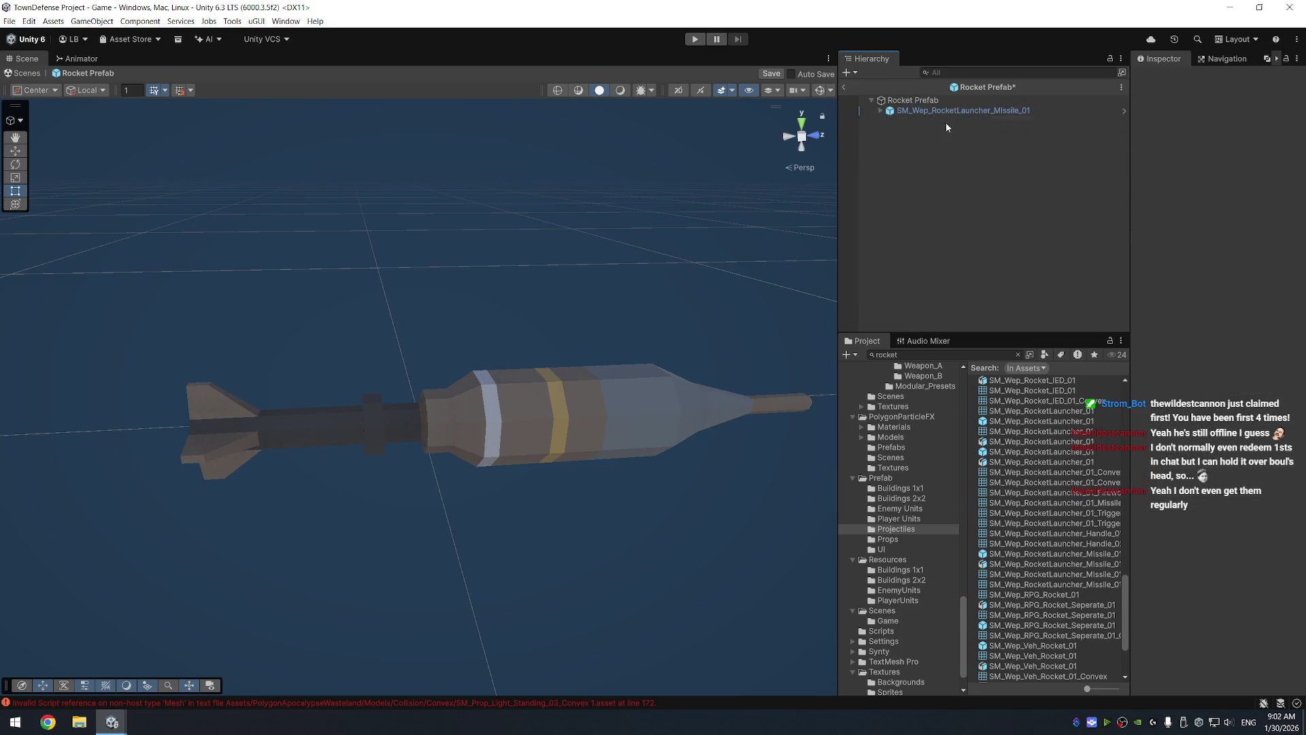
Set the smoke trail's and the missile's positions to 0,0,0
left_click(923, 111)
key("Right")
key("Down")
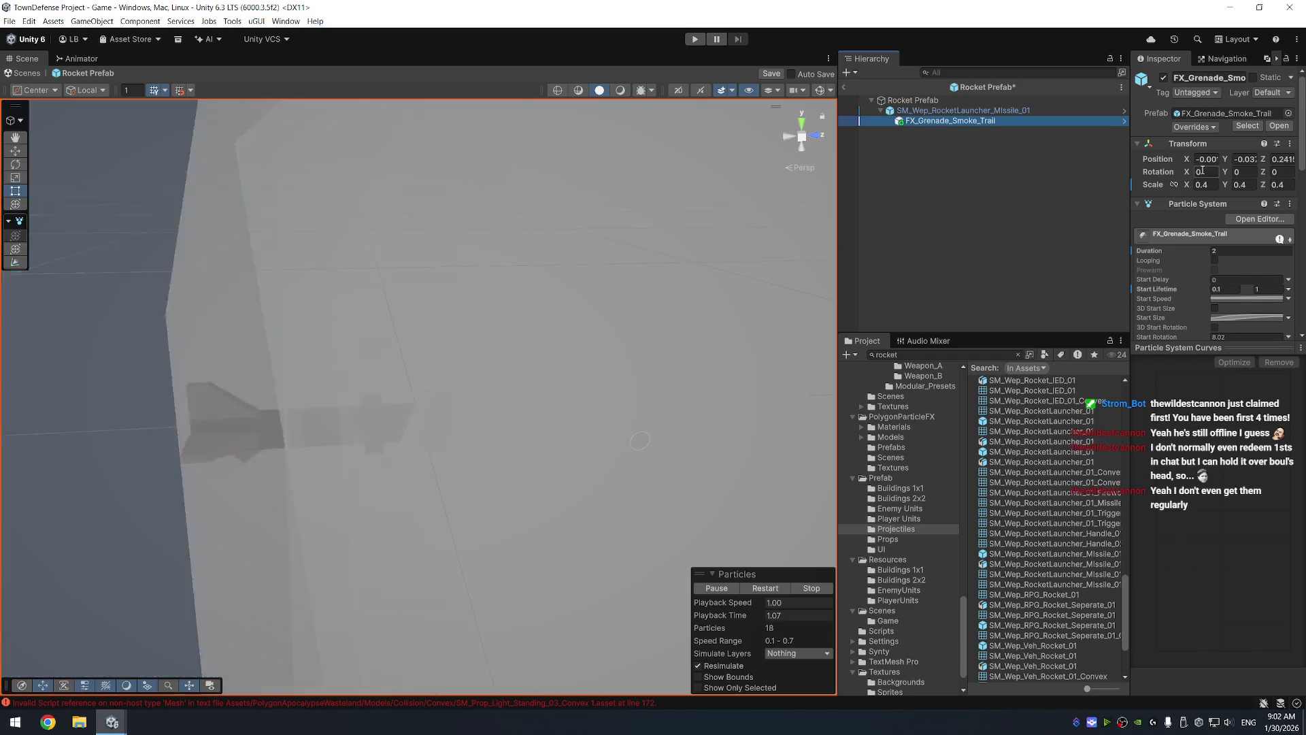
left_click(1211, 156)
type("0")
key("Tab")
type("0")
key("Tab")
type("0")
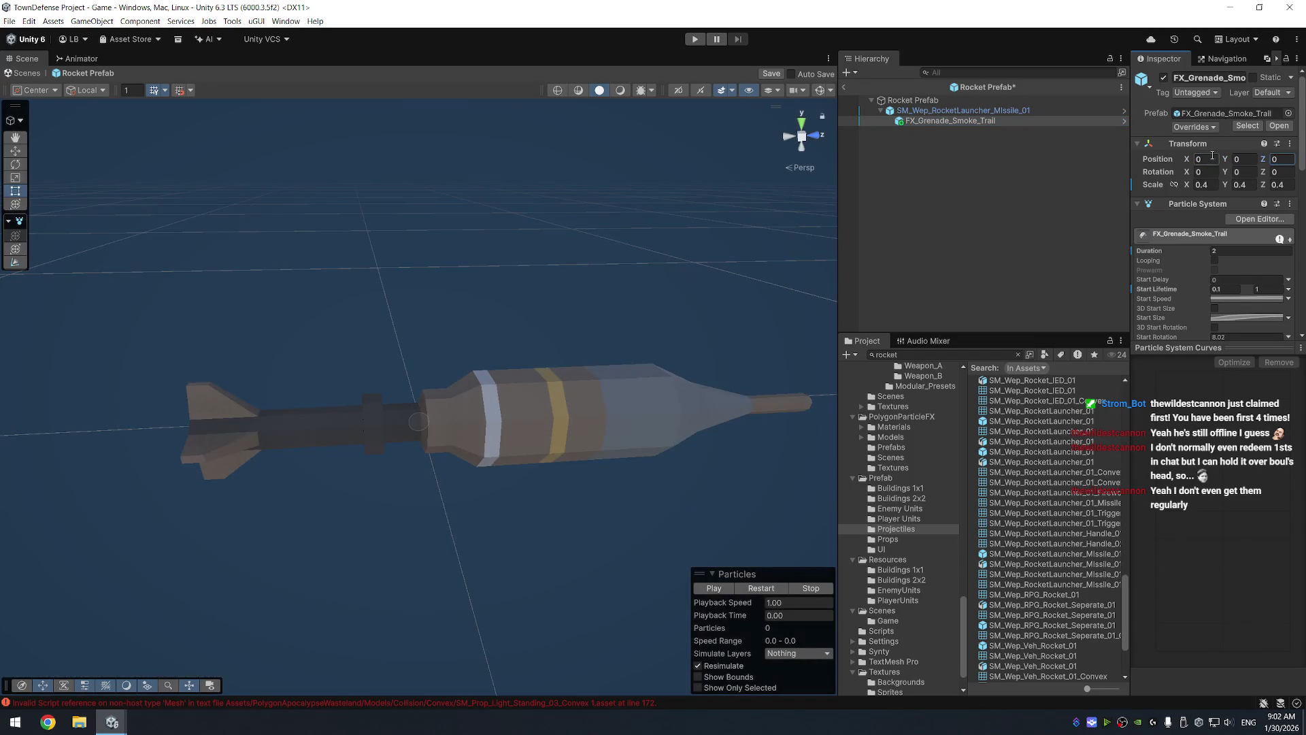
scroll(578, 394, "down", 5)
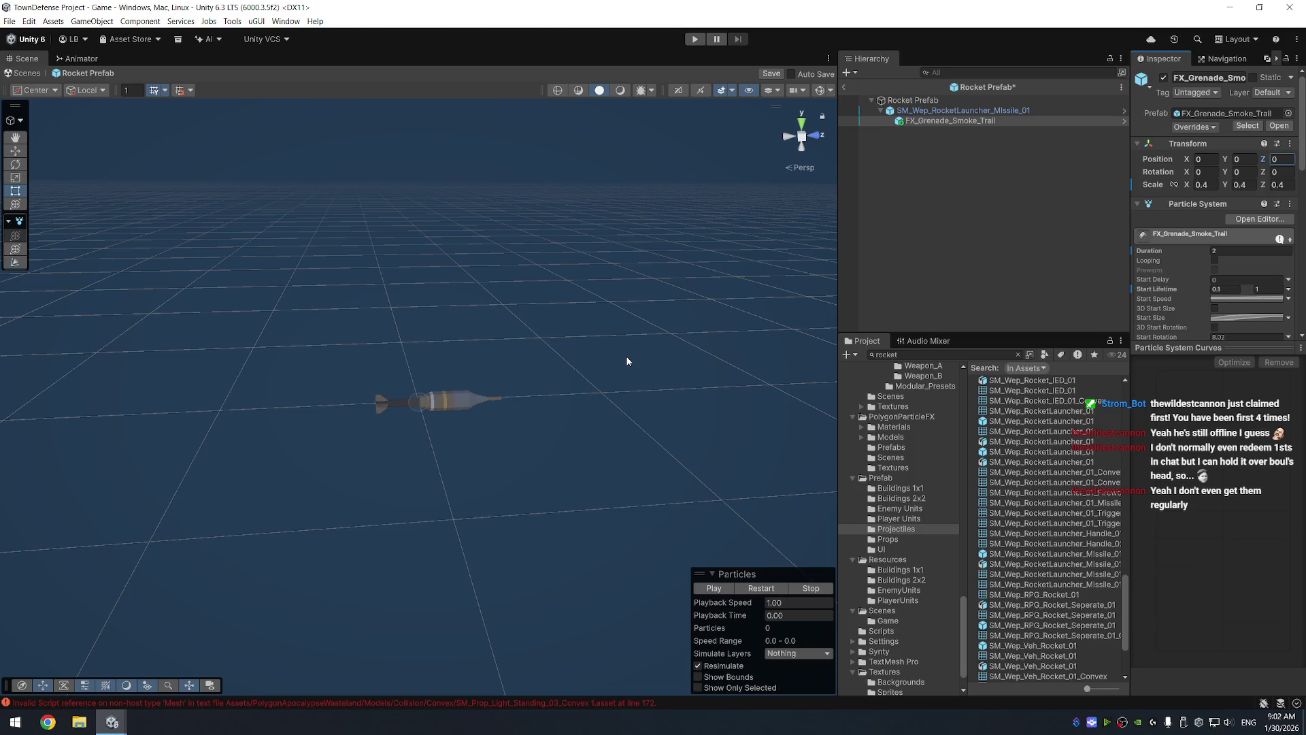
key("Up")
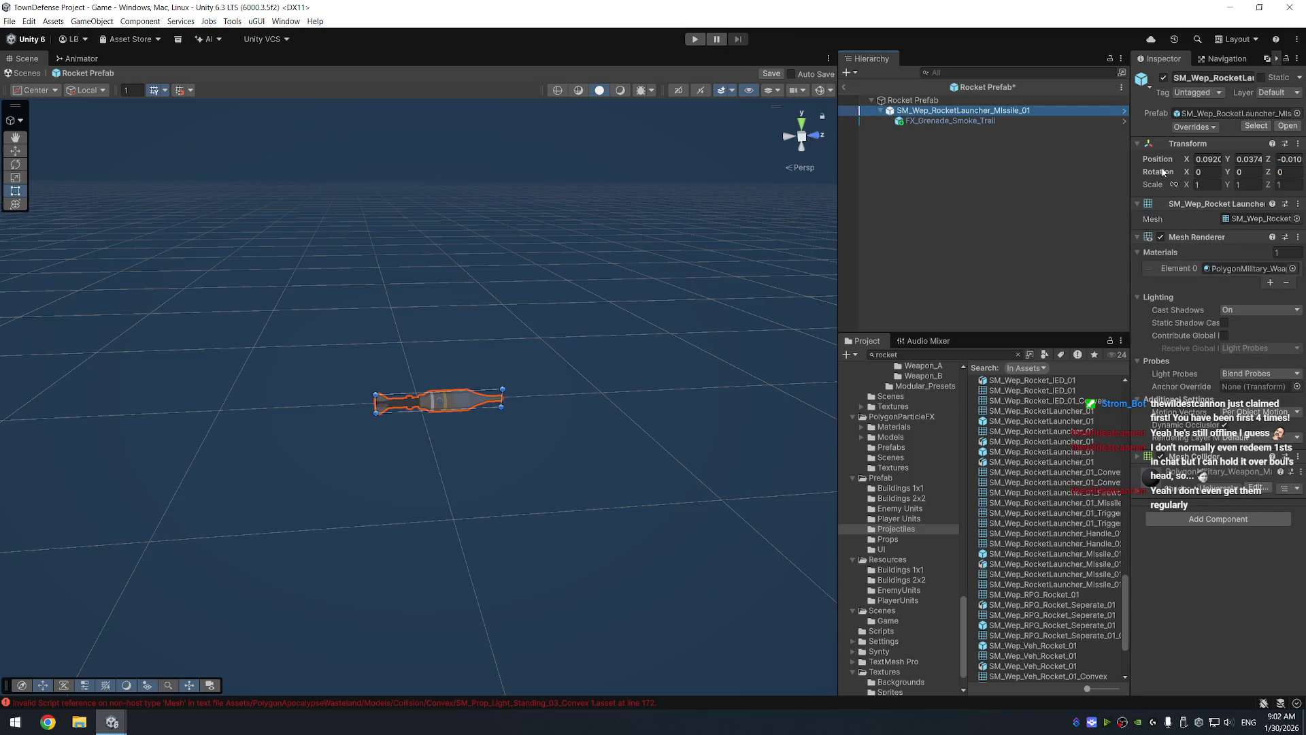
left_click(1208, 158)
type("0")
key("Tab")
type("0")
key("Tab")
type("0")
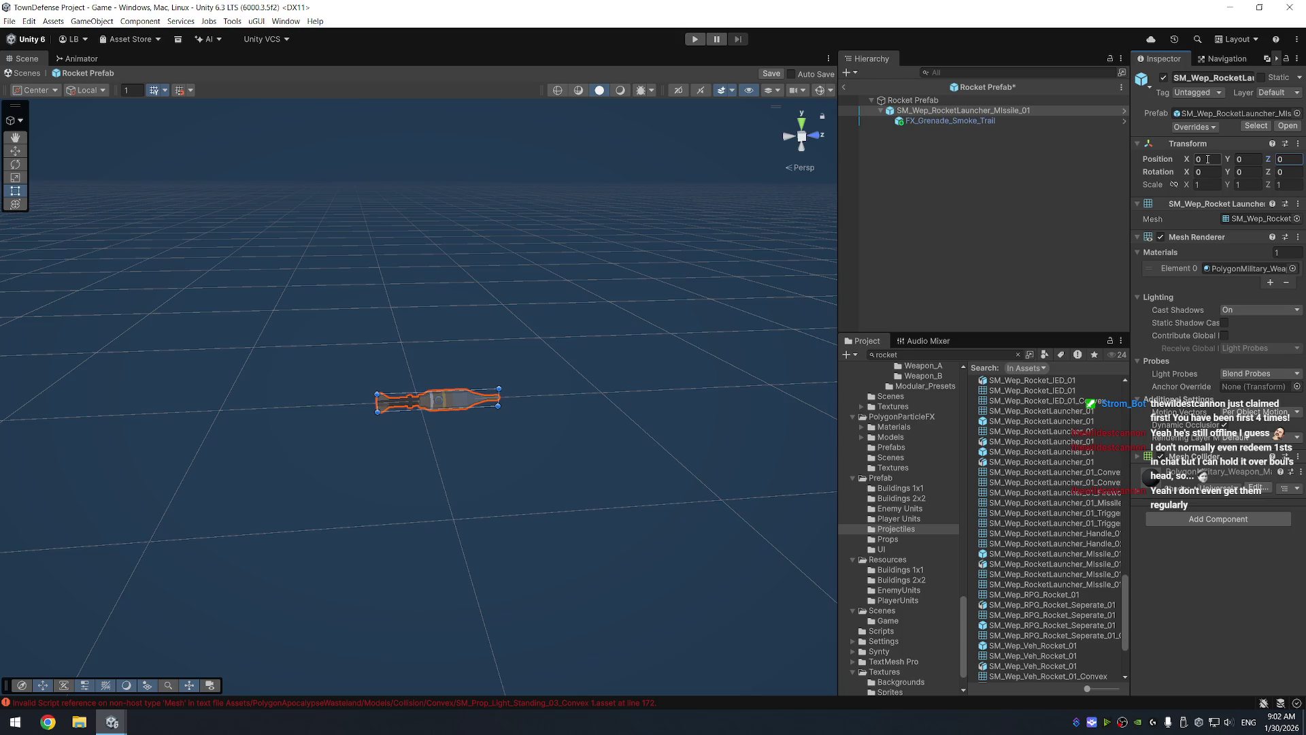
Use the Move tool to shift the smoke trail toward the tail and nudge the missile lengthwise
left_click_drag(803, 289, 668, 362)
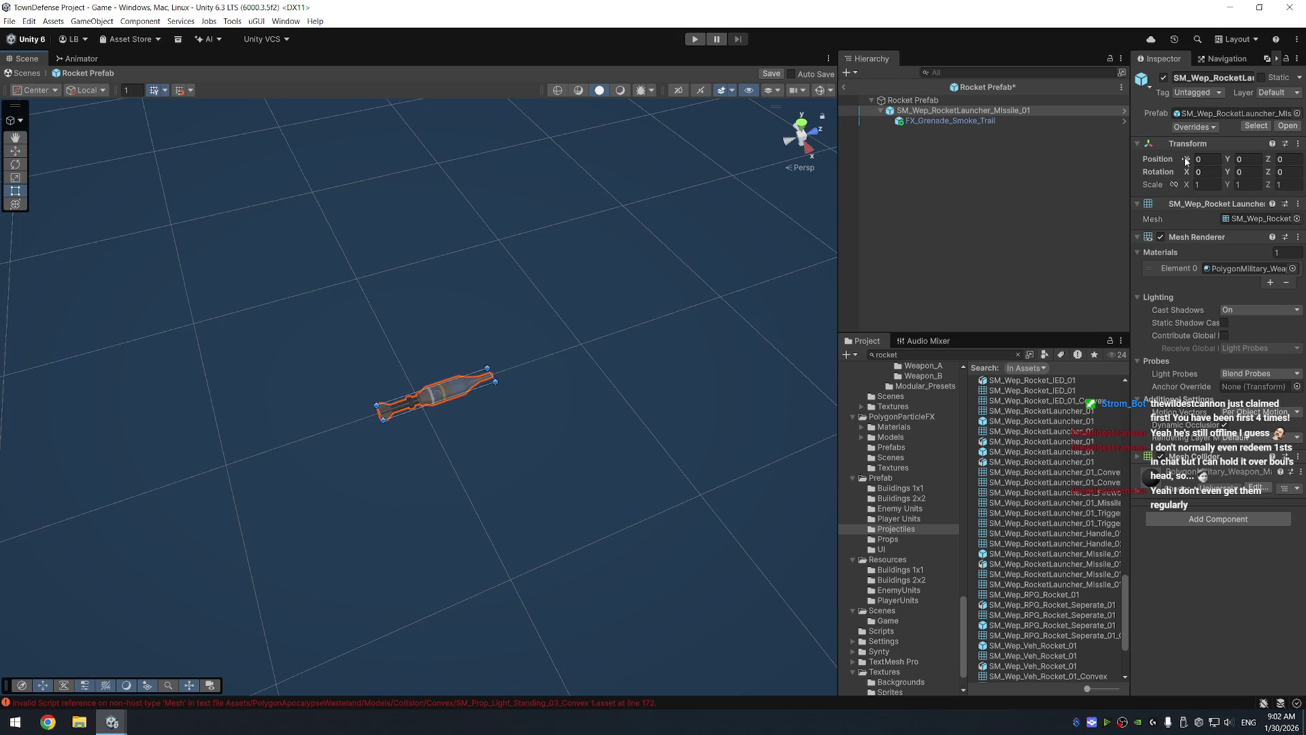
left_click(981, 121)
key("f")
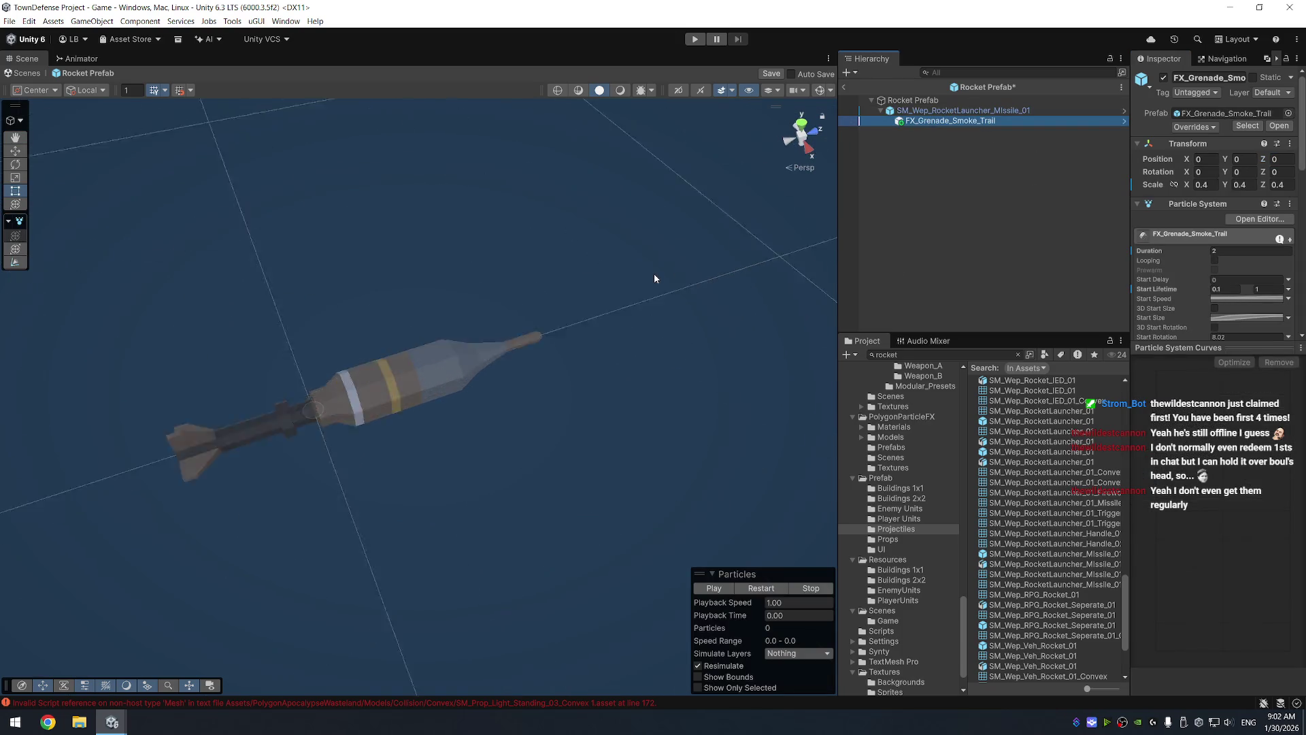
scroll(583, 321, "down", 5)
left_click_drag(585, 316, 491, 347)
key("w")
left_click_drag(465, 390, 406, 406)
left_click(940, 111)
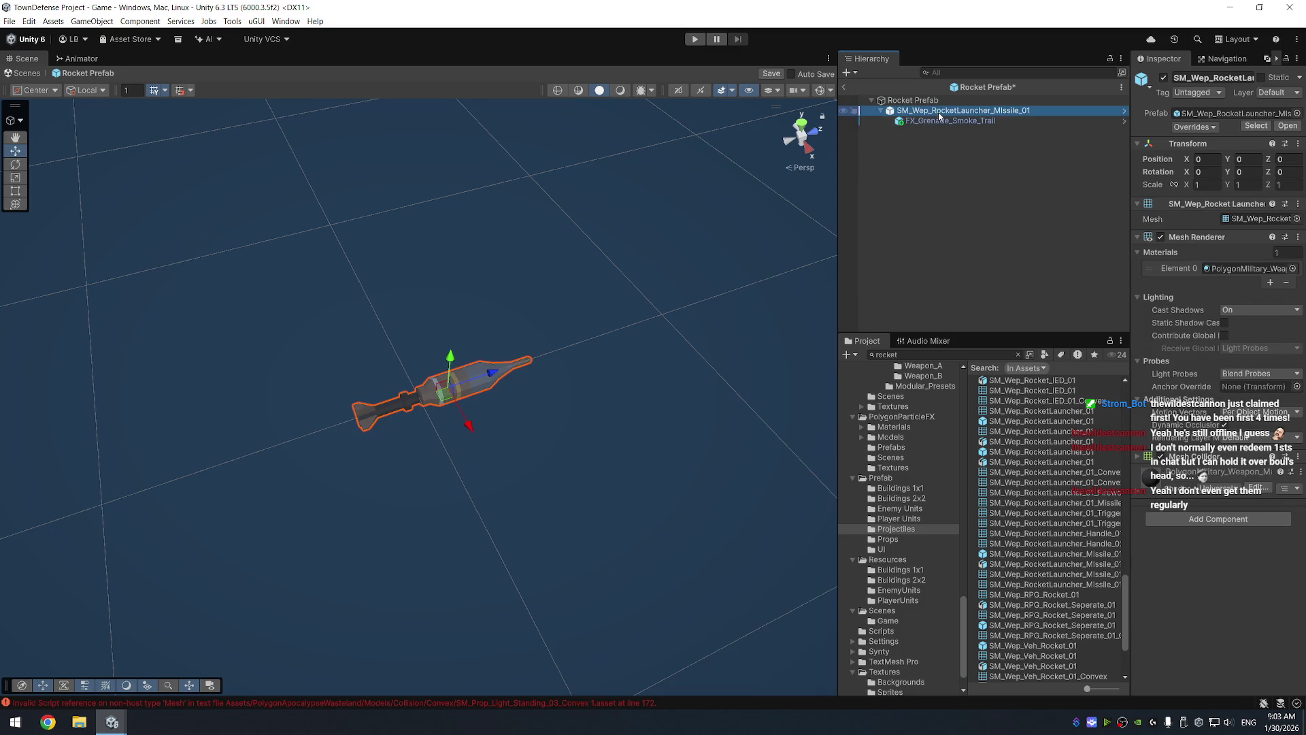
mouse_move(483, 369)
left_mouse_down()
mouse_move(817, 272)
mouse_move(518, 366)
mouse_move(670, 357)
mouse_move(782, 313)
mouse_move(496, 372)
left_mouse_up()
left_click(954, 123, "ctrl")
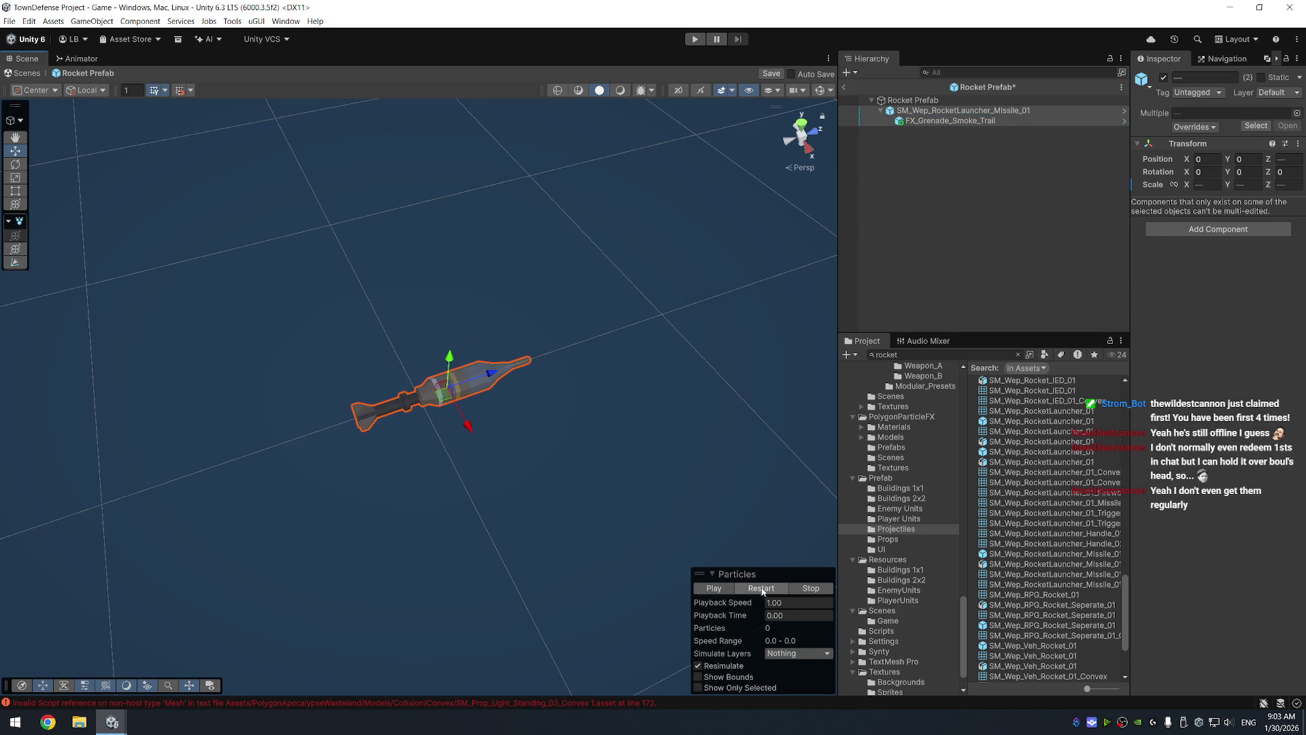
Preview the smoke particles, slide missile and trail along the rocket axis, and save the prefab
left_click(762, 588)
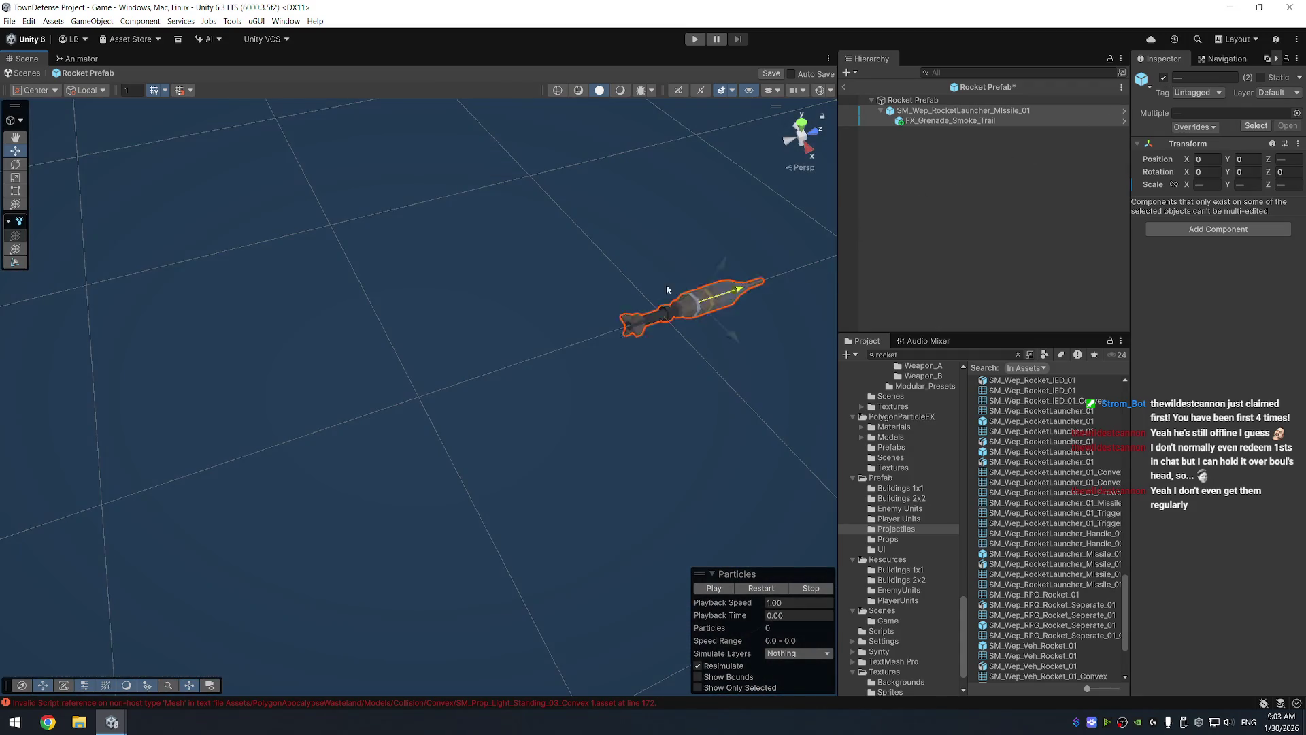
mouse_move(666, 289)
left_mouse_down()
mouse_move(8, 286)
mouse_move(735, 219)
mouse_move(505, 320)
left_mouse_up()
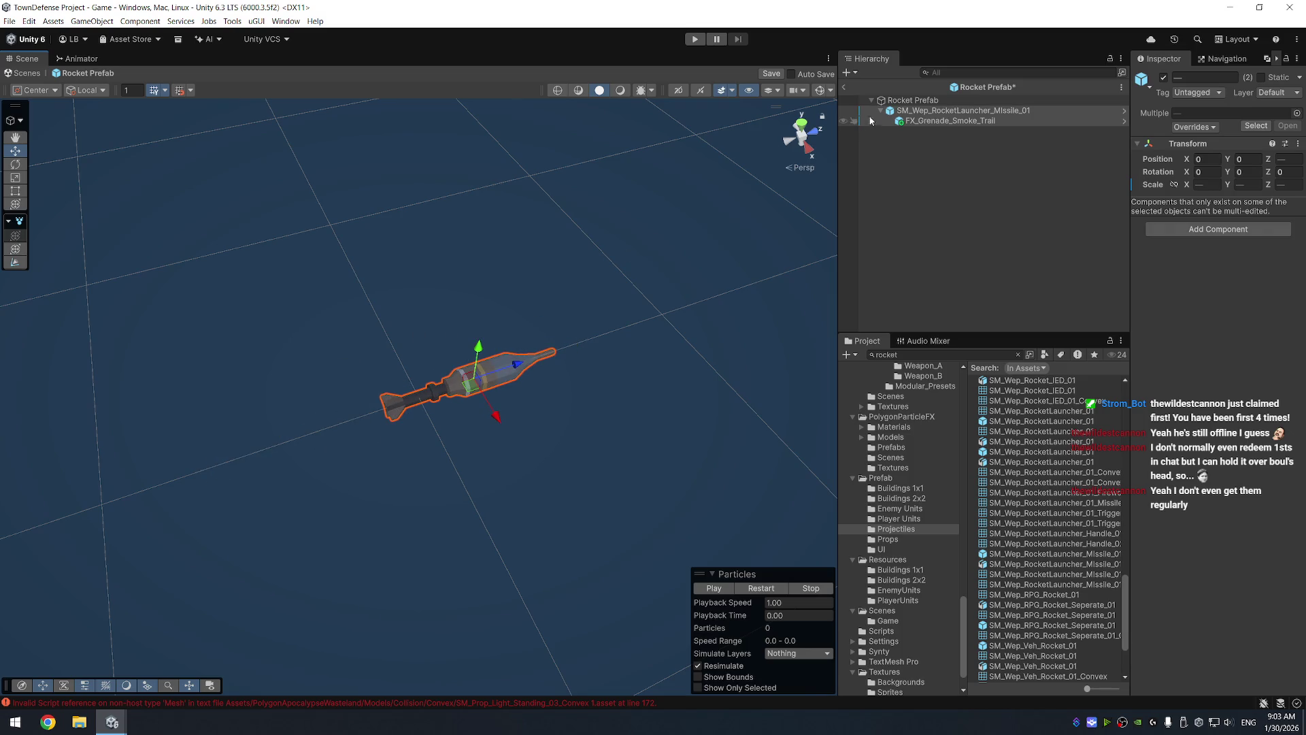
key("ctrl+s")
left_click(917, 102)
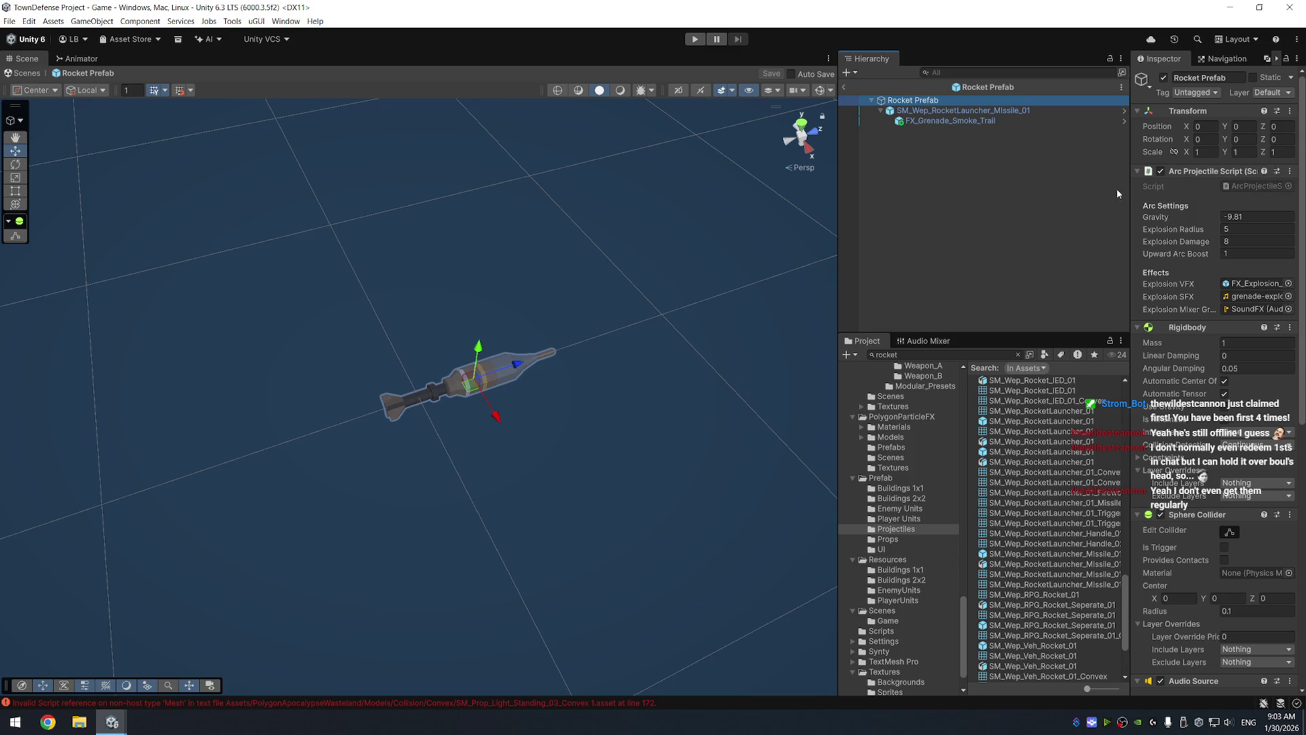
Remove the Arc Projectile Script and add the Straight Projectile Script to the Rocket Prefab root
left_click(1290, 170)
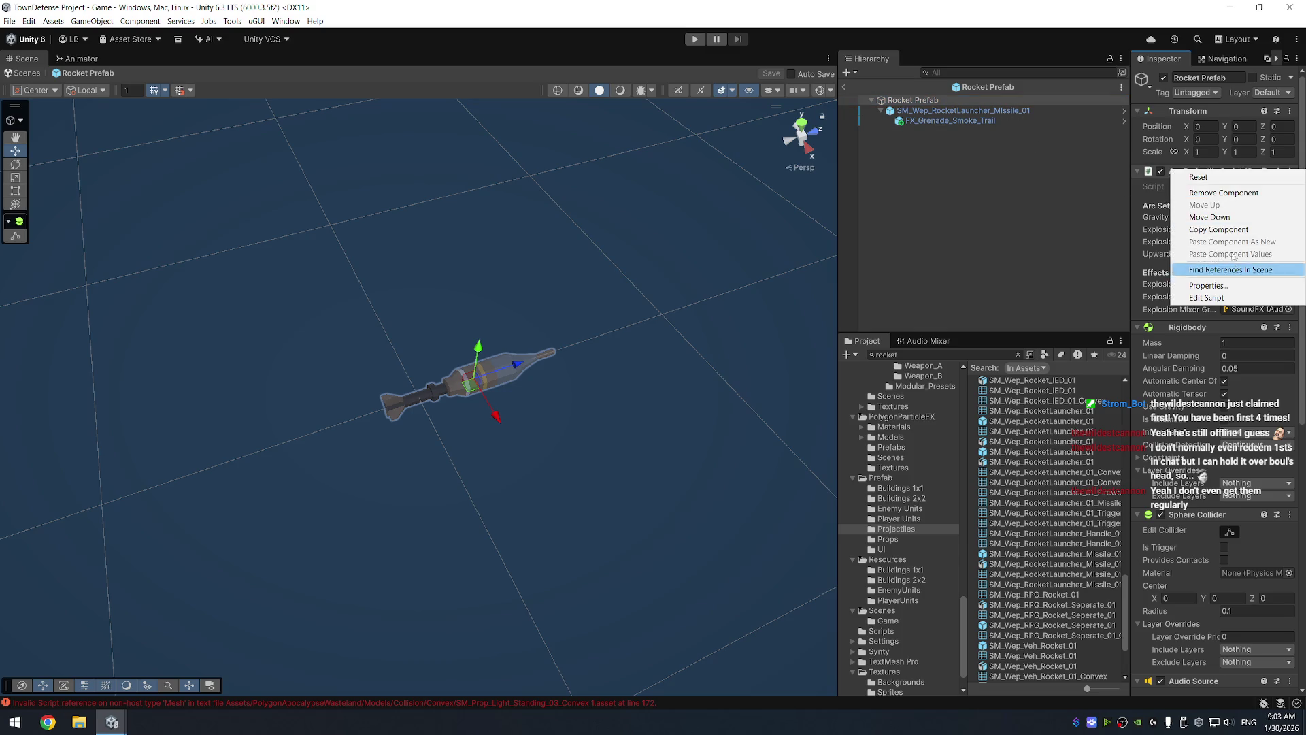
left_click(1236, 193)
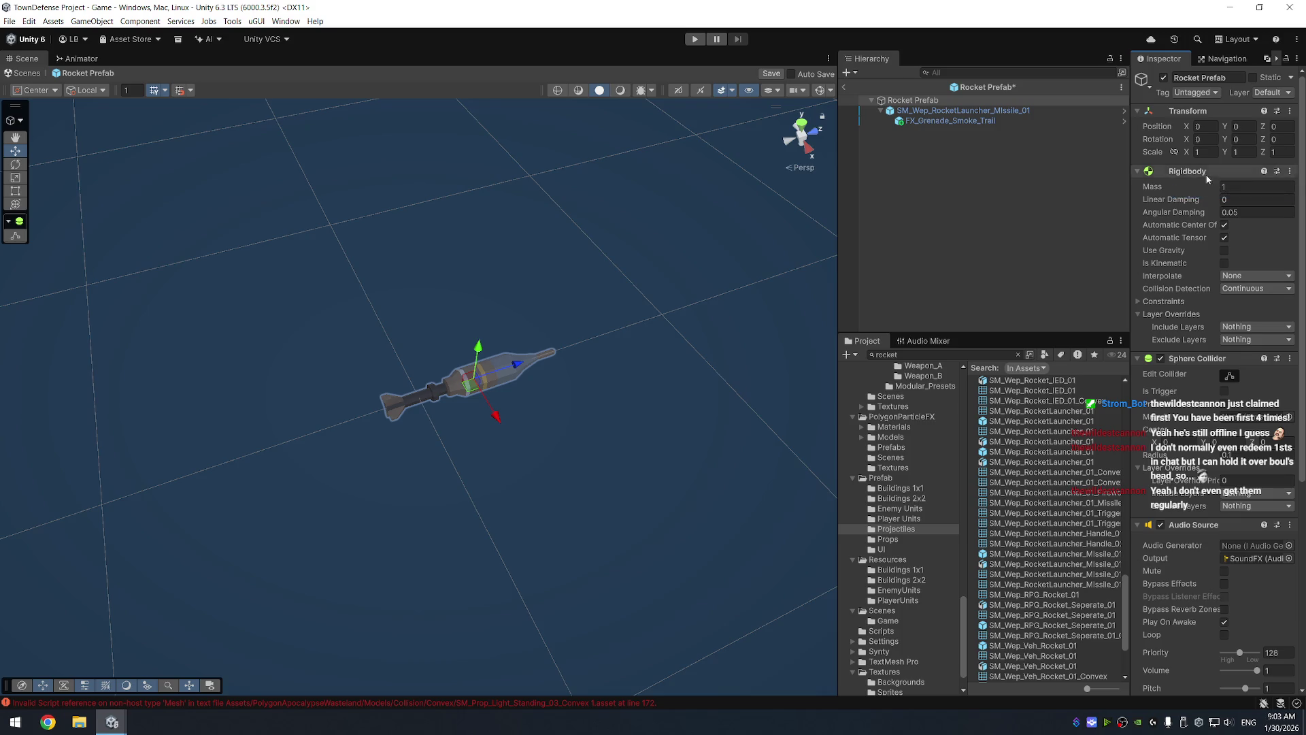
scroll(1211, 476, "down", 5)
left_click(1196, 584)
scroll(1240, 678, "down", 2)
left_click(1239, 675)
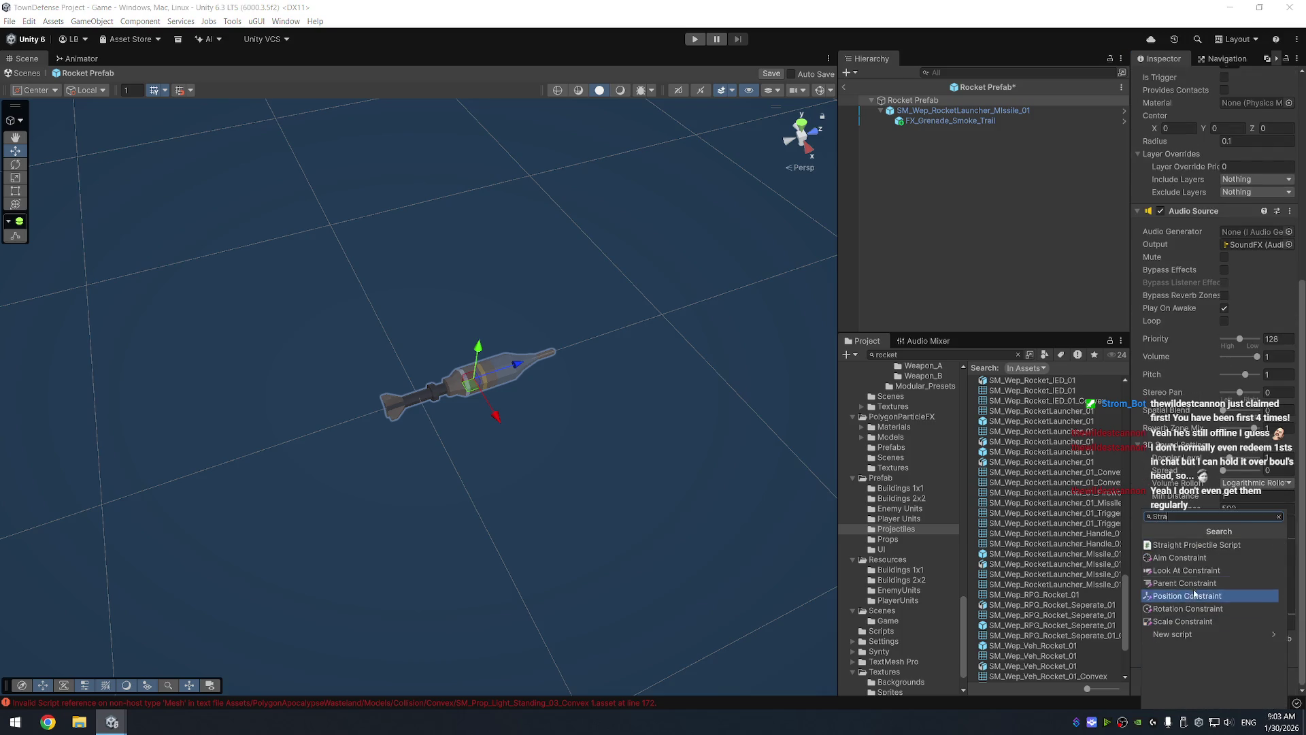
left_click(1206, 545)
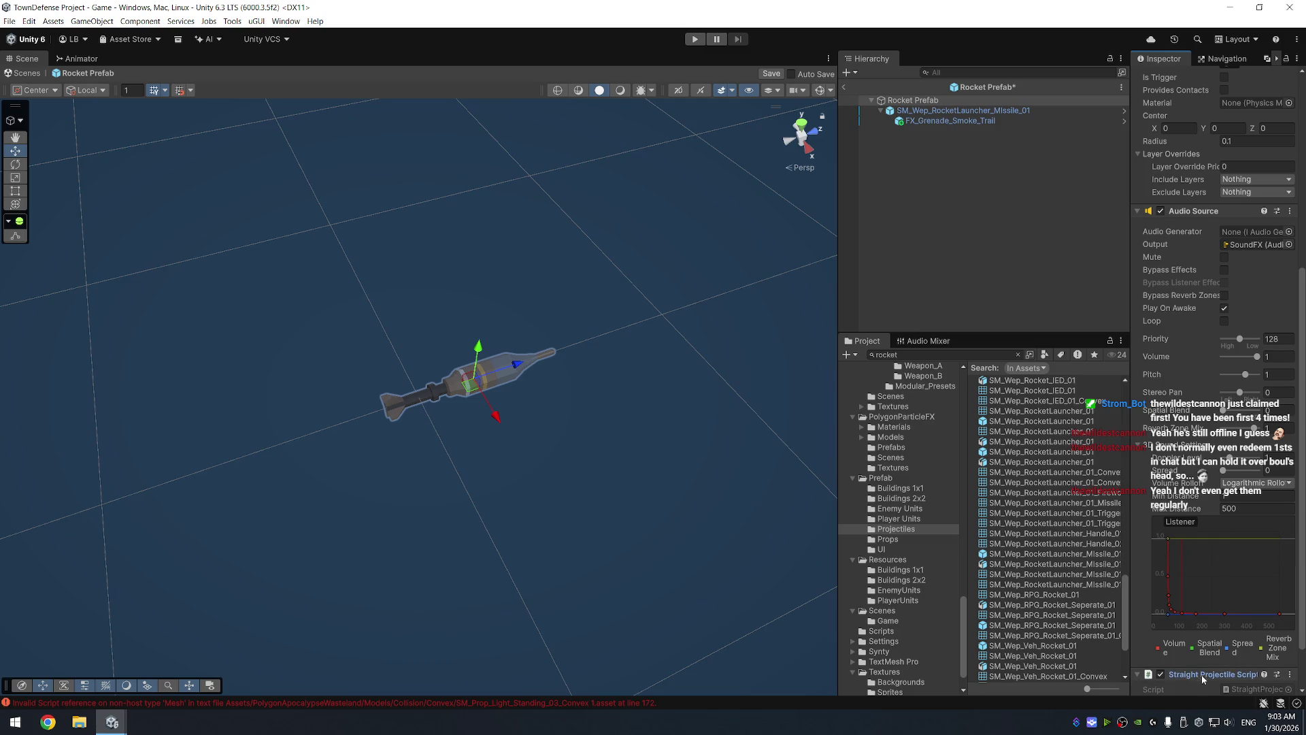
Move the Straight Projectile Script directly below Transform and locate its script file
scroll(1218, 117, "up", 10)
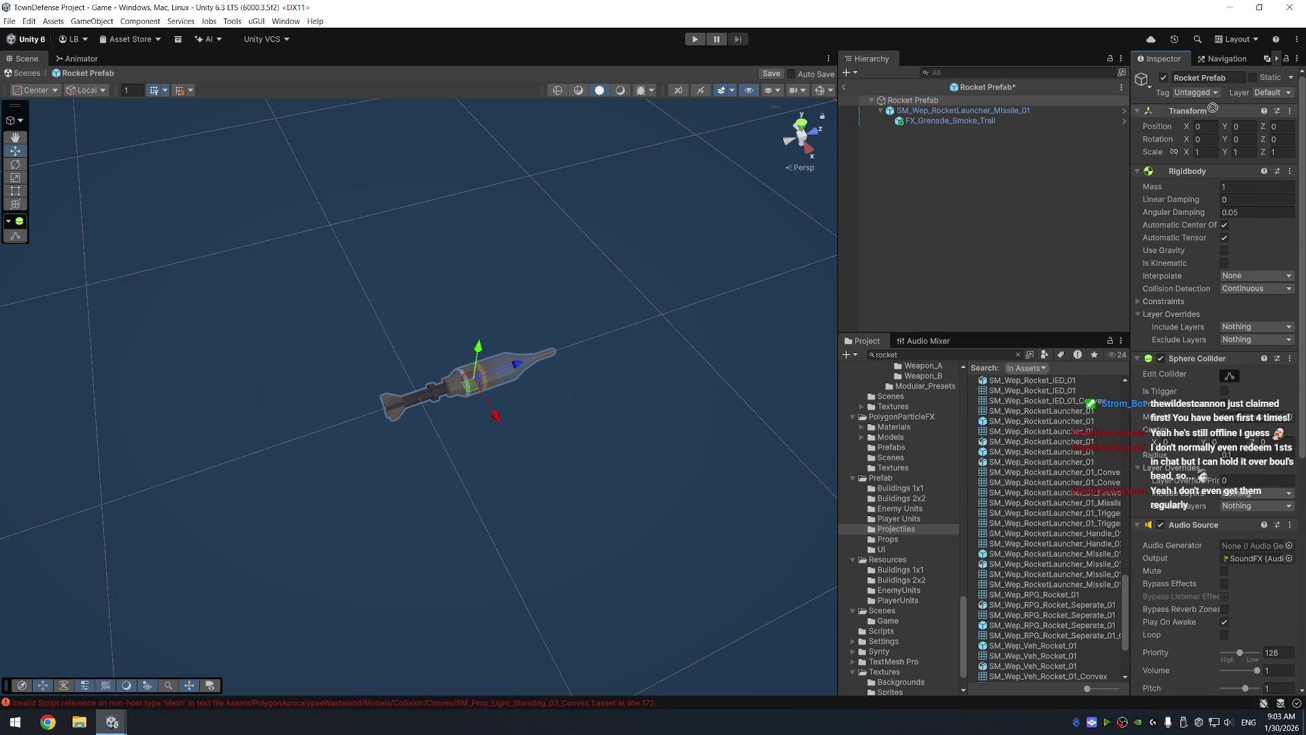
left_click_drag(1208, 164, 1209, 170)
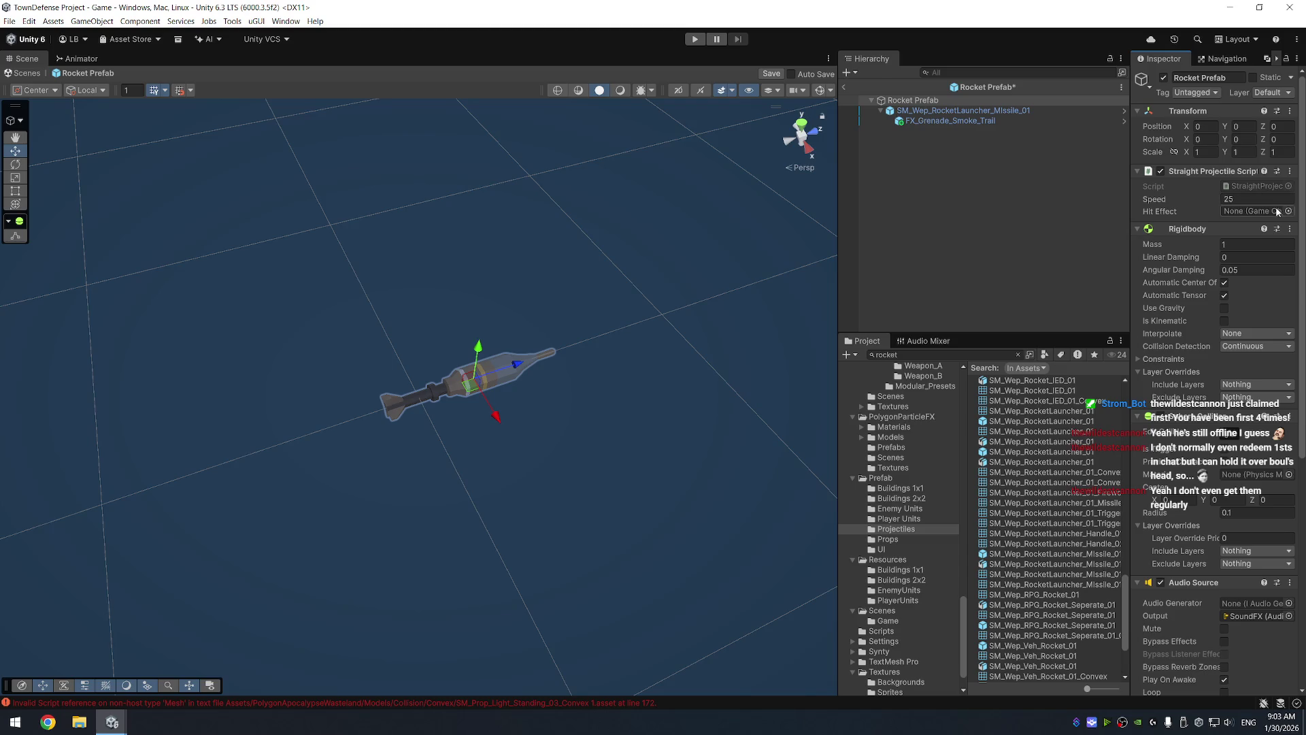
left_click(1258, 188)
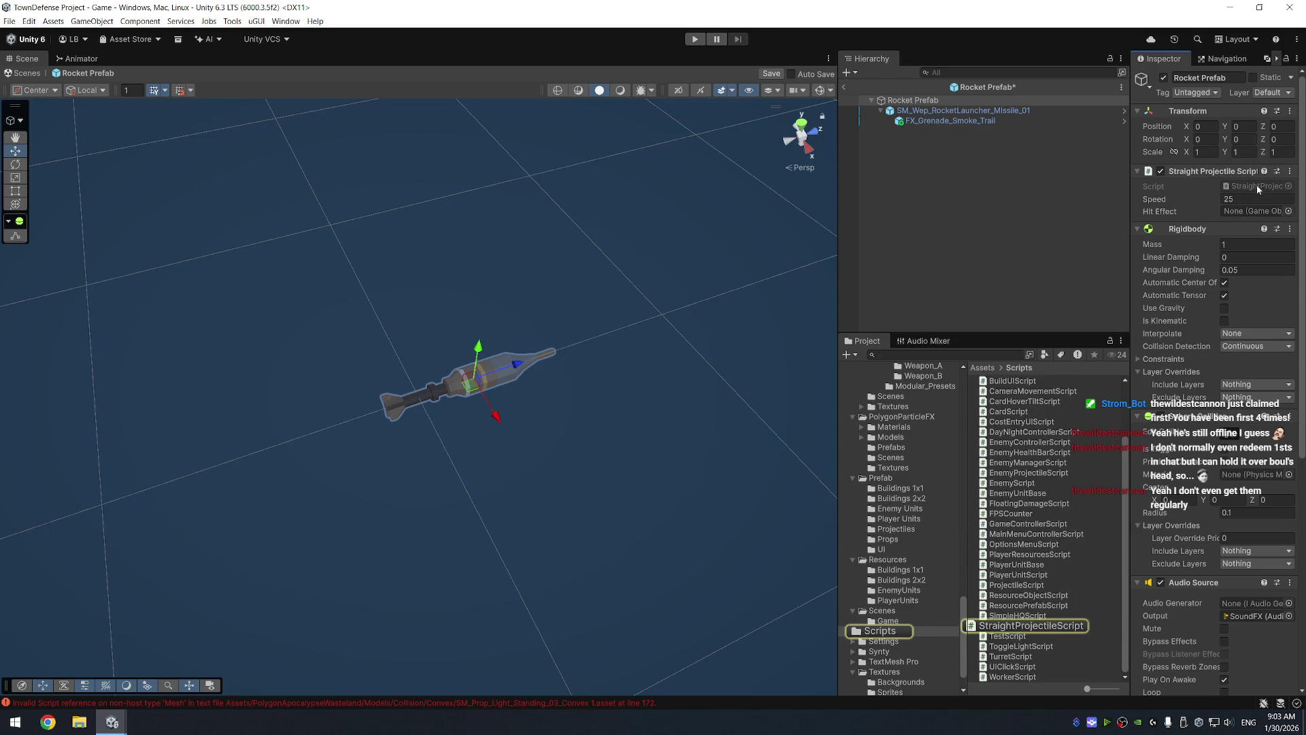
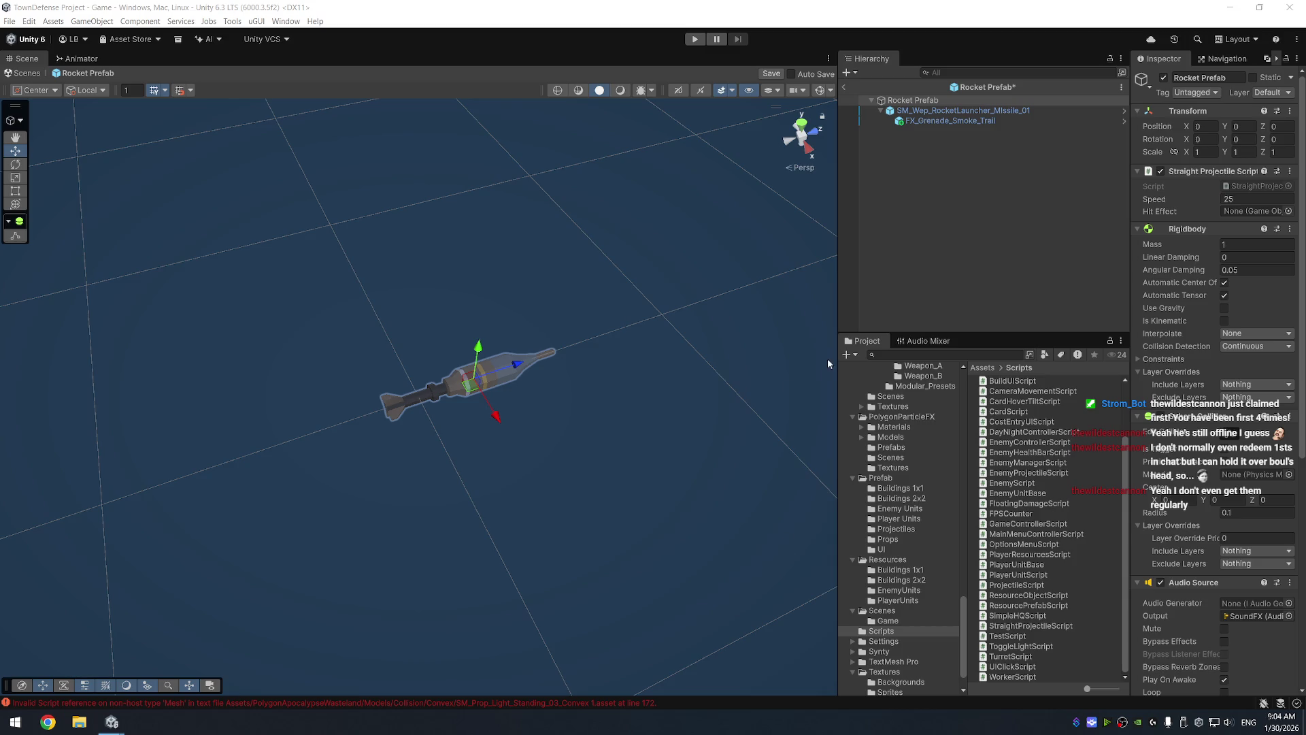
Save the Rocket Prefab and exit prefab mode back to the game scene
left_click(1003, 155)
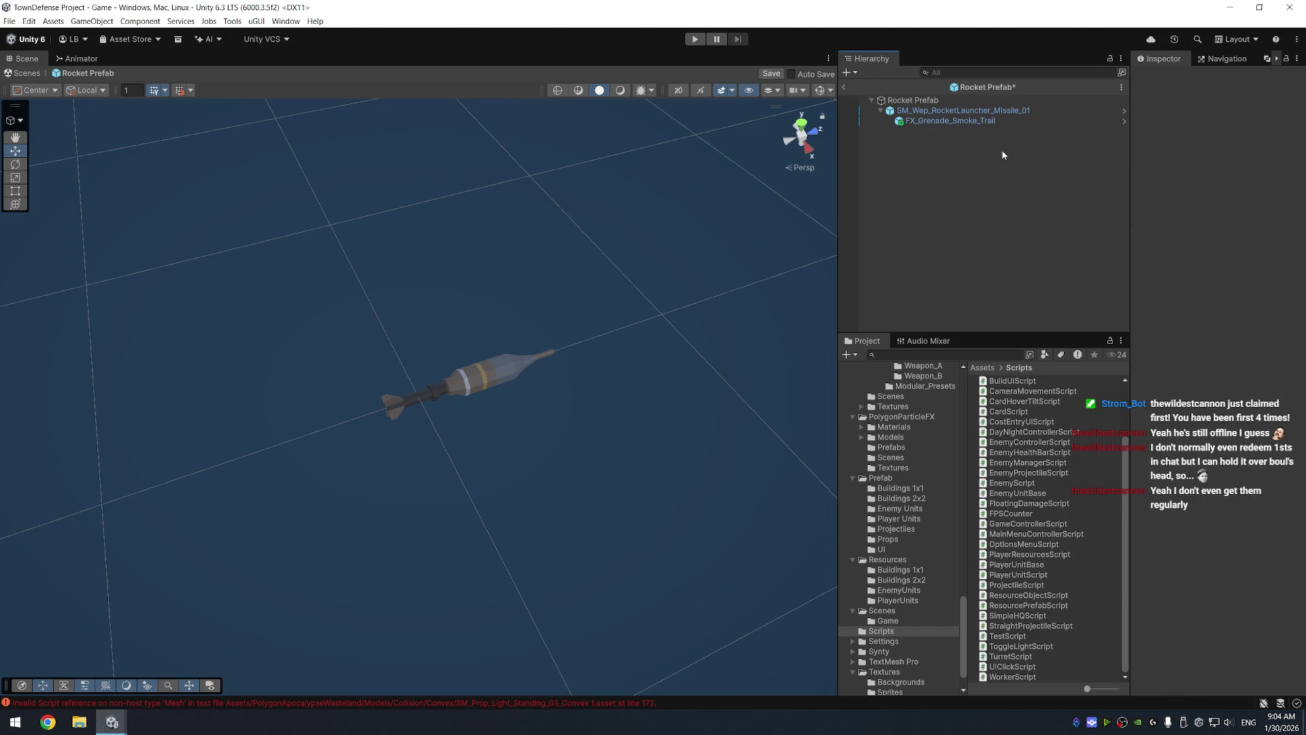
key("ctrl+s")
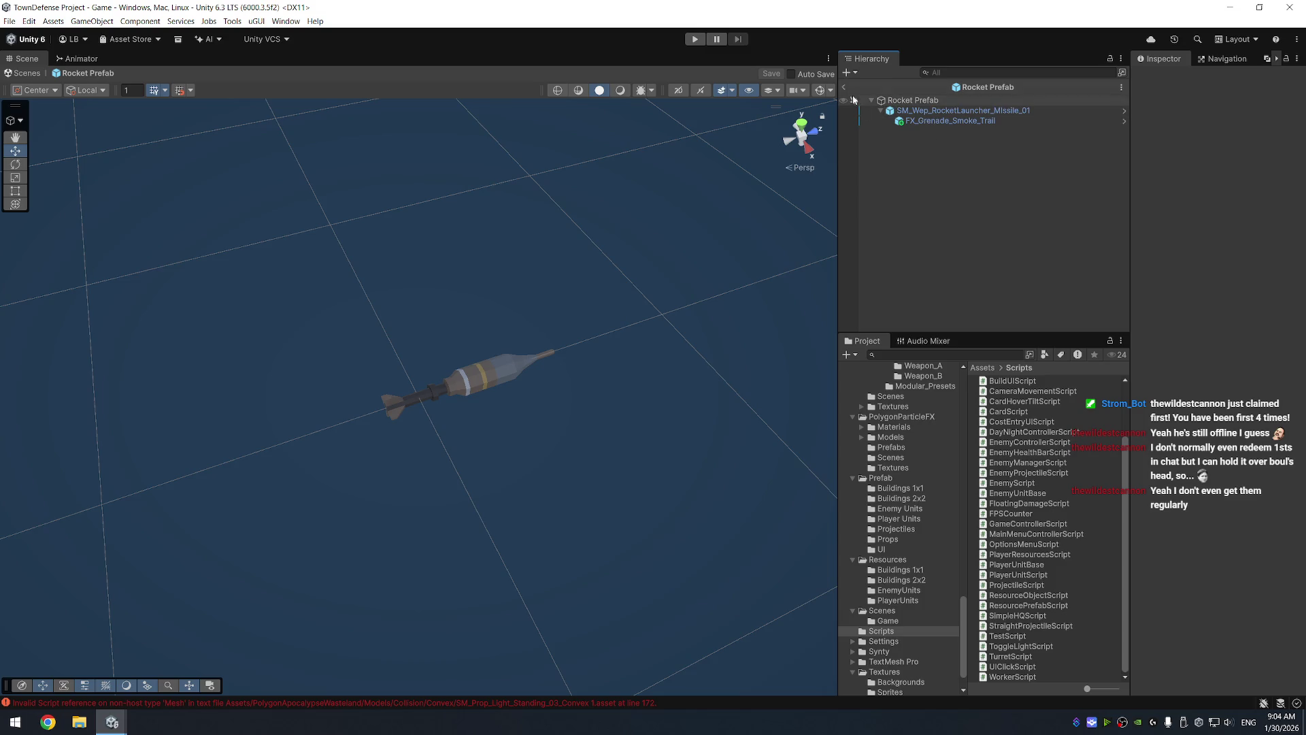
left_click(844, 88)
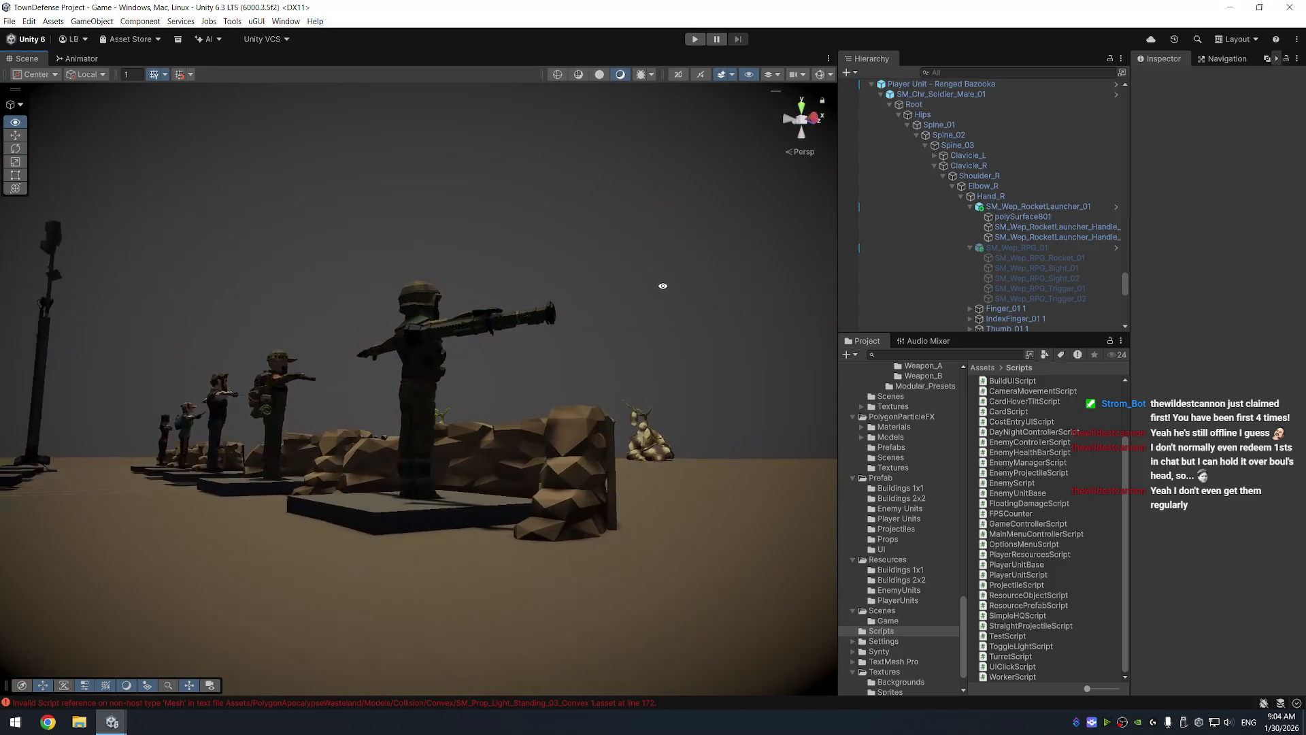
Select the soldier's bazooka and orbit the view down to inspect it
left_click(545, 354)
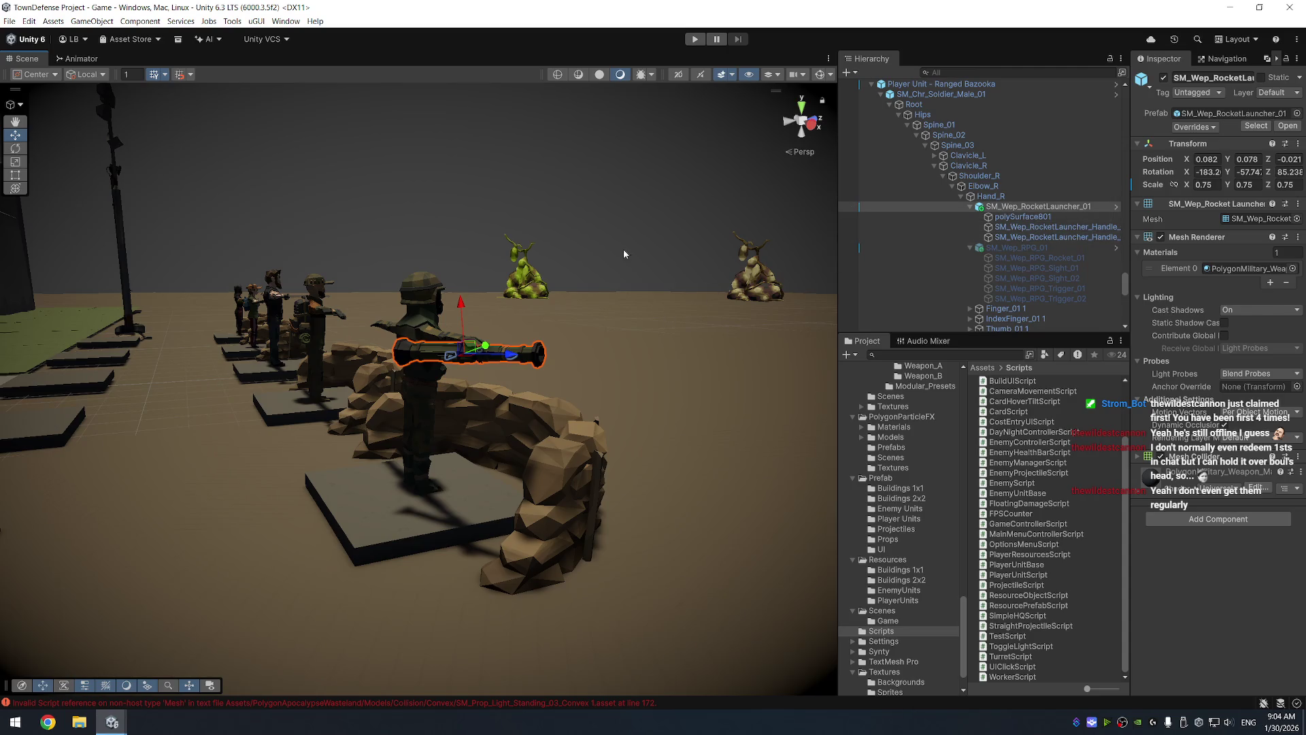
left_click_drag(544, 285, 570, 318)
scroll(570, 318, "up", 3)
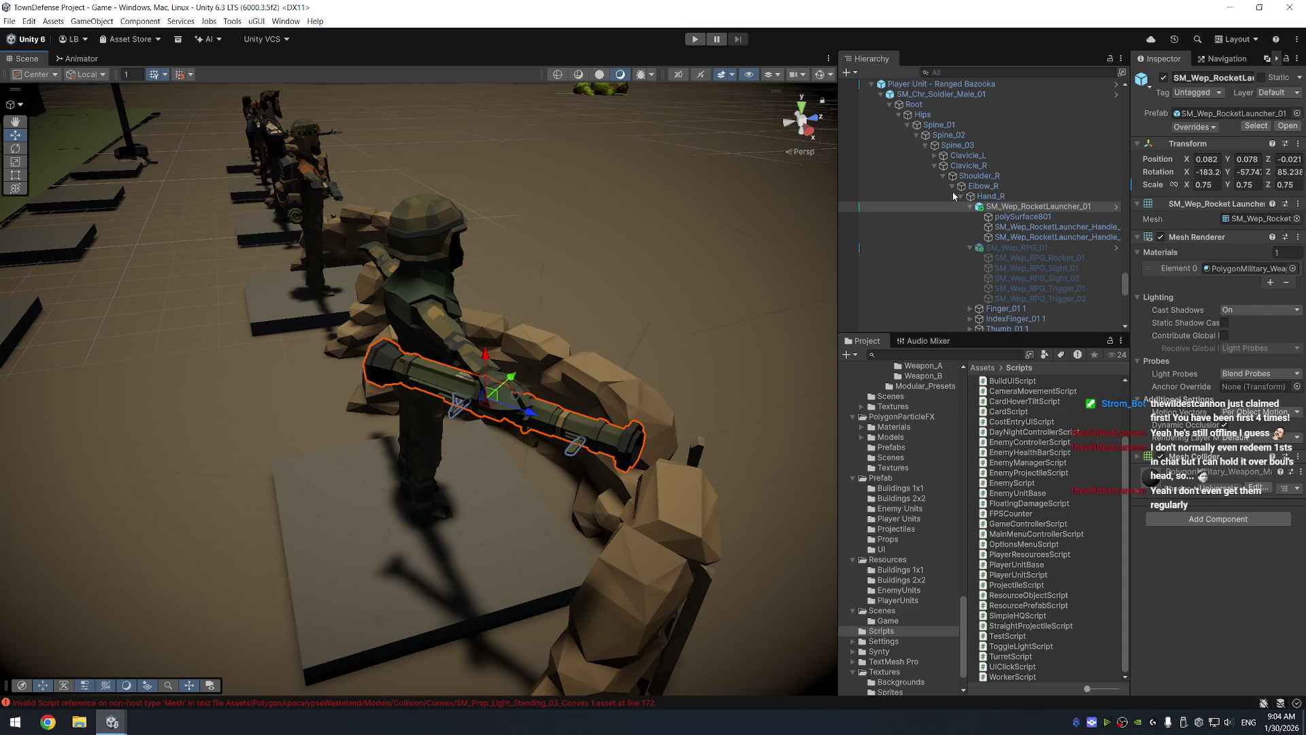
Create an empty child under SM_Wep_RocketLauncher_01 and move it 0.64 forward along Z
right_click(1015, 207)
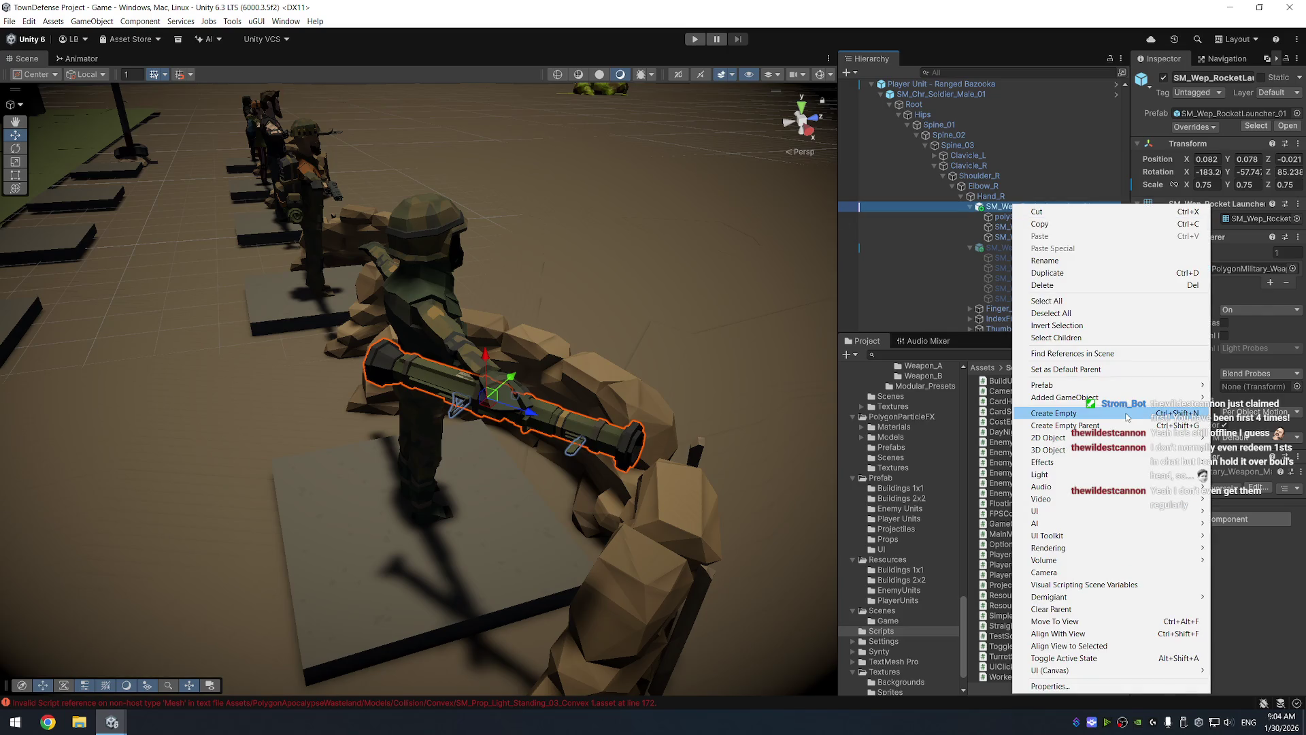
left_click(1103, 412)
left_click(536, 422)
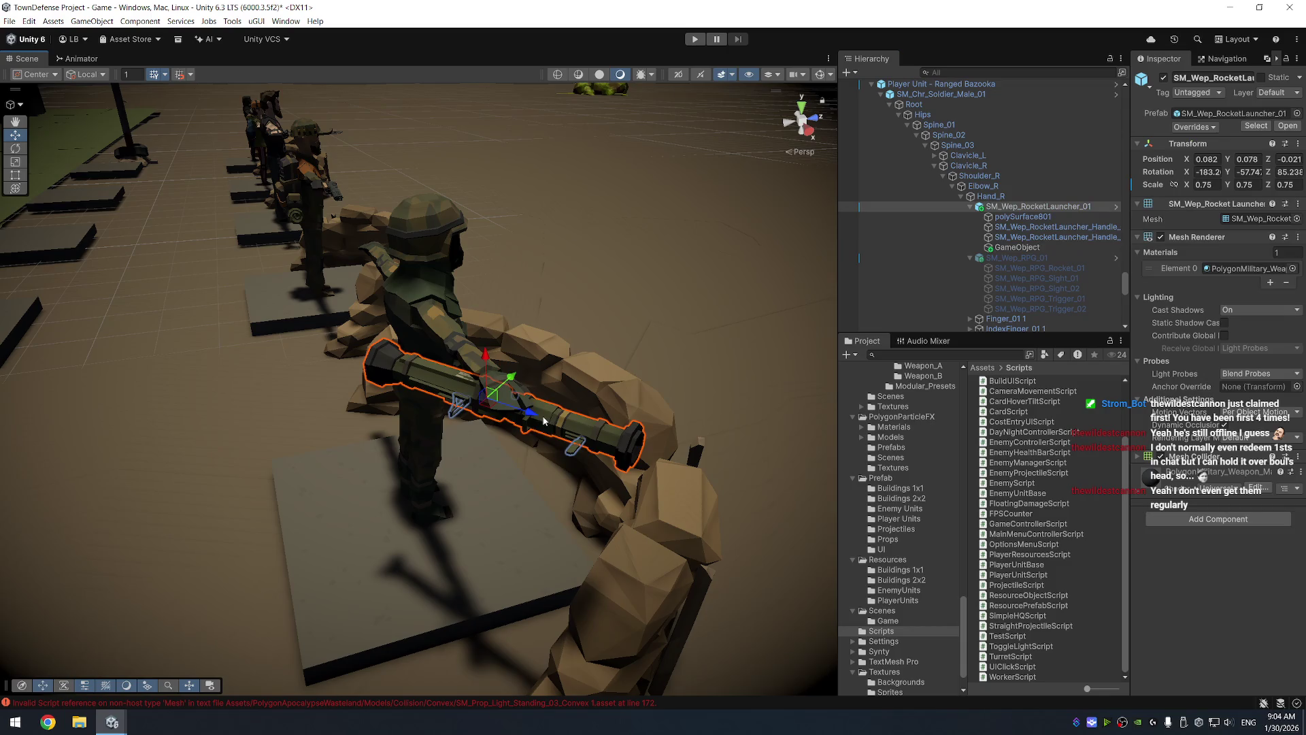
key("ctrl+z")
left_click_drag(556, 412, 697, 459)
scroll(699, 452, "down", 5)
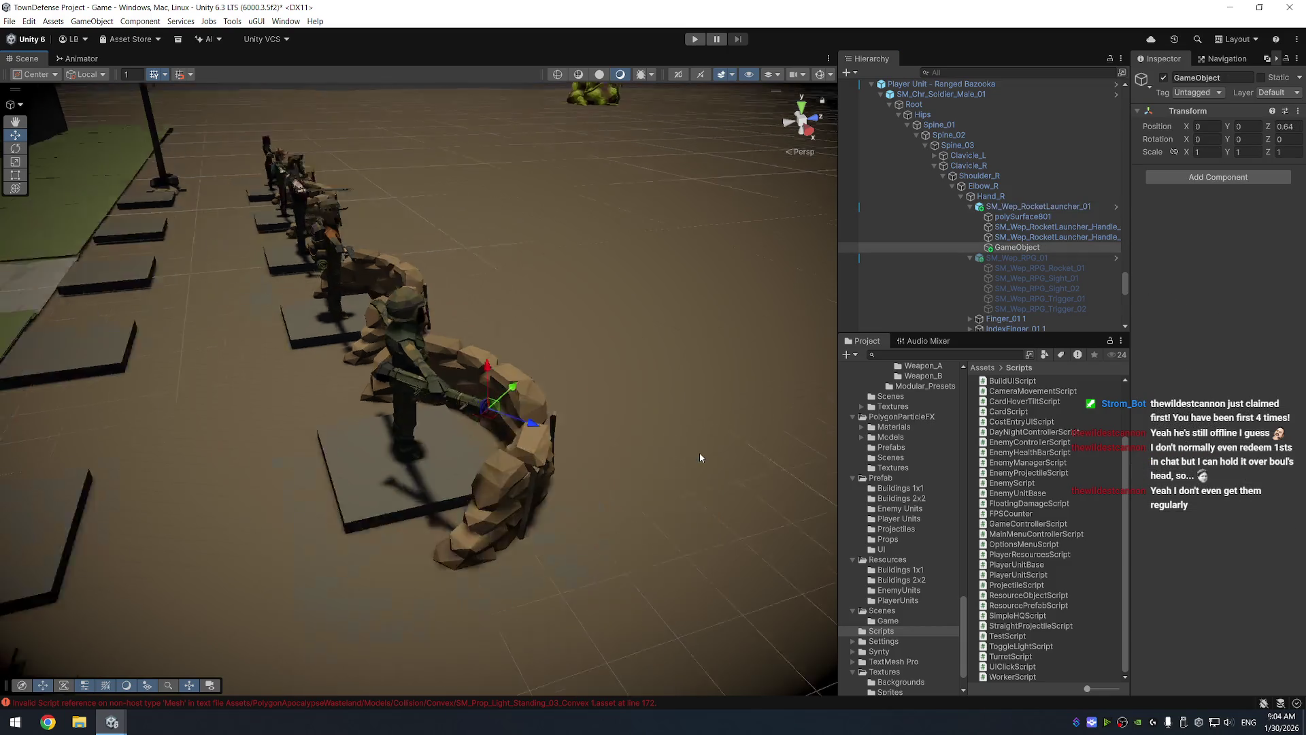
key("f")
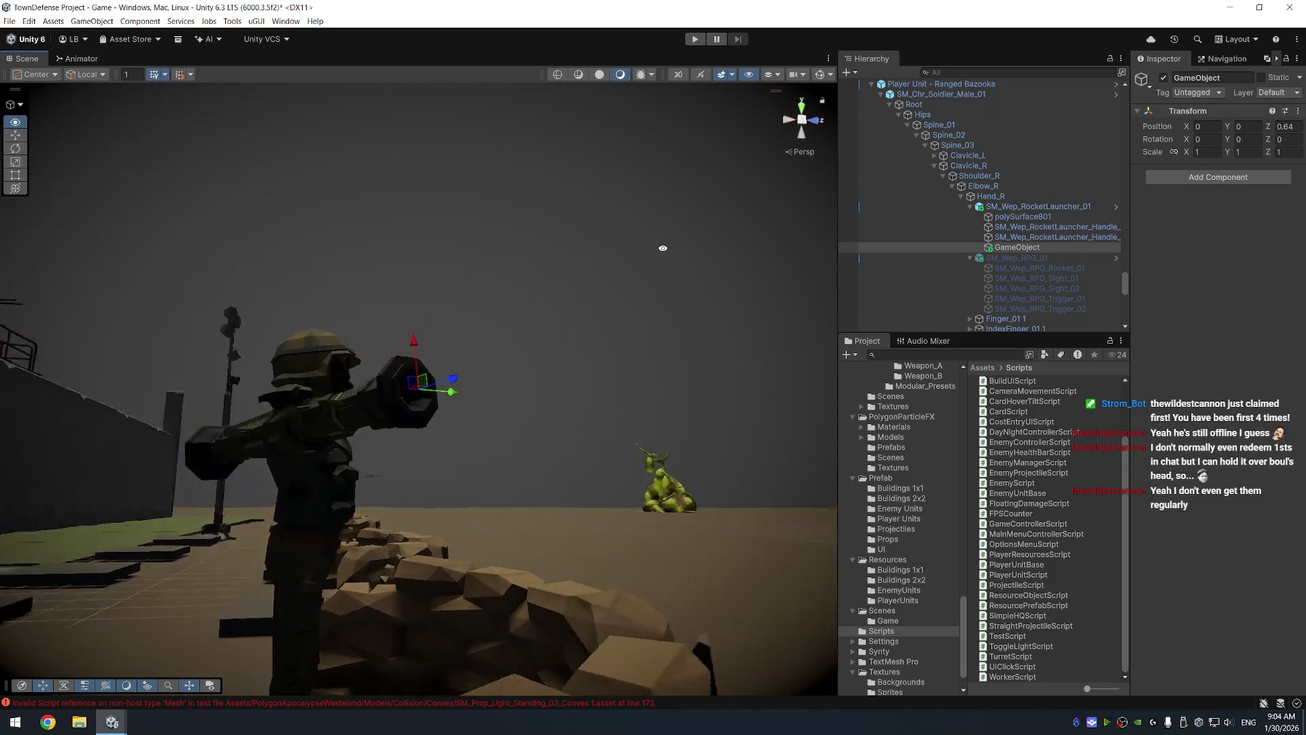
left_click_drag(807, 321, 385, 375)
left_click(385, 375)
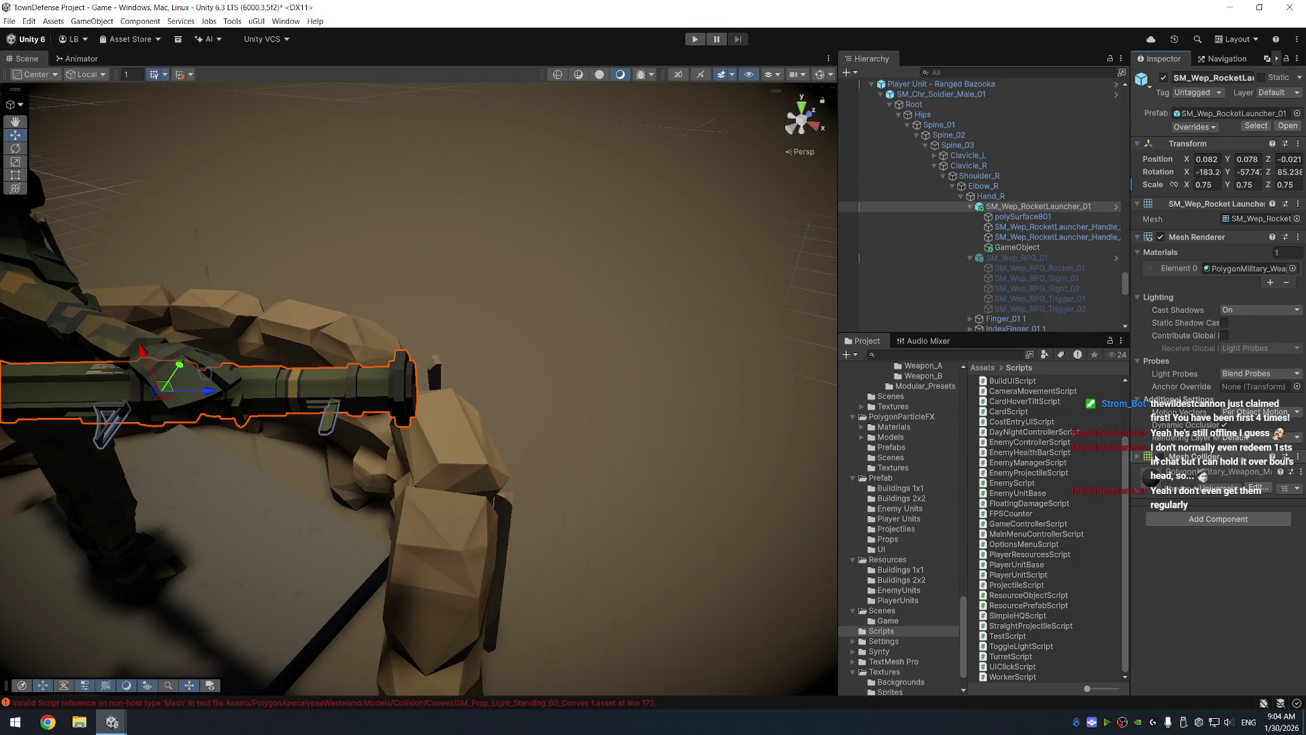
left_click_drag(586, 325, 585, 261)
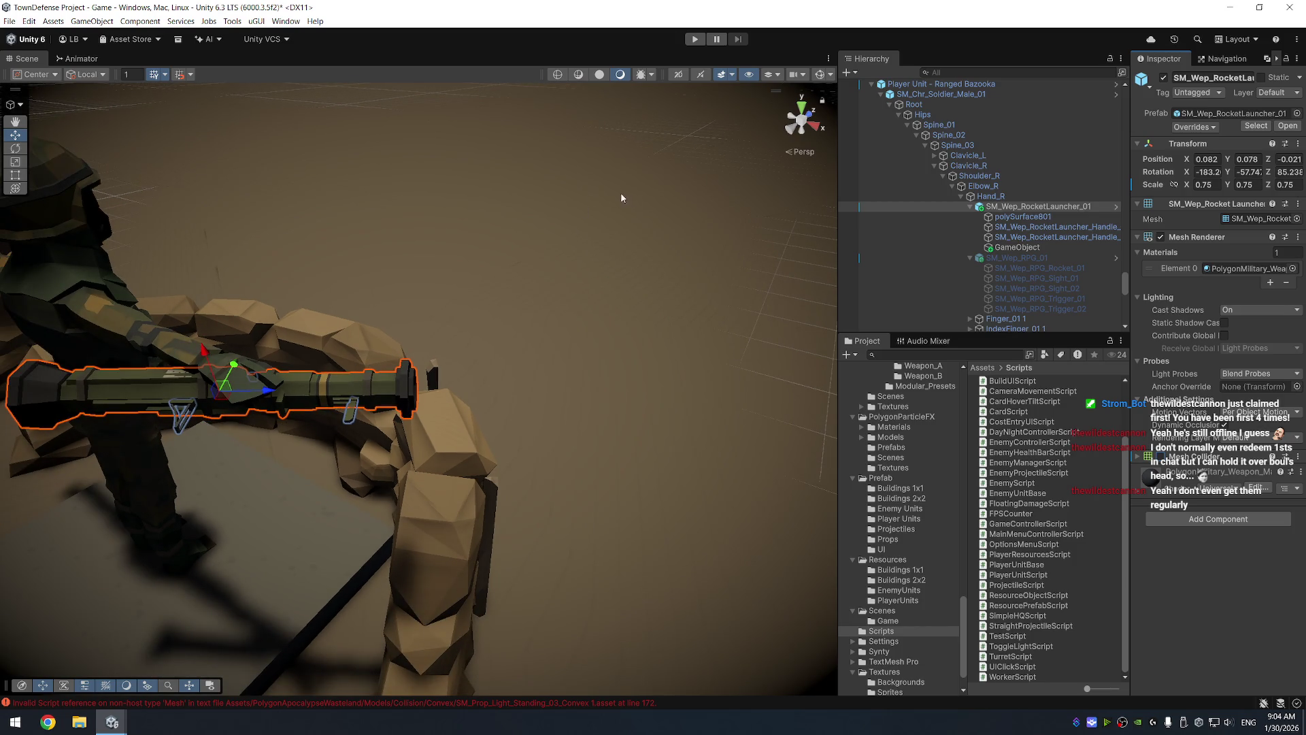
key("f")
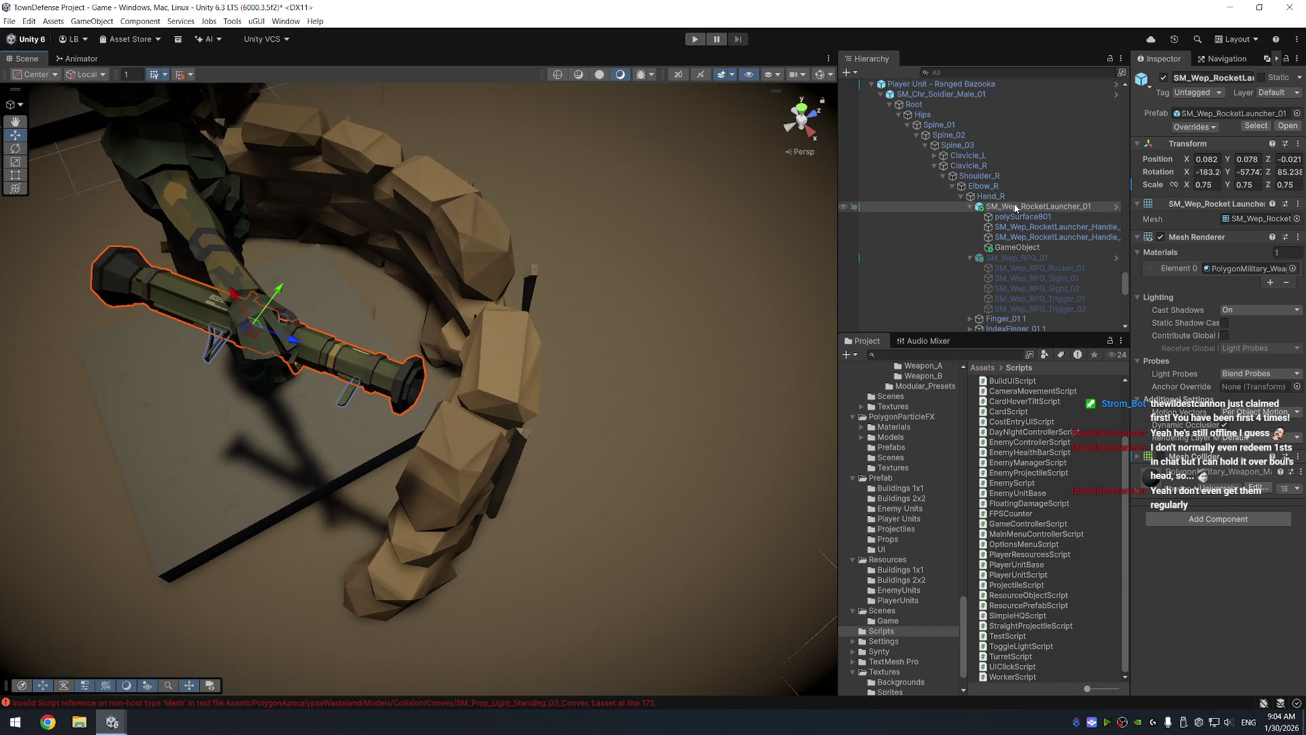
Rename the child Muzzle Point and assign it as the bazooka unit's Projectile Spawn
left_click(1019, 247)
left_click(1018, 248)
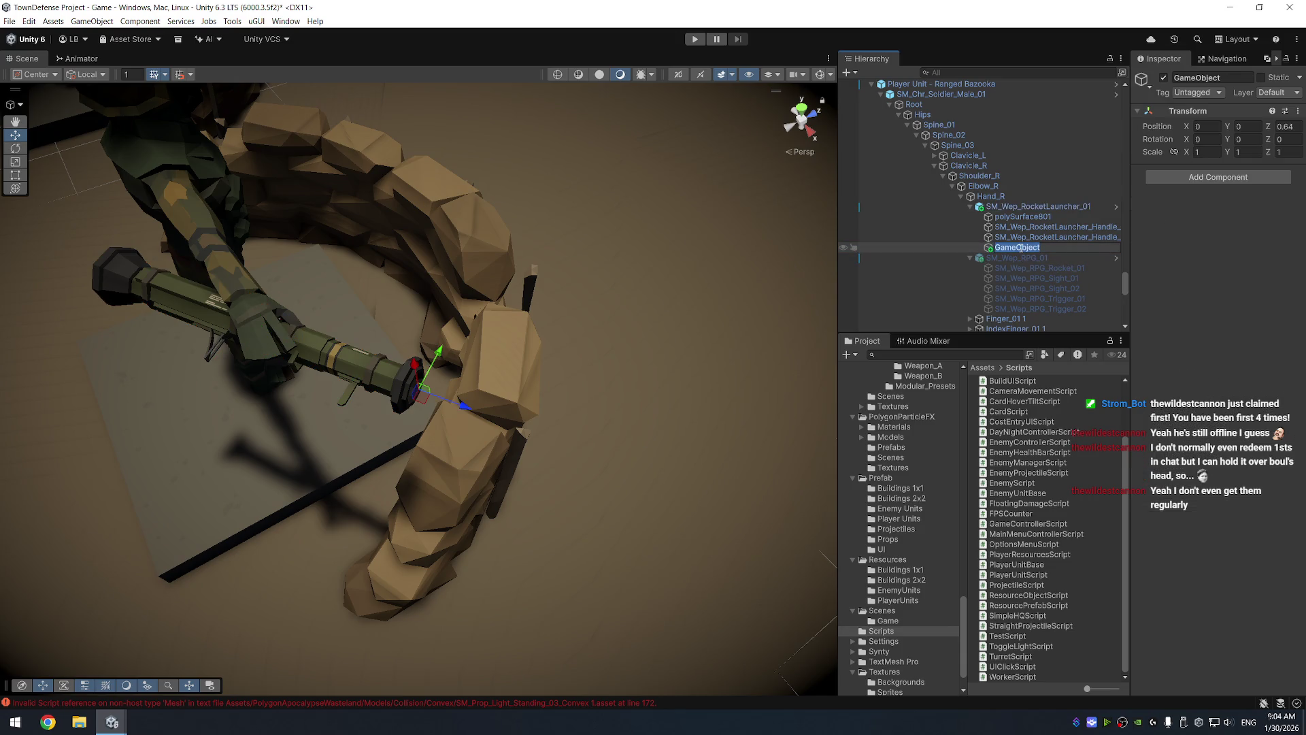
type("Muzzle Po")
type("int")
key("Return")
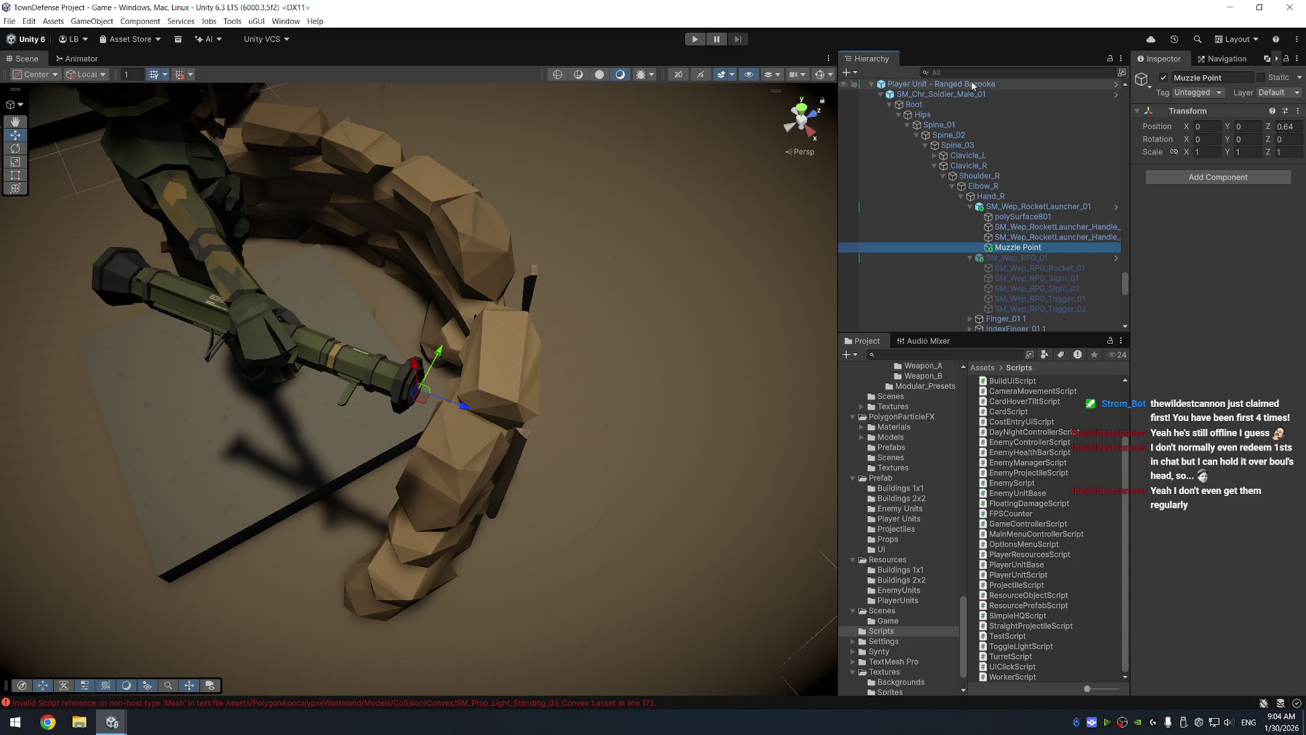
left_click(972, 86)
left_click_drag(1232, 640, 1248, 627)
scroll(1218, 476, "down", 4)
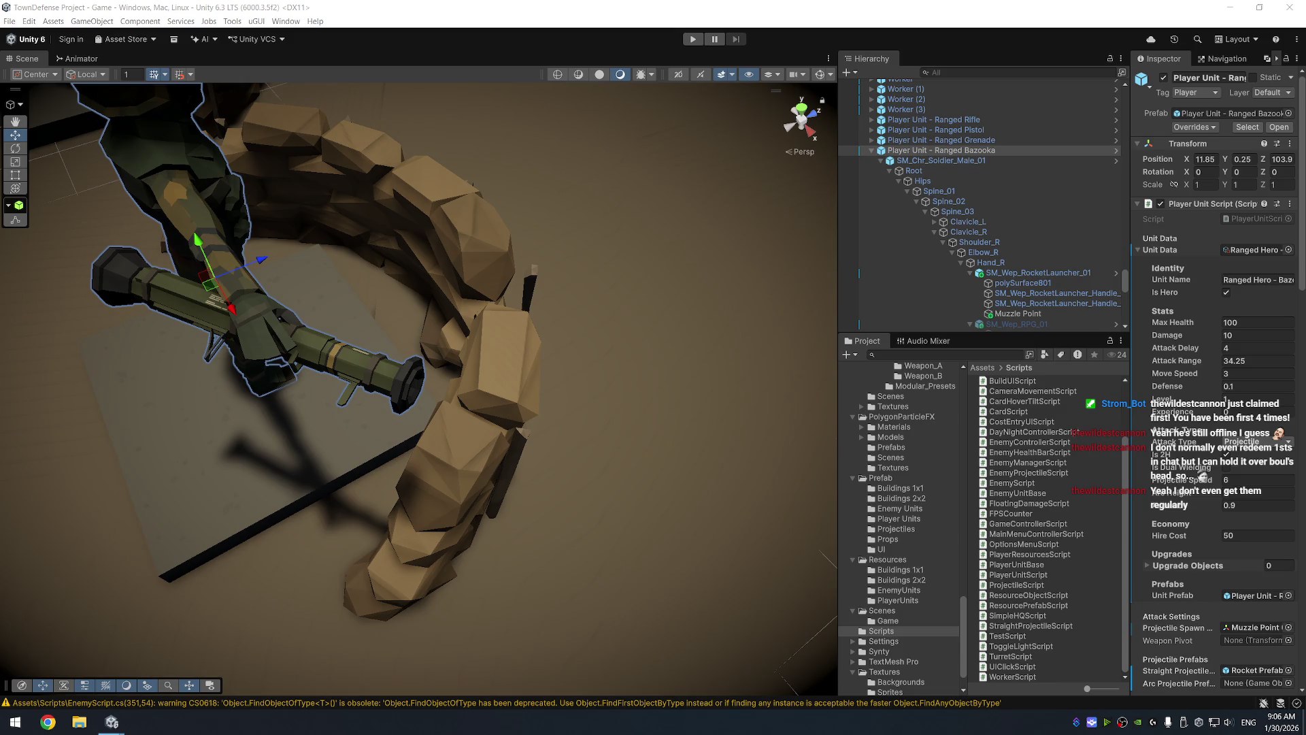
Orbit the Scene view to see the whole soldier from the side
mouse_move(608, 352)
left_mouse_down()
mouse_move(618, 314)
mouse_move(528, 293)
left_mouse_up()
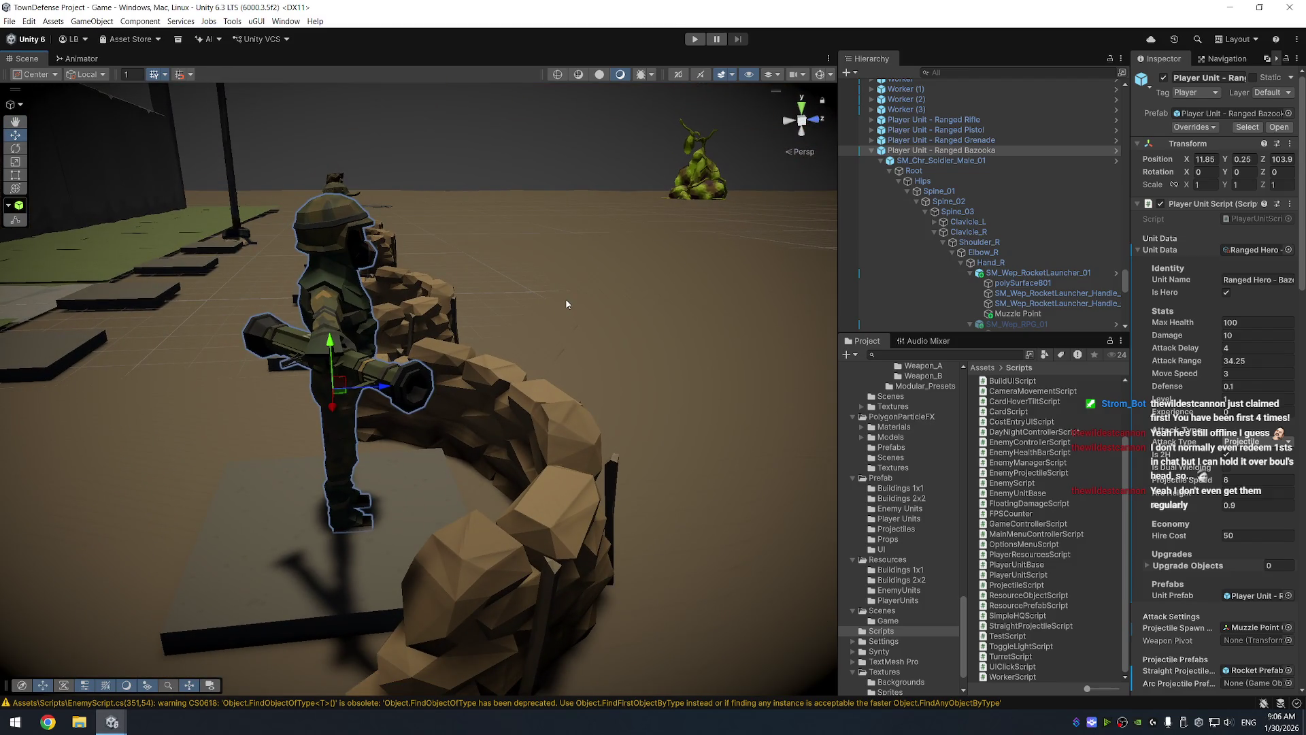
left_click(348, 292)
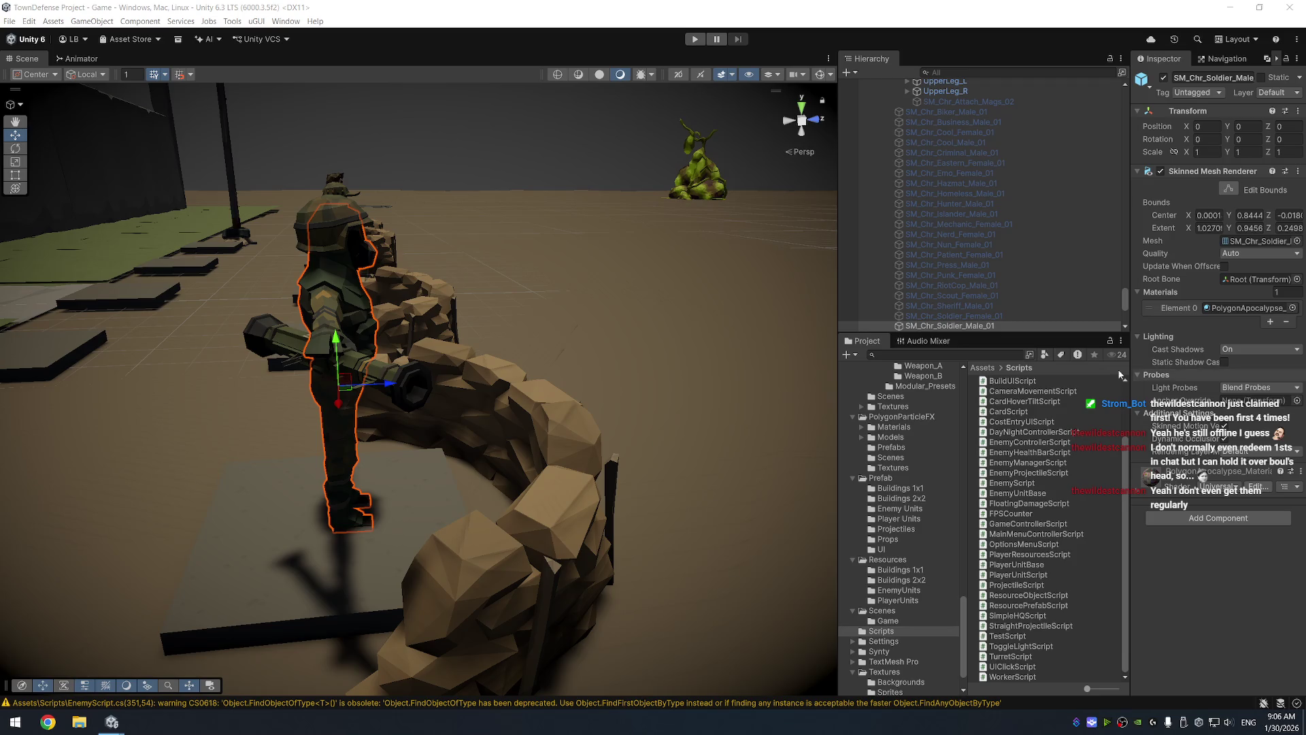
scroll(966, 296, "up", 10)
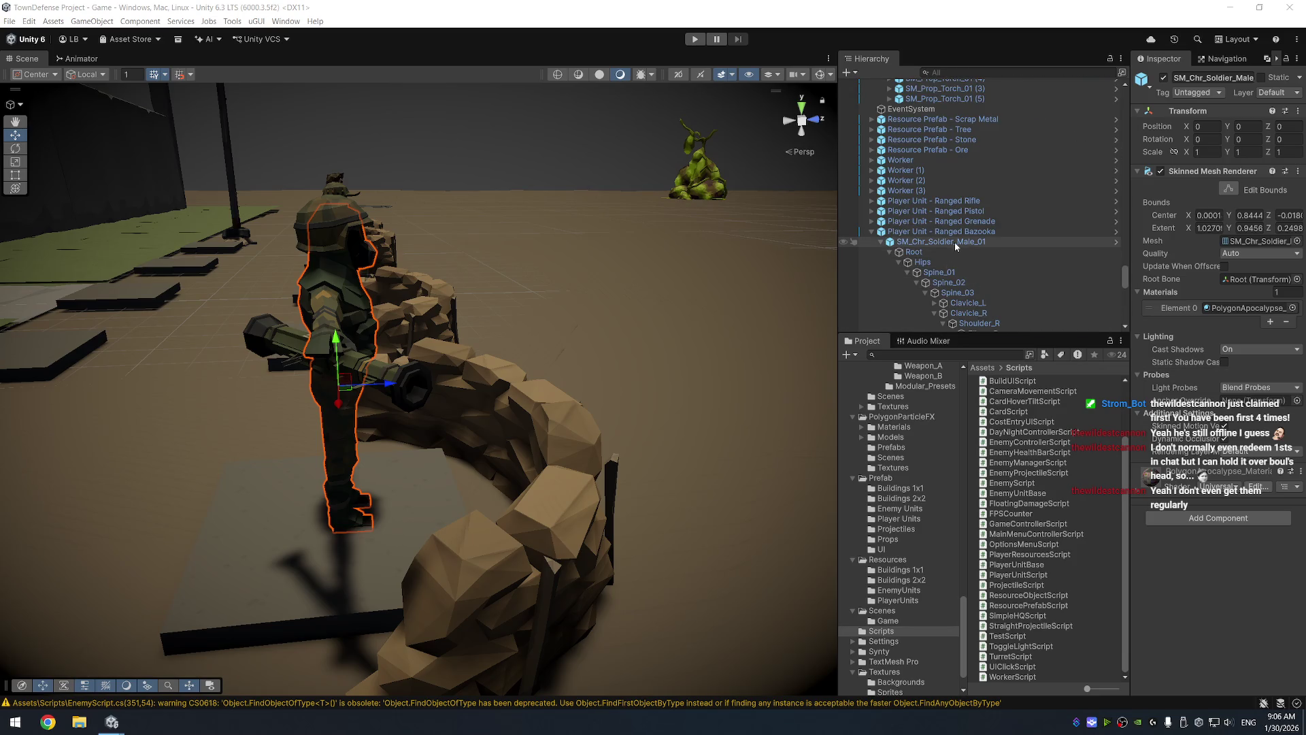
left_click(956, 232)
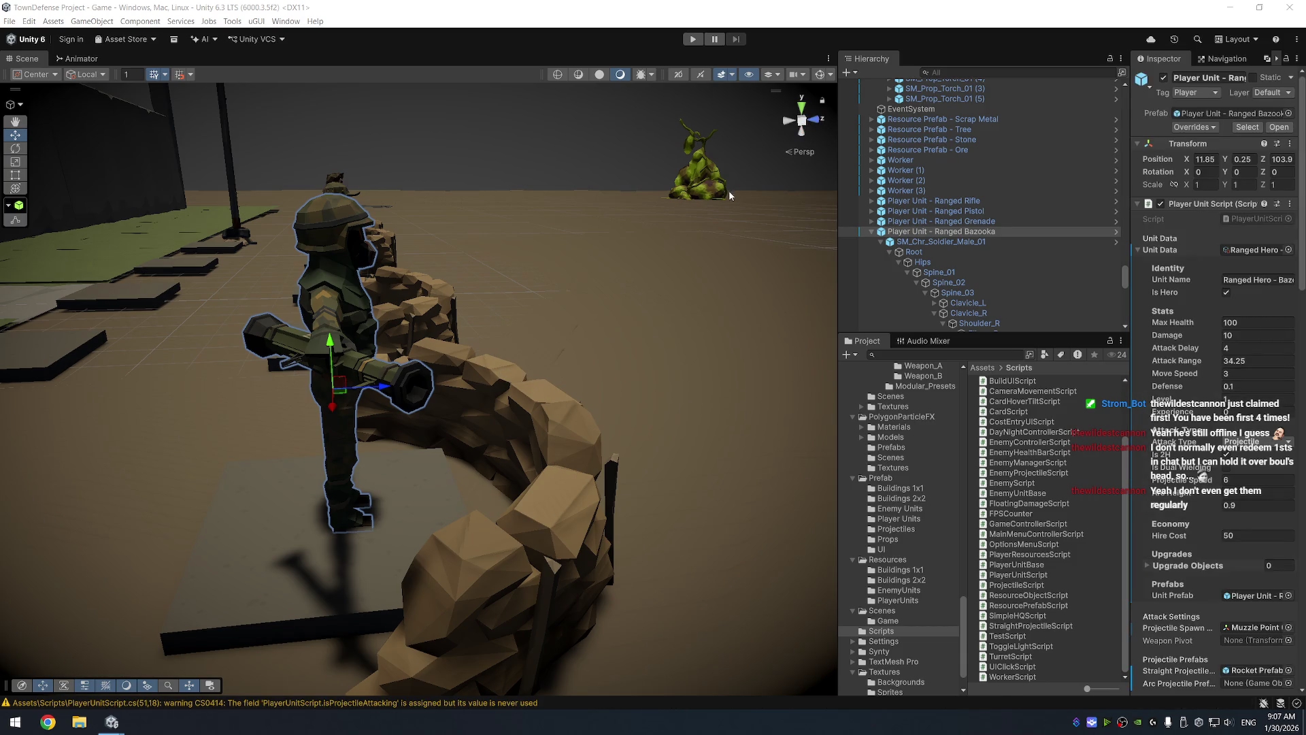
Deactivate the Ranged Rifle, Pistol, Grenade and Melee Machete units
left_click(1006, 201)
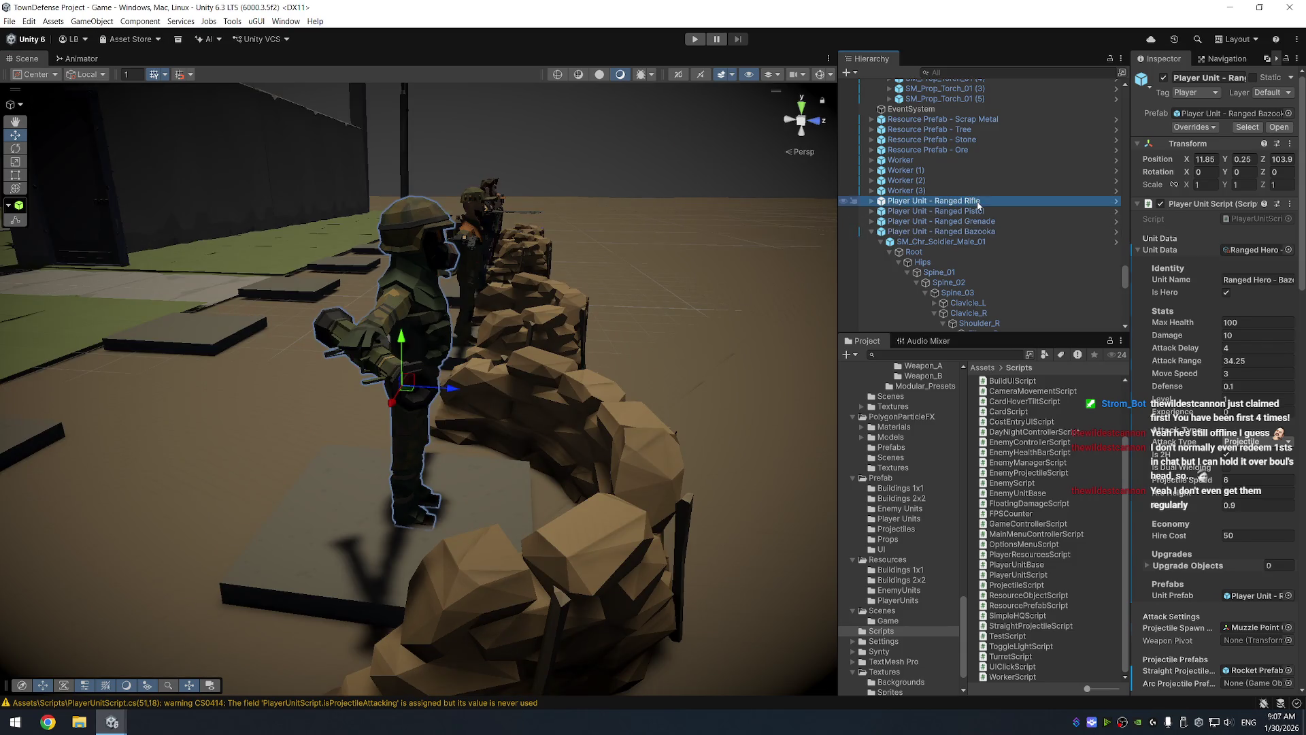
left_click(1011, 221, "shift")
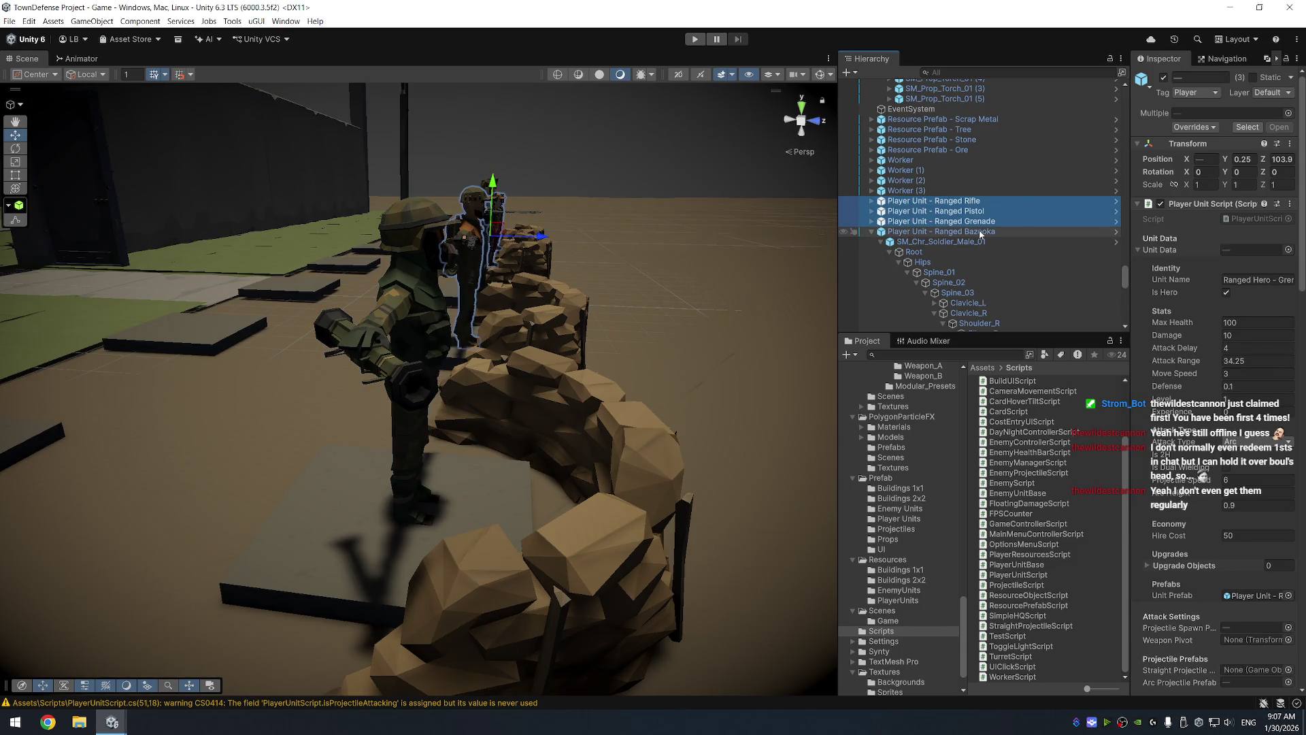
left_click(1164, 77)
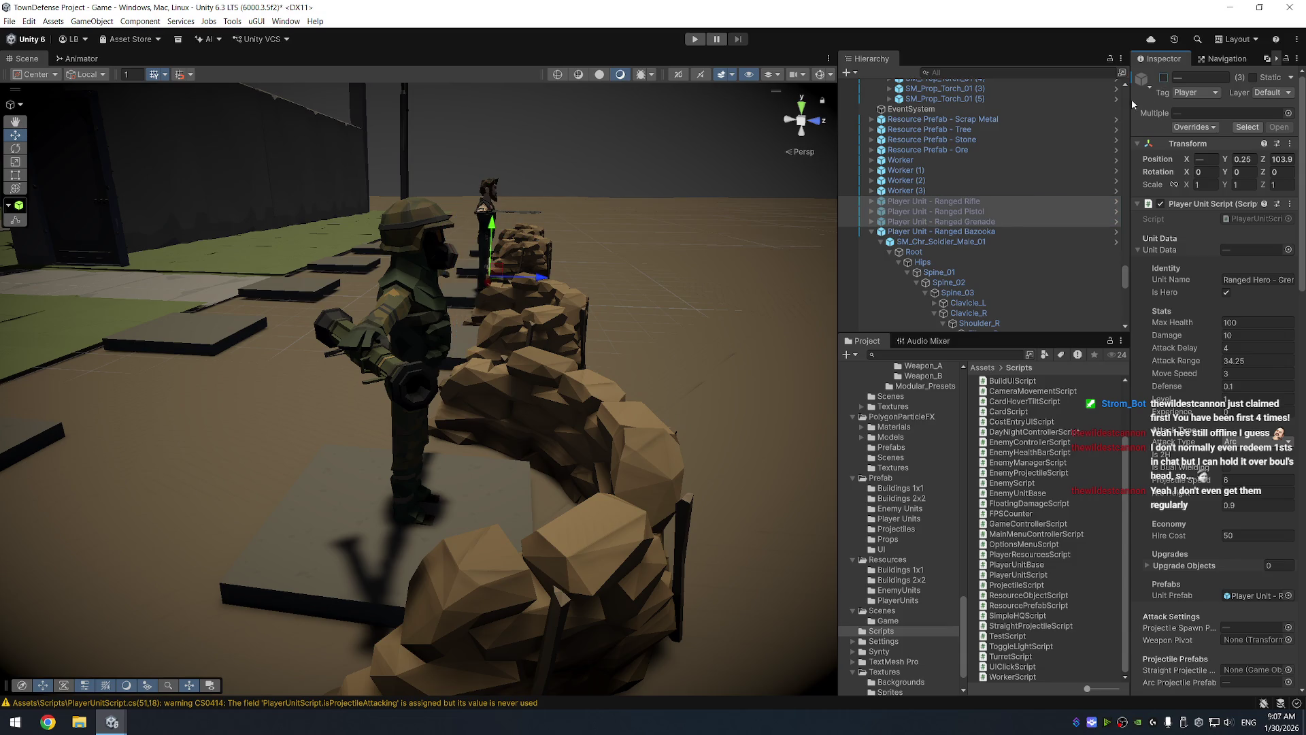
left_click(871, 231)
left_click(939, 241)
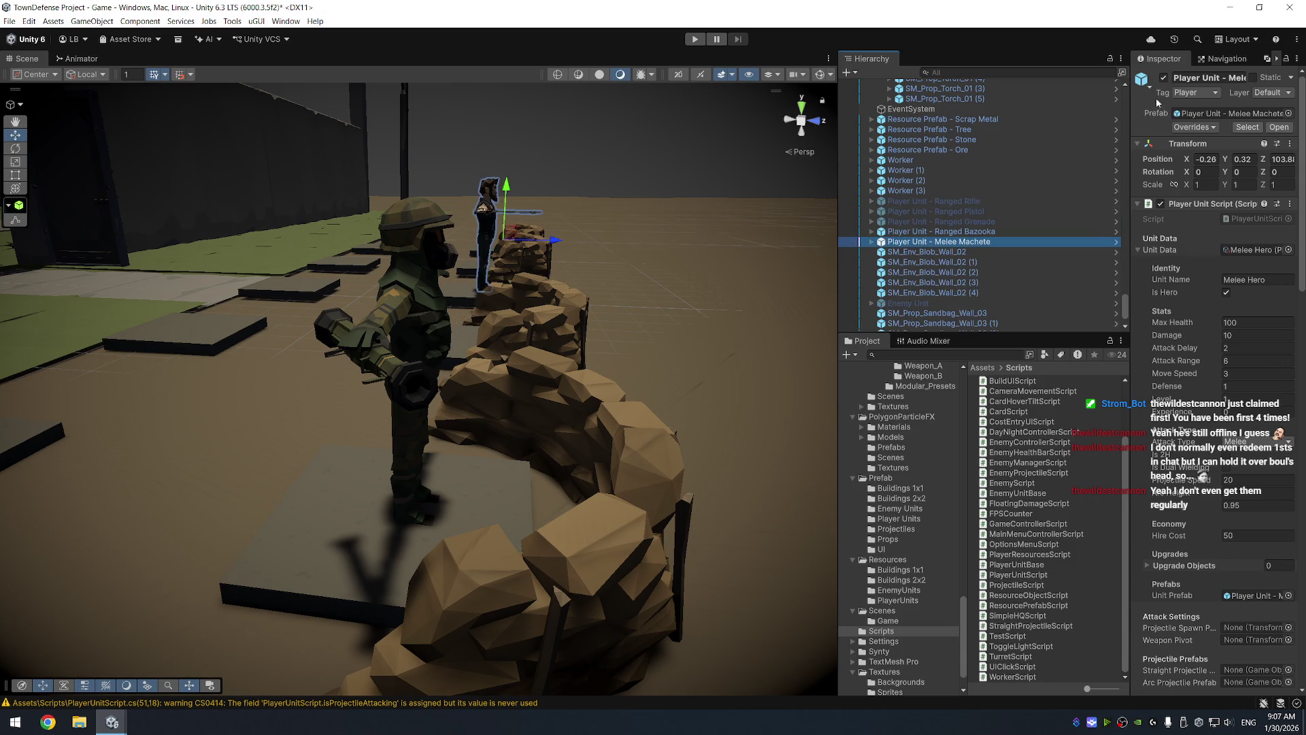
left_click(1164, 77)
Activate the Enemy Unit and select the EnemyController under the Enemy Container
scroll(980, 218, "down", 2)
left_click(908, 254)
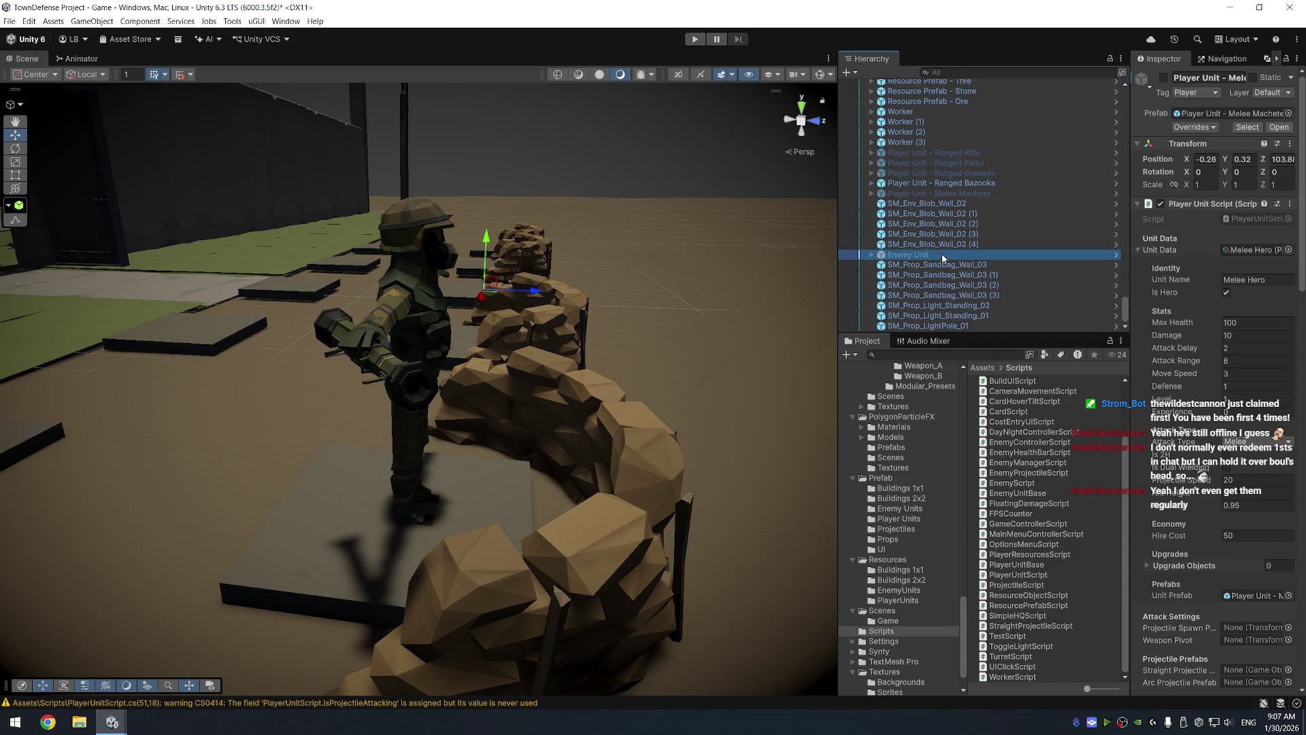
left_click(1164, 76)
scroll(980, 225, "down", 10)
left_click(982, 235)
scroll(939, 180, "up", 10)
left_click(922, 160)
left_click(975, 133)
left_click(973, 140)
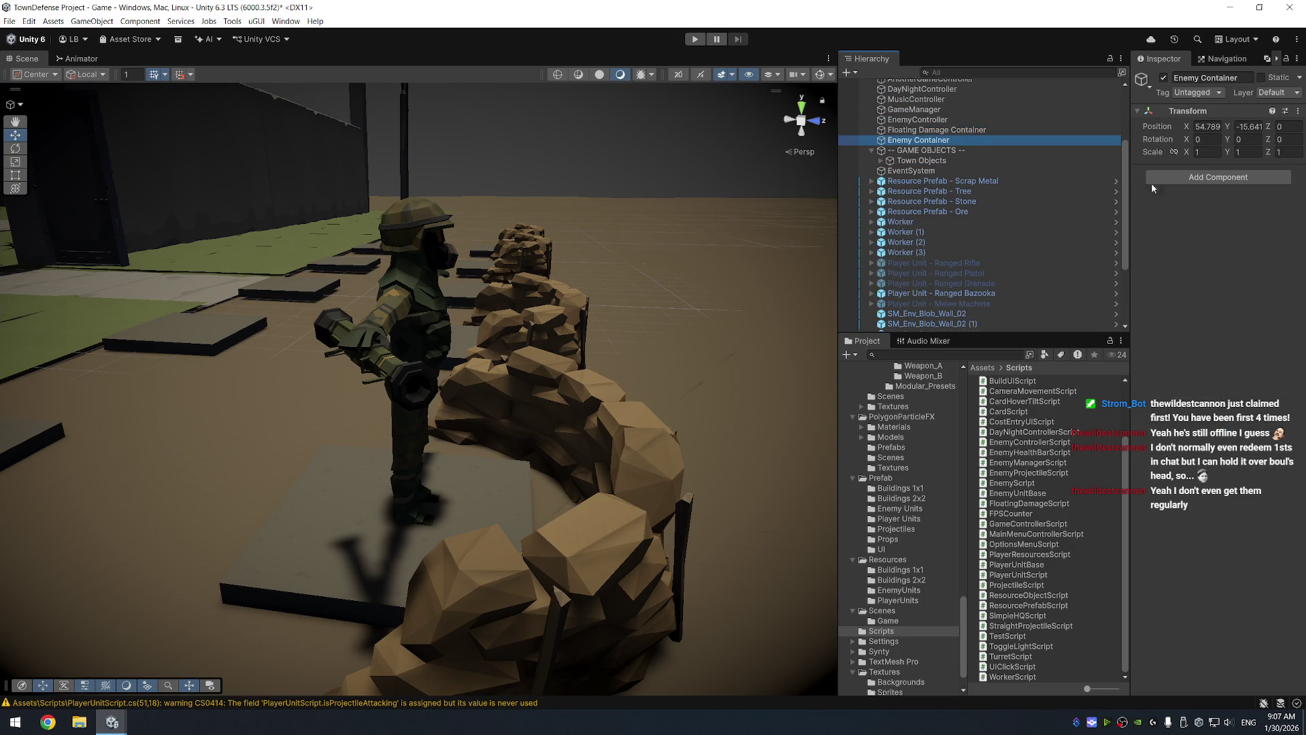
left_click(942, 120)
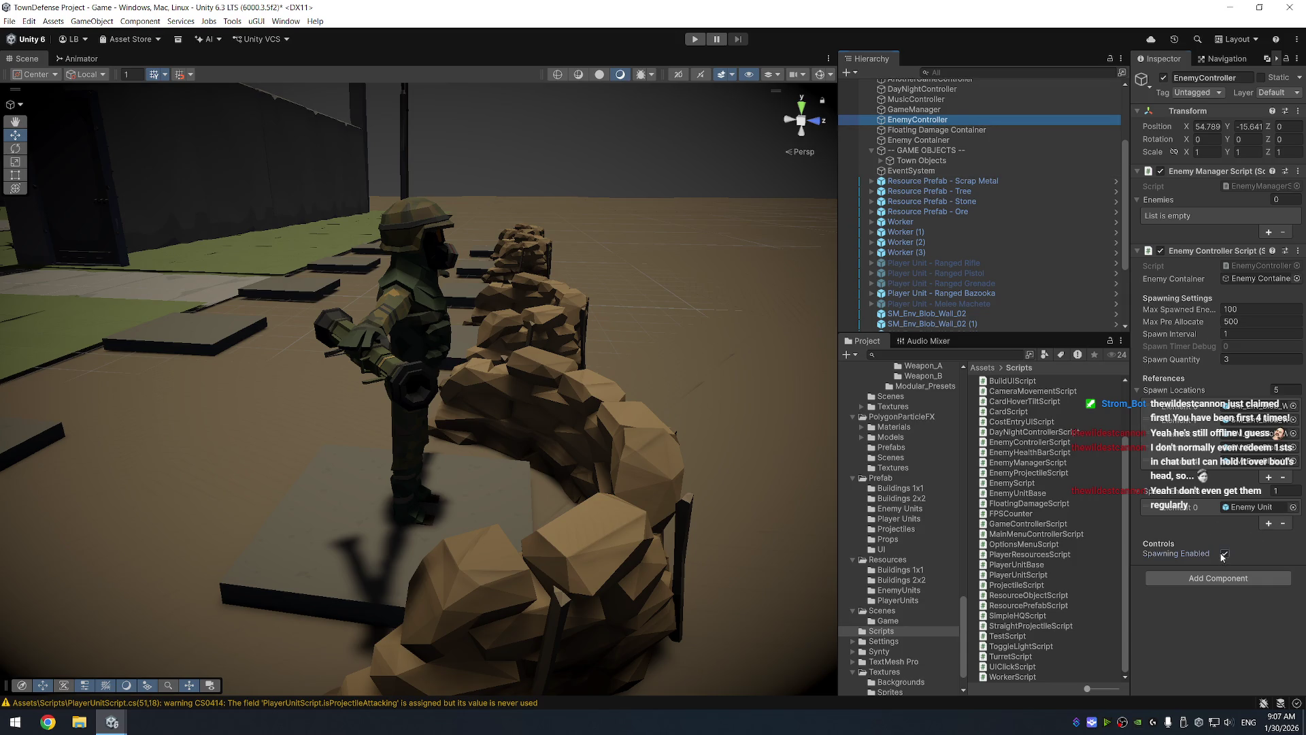
scroll(408, 368, "down", 6)
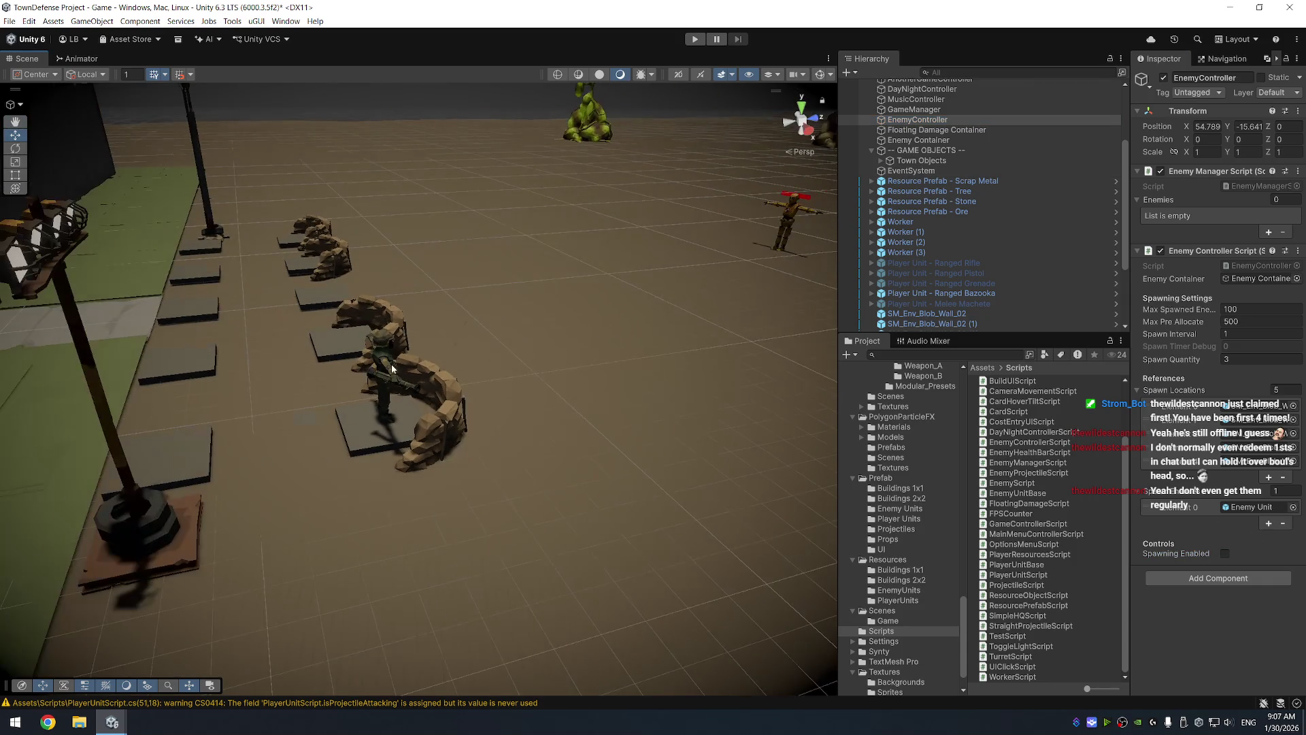
Untick EnemyController's Spawning Enabled, then select the Ranged Bazooka unit and reload the edited scripts
left_click(384, 364)
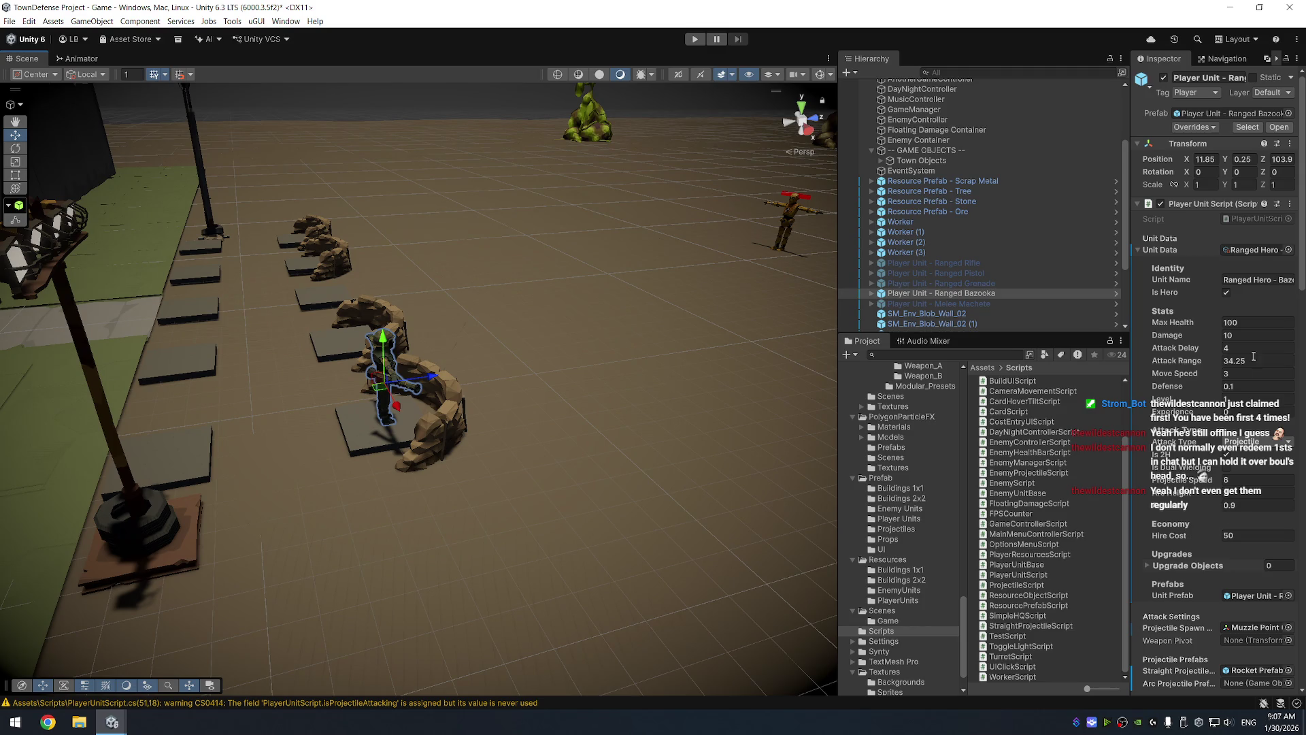
left_click(973, 295)
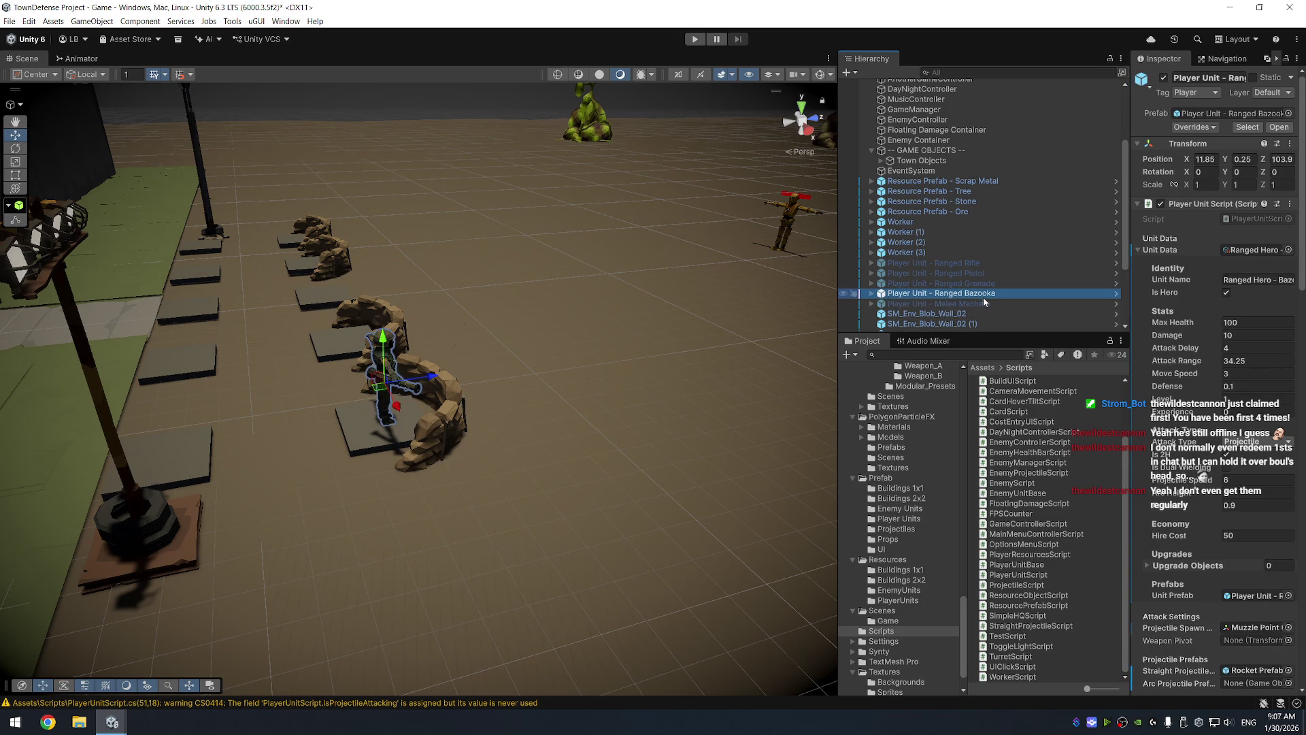
key("alt+Tab")
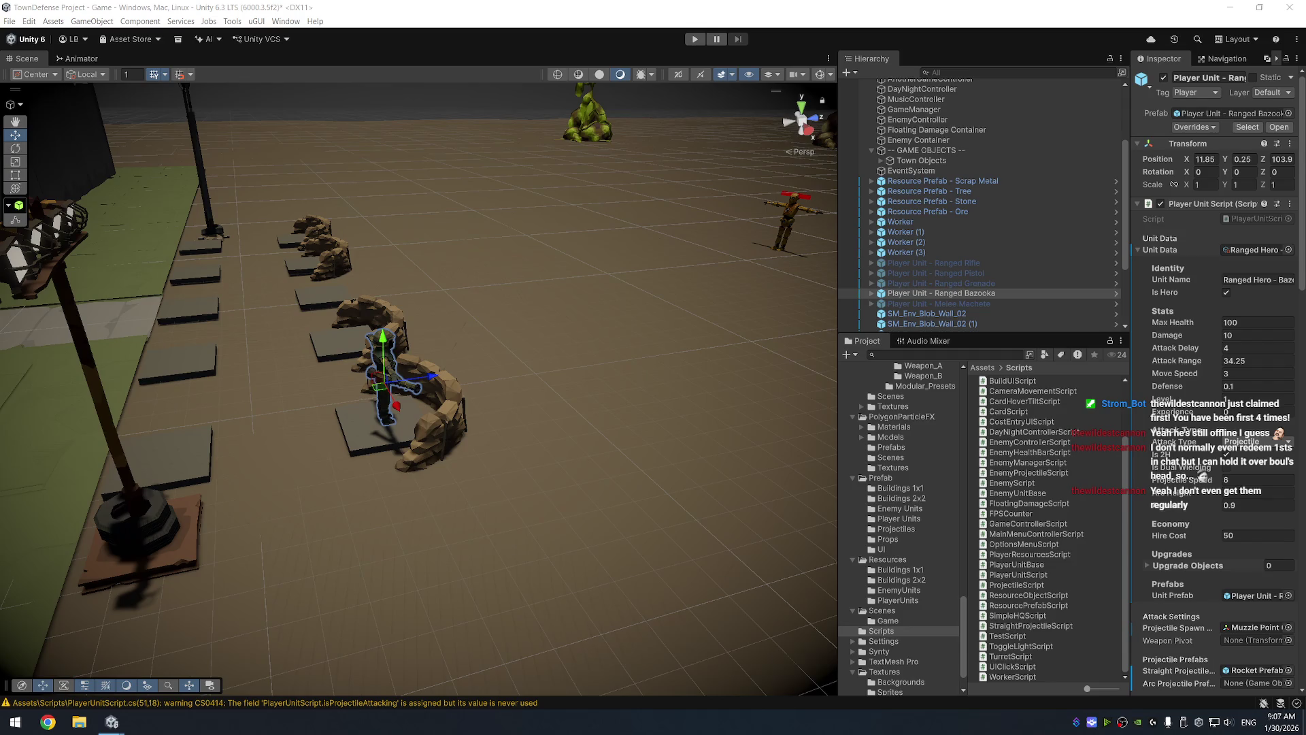
left_click(709, 12)
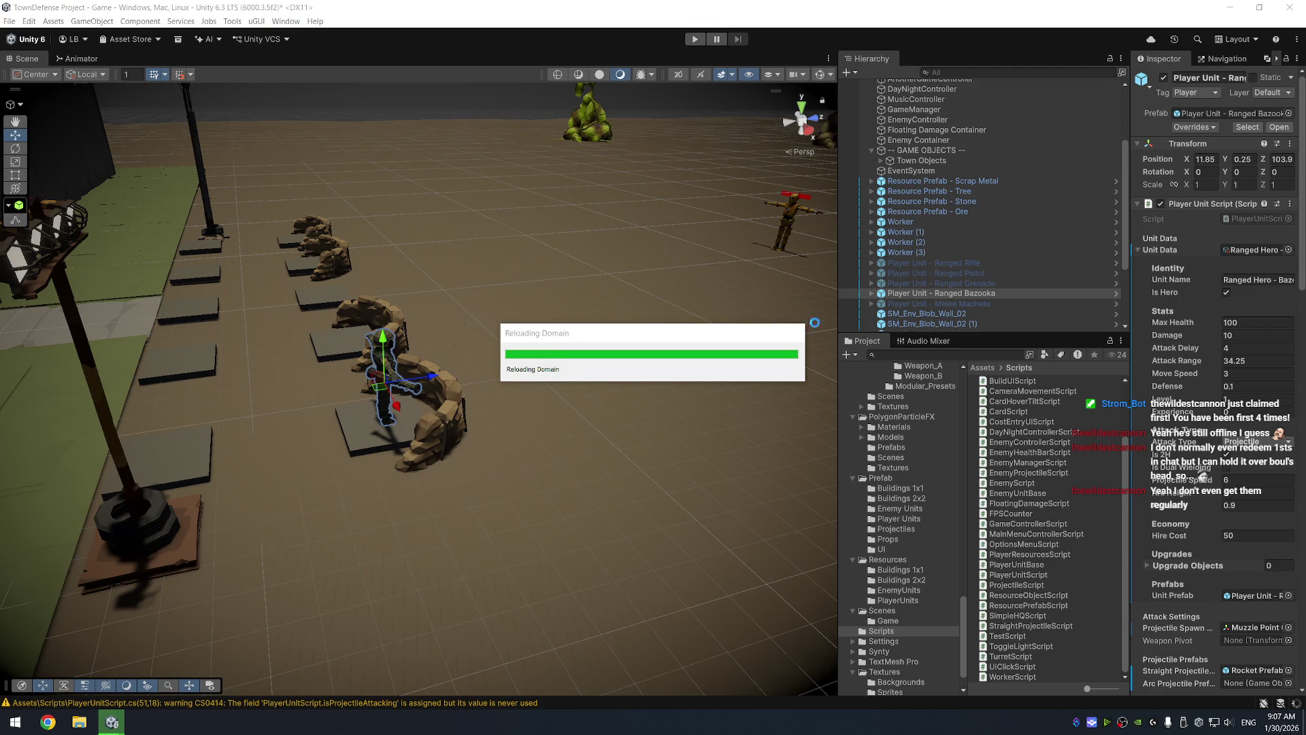
Set the bazooka unit's Attack Range to 20 and start Play mode
left_click(1251, 360)
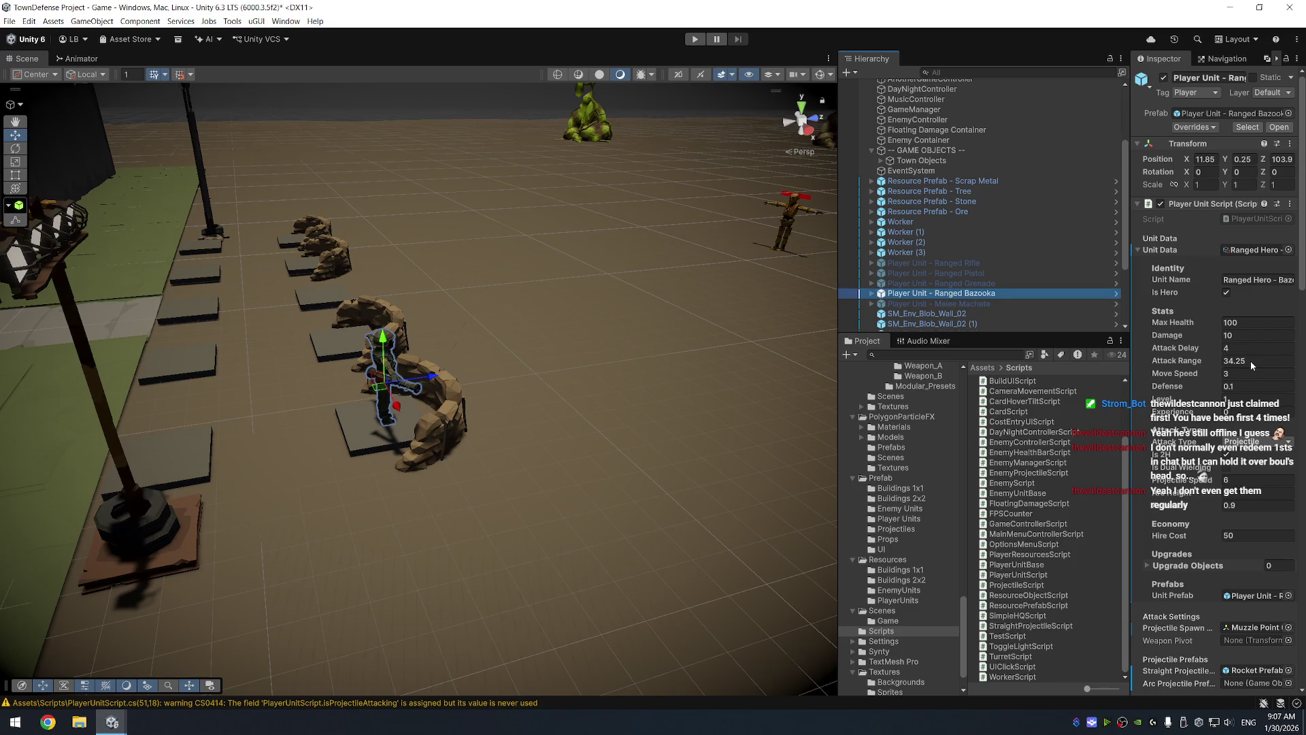
type("20")
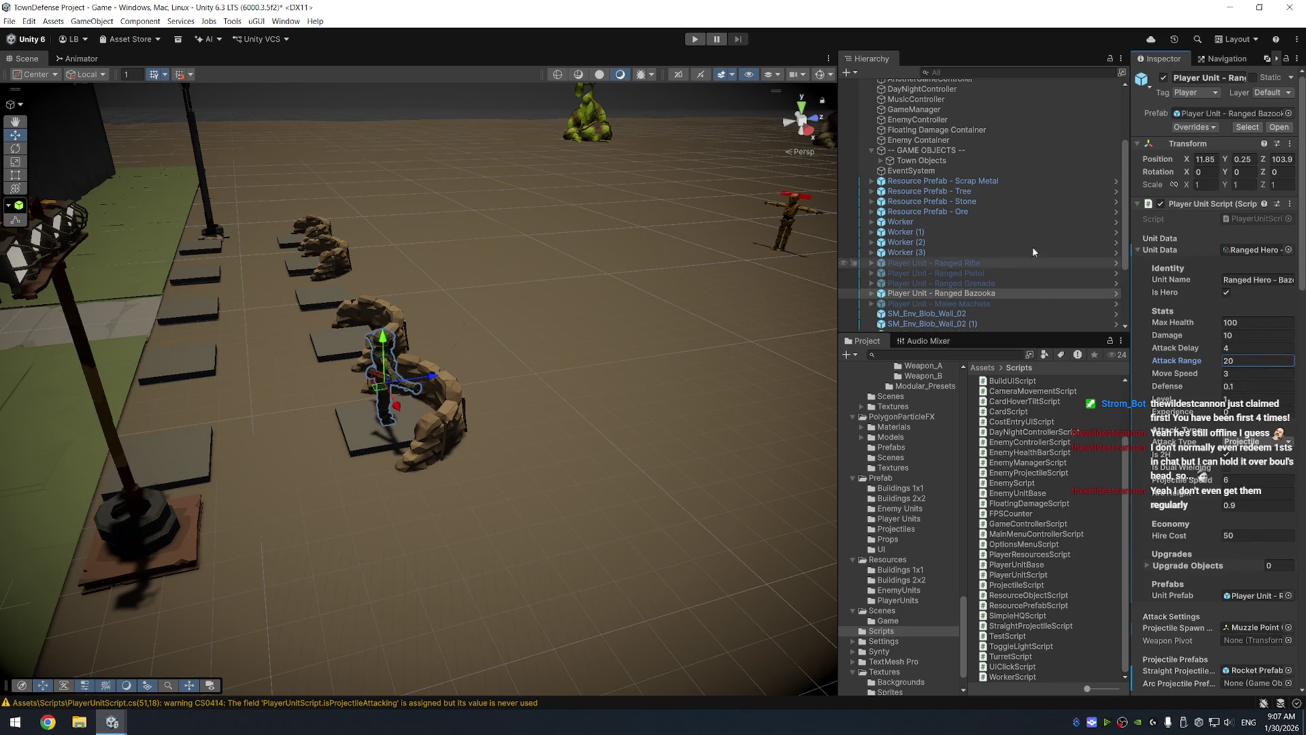
left_click(701, 41)
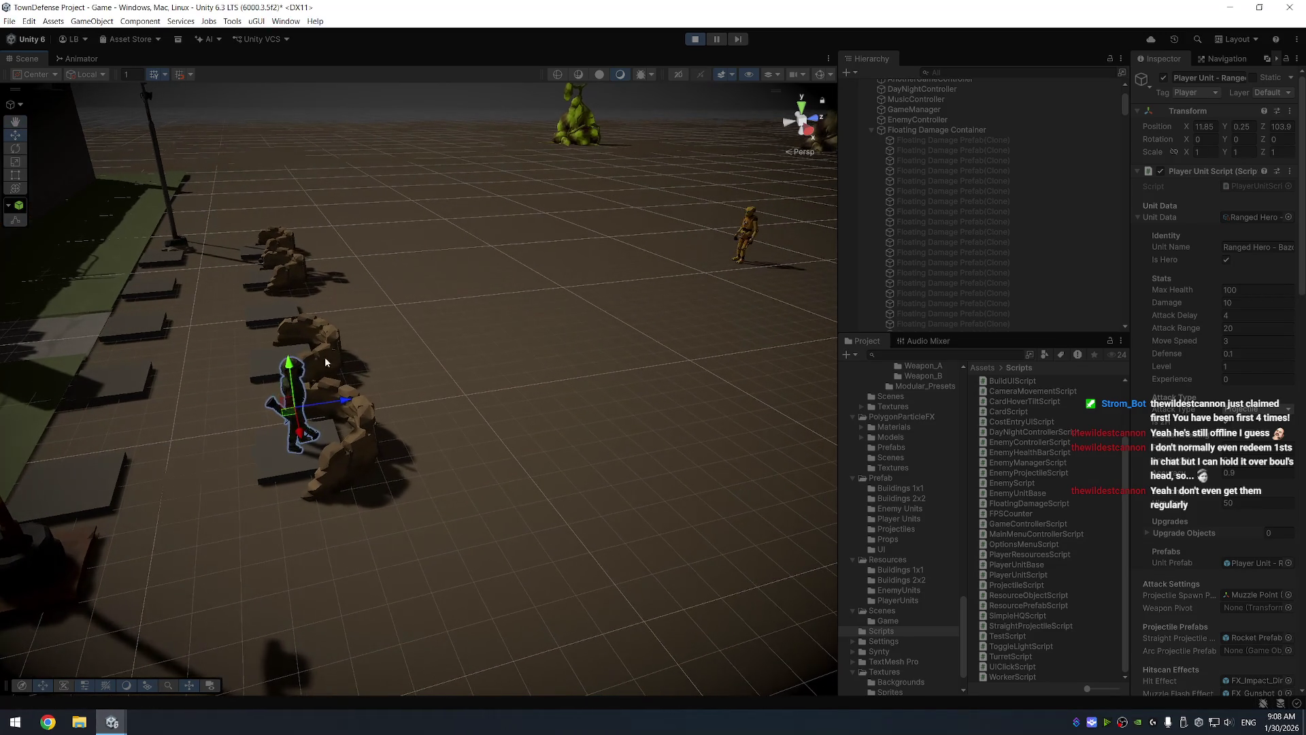
During play, raise the Ranged Bazooka unit's Attack Range to 30
left_click(294, 401)
scroll(973, 197, "up", 15)
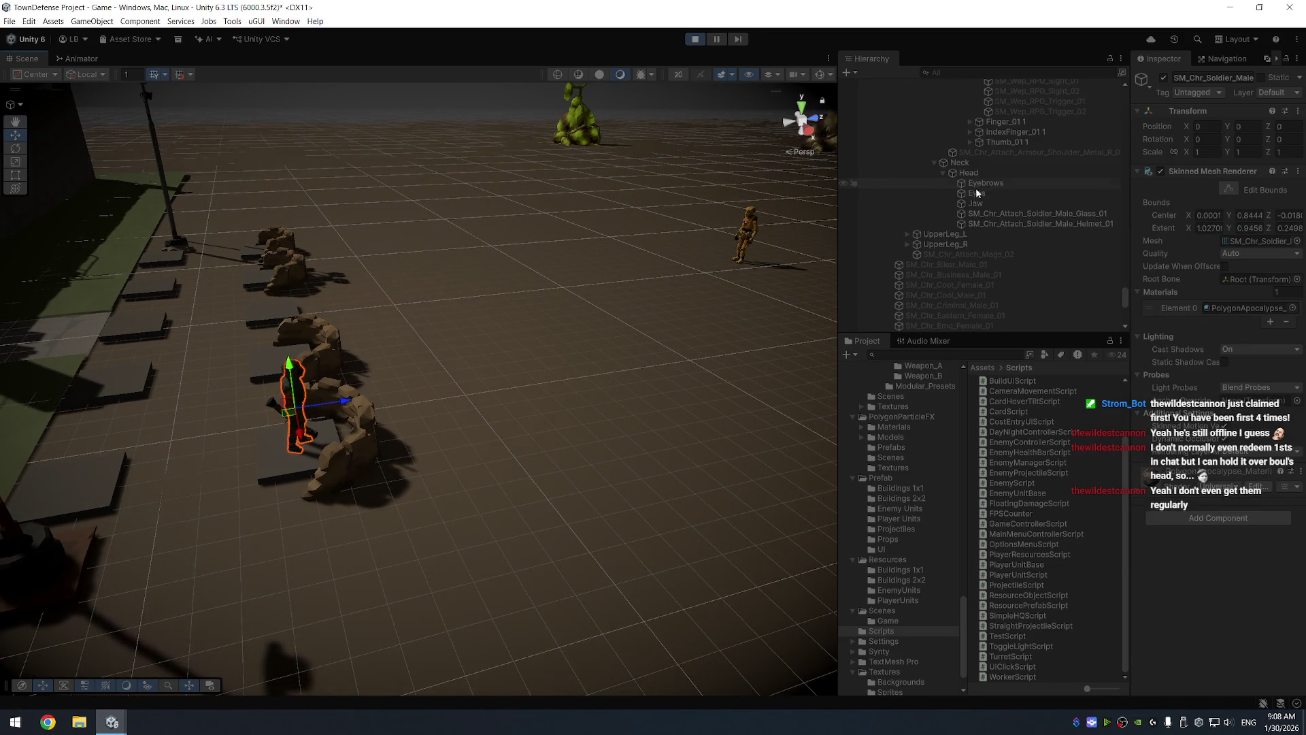
left_click(966, 117)
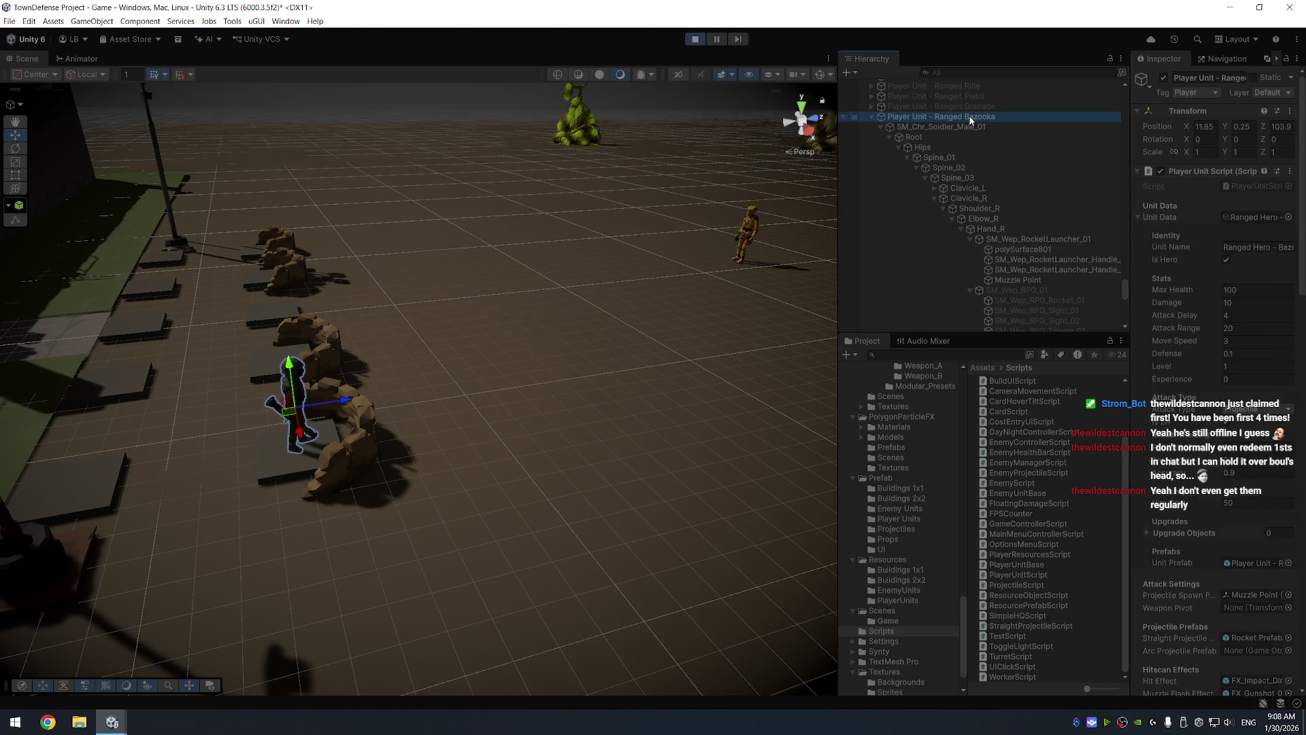
left_click_drag(632, 309, 544, 308)
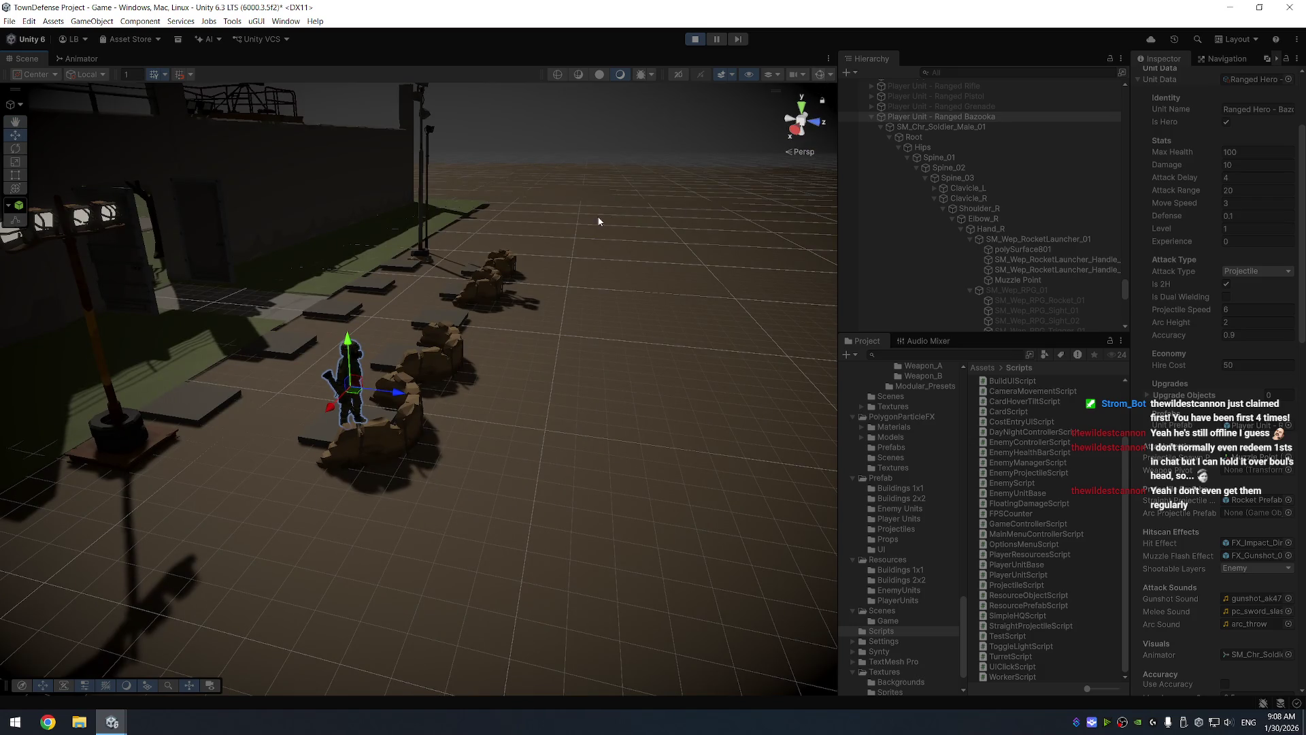
left_click_drag(589, 219, 1171, 318)
left_click(1245, 189)
type("30")
key("Return")
scroll(528, 362, "up", 3)
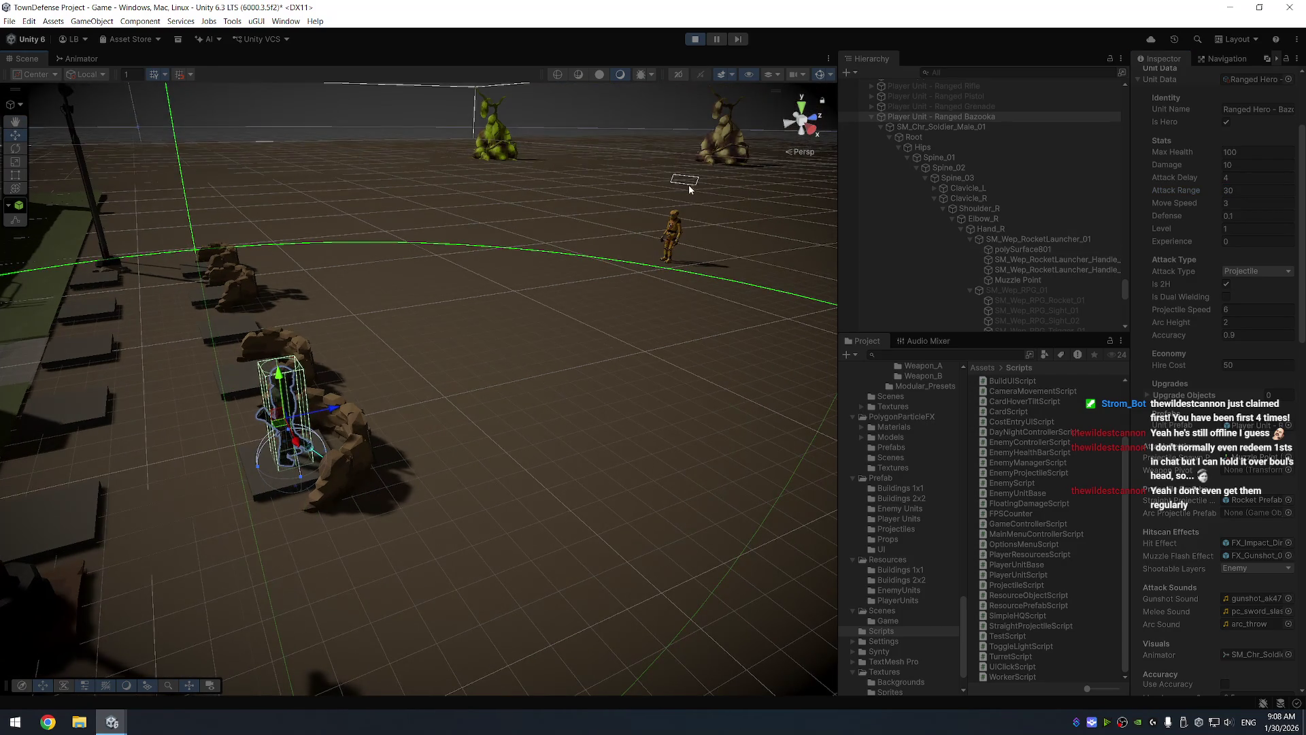
Stop Play, add Enemy Unit to EnemyController's Enemies list, and play again
left_click(695, 38)
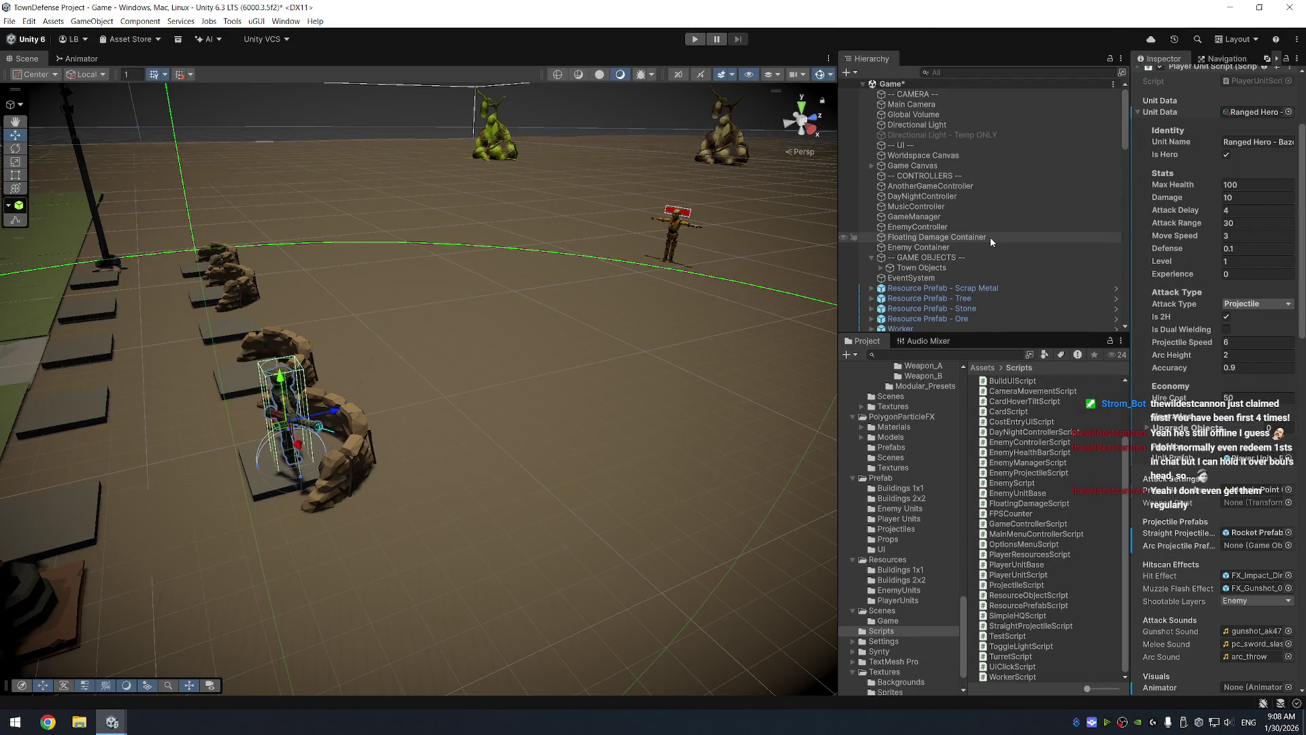
left_click(958, 229)
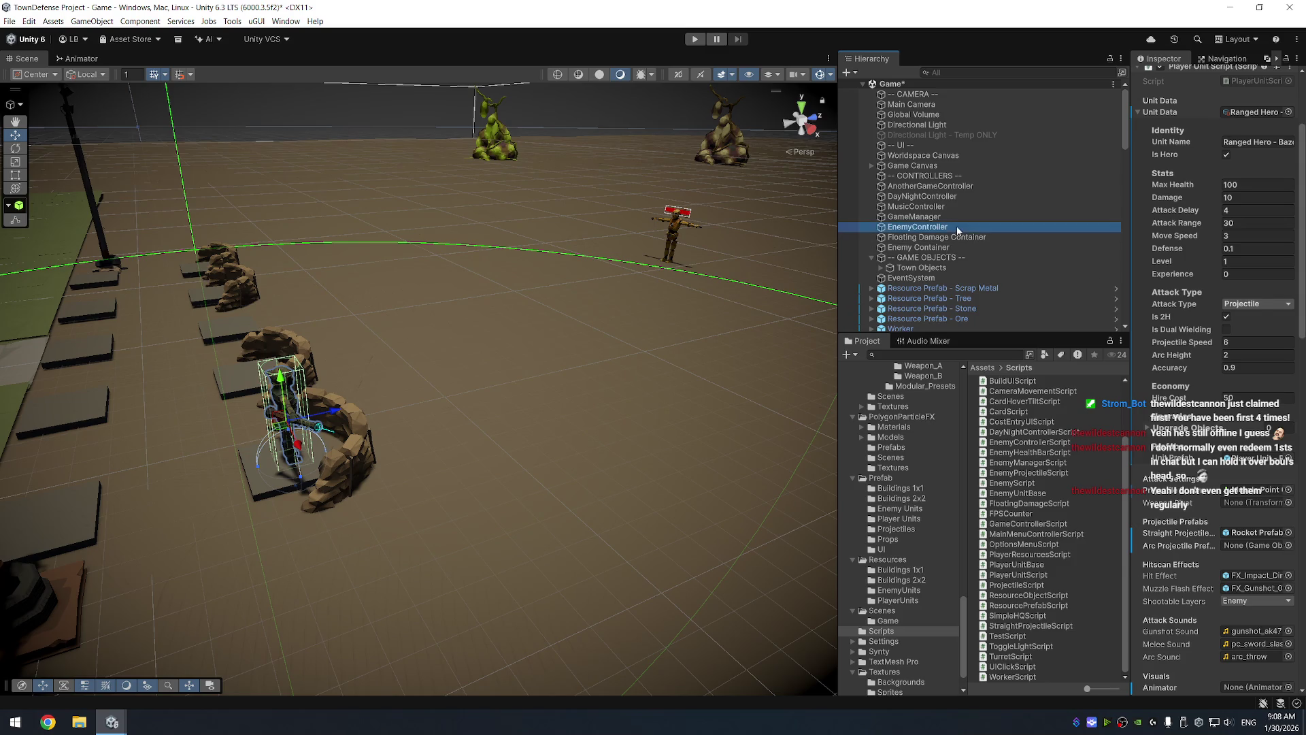
scroll(957, 228, "down", 5)
left_click(953, 211)
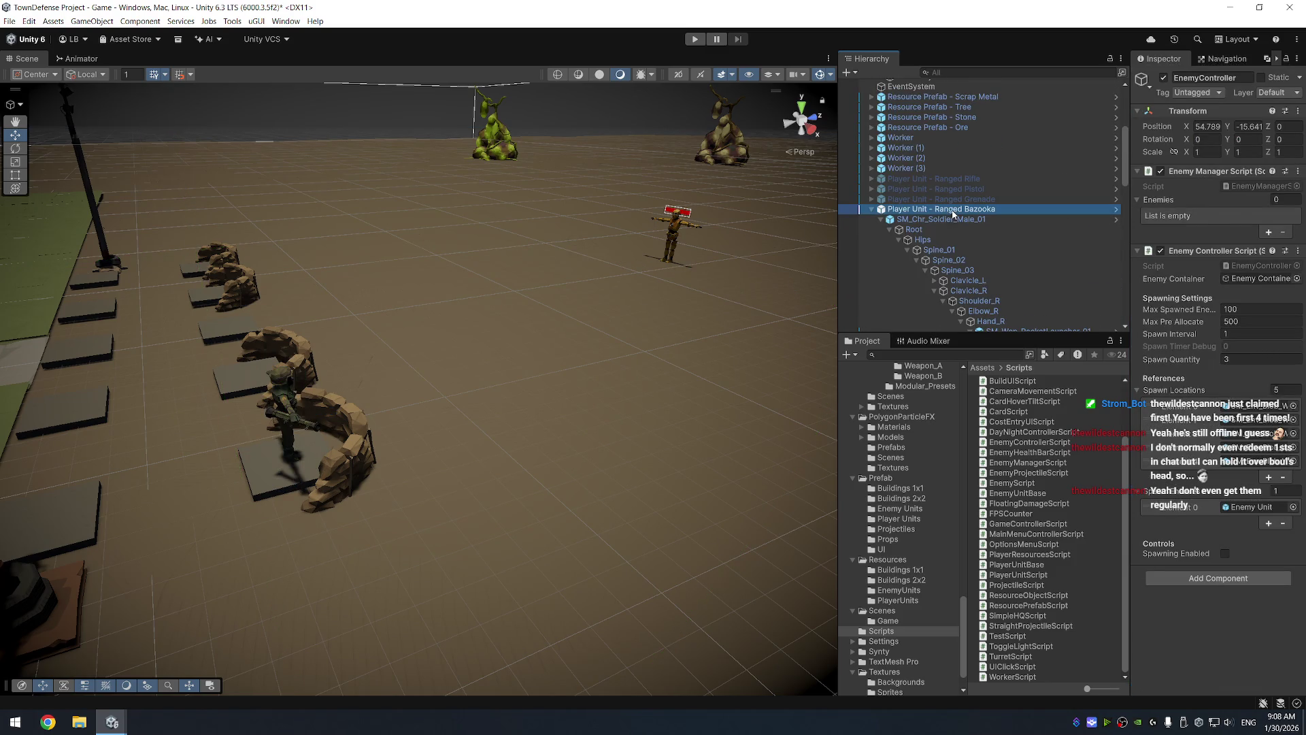
scroll(954, 224, "up", 6)
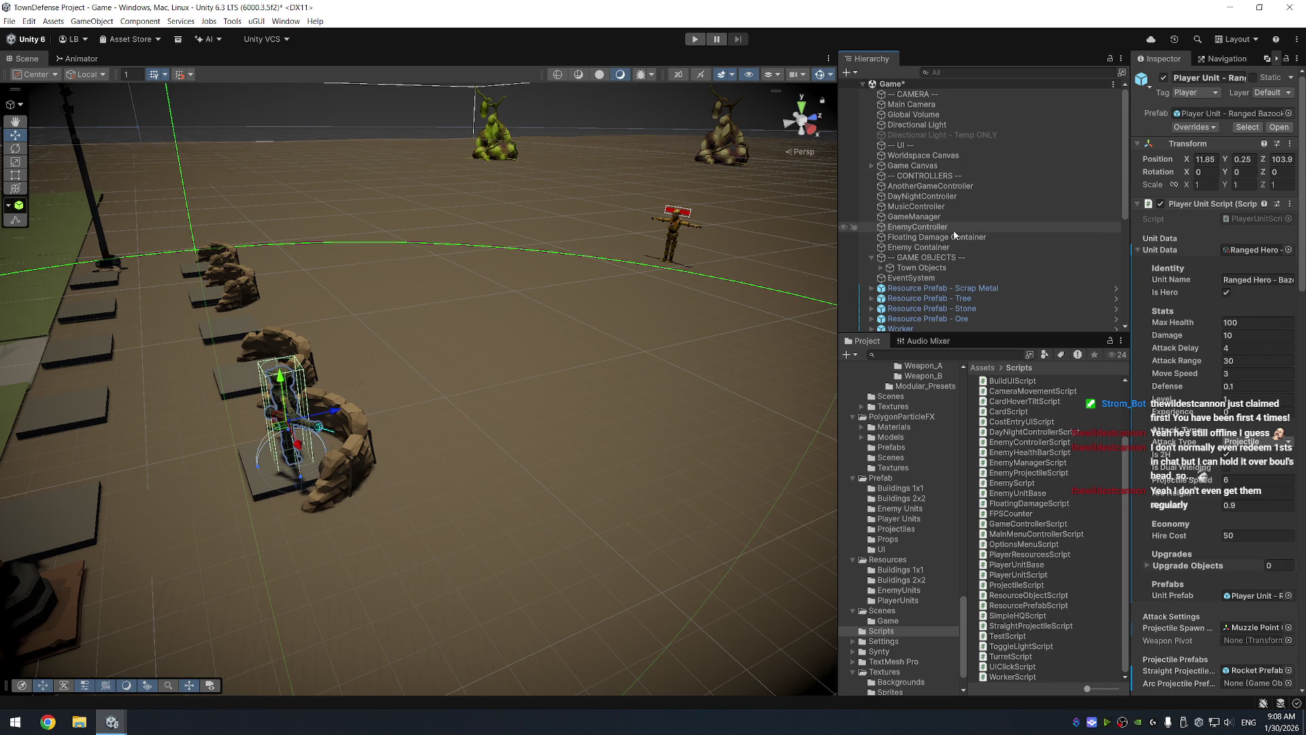
left_click(955, 229)
scroll(955, 231, "down", 6)
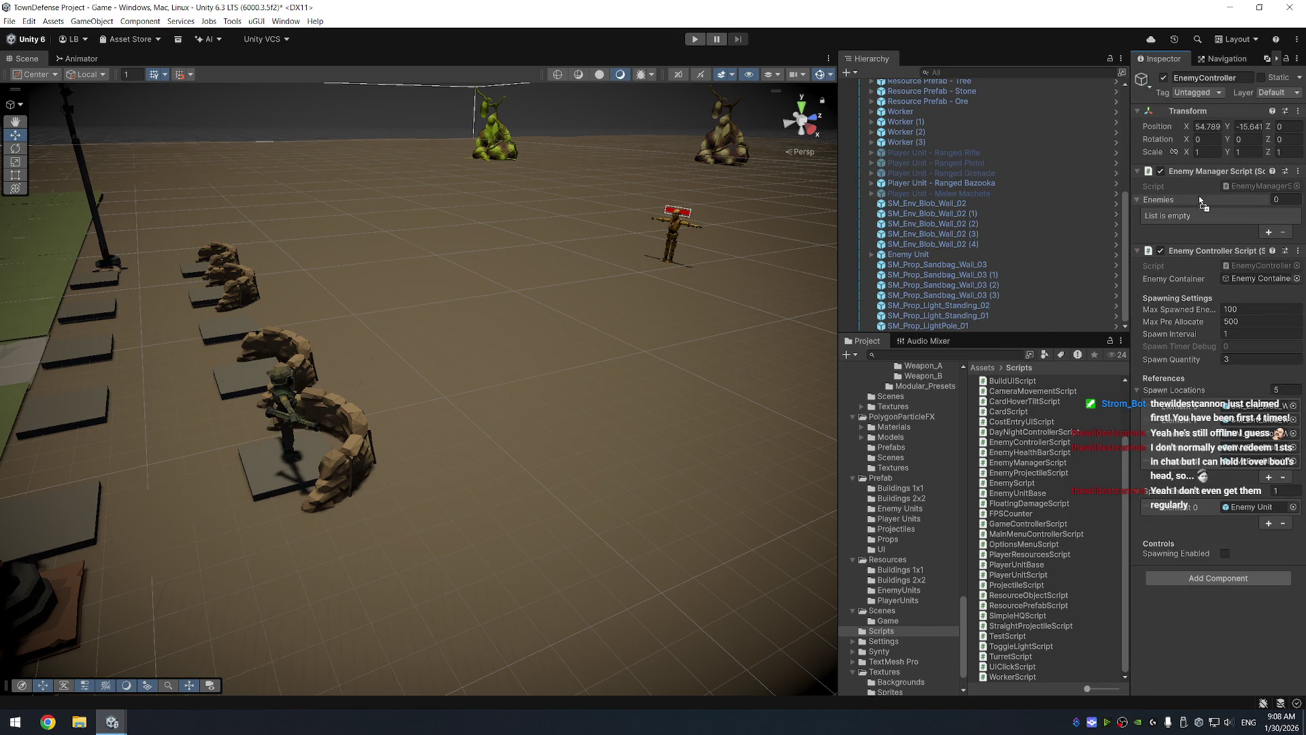
left_click_drag(1192, 207, 1192, 210)
left_click(694, 38)
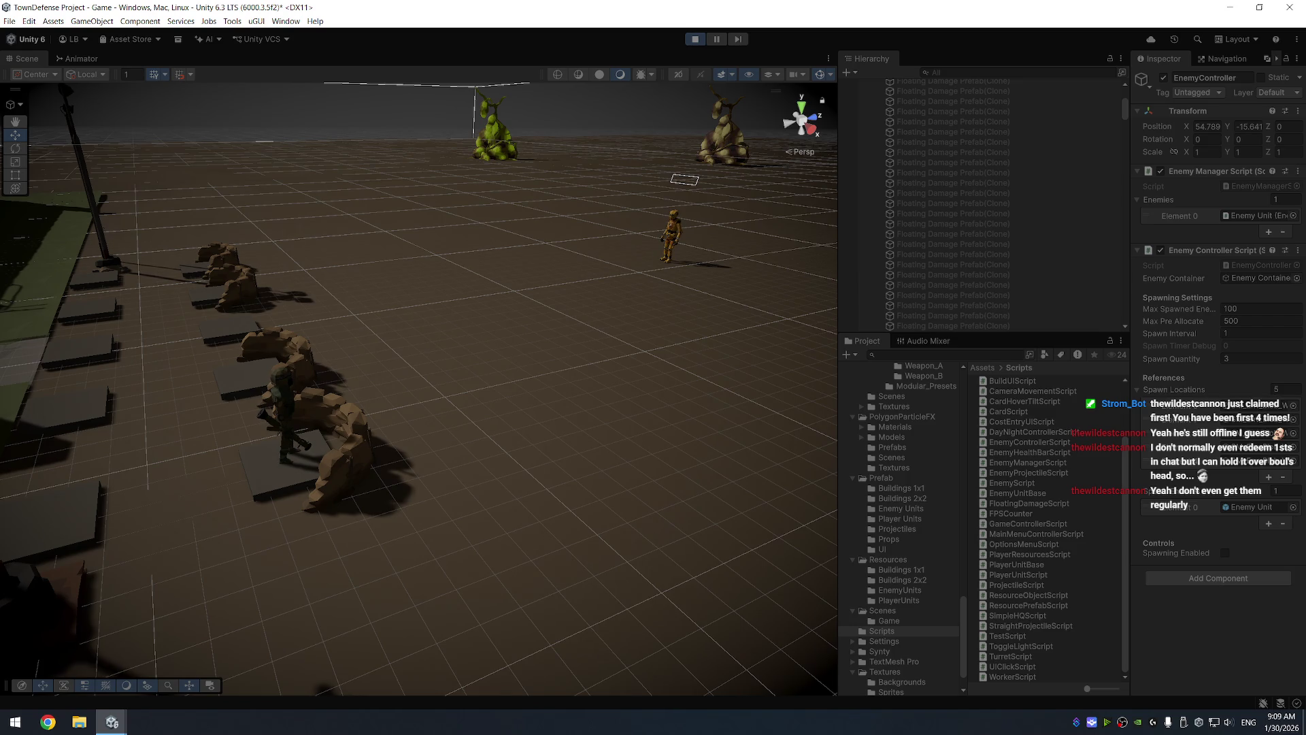
Move the enemy dummy closer to the soldier, watch the rockets hit, then stop Play
mouse_move(621, 259)
left_mouse_down()
mouse_move(461, 295)
mouse_move(796, 258)
left_mouse_up()
left_click(765, 246)
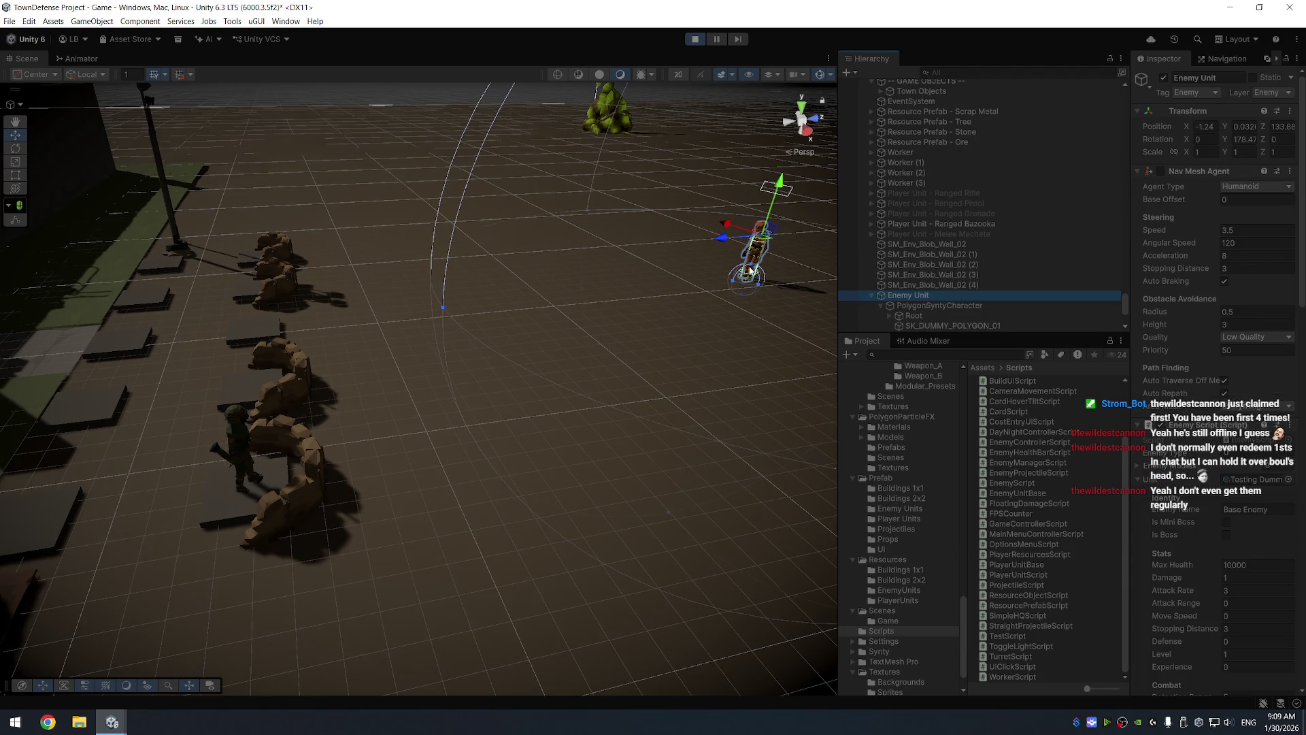
left_click_drag(735, 239, 652, 261)
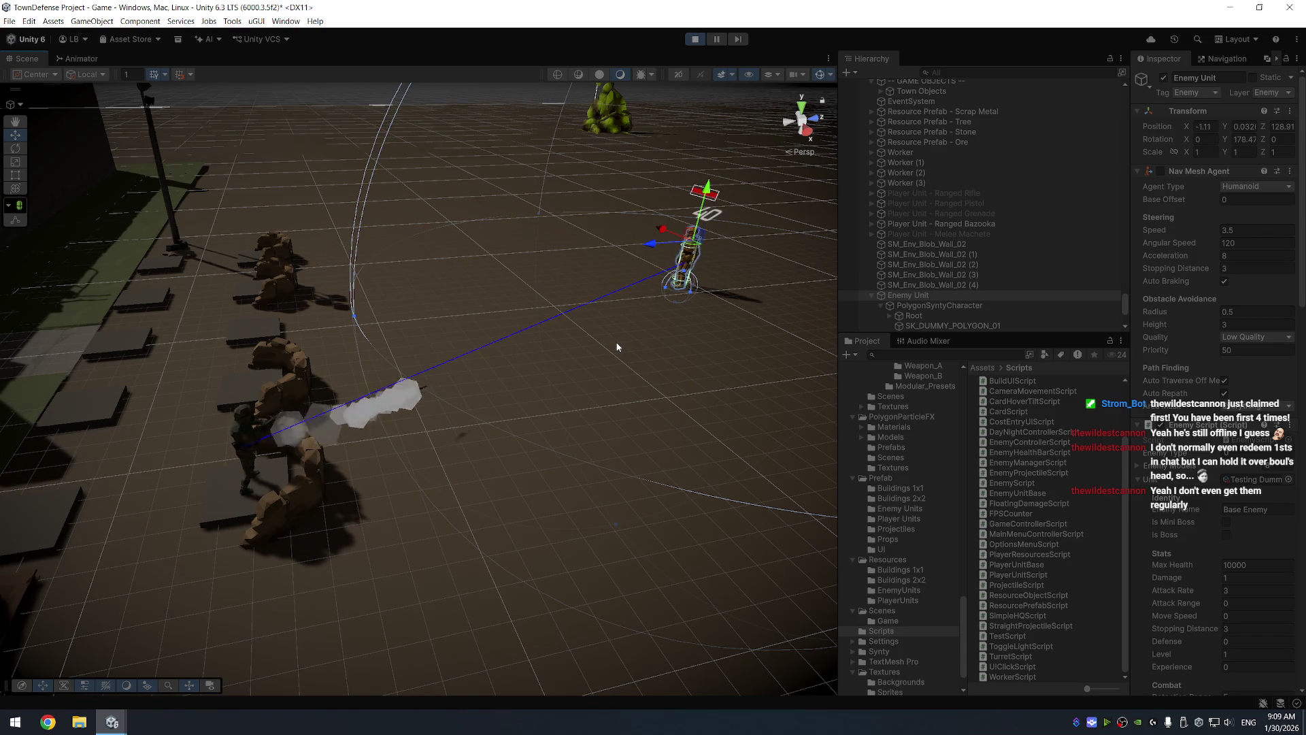
left_click_drag(615, 360, 484, 420)
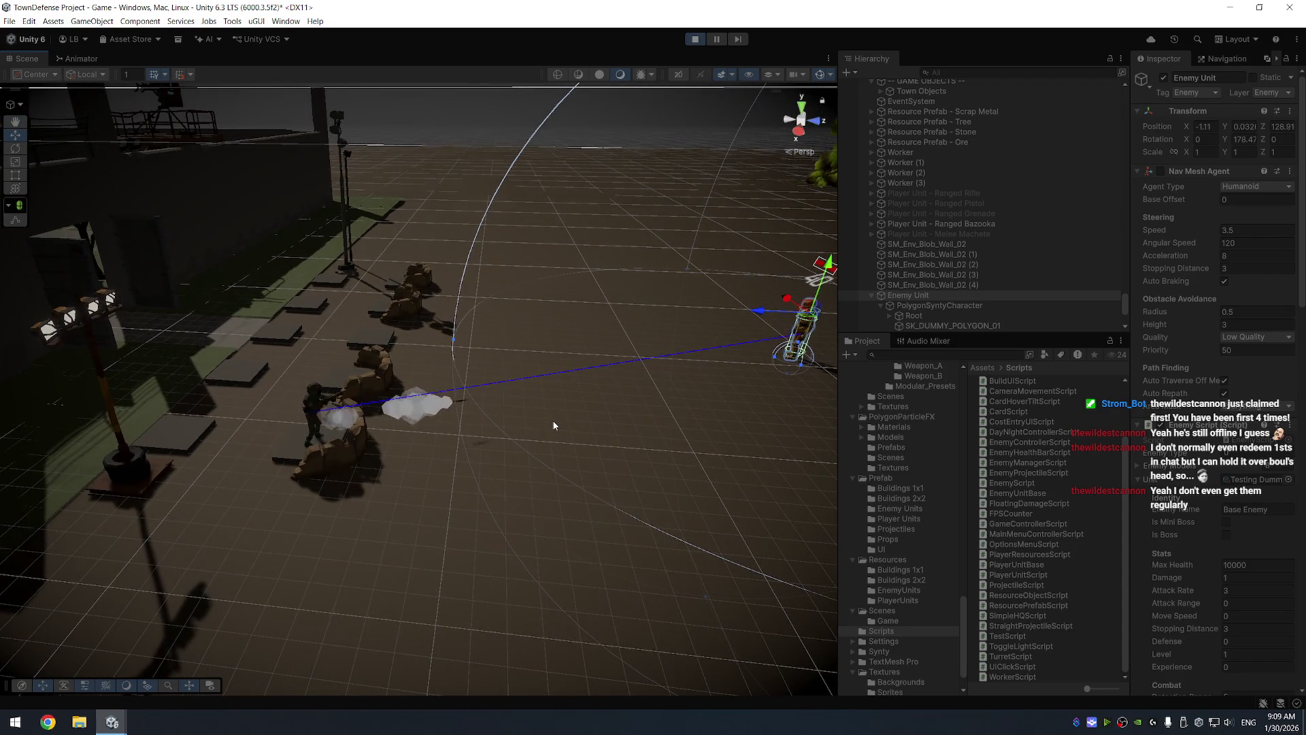
scroll(312, 464, "up", 4)
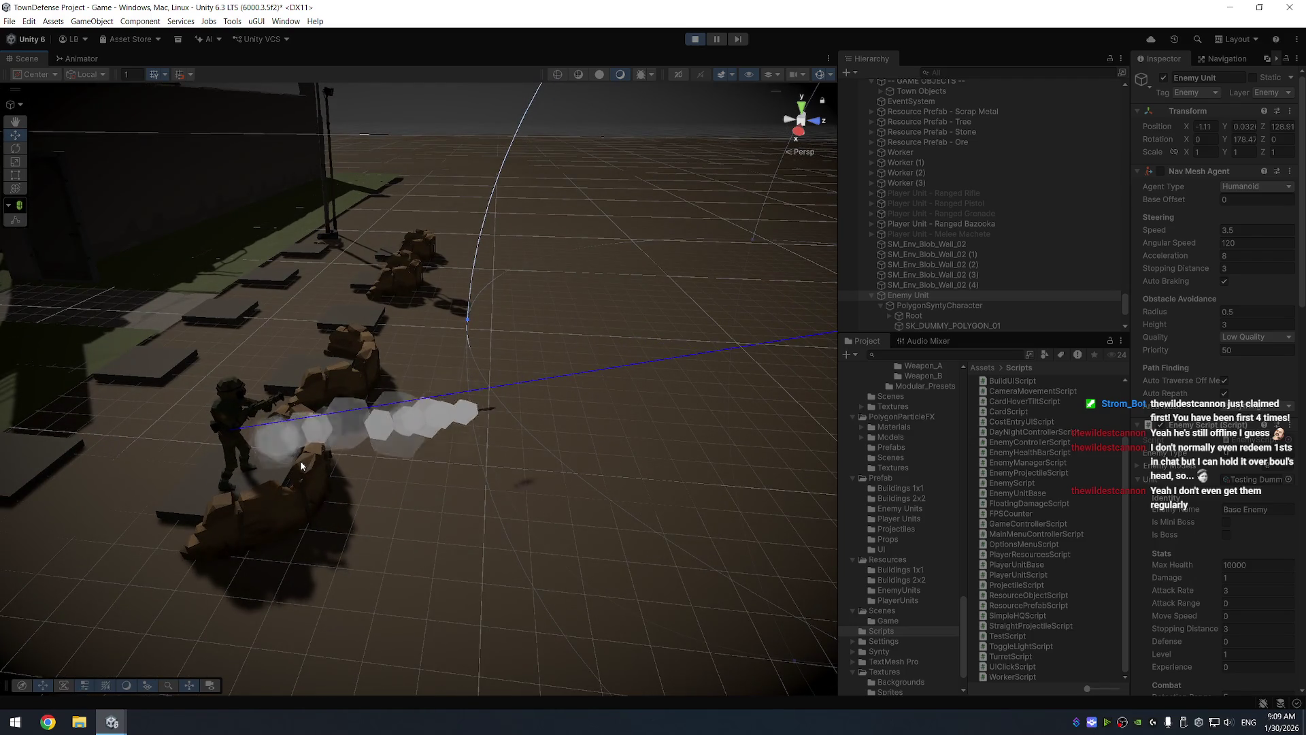
left_click(695, 41)
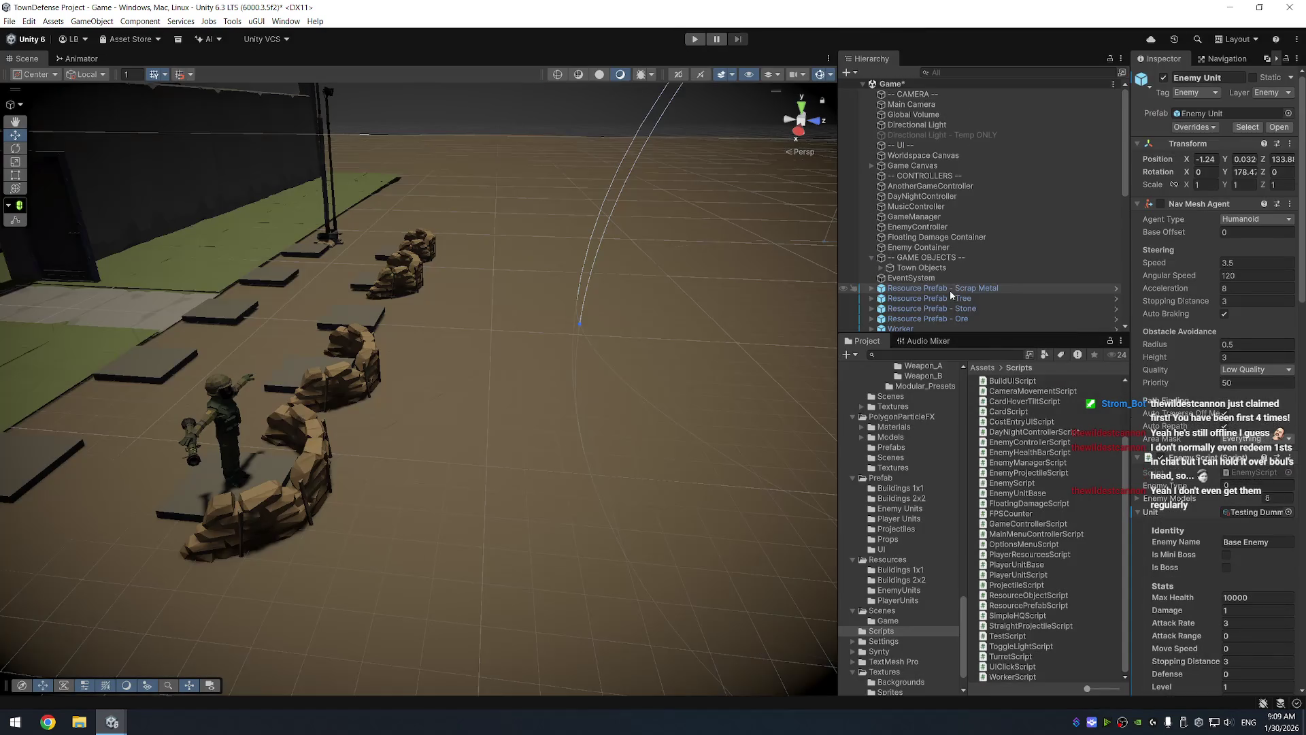
scroll(1003, 235, "down", 5)
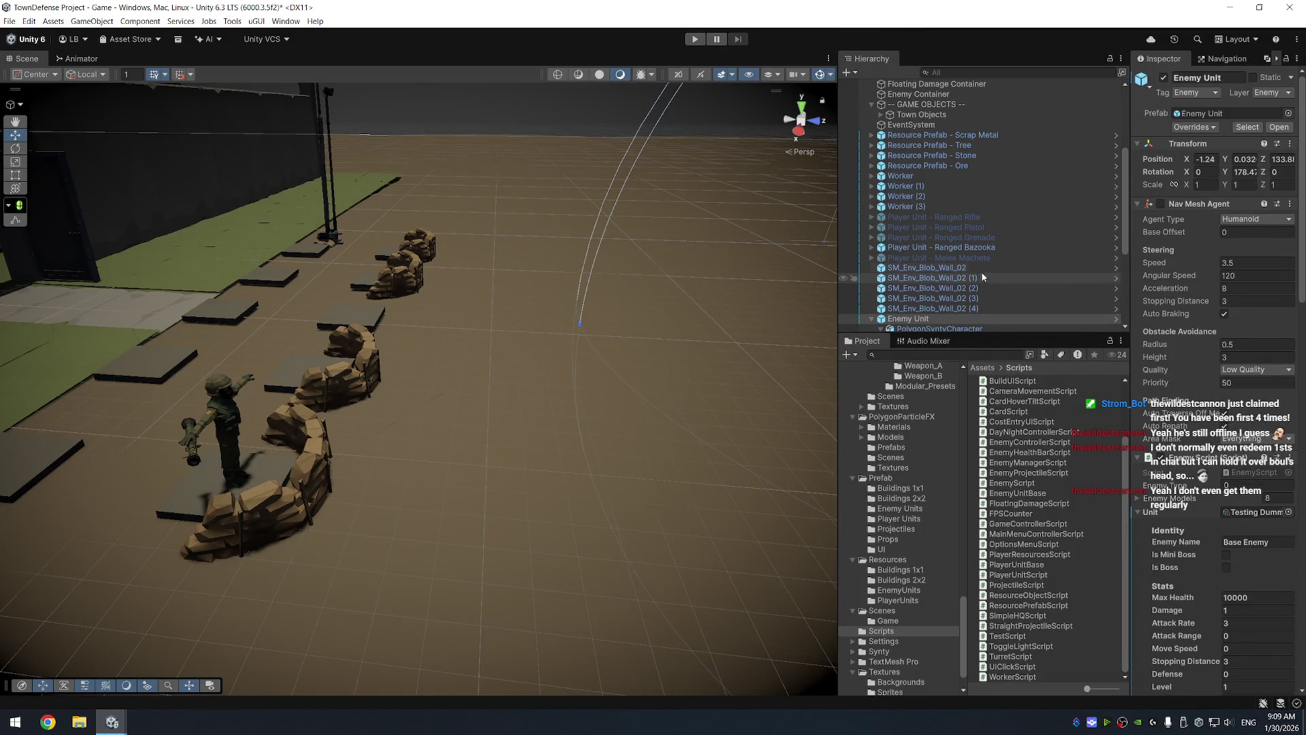
left_click(1005, 246)
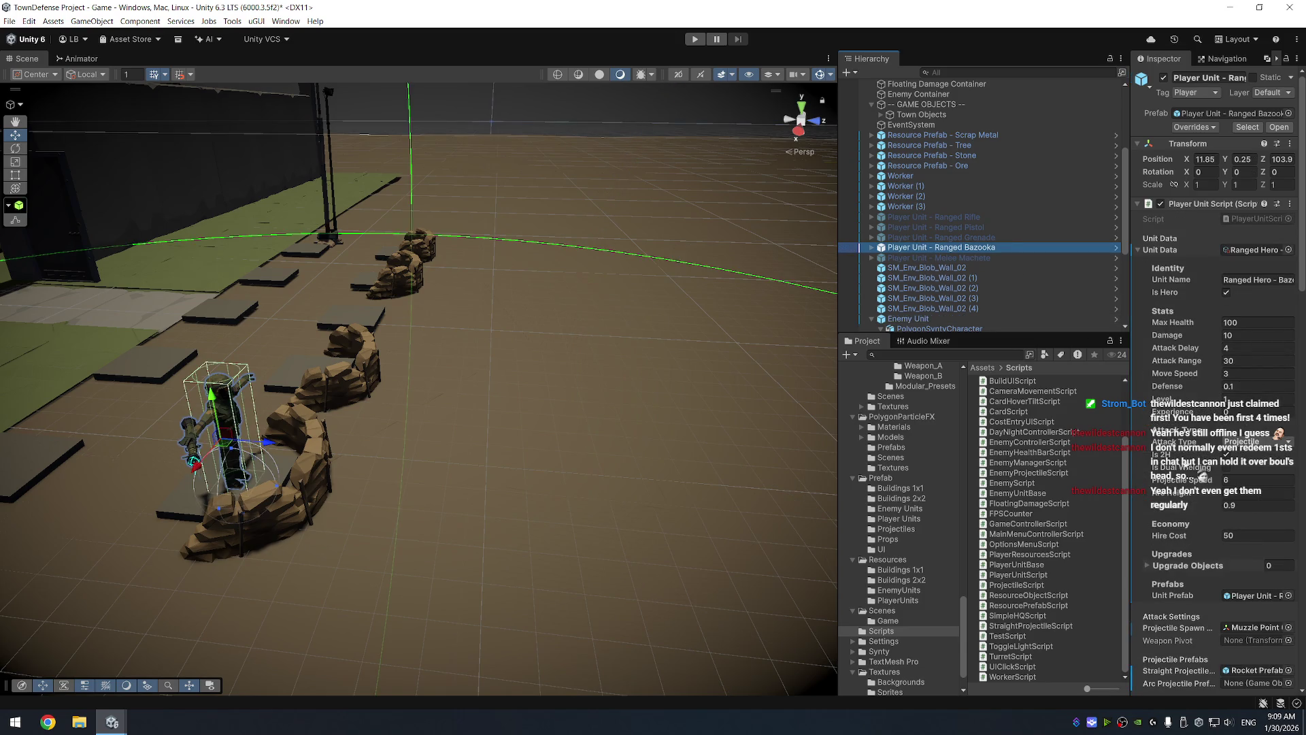
Set the bazooka hero's Projectile Speed to 20 and run Play mode again
left_click(1238, 481)
type("20")
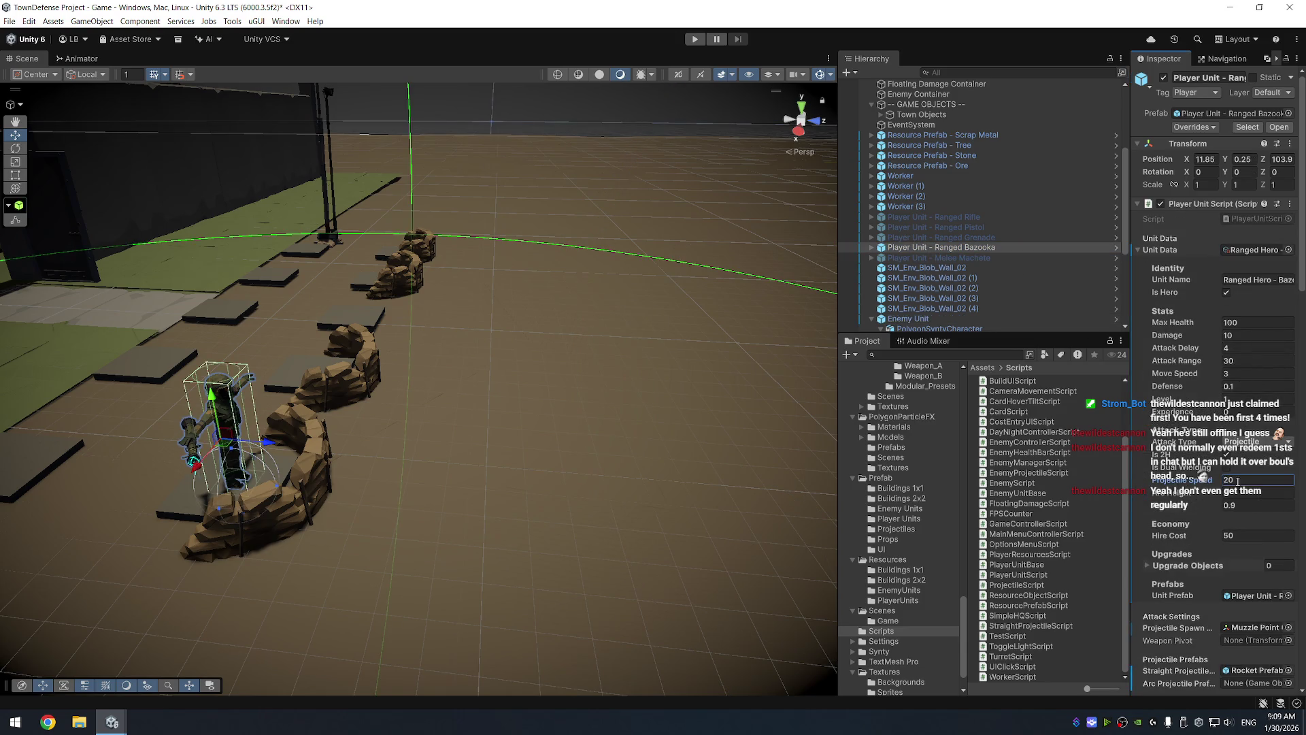
left_click(695, 41)
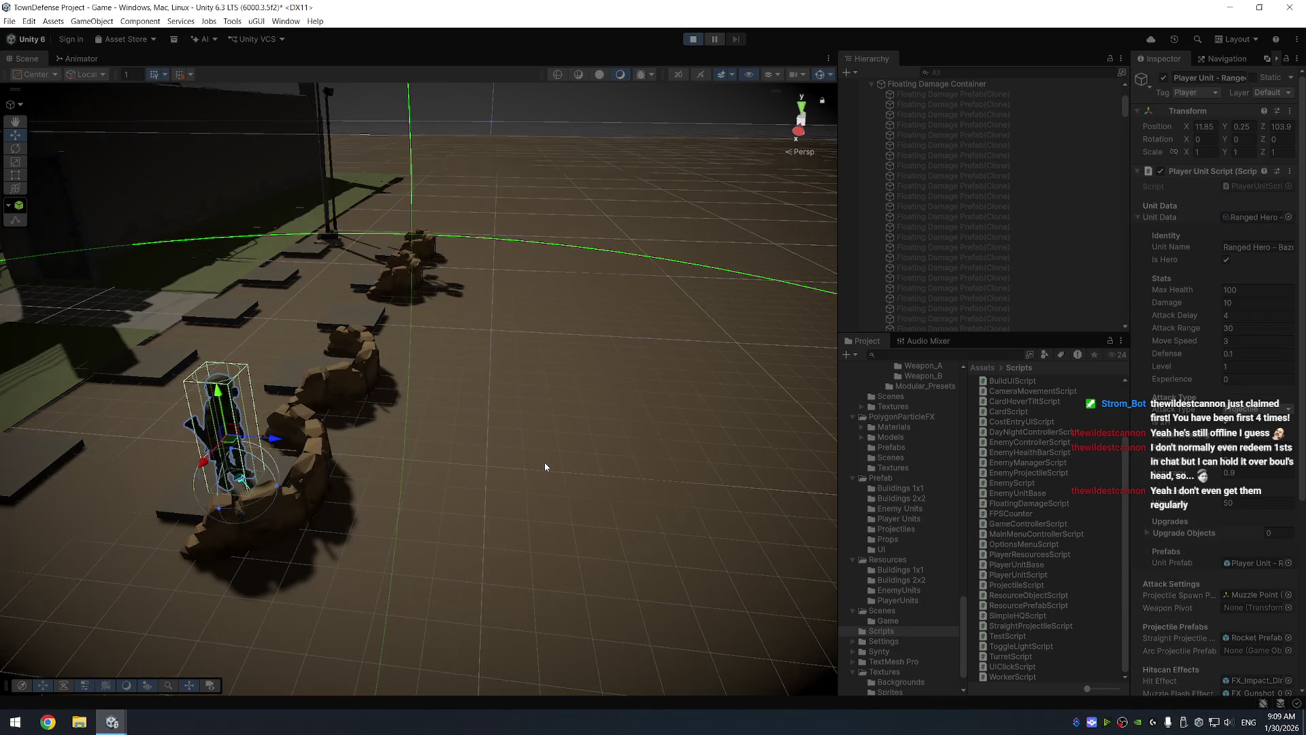
Turn the view to the enemy dummies, select one to watch the faster rockets, then stop Play
left_click(544, 466)
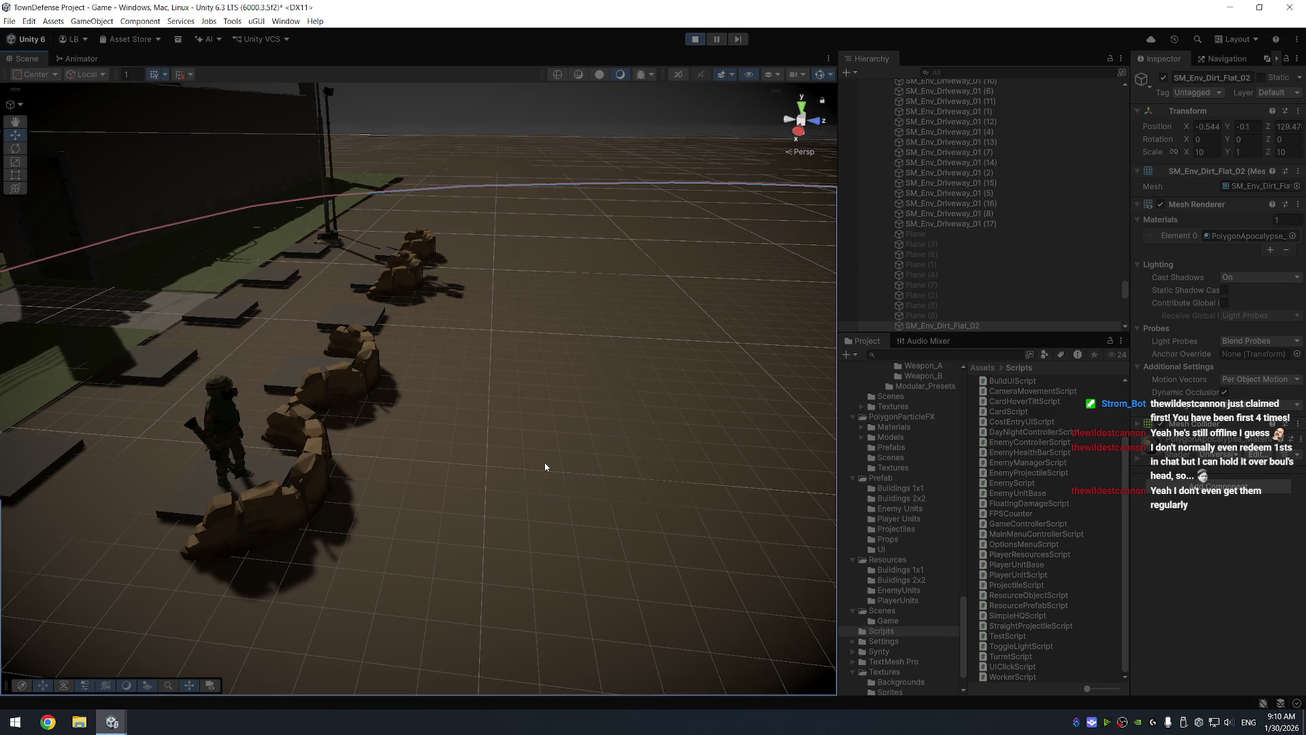
mouse_move(557, 431)
left_mouse_down()
mouse_move(583, 374)
mouse_move(644, 344)
left_mouse_up()
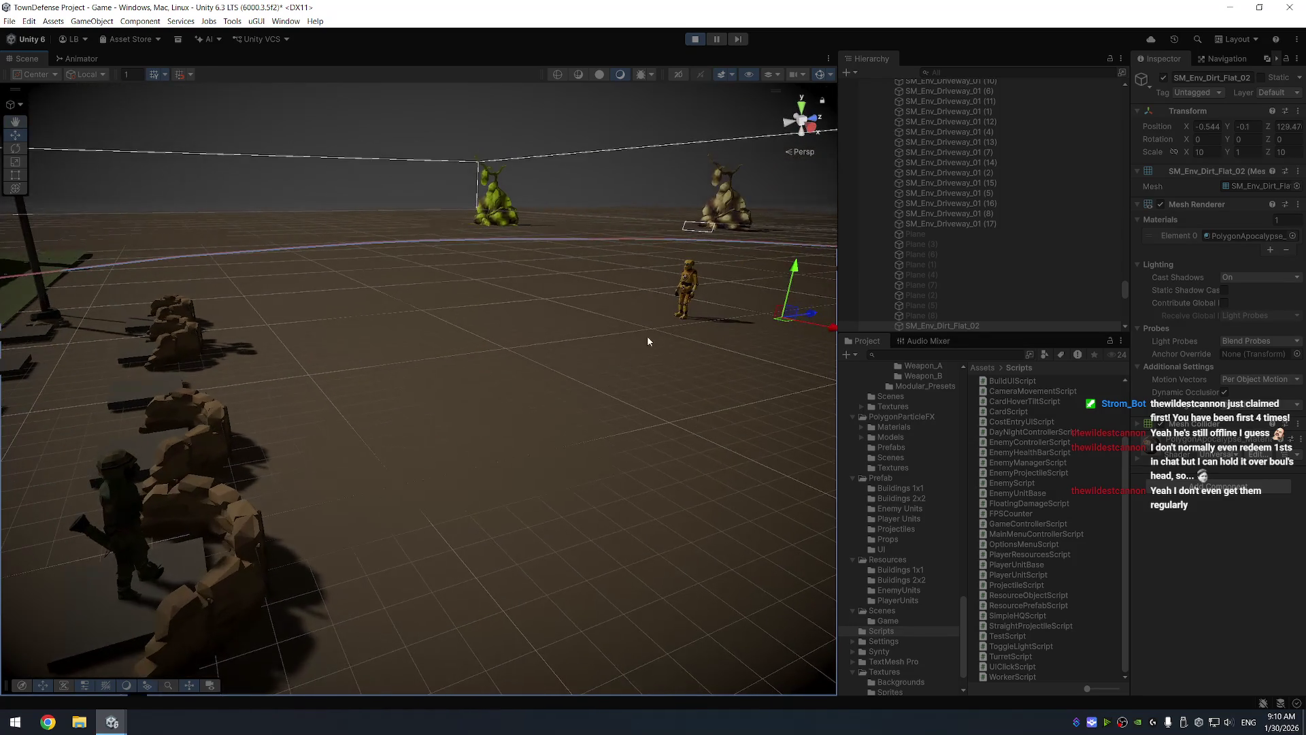
left_click(690, 284)
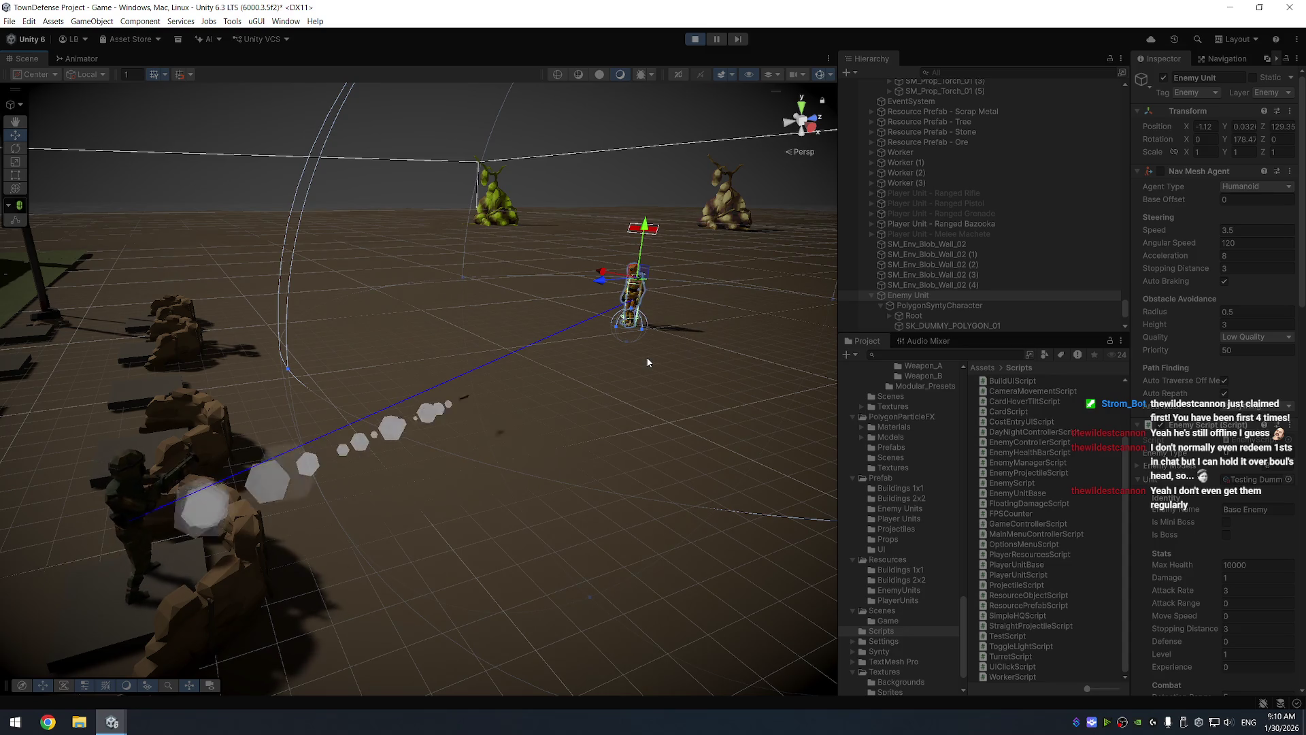
left_click(697, 39)
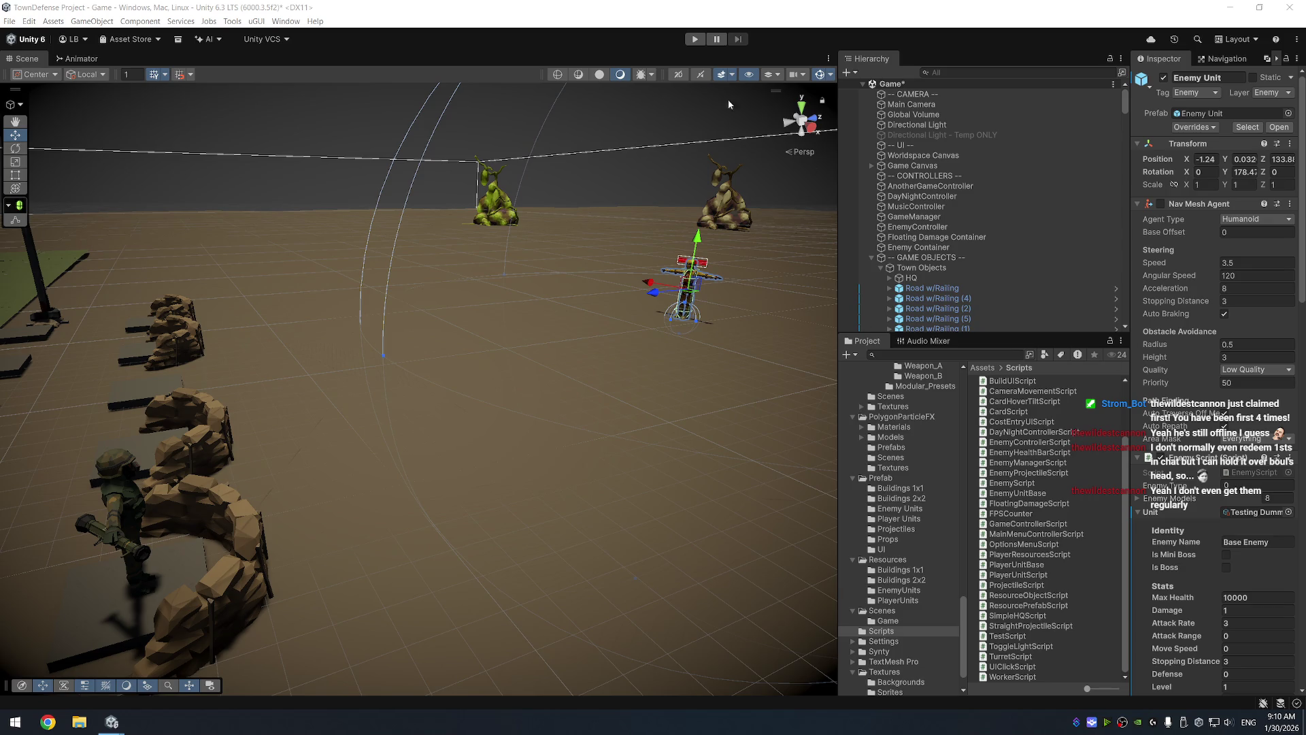
Open the Projectiles prefab folder and give the Rocket Prefab an explosion Hit Effect
scroll(911, 548, "up", 10)
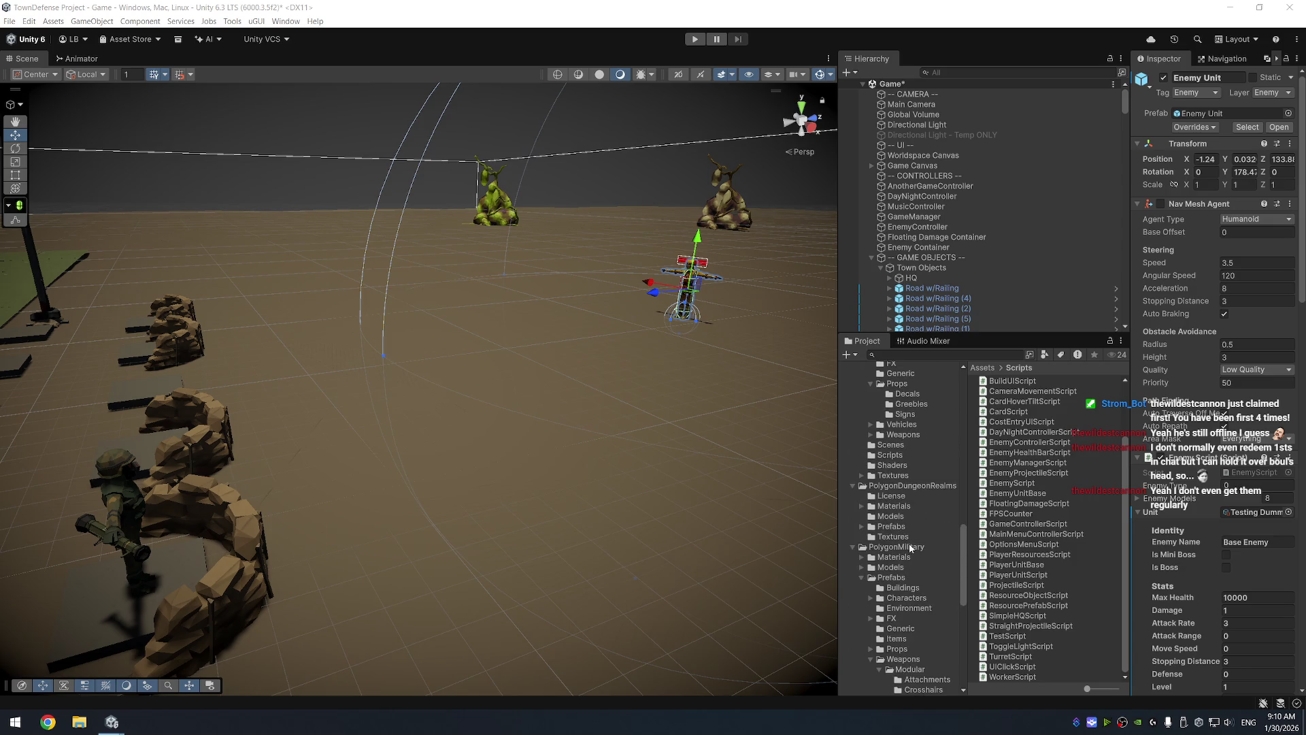
scroll(905, 544, "down", 10)
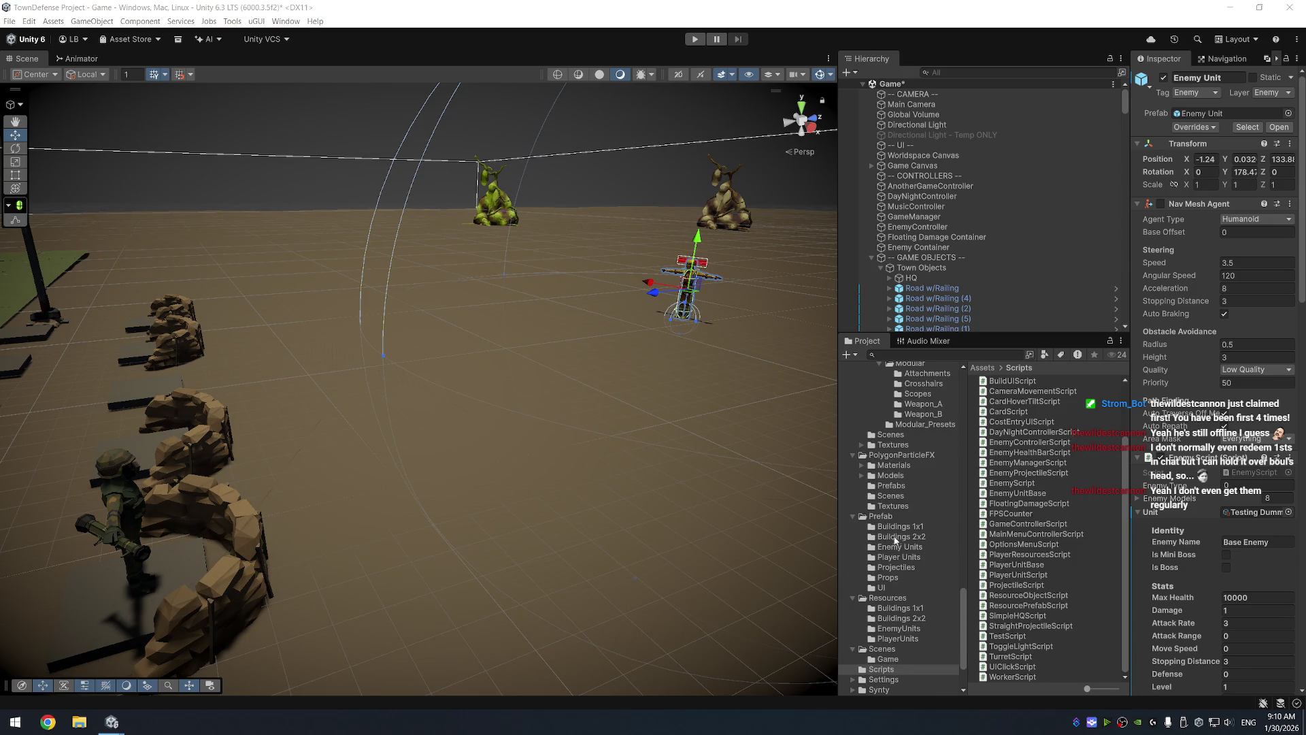
left_click(896, 566)
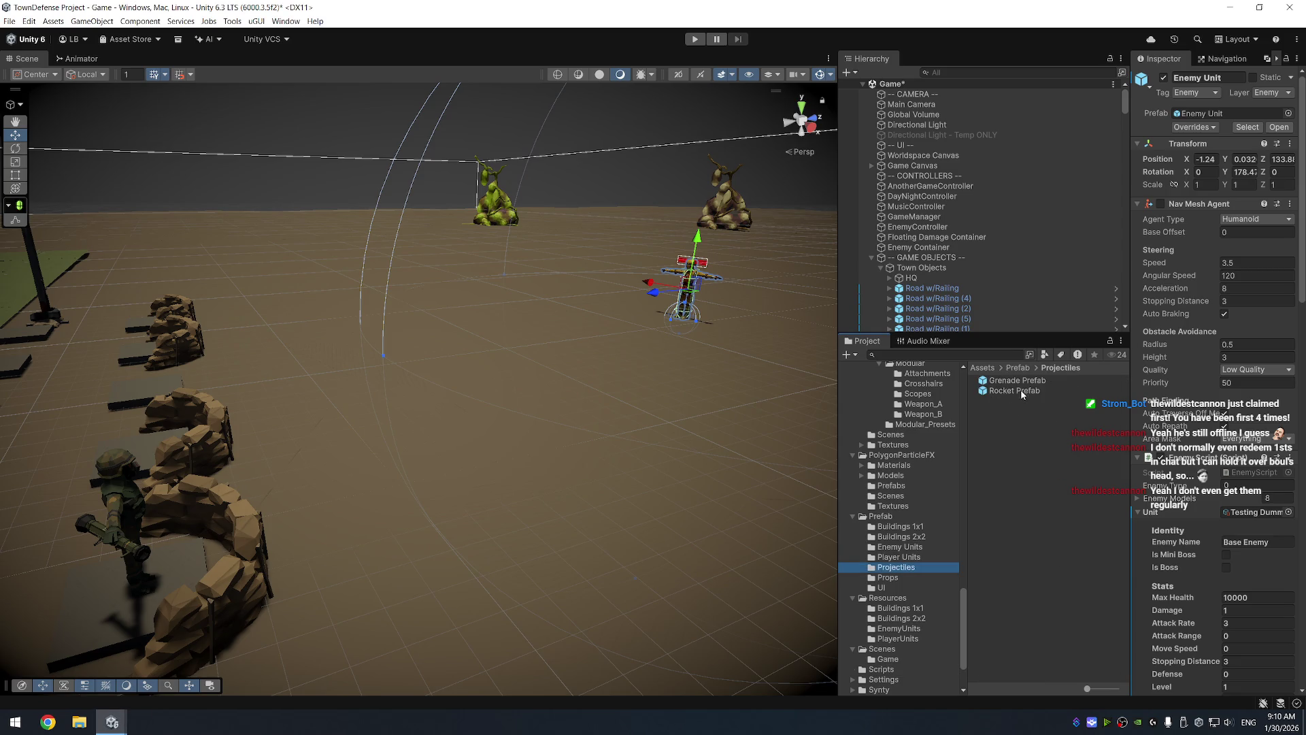
left_click(1017, 380)
left_click_drag(1214, 348, 1218, 523)
right_click(1231, 360)
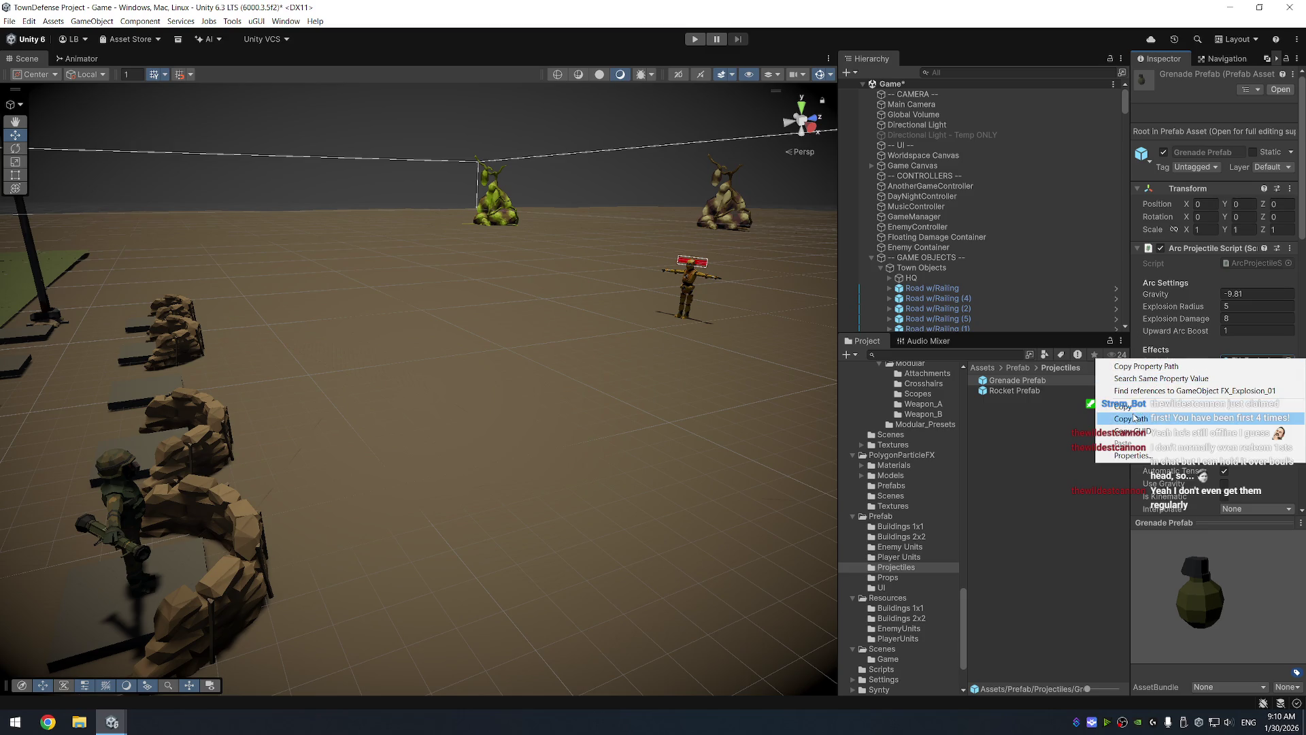
left_click(1233, 379)
key("Down")
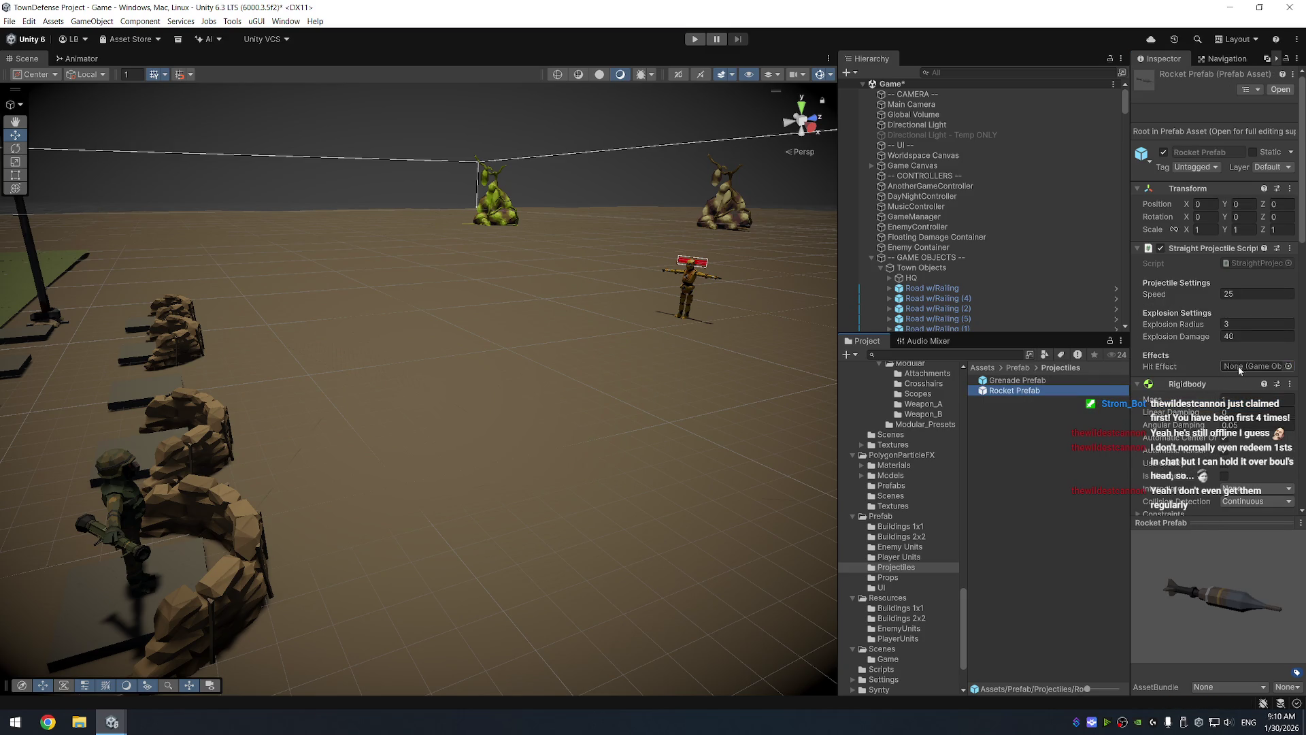
right_click(1244, 370)
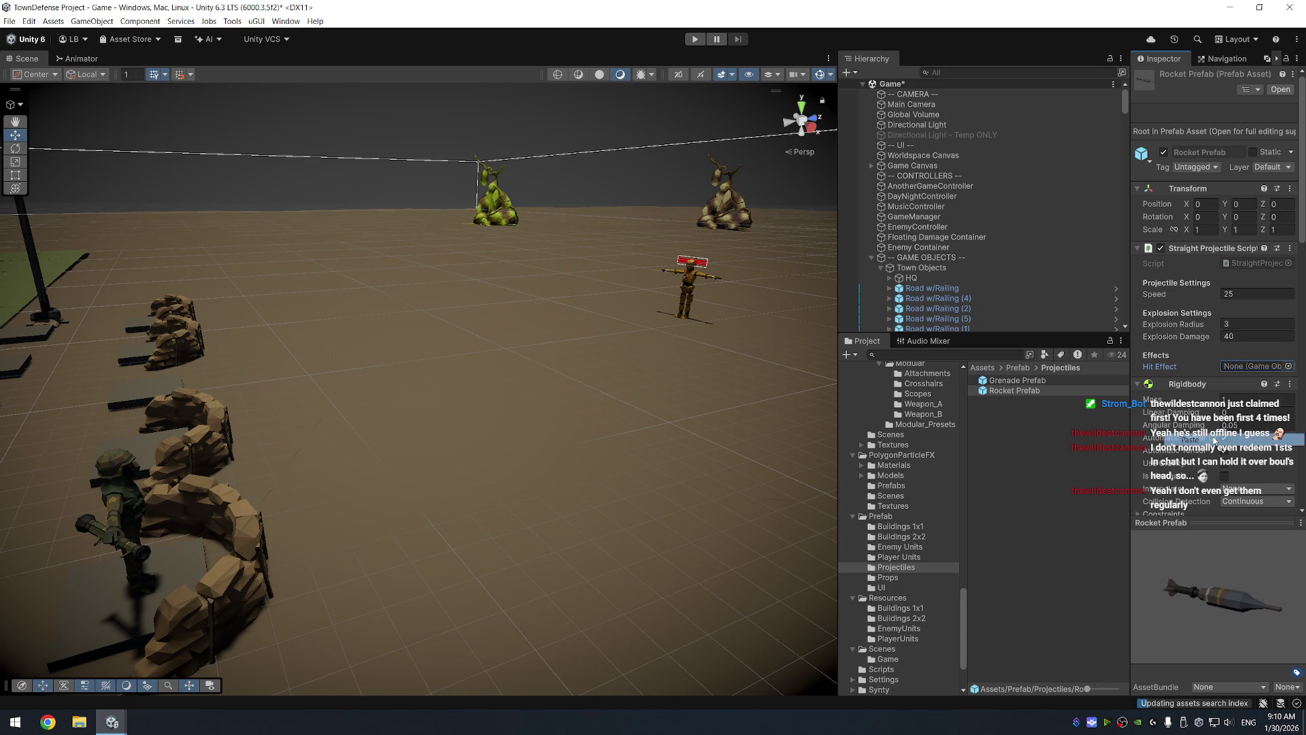
left_click(1247, 383)
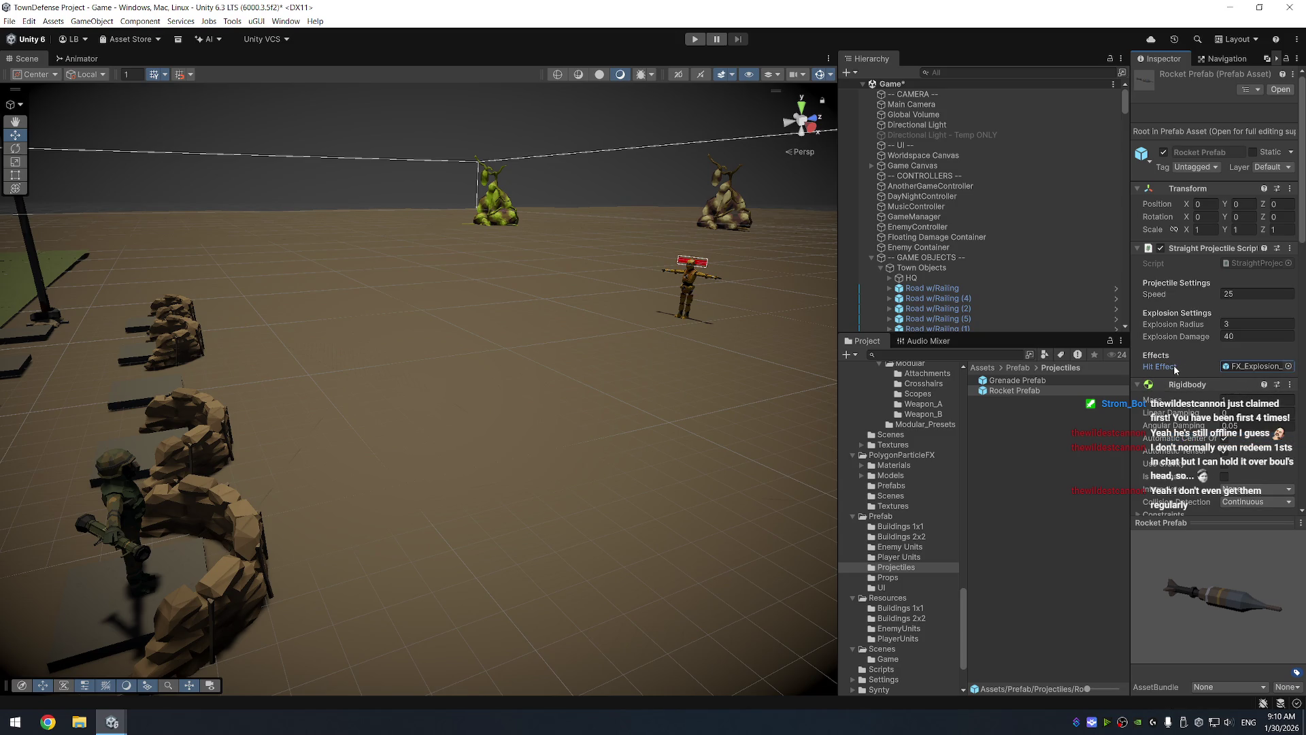
Set the Rocket Prefab's projectile speed to 20 and explosion damage to 12
left_click(1257, 293)
type("2")
left_click(1246, 337)
type("12")
scroll(1282, 447, "down", 2)
scroll(1222, 406, "down", 3)
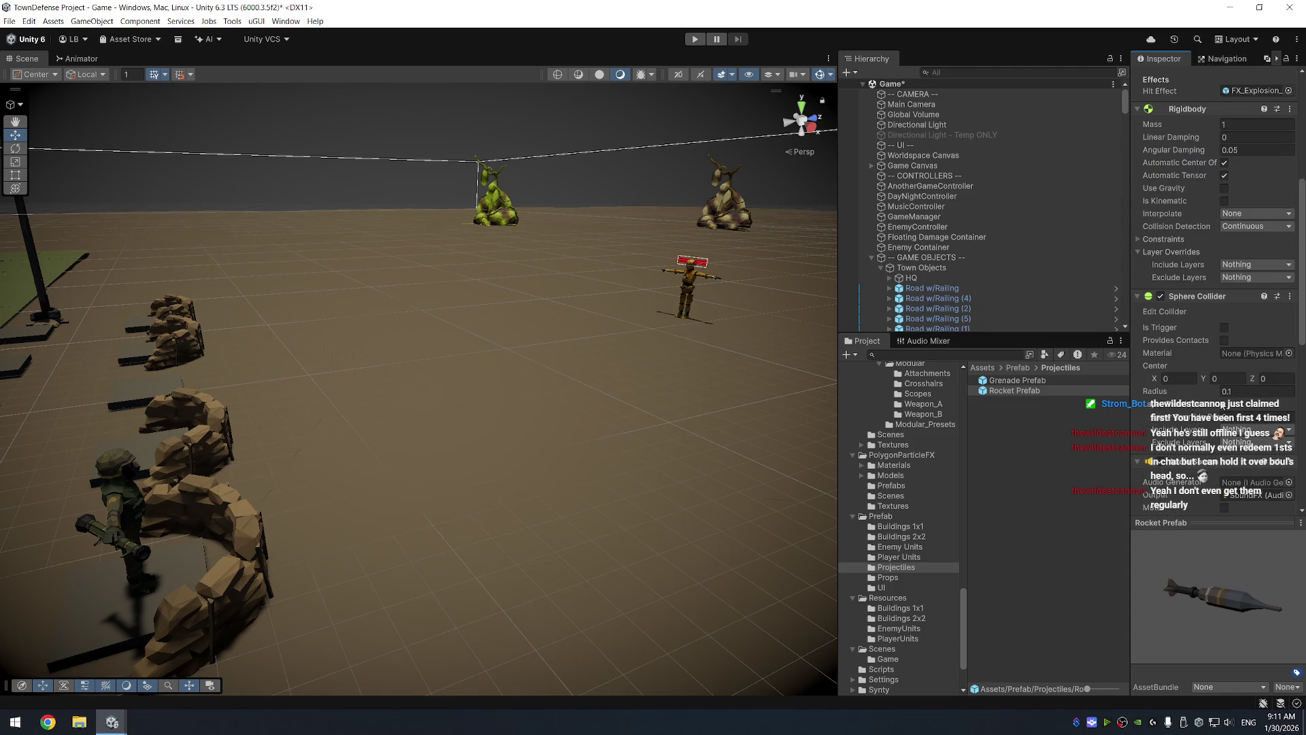
scroll(1221, 377, "down", 5)
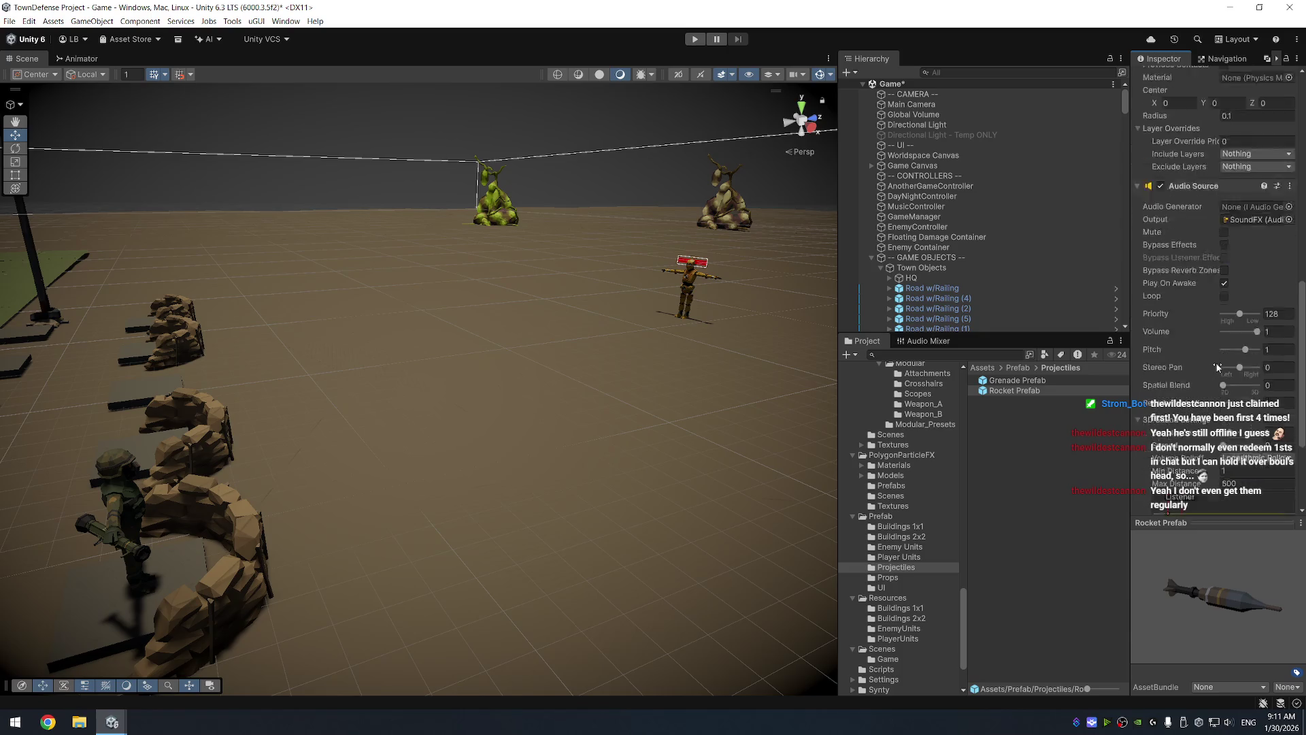
scroll(1217, 367, "down", 2)
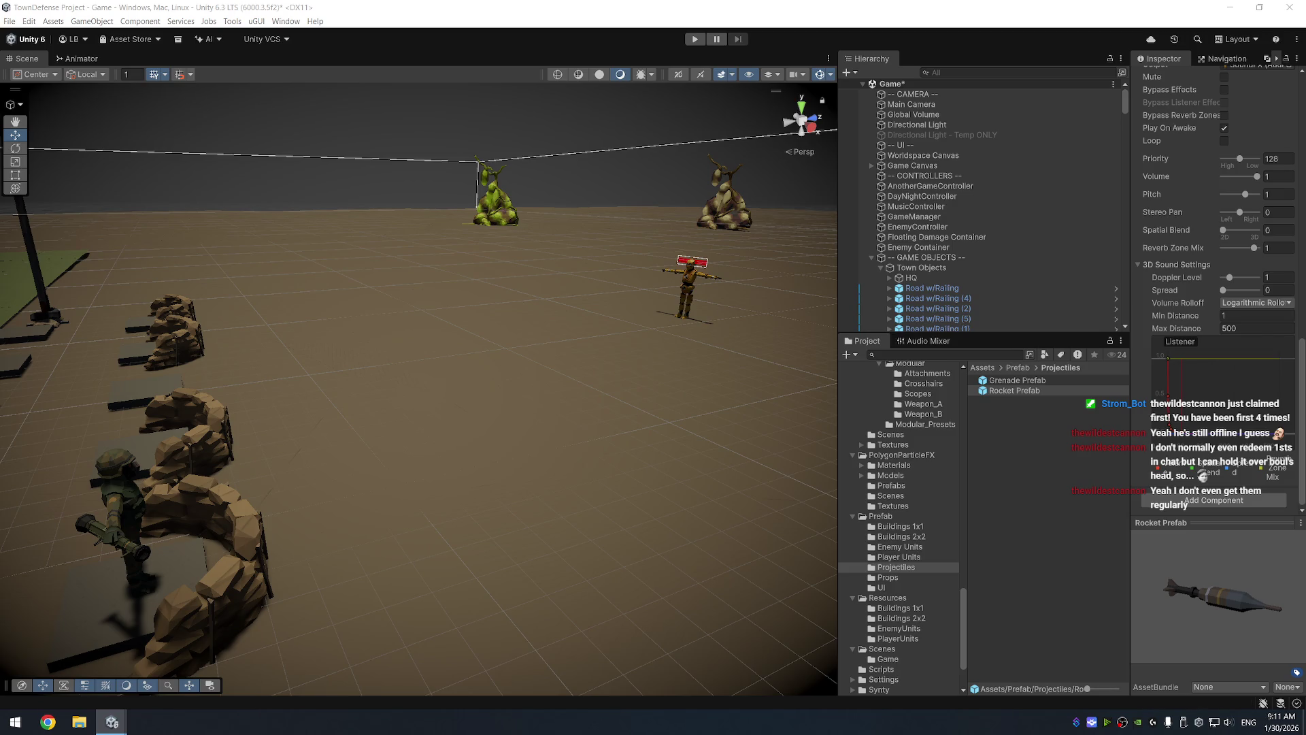
key("alt+Tab")
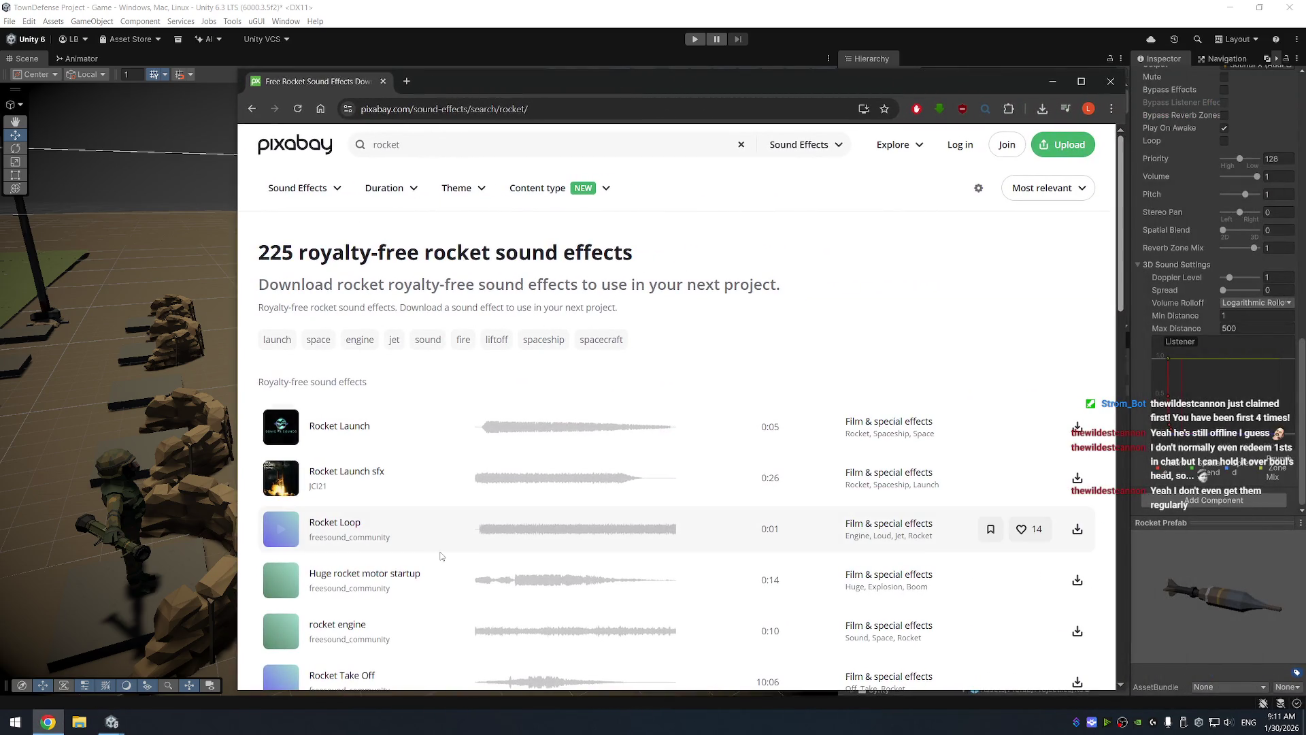
Preview the Rocket Loop, Rocket Launch and Rocket Launch sfx sounds in the Pixabay results
scroll(756, 272, "down", 5)
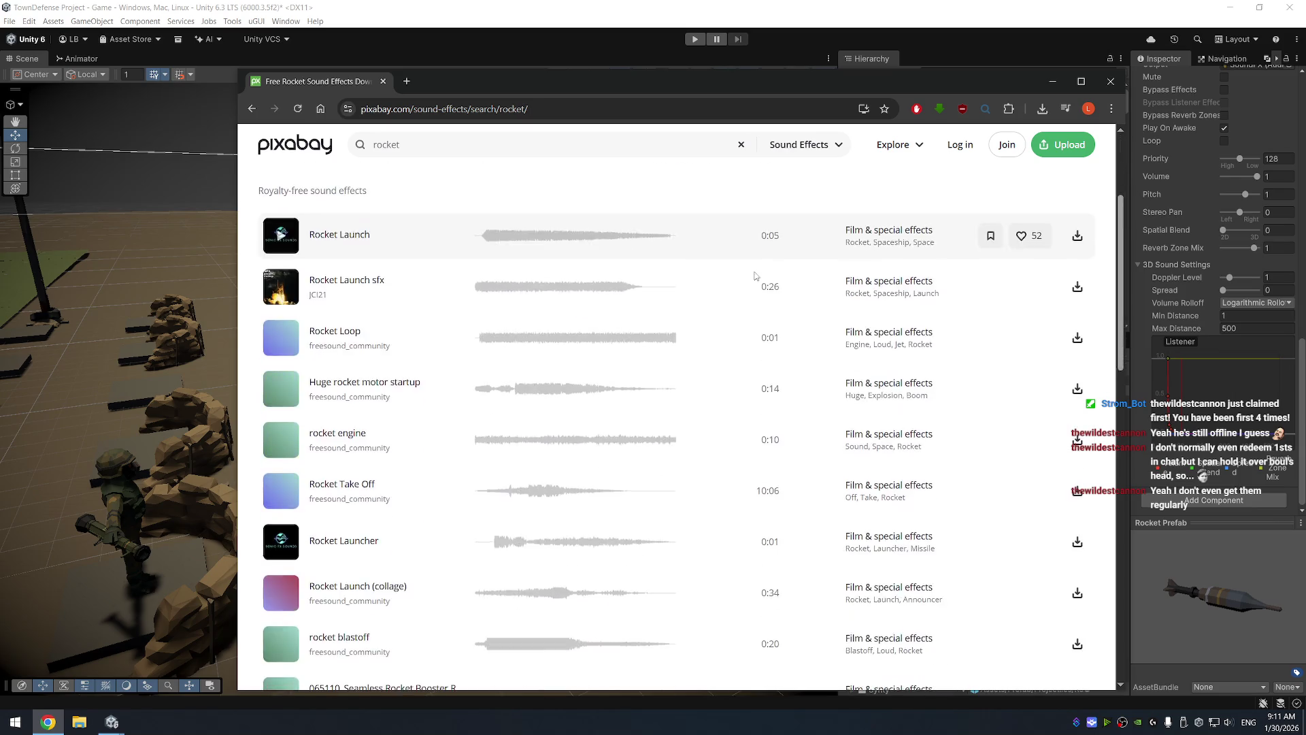
left_click_drag(682, 87, 671, 57)
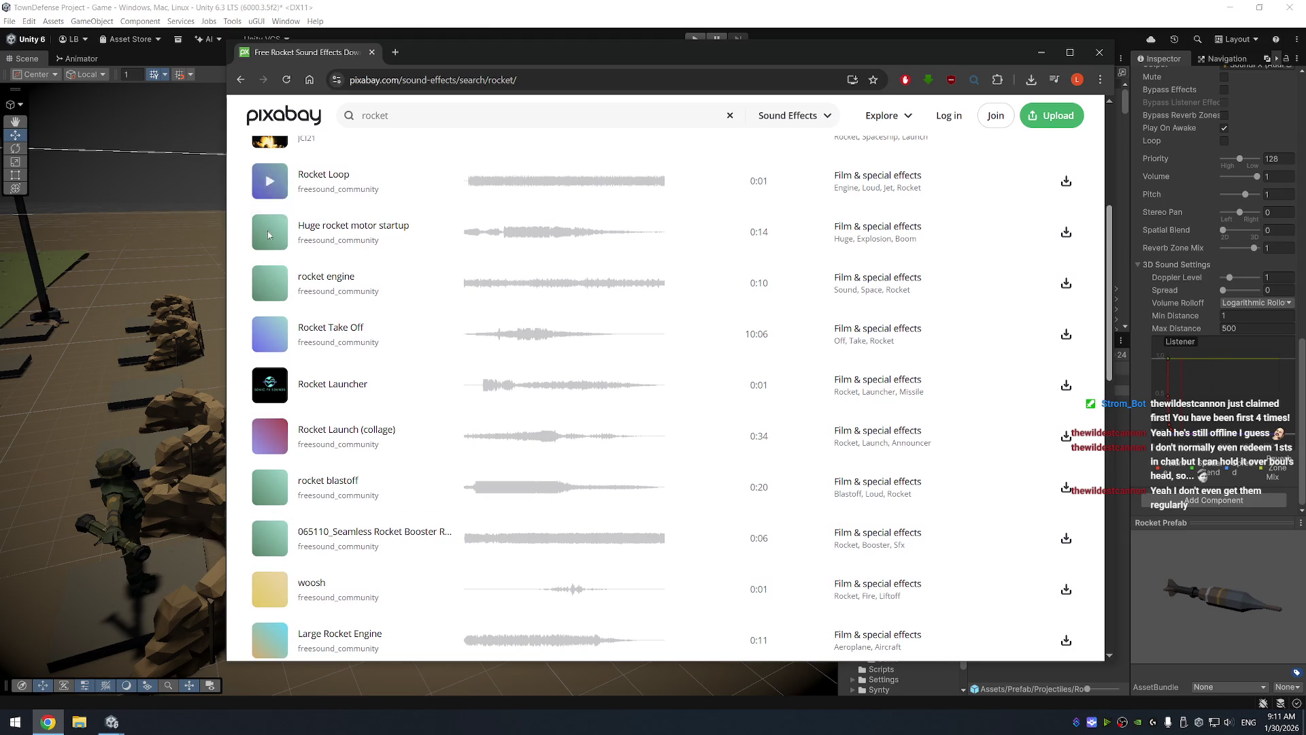
left_click(272, 182)
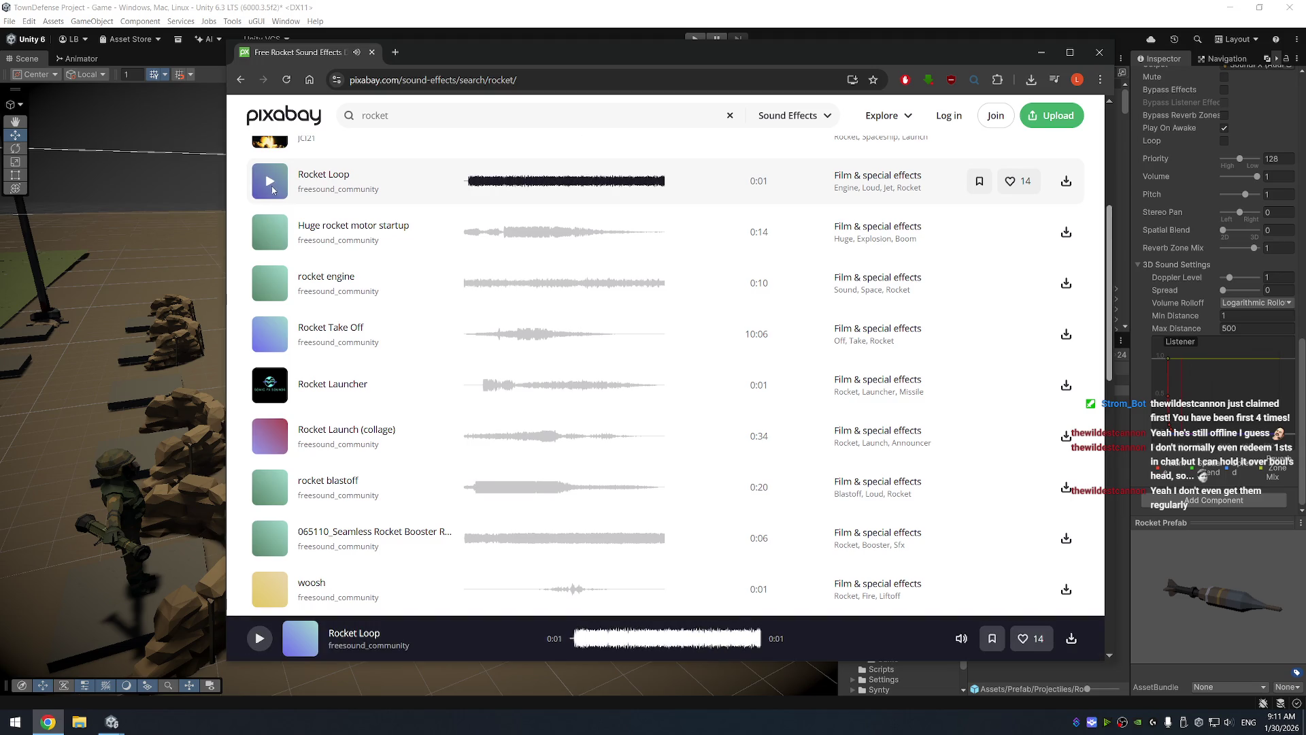
scroll(311, 342, "up", 2)
scroll(272, 327, "up", 2)
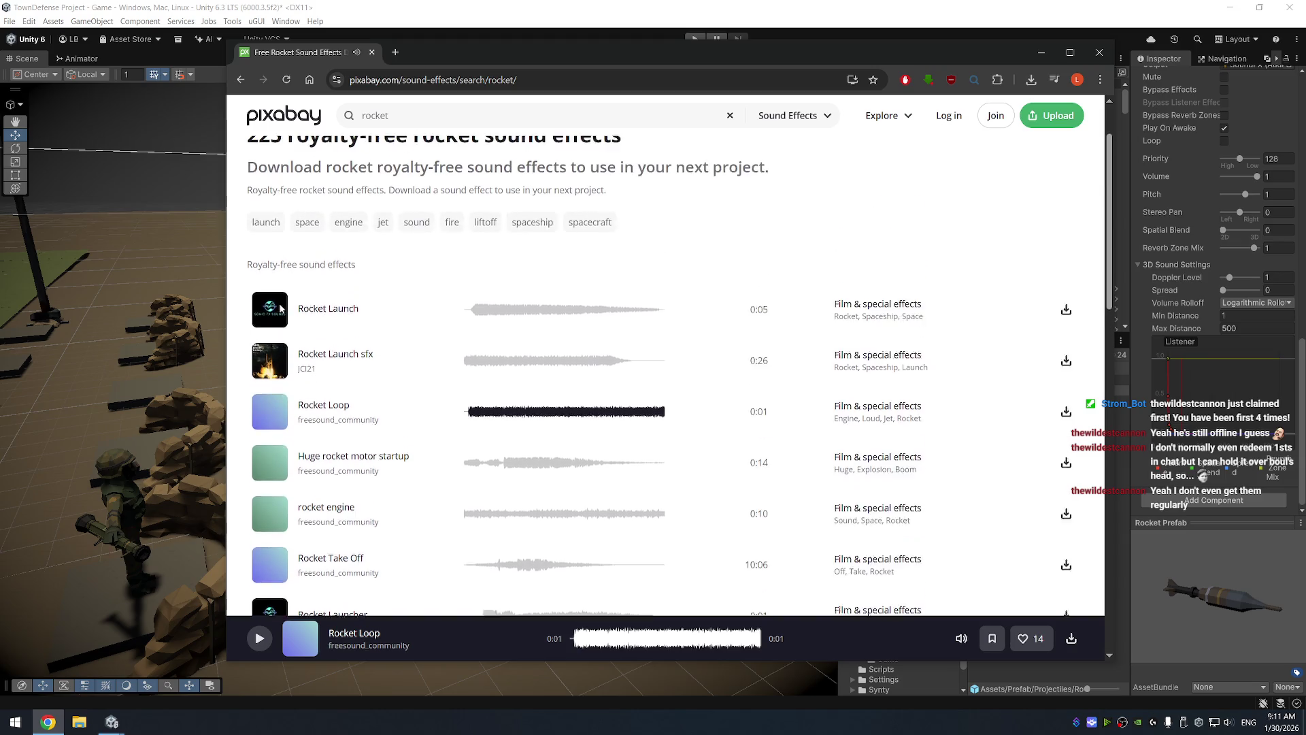
left_click(269, 333)
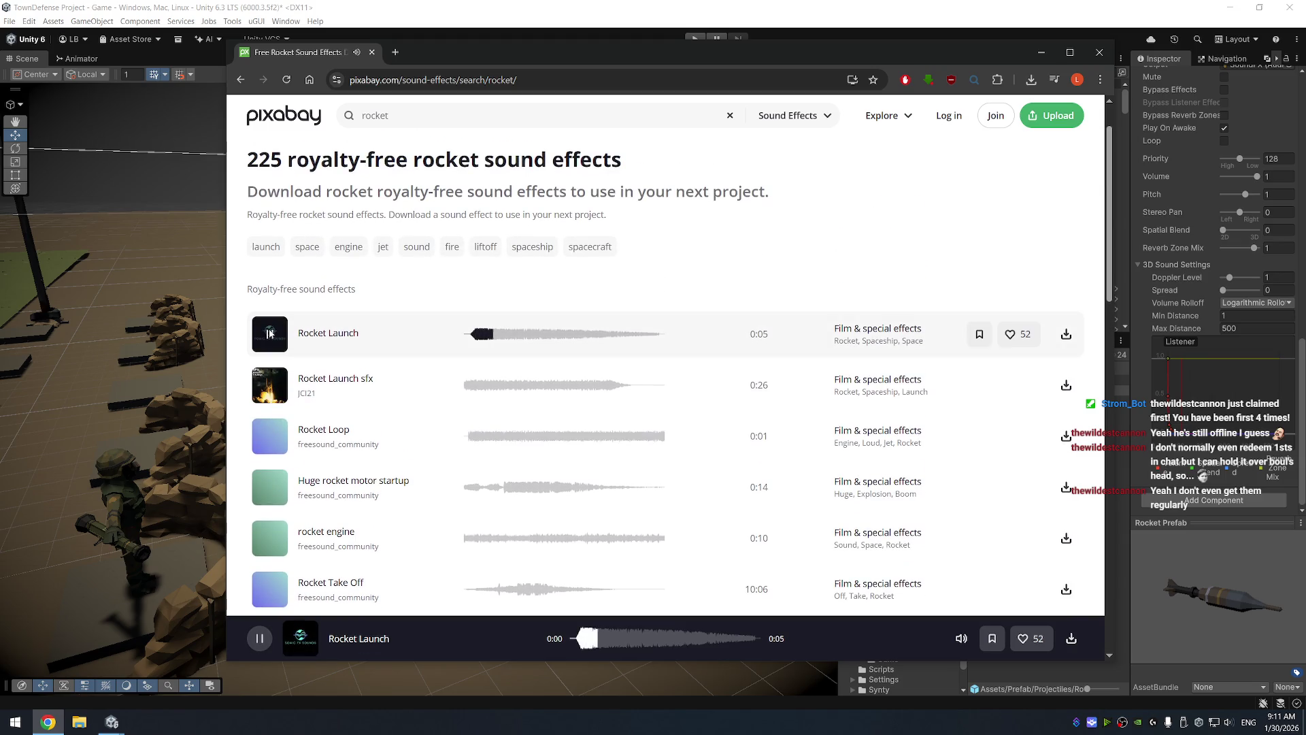
left_click(268, 386)
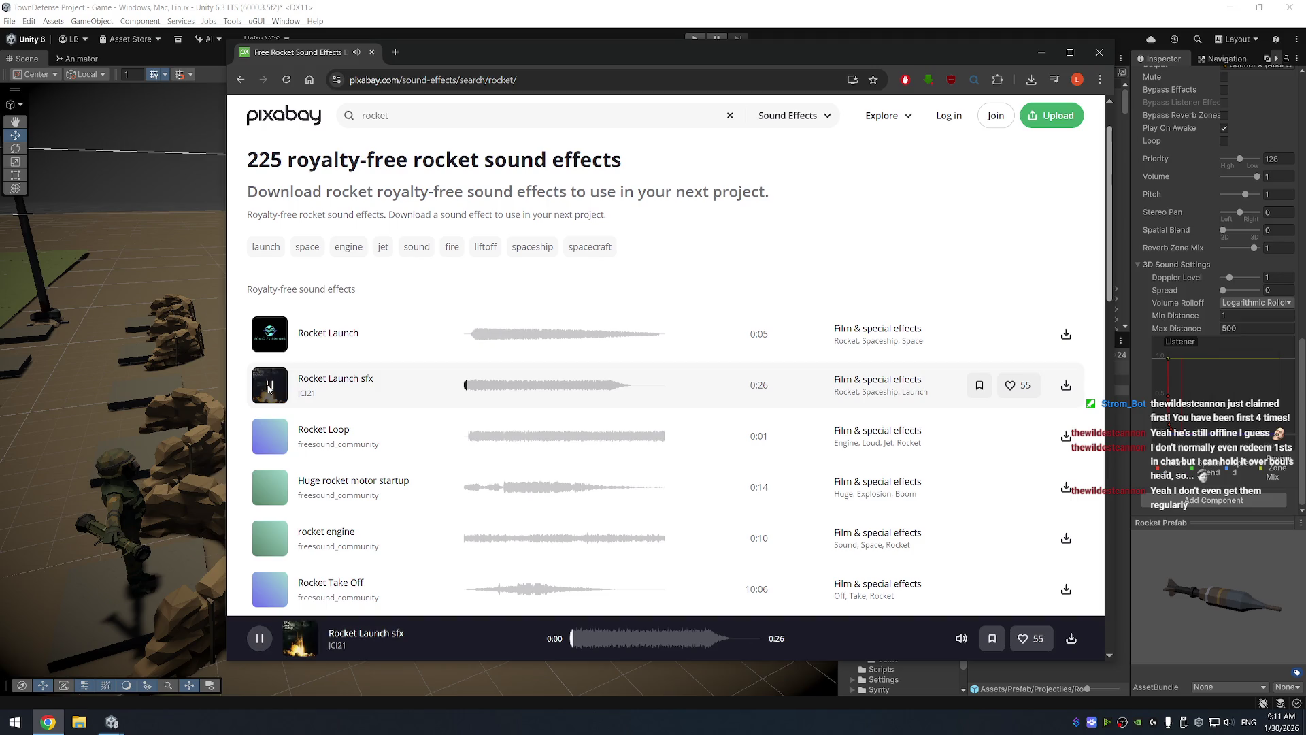
left_click(271, 441)
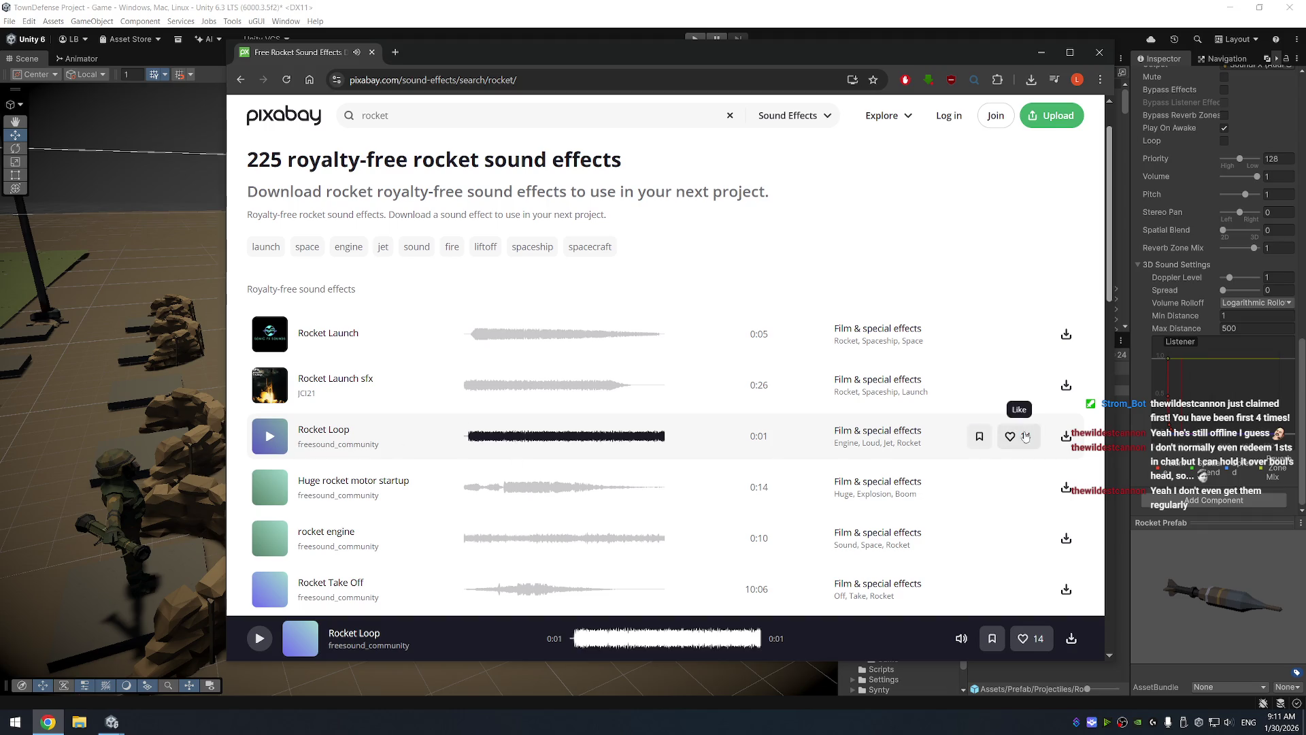
Download Rocket Loop as rocket-loop-99748.mp3, listen to it, and confirm it in the download history
left_click(1065, 436)
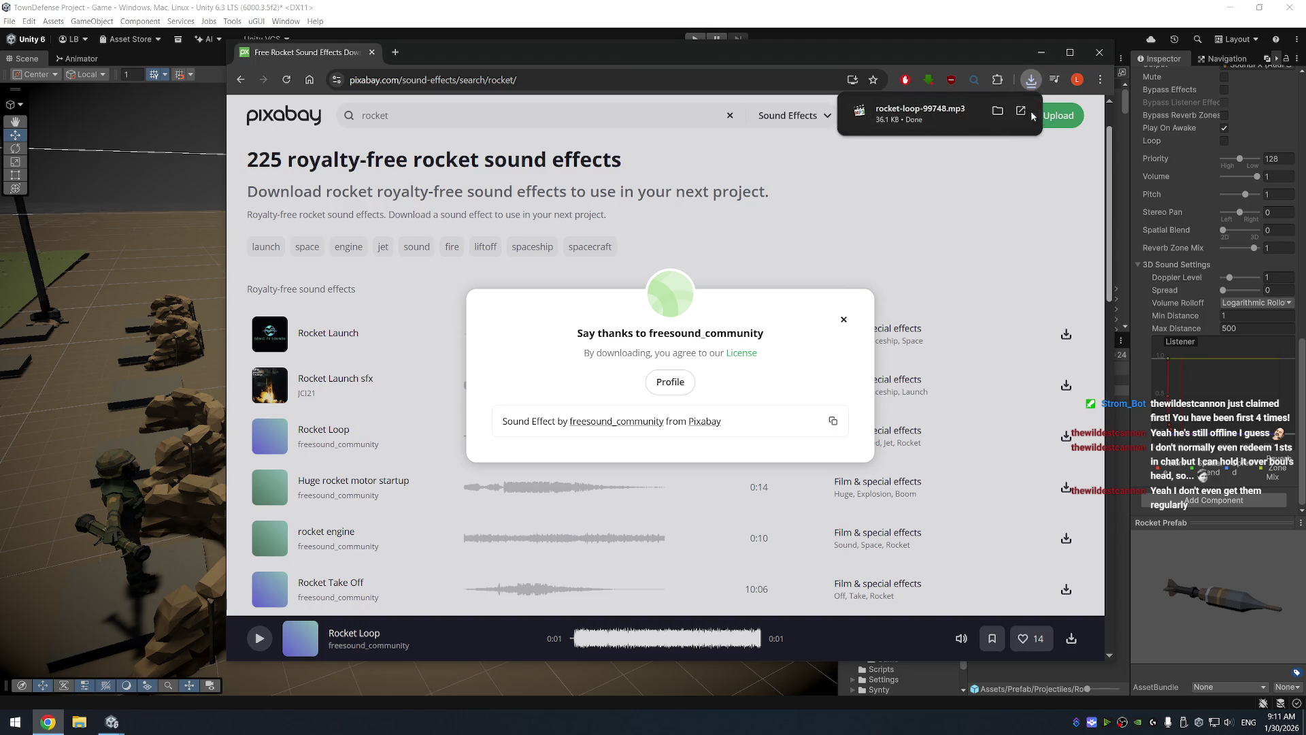
left_click(1005, 118)
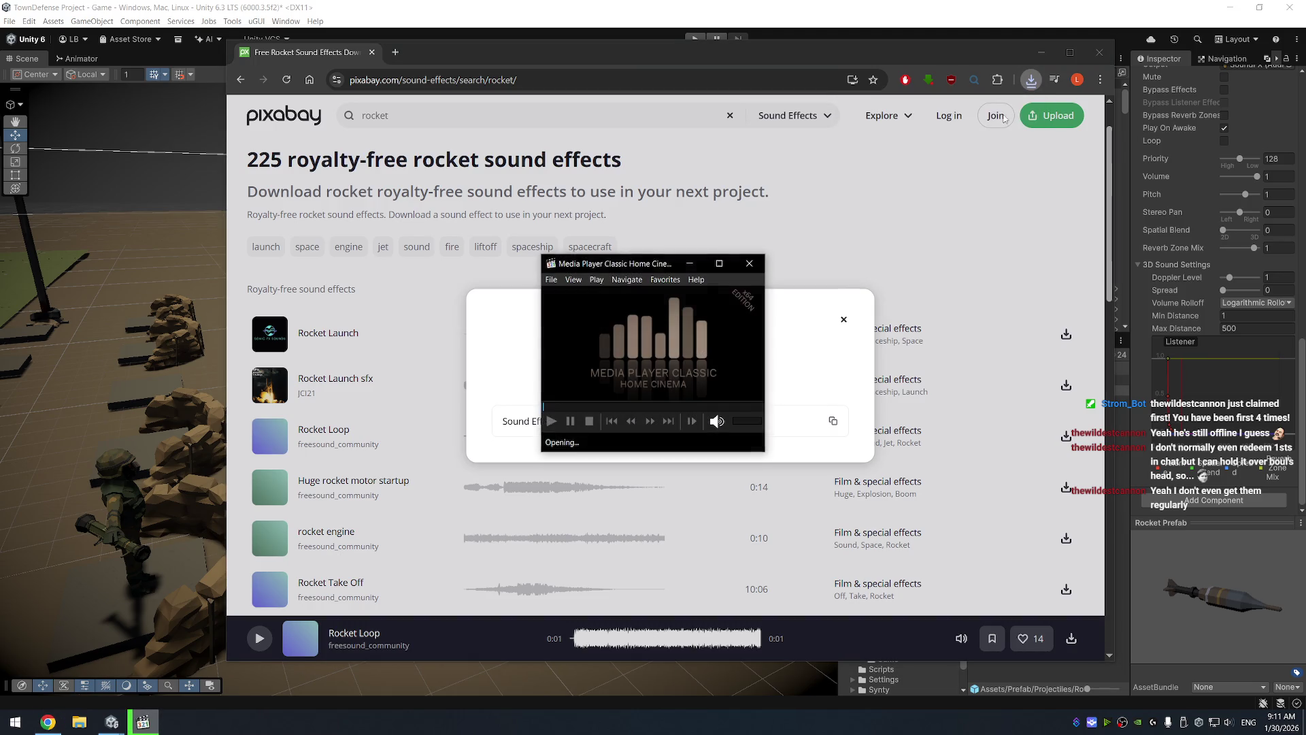
left_click(749, 263)
left_click(1032, 80)
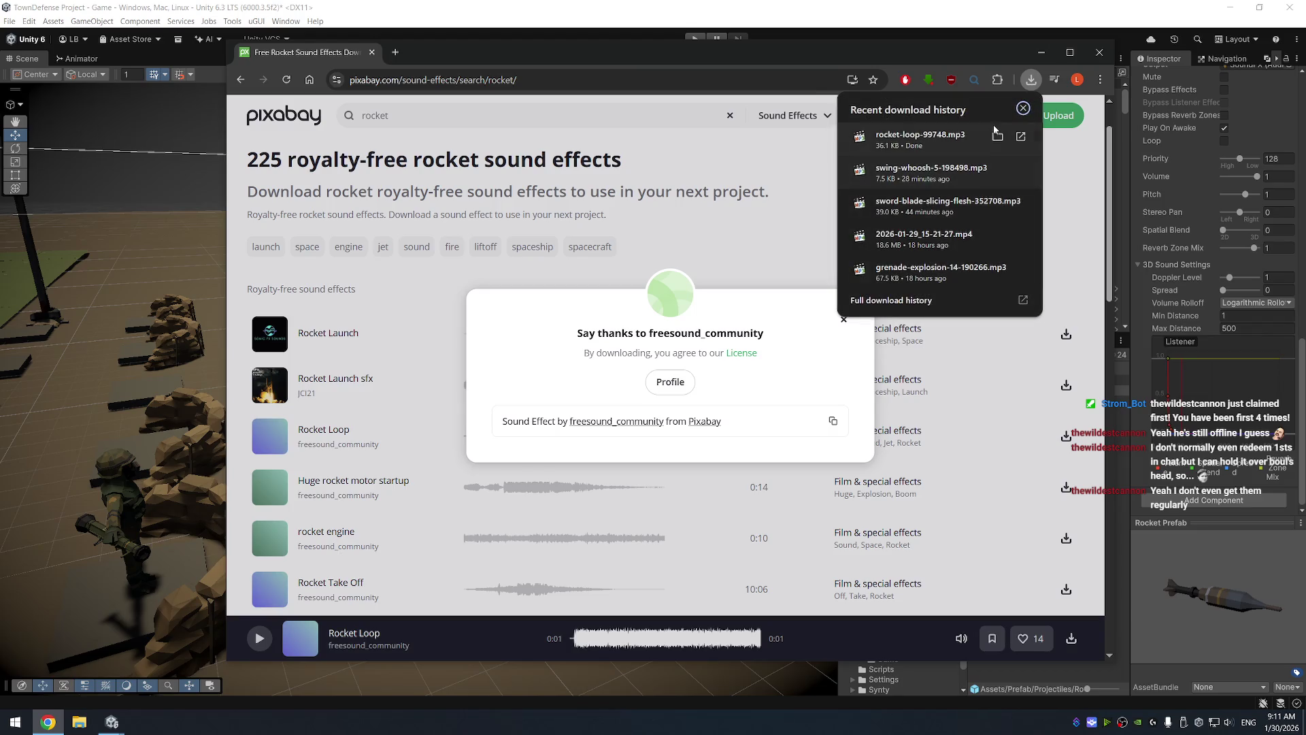
left_click(998, 136)
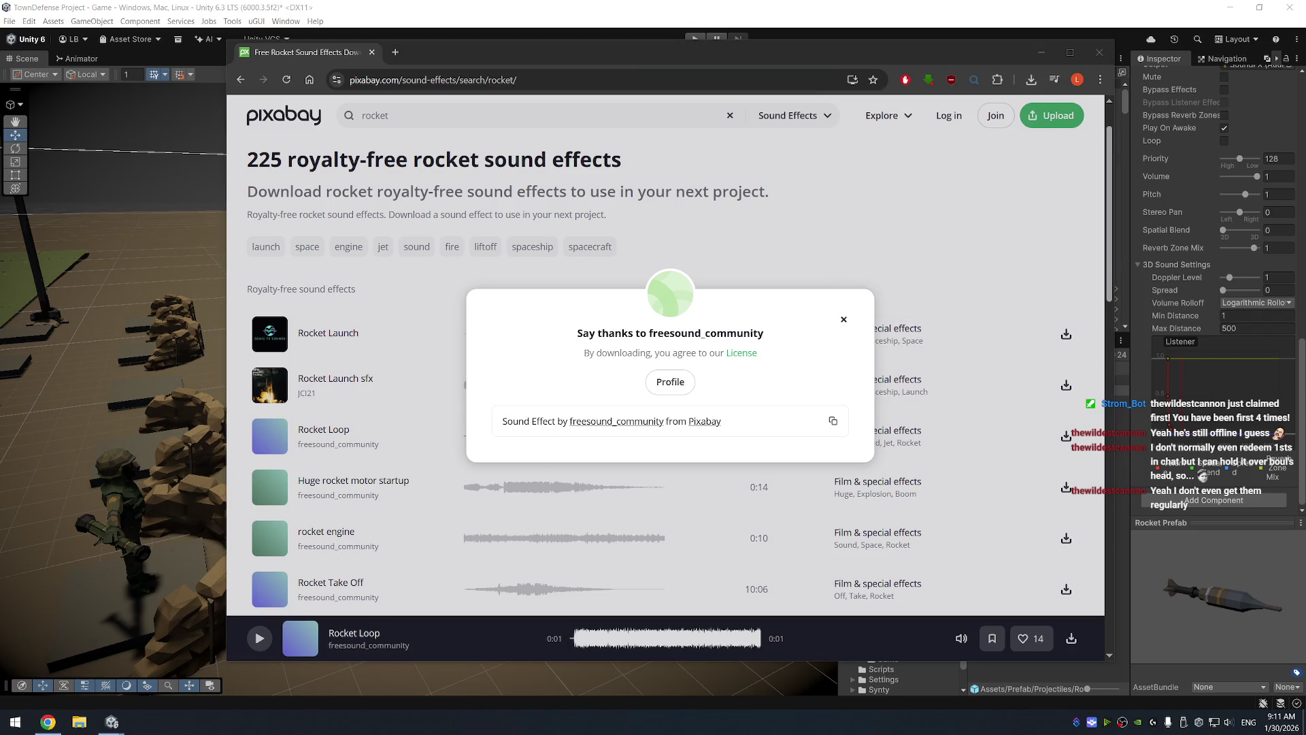
left_click(1131, 266)
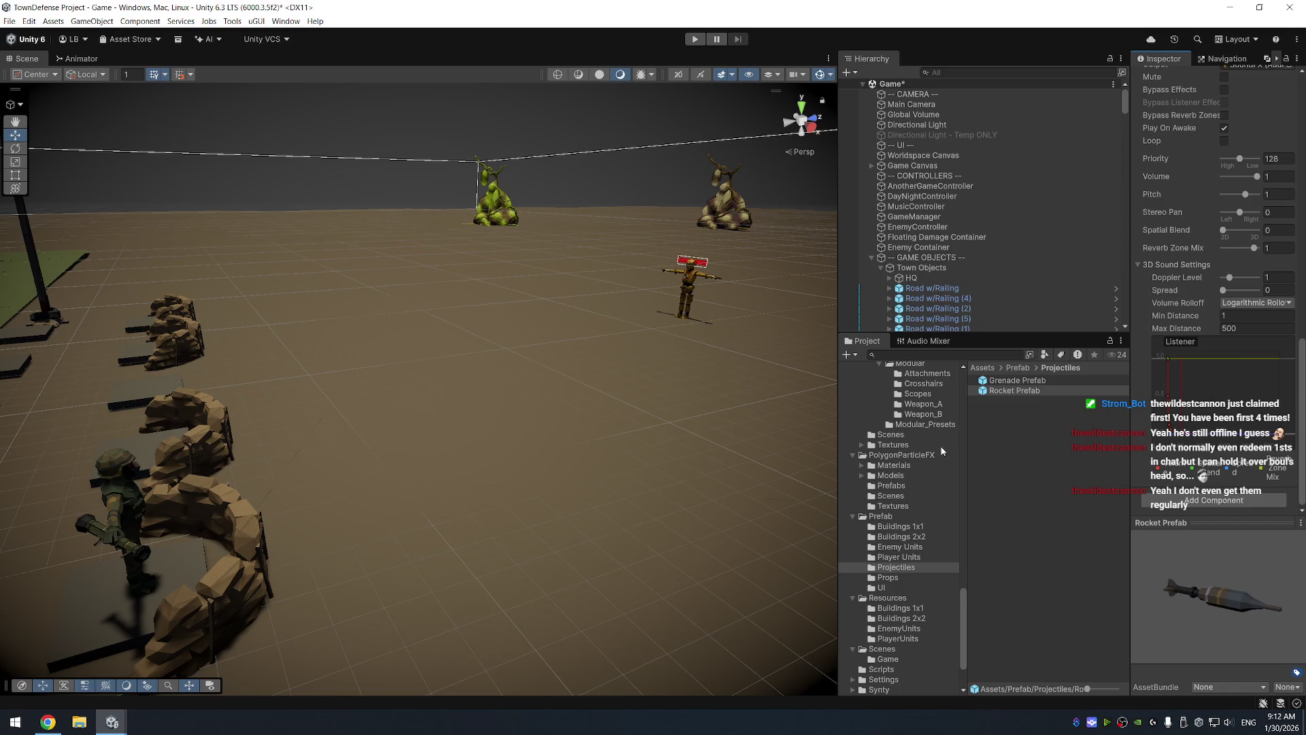
Expand Assets > Audio > SoundFX in the Project window and show the folder in Explorer
scroll(930, 488, "up", 2)
scroll(915, 517, "up", 10)
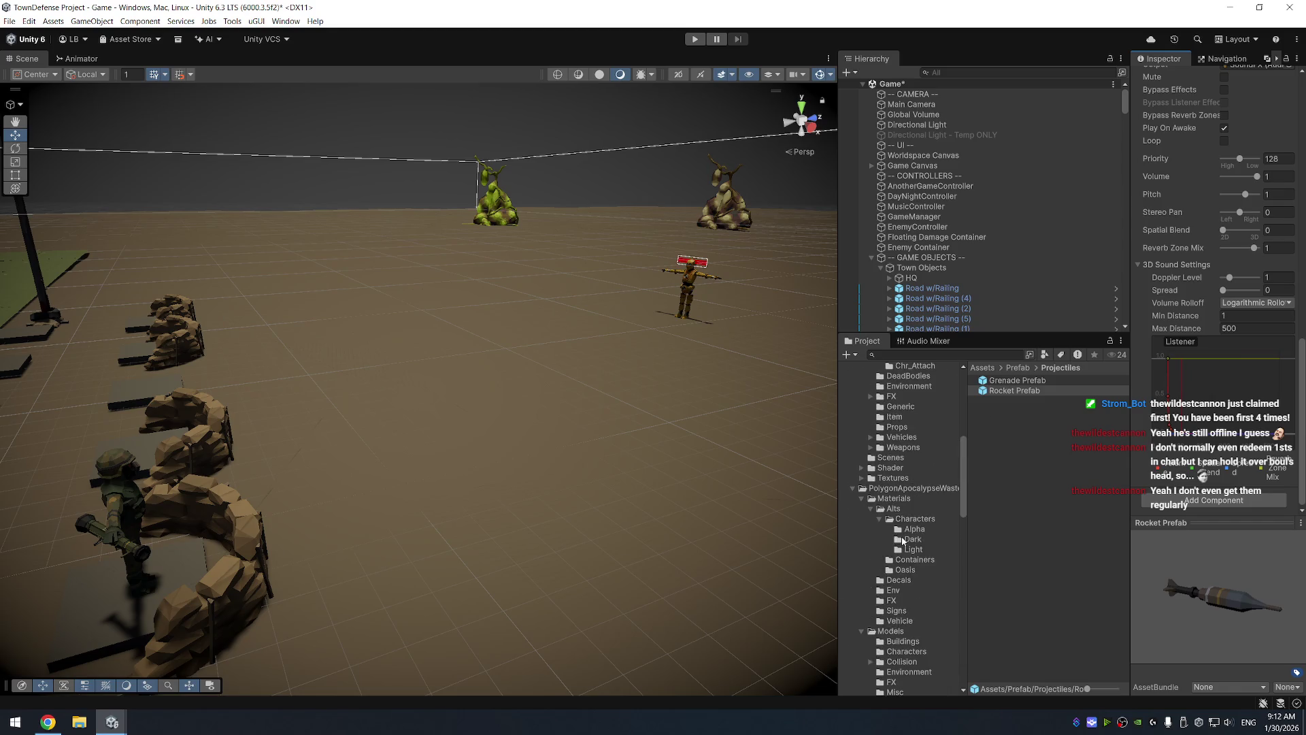
left_click(890, 479)
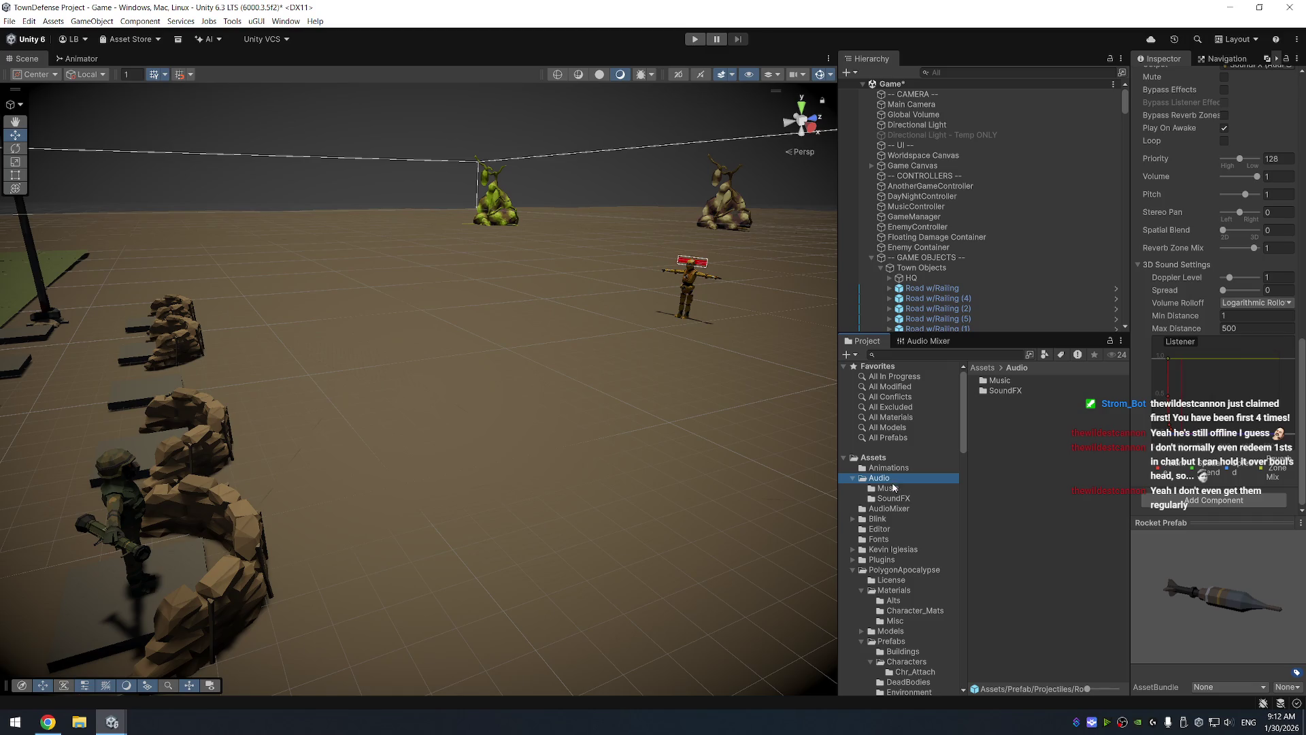
left_click(902, 499)
right_click(902, 499)
right_click(1038, 613)
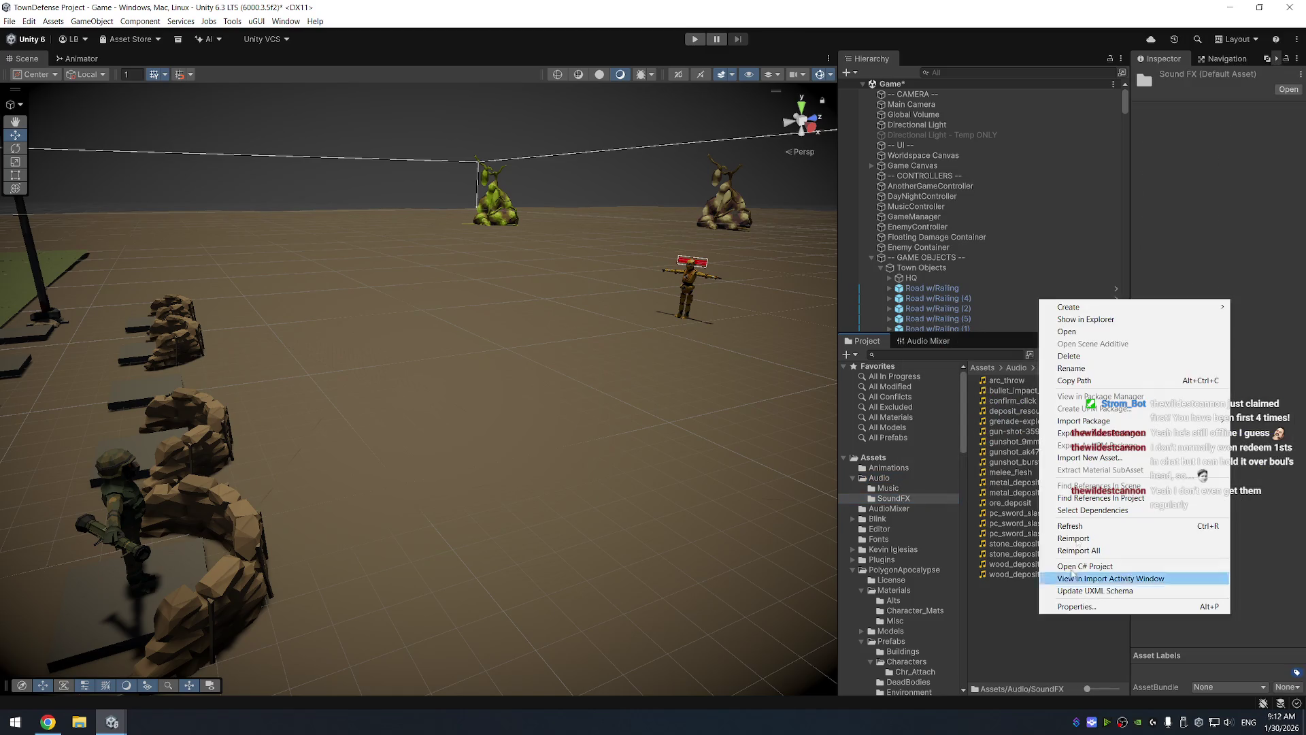
left_click(1088, 319)
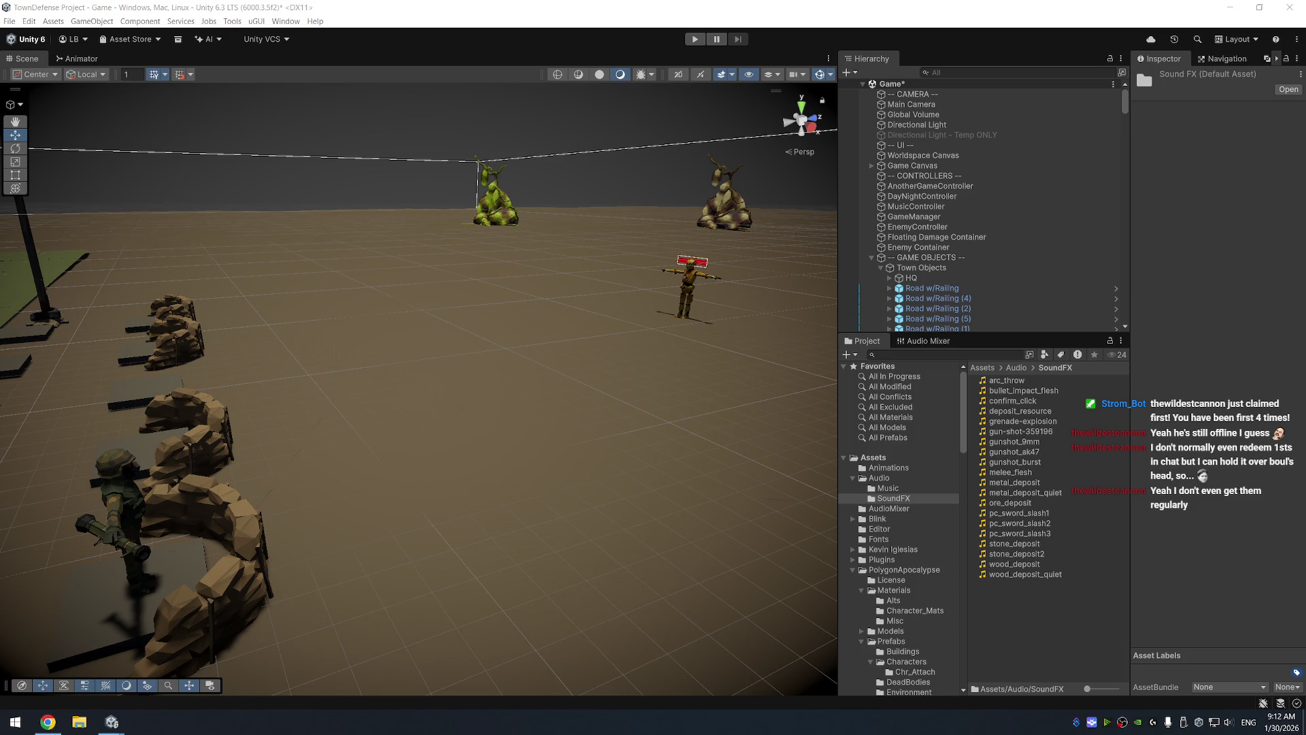
Launch Remote Desktop Connection from the system search
key("super")
type("remote")
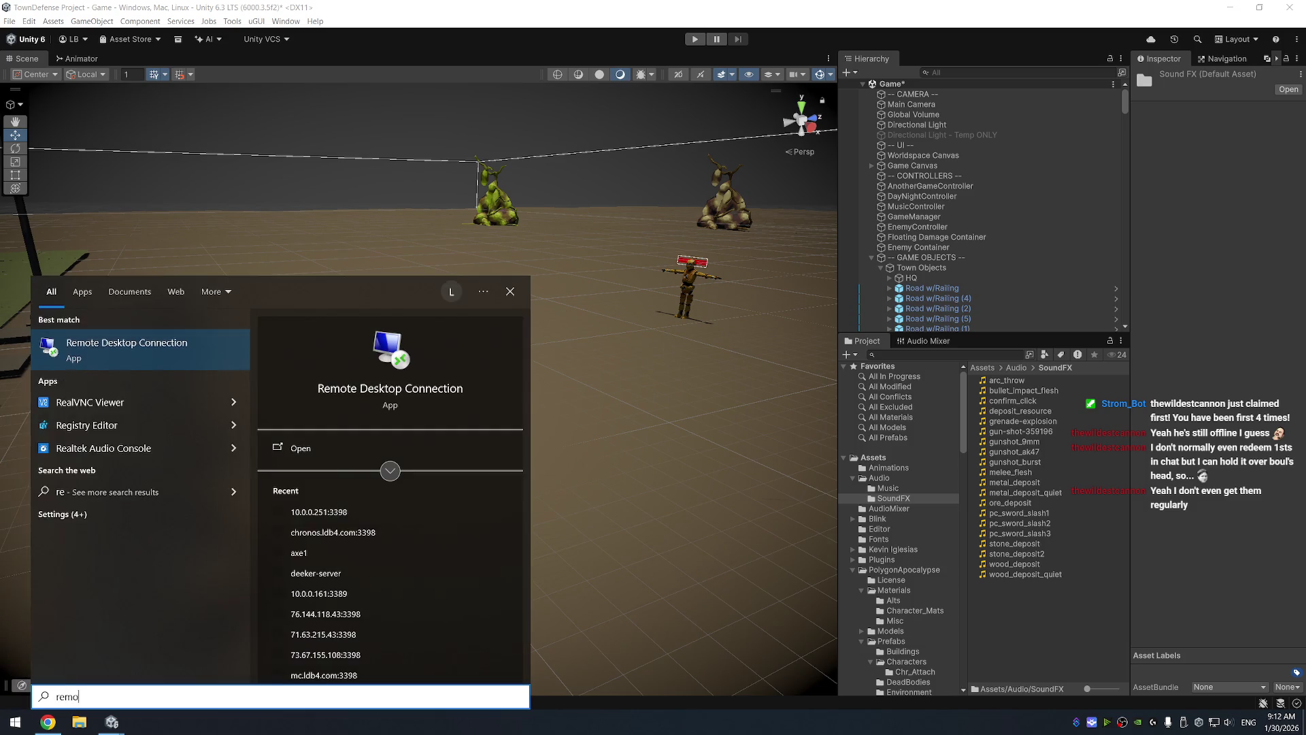
key("Return")
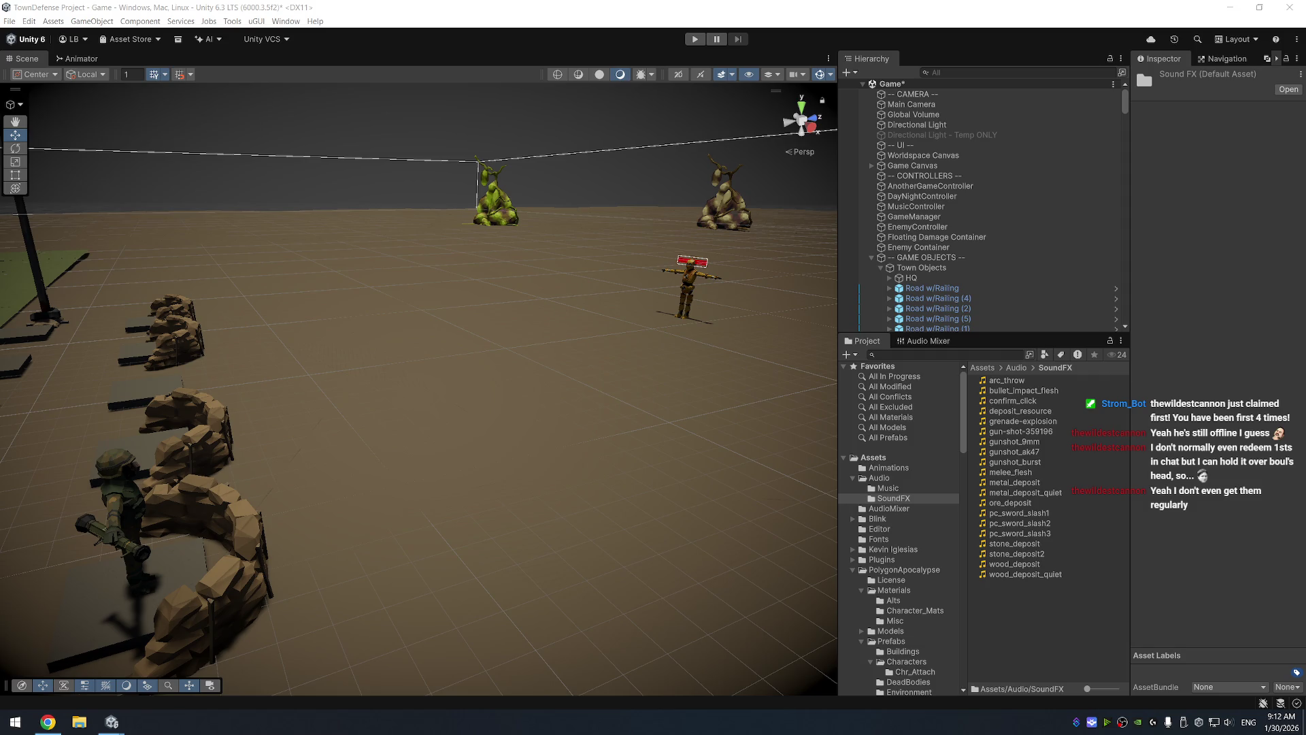
Launch Audacity and import the rocket_loop sound into it
key("super")
type("dauac")
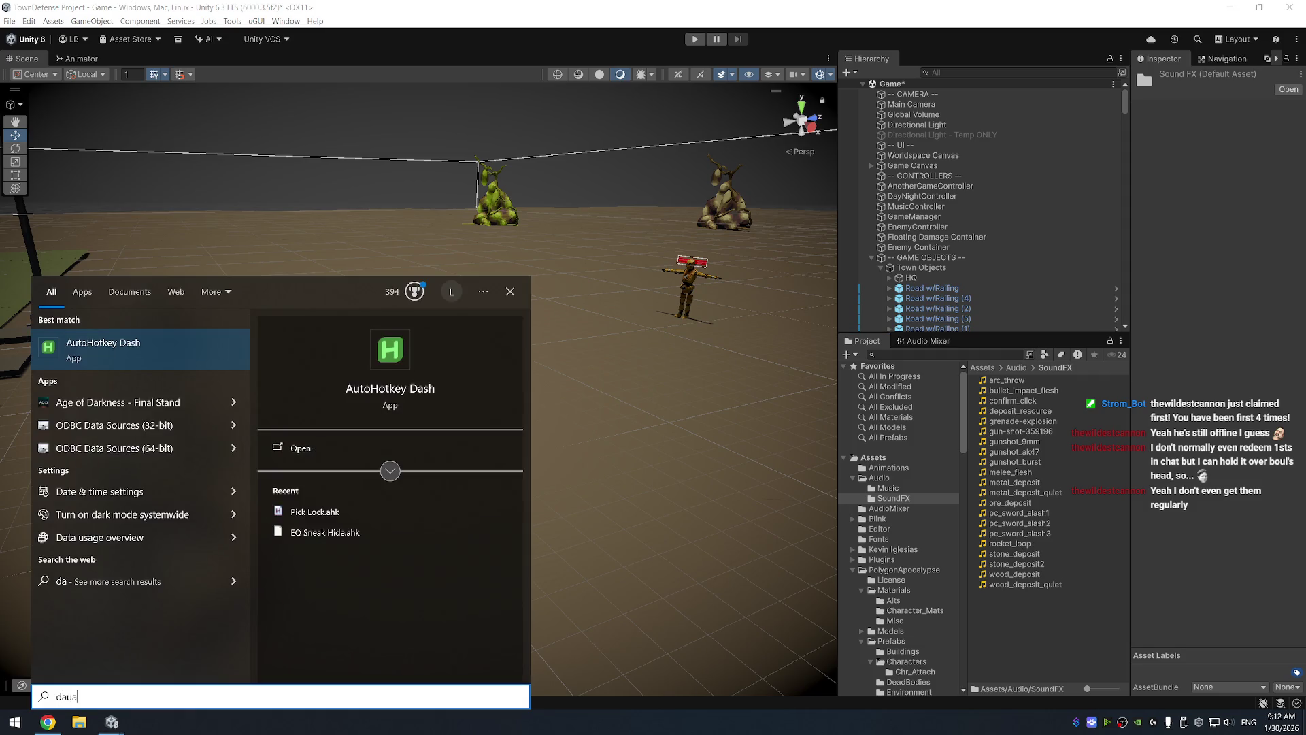
key("BackSpace")
key("BackSpace")
key("BackSpace")
type("auda")
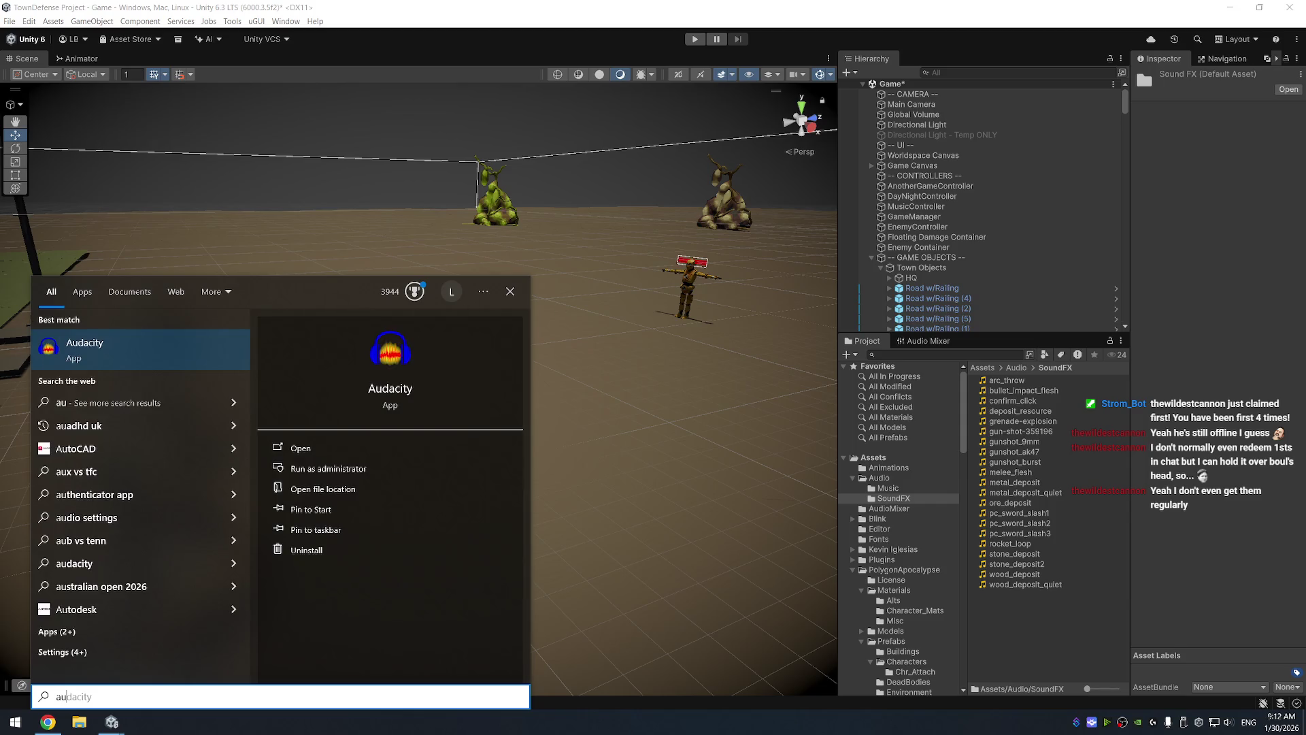
key("Return")
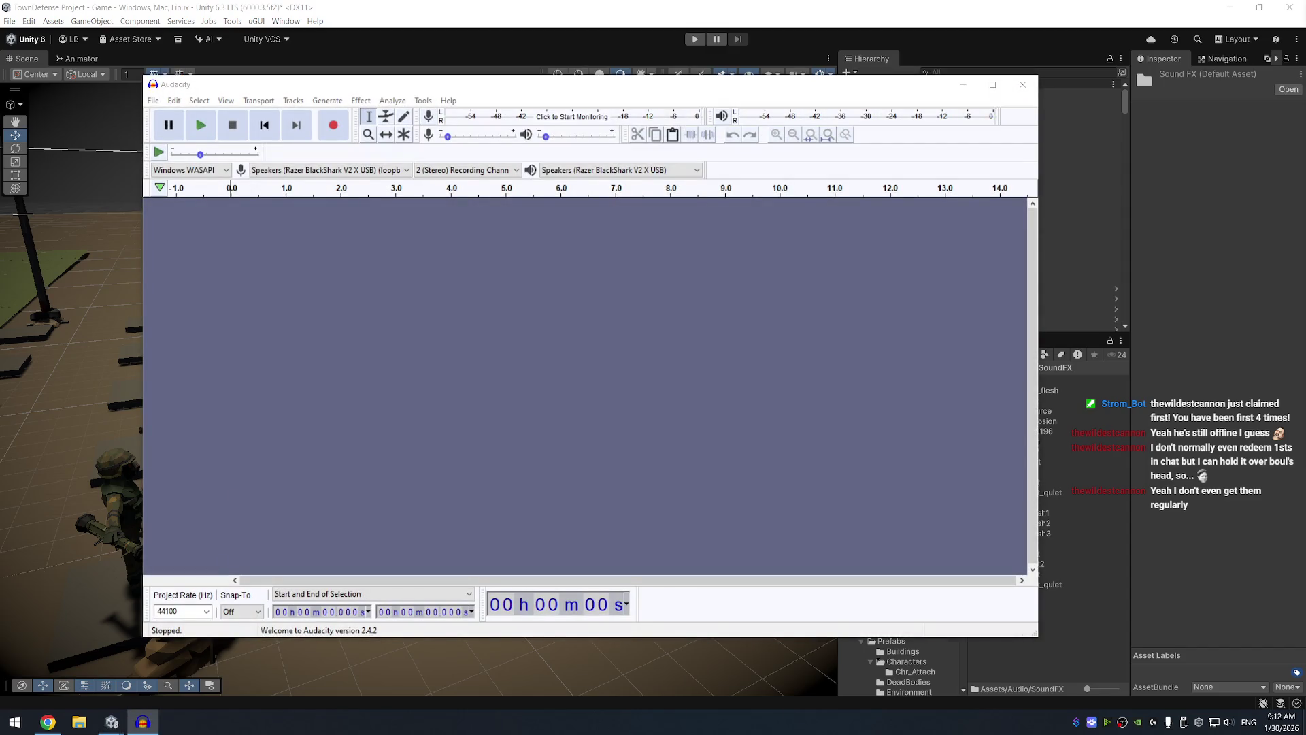
left_click_drag(874, 351, 619, 381)
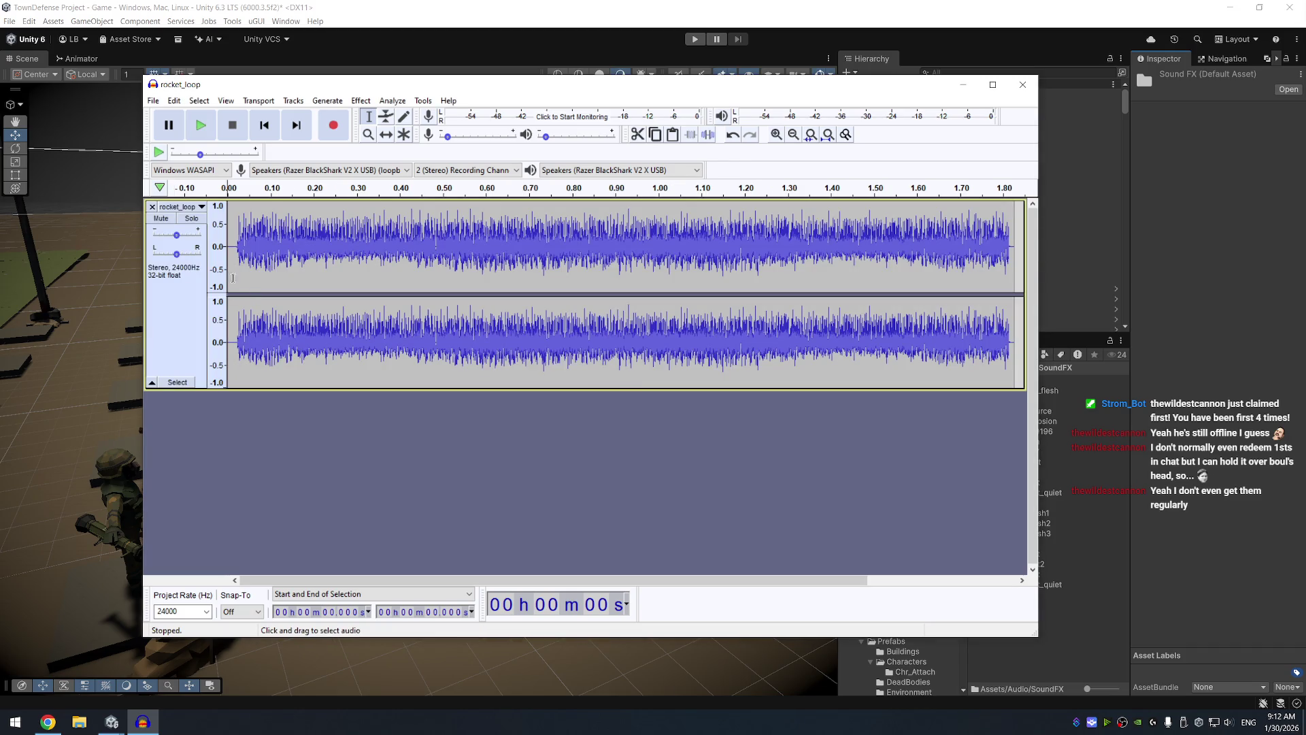
Trim the leading silence from the rocket_loop clip and play the trimmed clip
left_click_drag(237, 265, 228, 266)
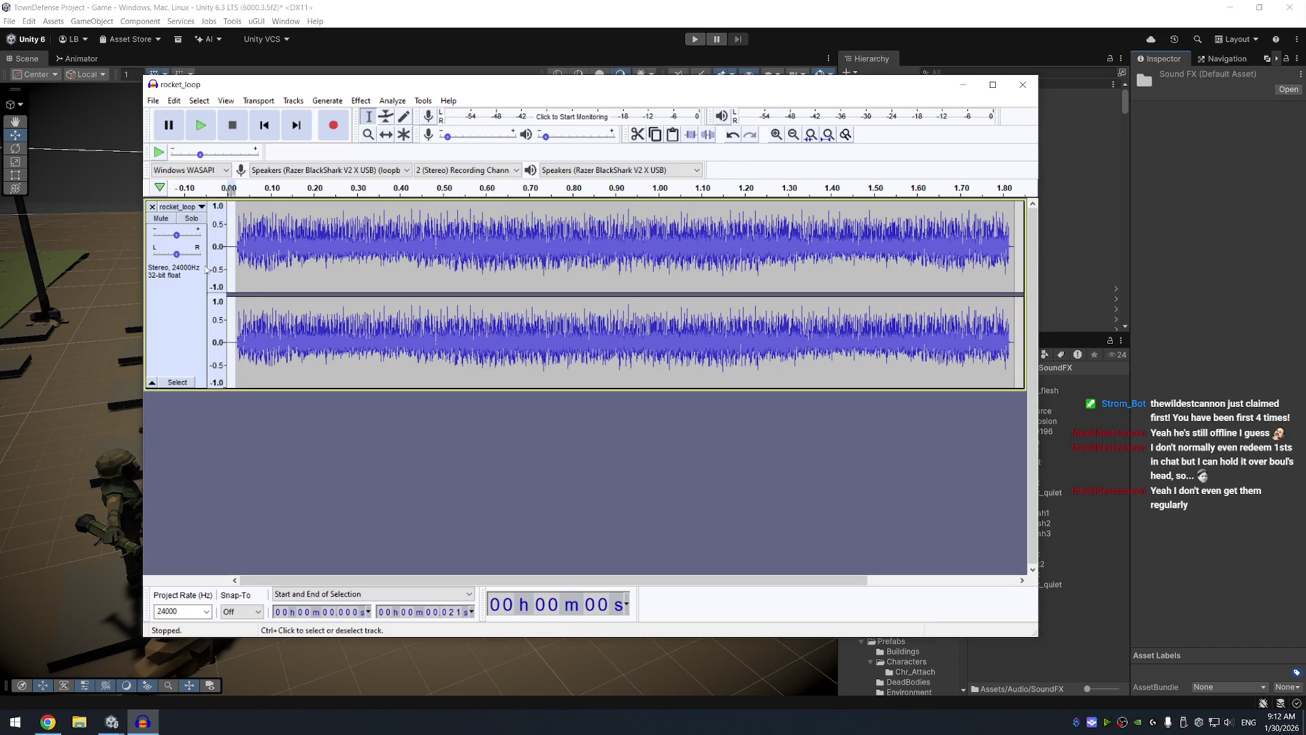
key("Delete")
left_click_drag(1011, 264, 1001, 264)
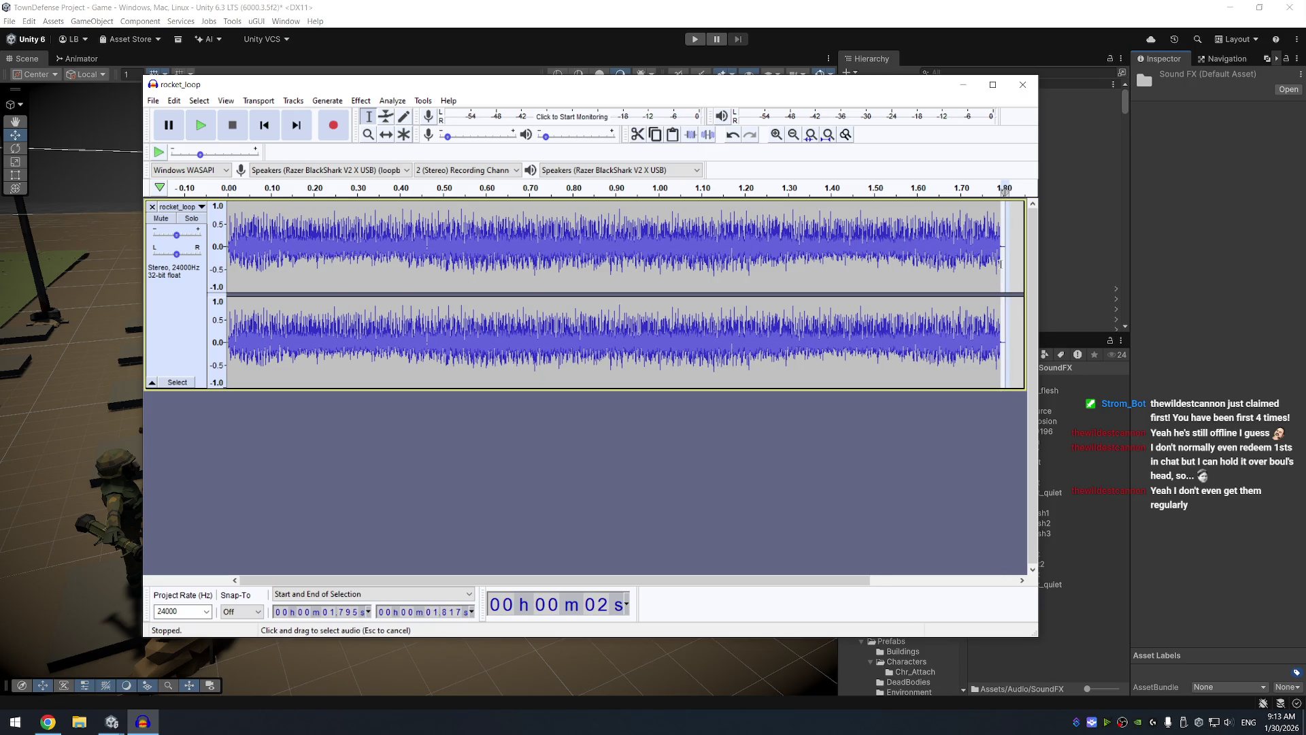
left_click(1001, 264)
double_click(590, 349)
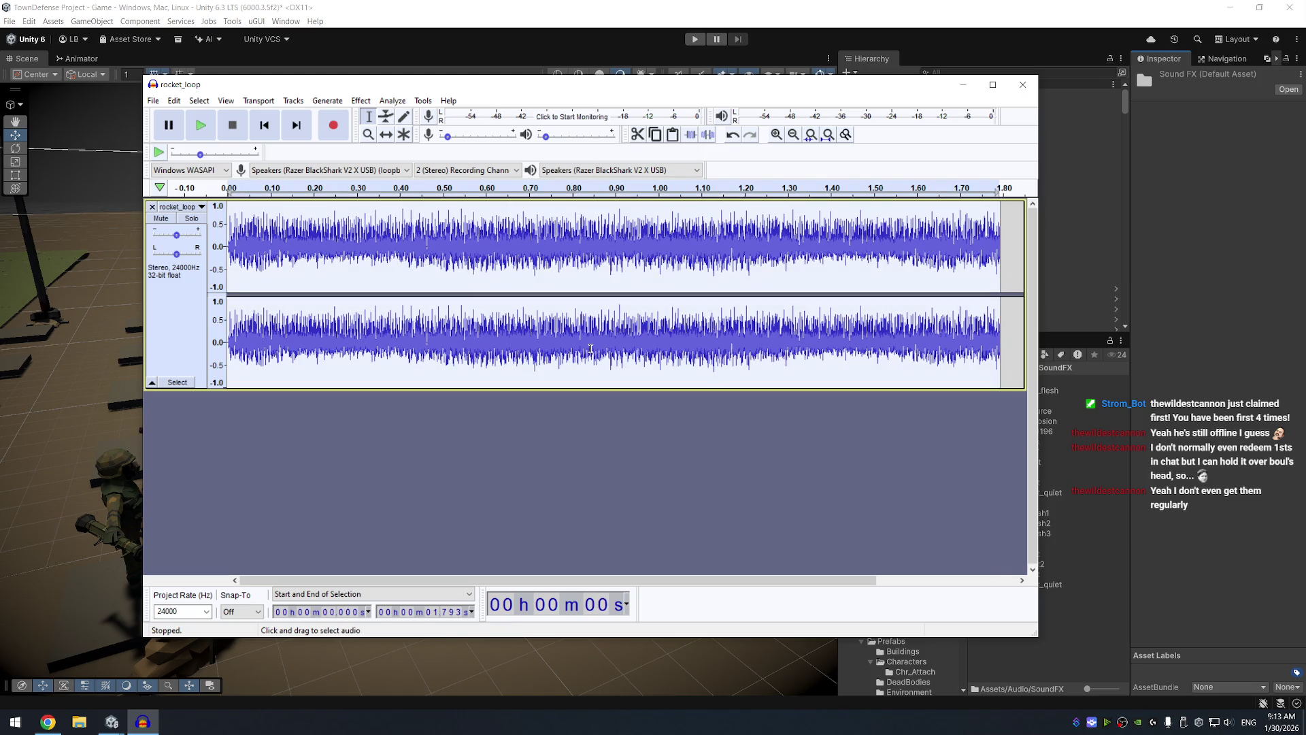
key("space")
scroll(233, 253, "up", 2, "ctrl")
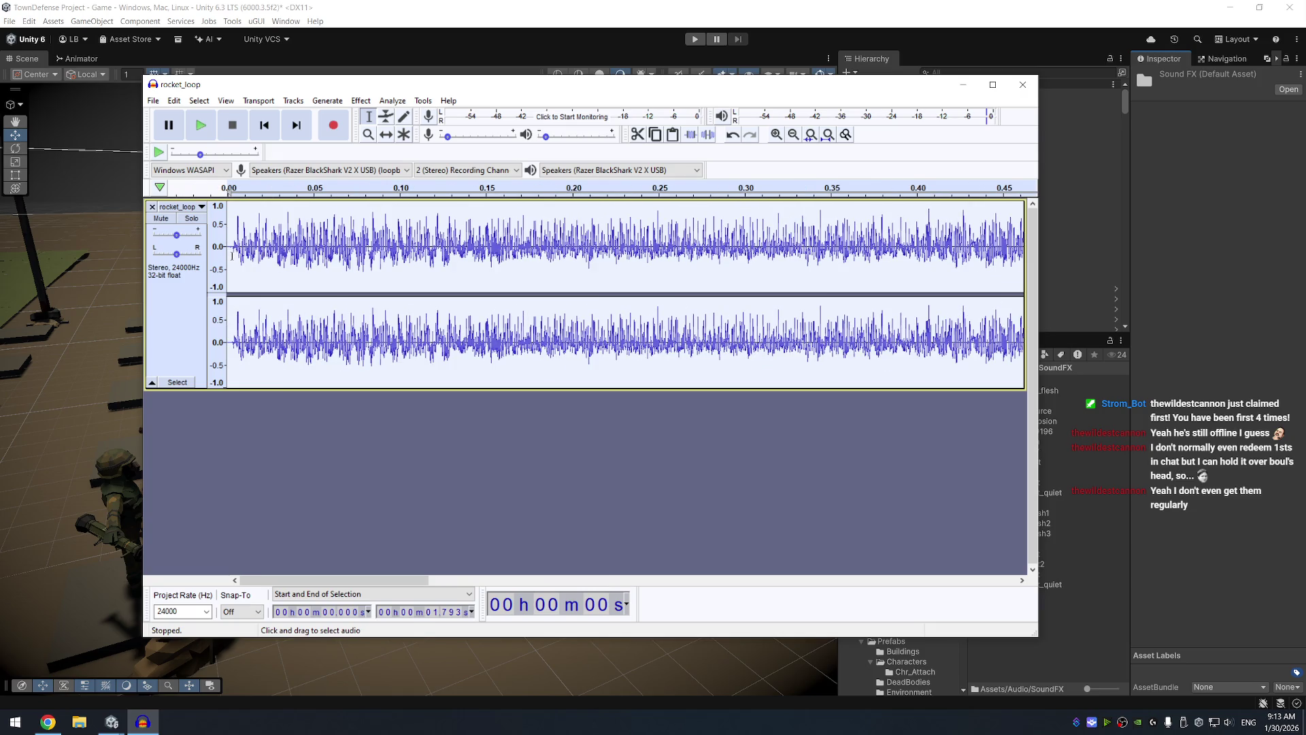
left_click_drag(233, 256, 227, 256)
key("Delete")
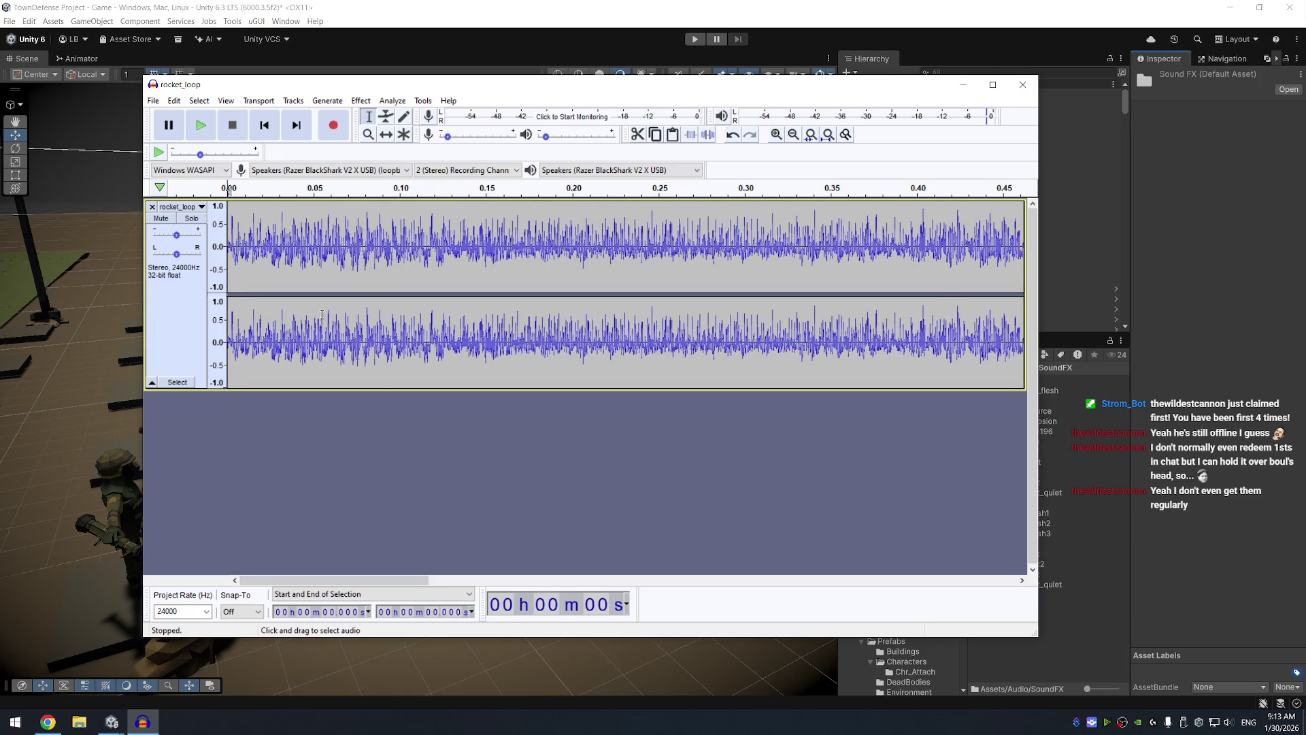
key("ctrl+a")
key("space")
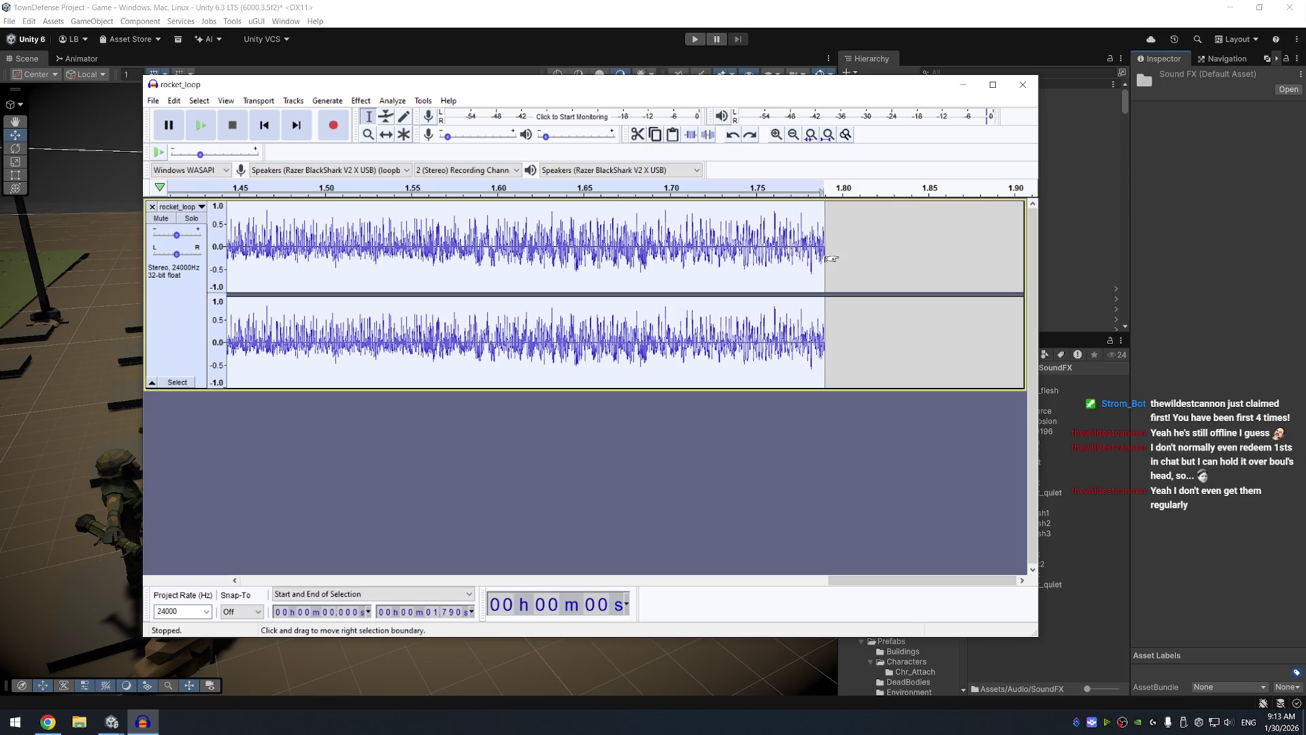
Paste a copy at about 2.76 seconds, check the join, then undo the misplaced paste
scroll(831, 259, "down", 2, "ctrl")
scroll(831, 259, "down", 2, "ctrl")
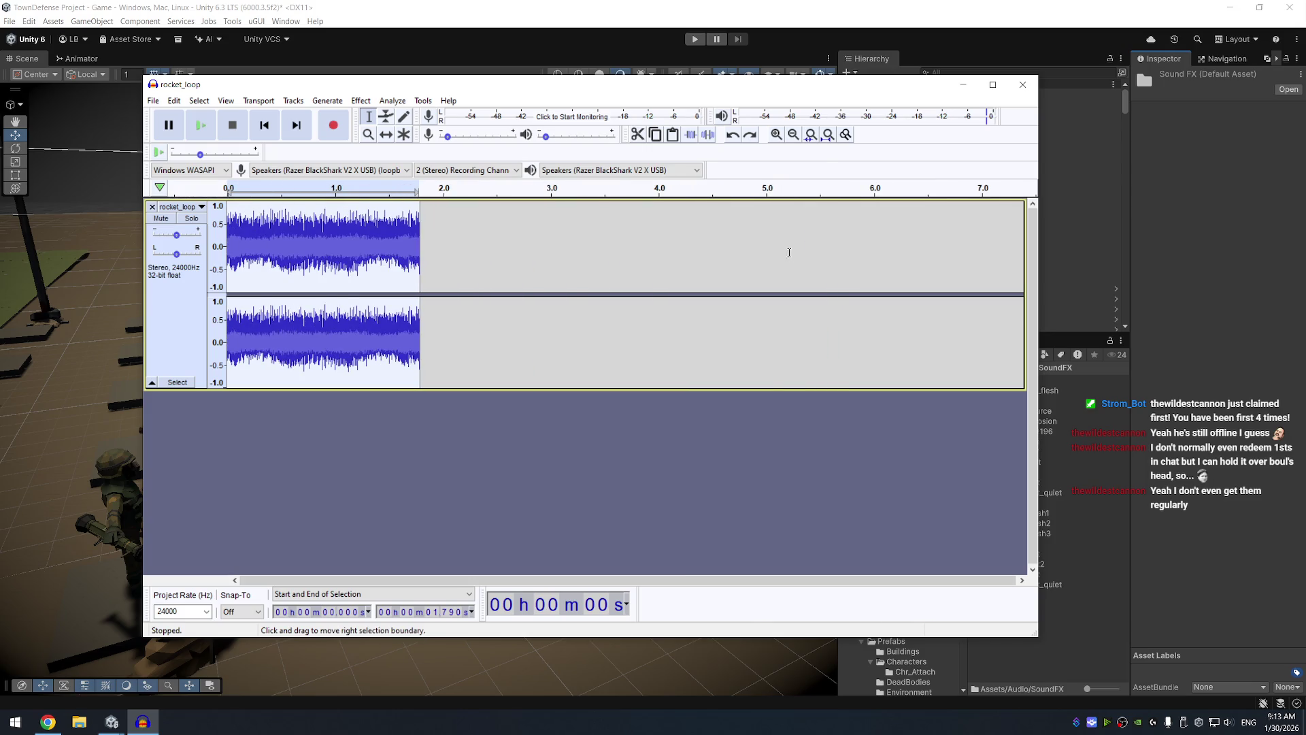
left_click(525, 236)
key("ctrl+v")
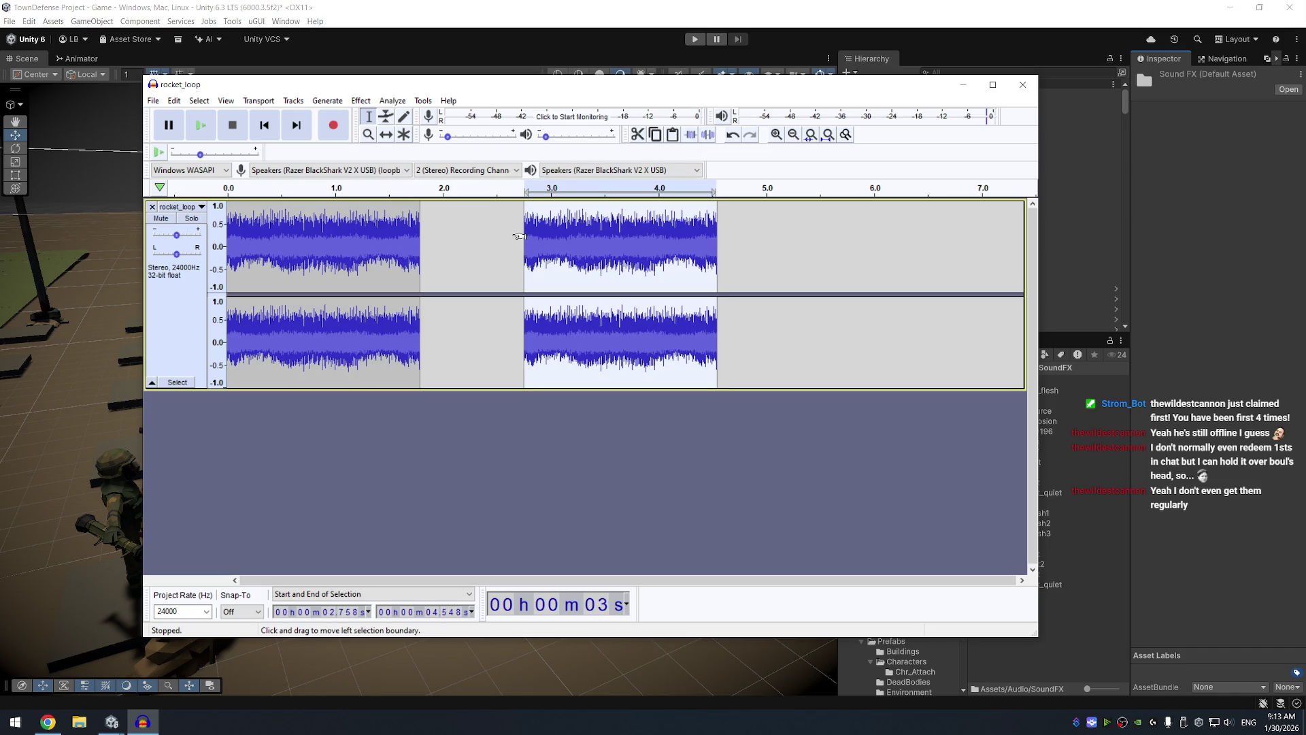
left_click_drag(564, 236, 549, 231)
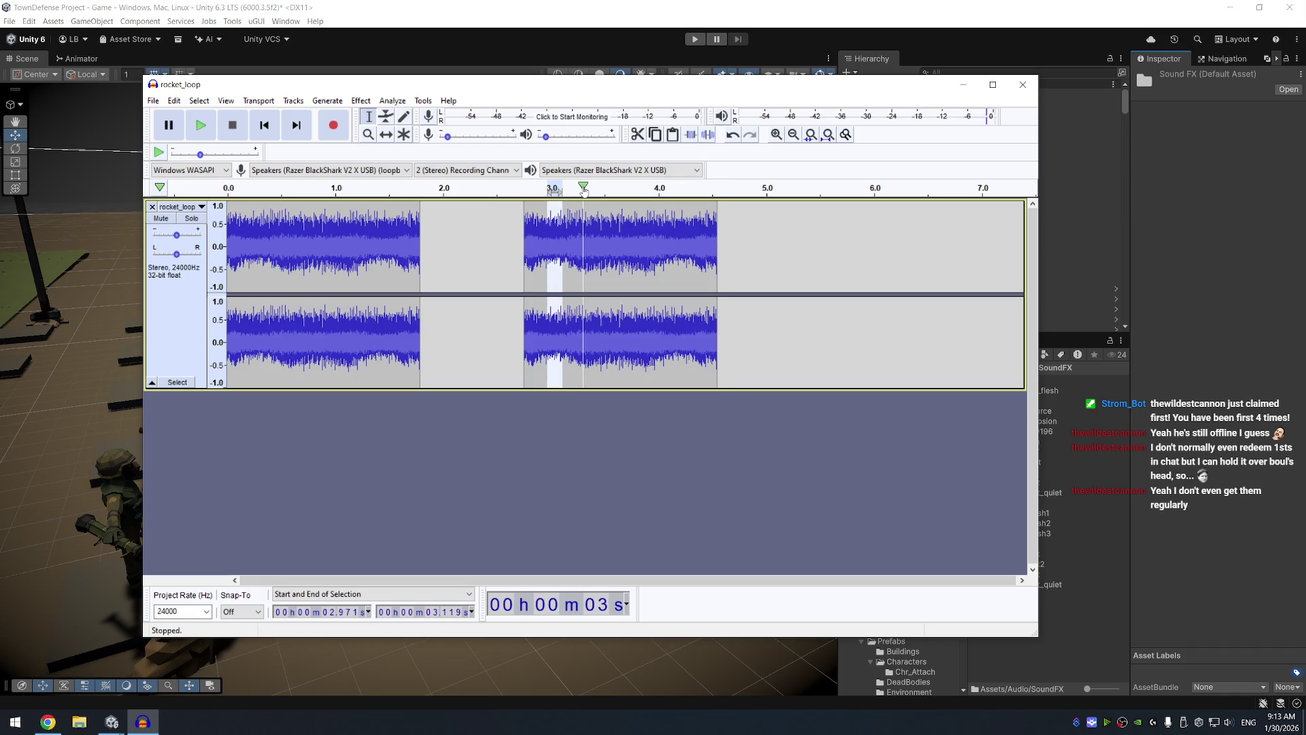
key("space")
left_click(525, 231)
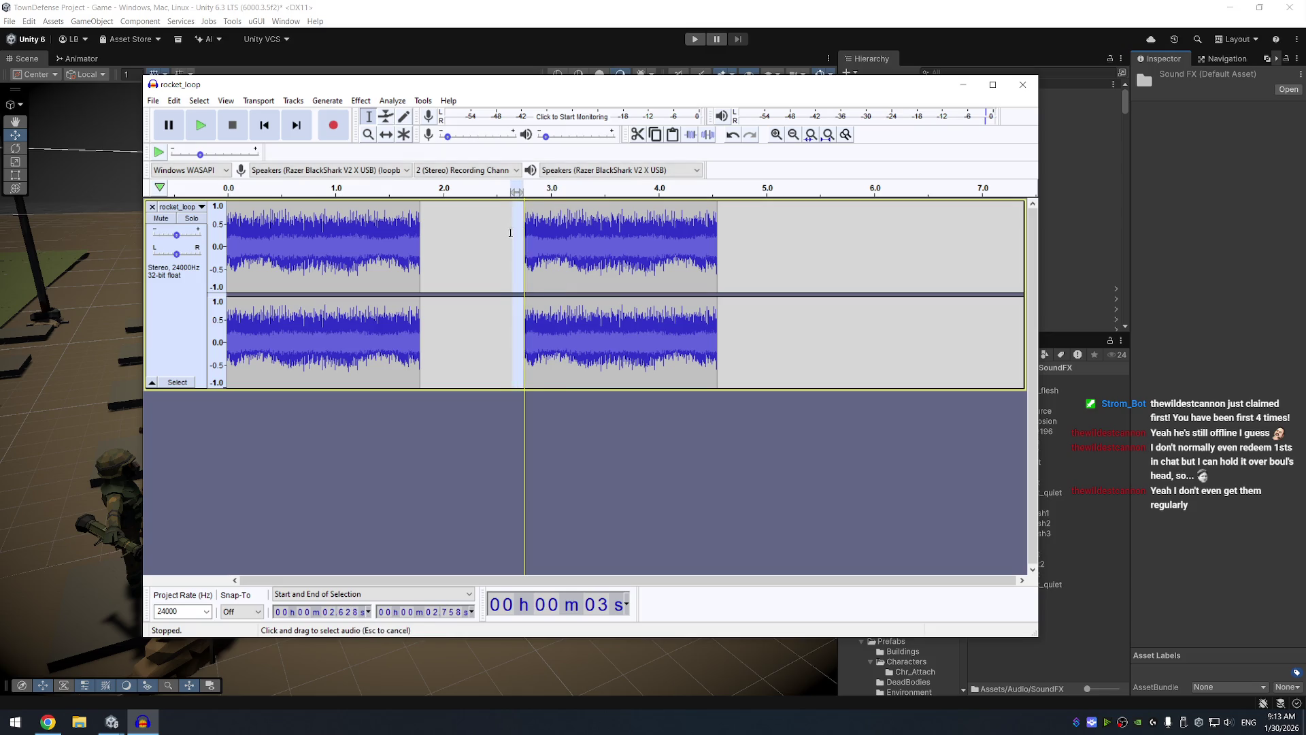
key("ctrl+z")
Paste a second copy at the end of the audio and play the two joined clips
left_click(421, 236)
key("ctrl+v")
left_click(701, 306)
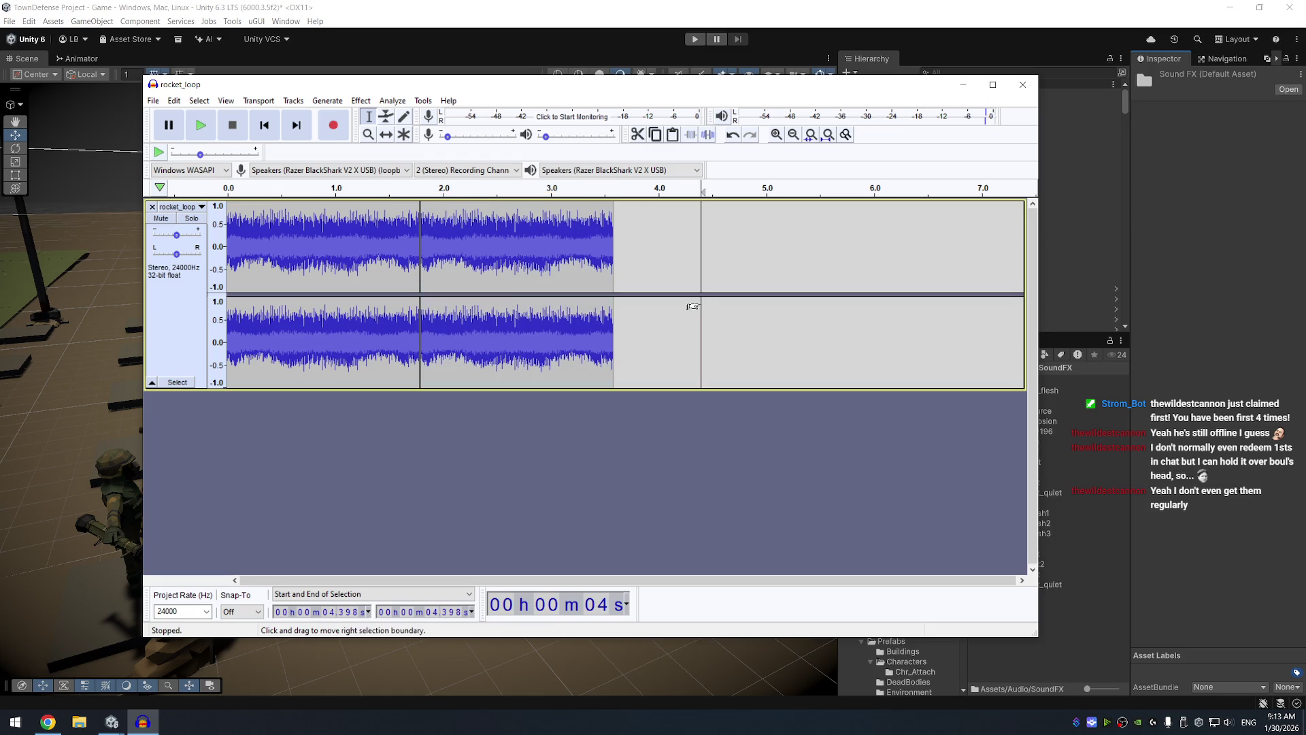
key("ctrl+a")
key("space")
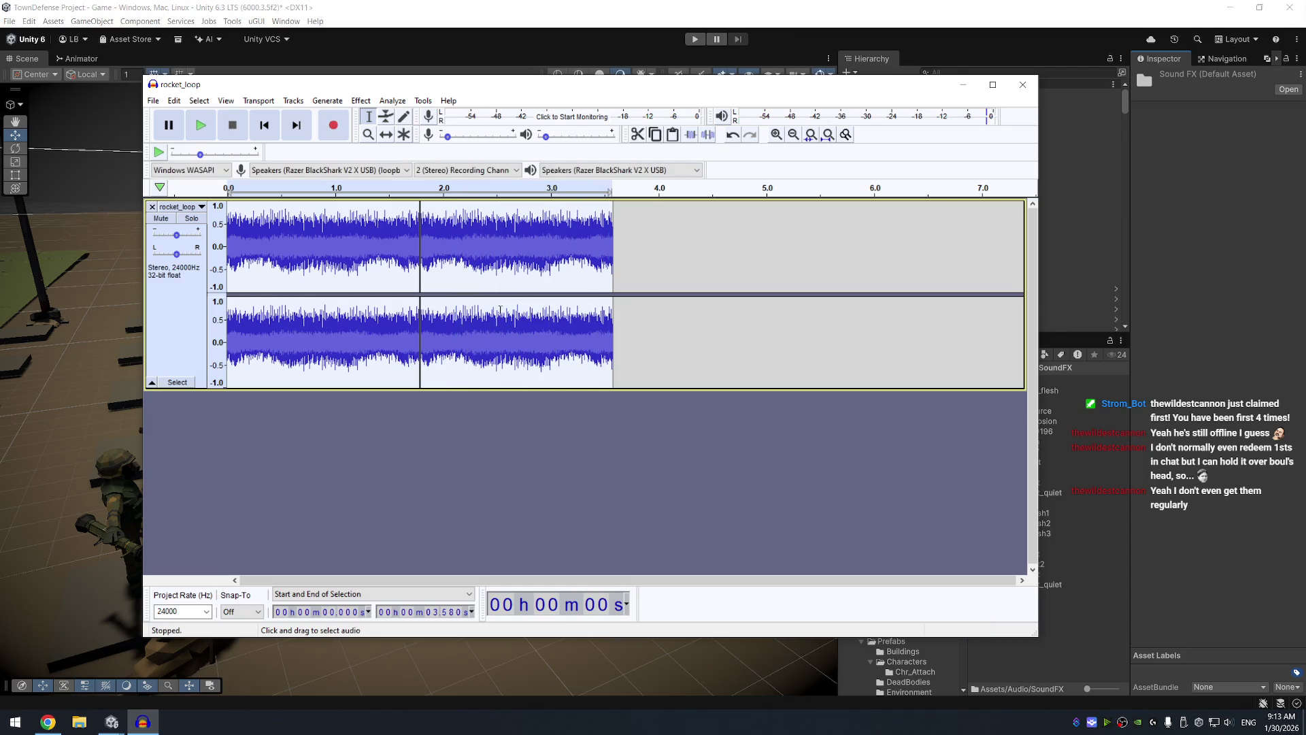
Paste a third copy at the audio's end so the loop repeats three times
left_click(505, 404)
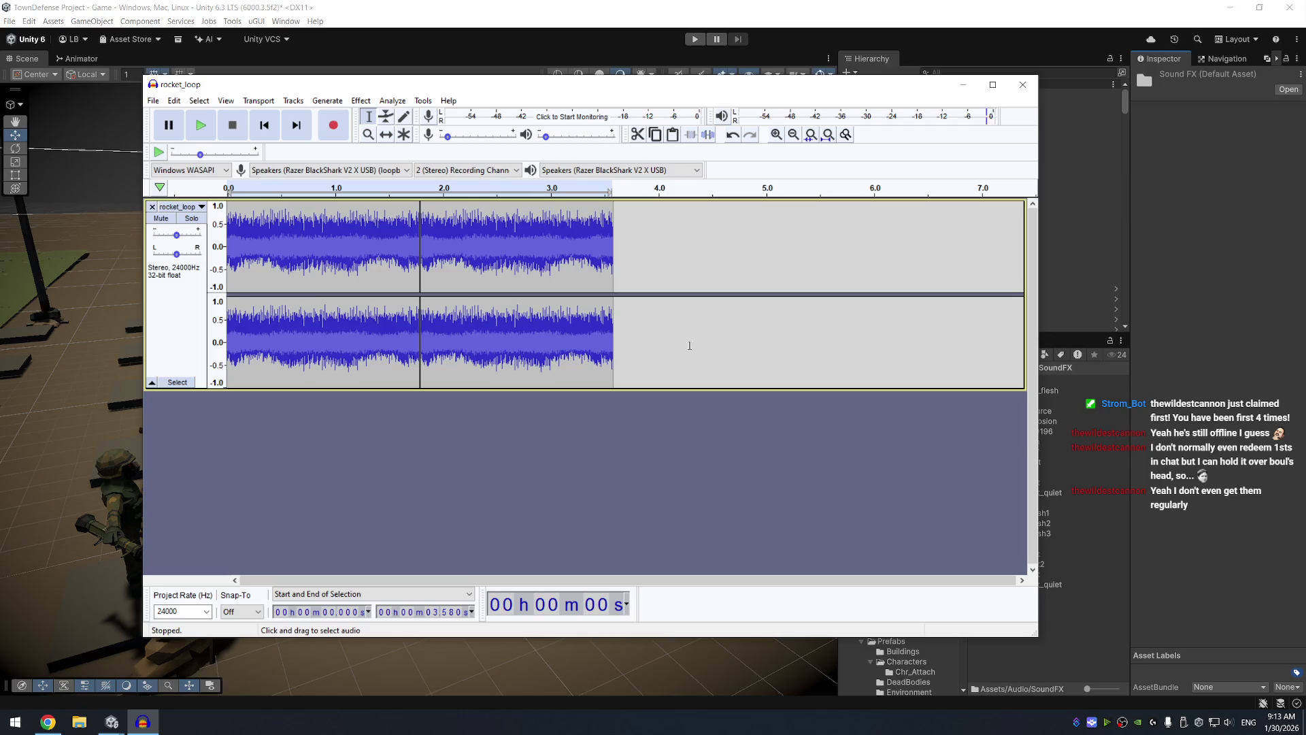
left_click(615, 252)
key("ctrl+v")
left_click(870, 269)
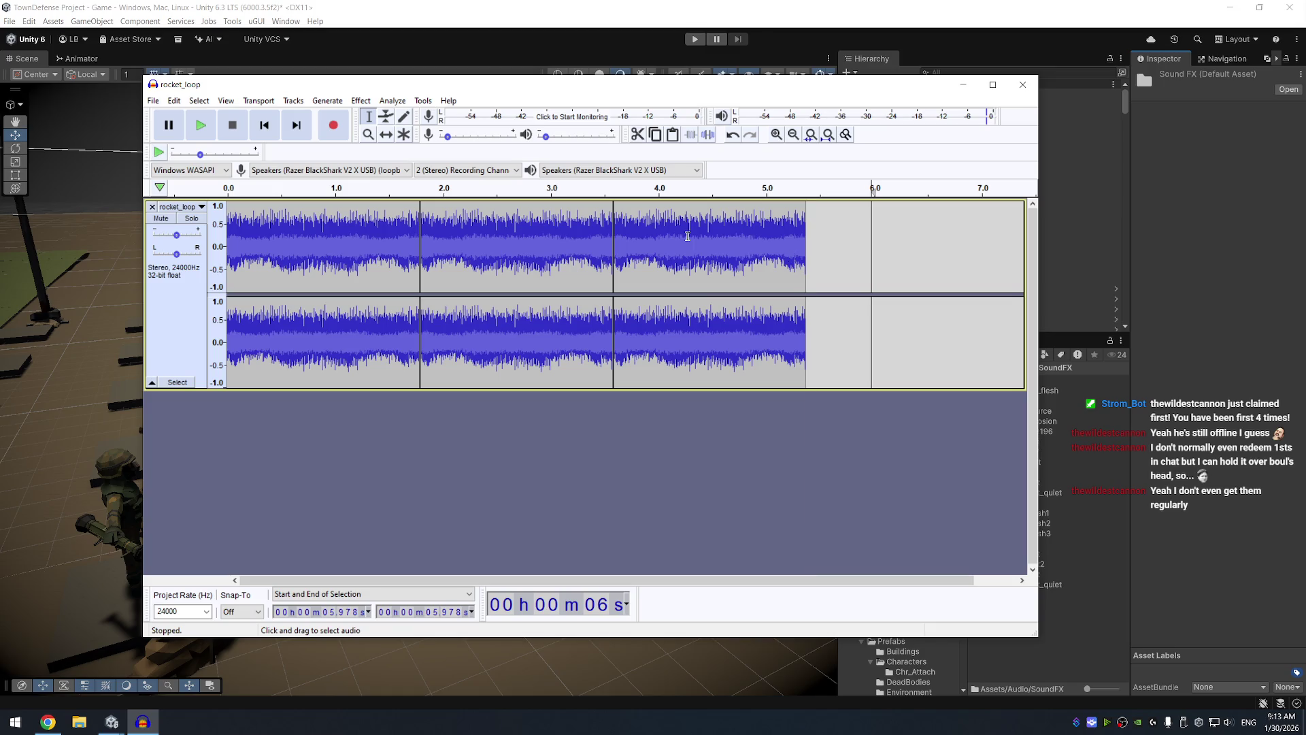
scroll(447, 251, "up", 3)
scroll(332, 243, "up", 3)
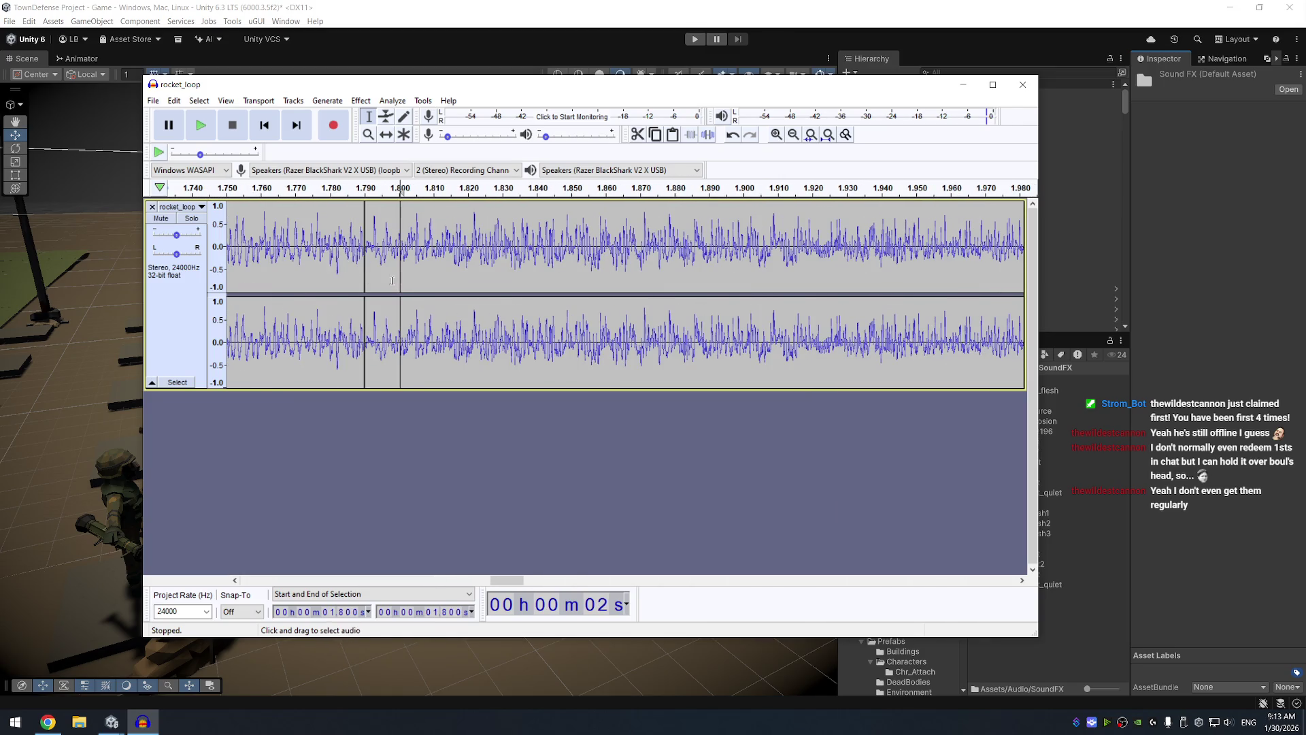
left_click_drag(359, 275, 372, 275)
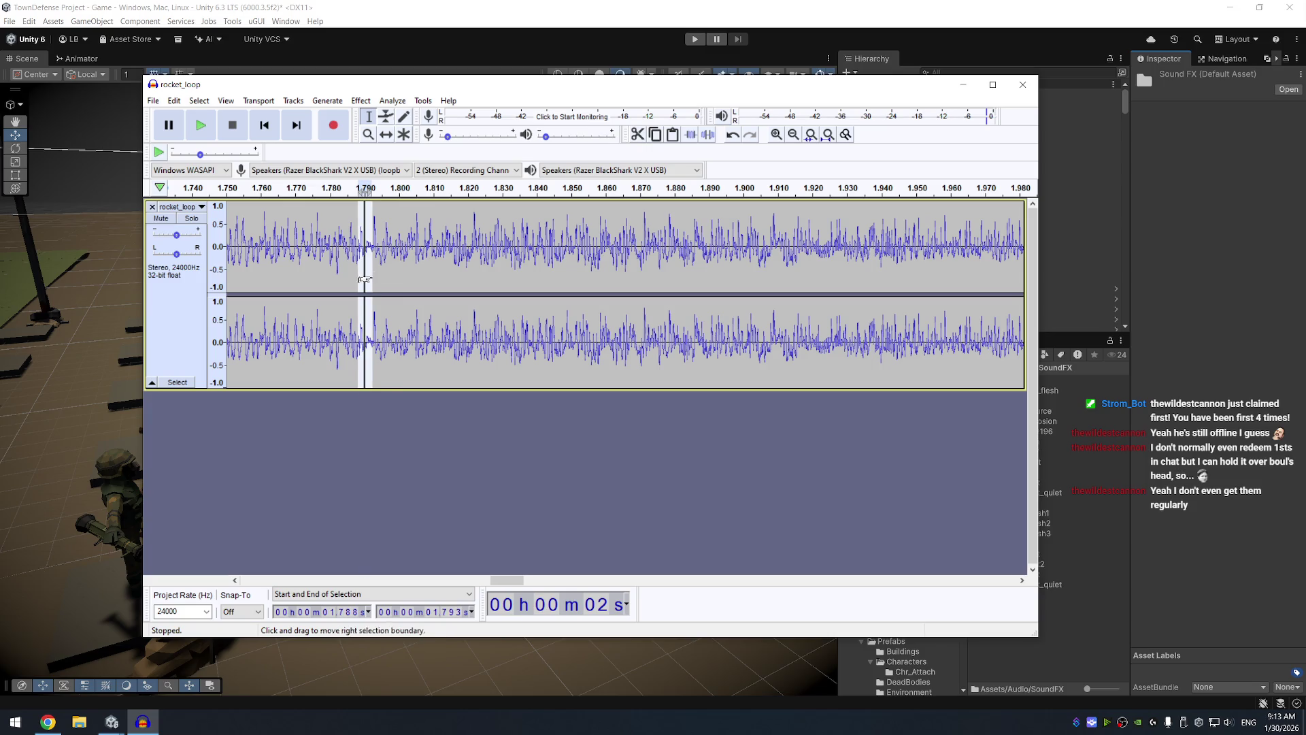
left_click(360, 100)
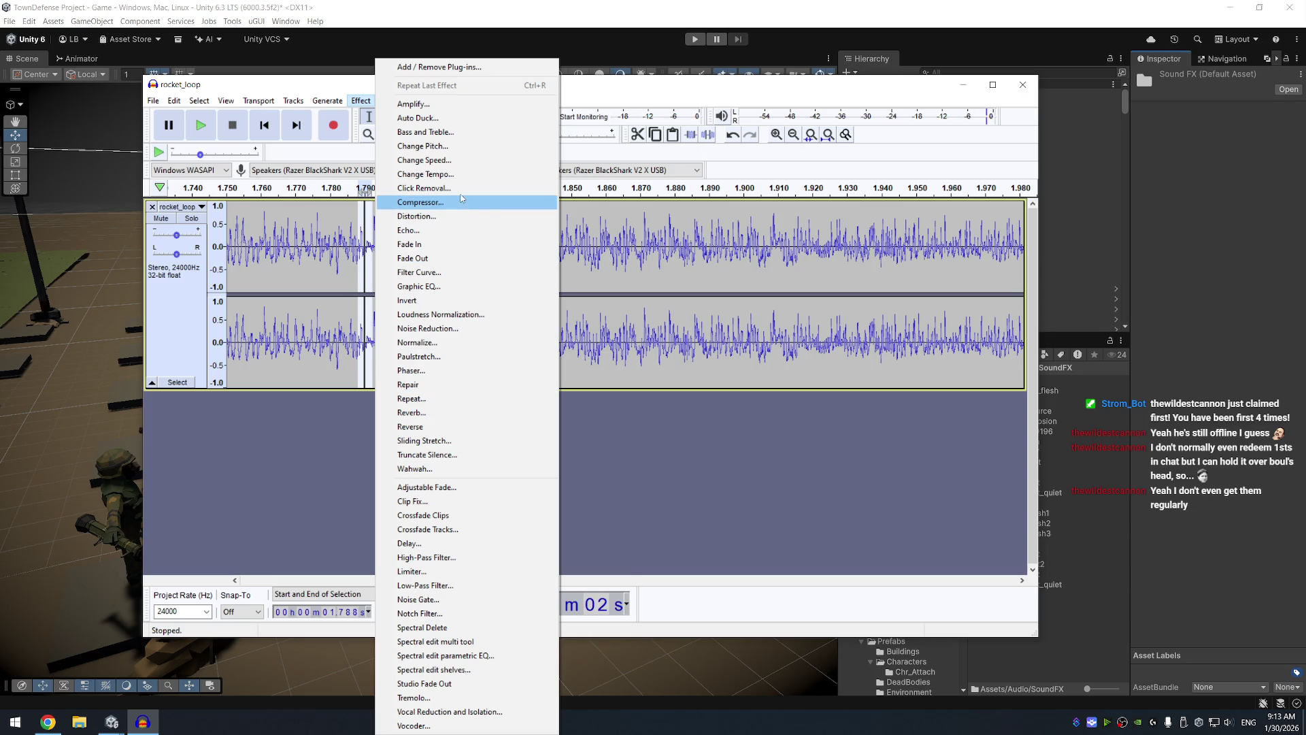
left_click(724, 415)
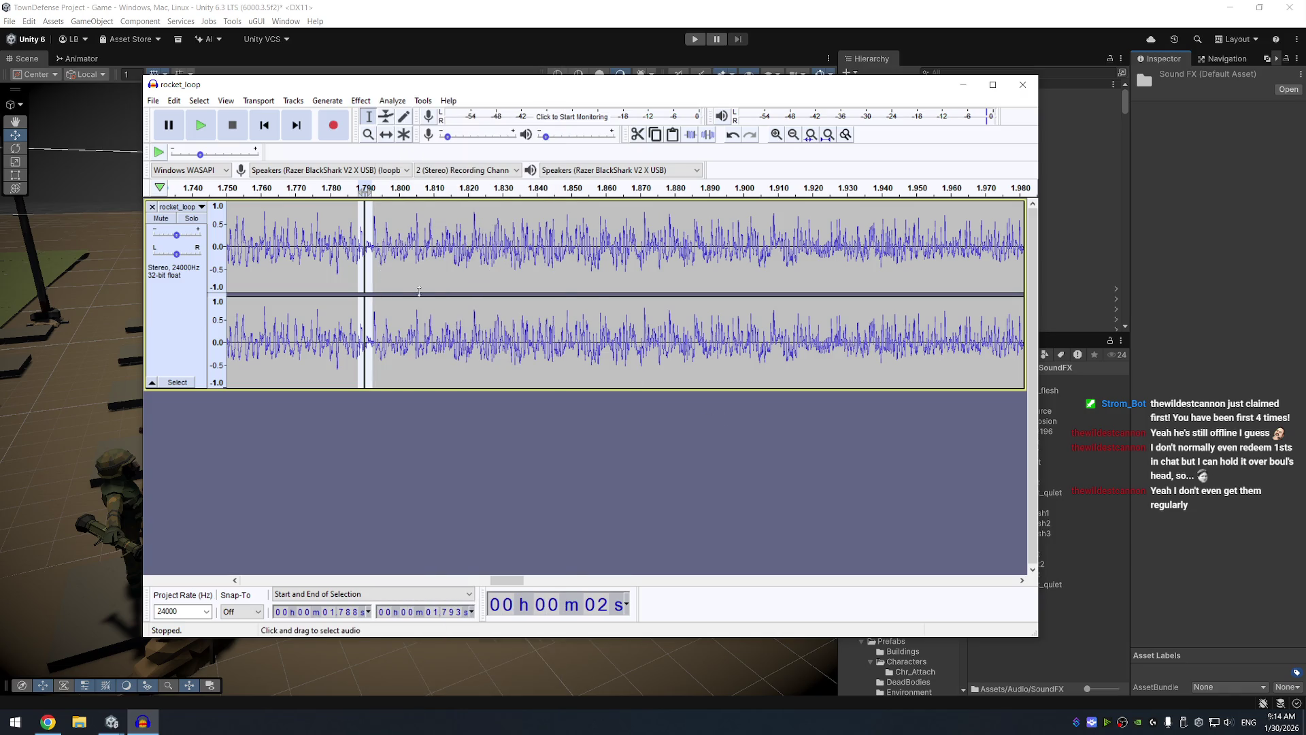
scroll(362, 263, "up", 4)
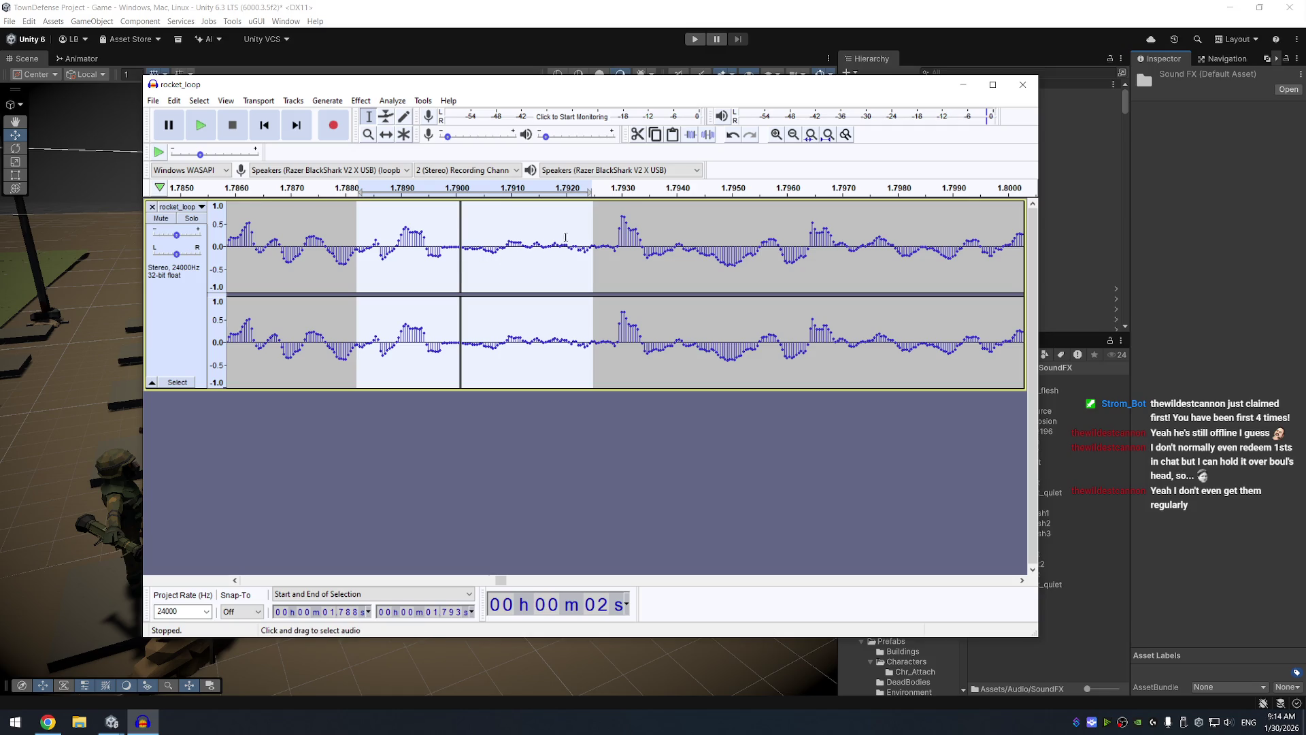
left_click(539, 242)
scroll(516, 242, "down", 3)
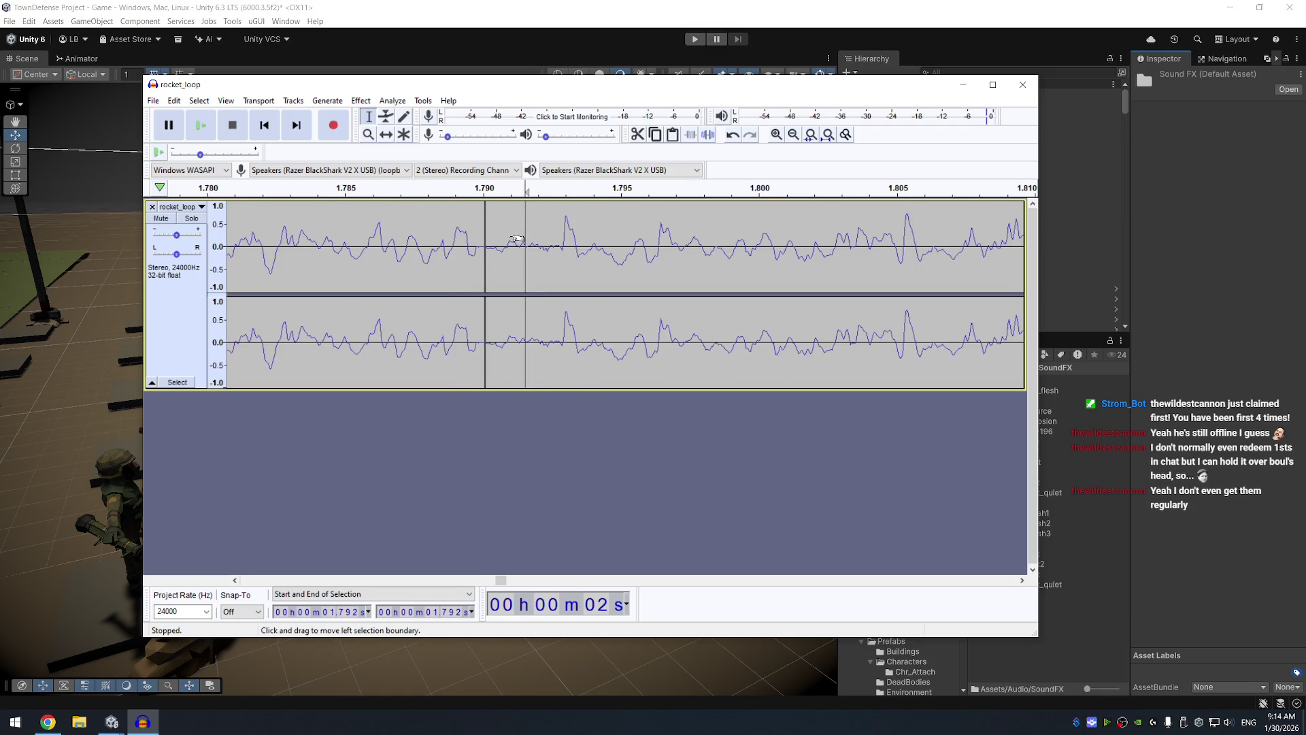
scroll(516, 242, "down", 5)
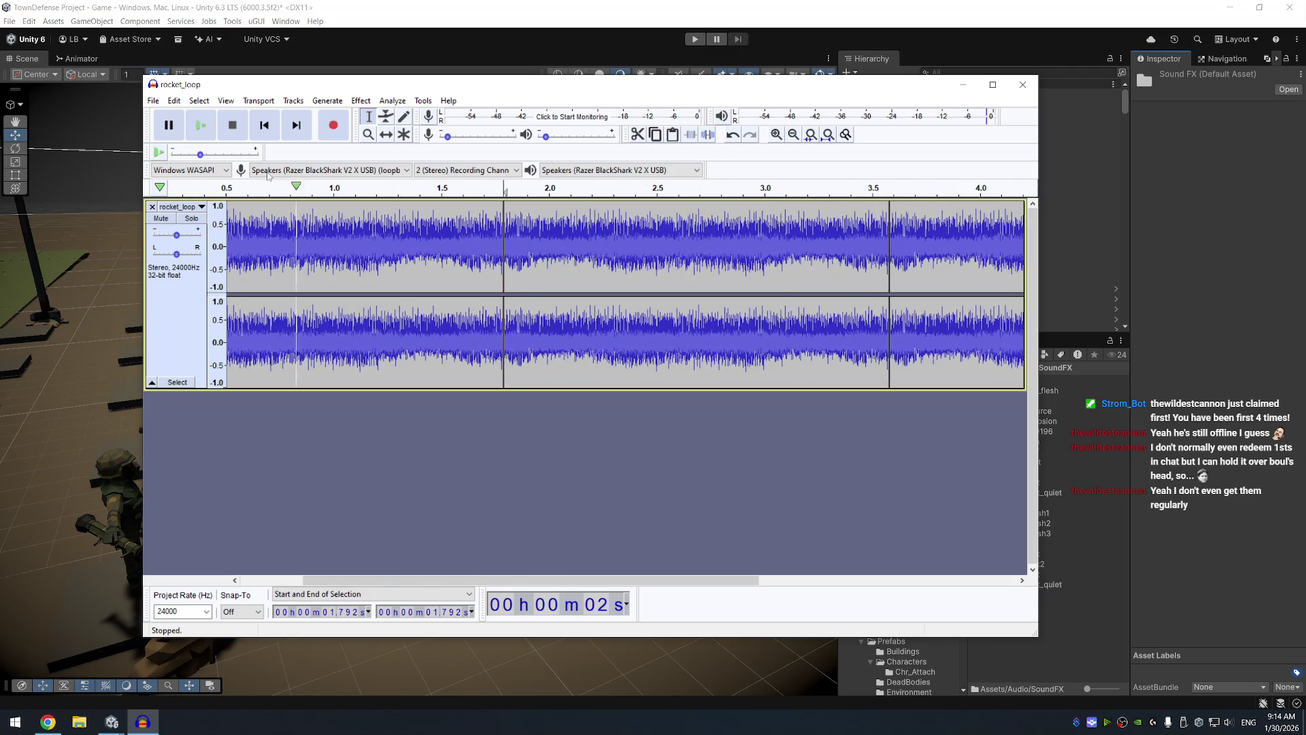
left_click(153, 100)
Export the audio as OGG named 'rocket_loo_flight' in SoundFX, then close Audacity
mouse_move(178, 194)
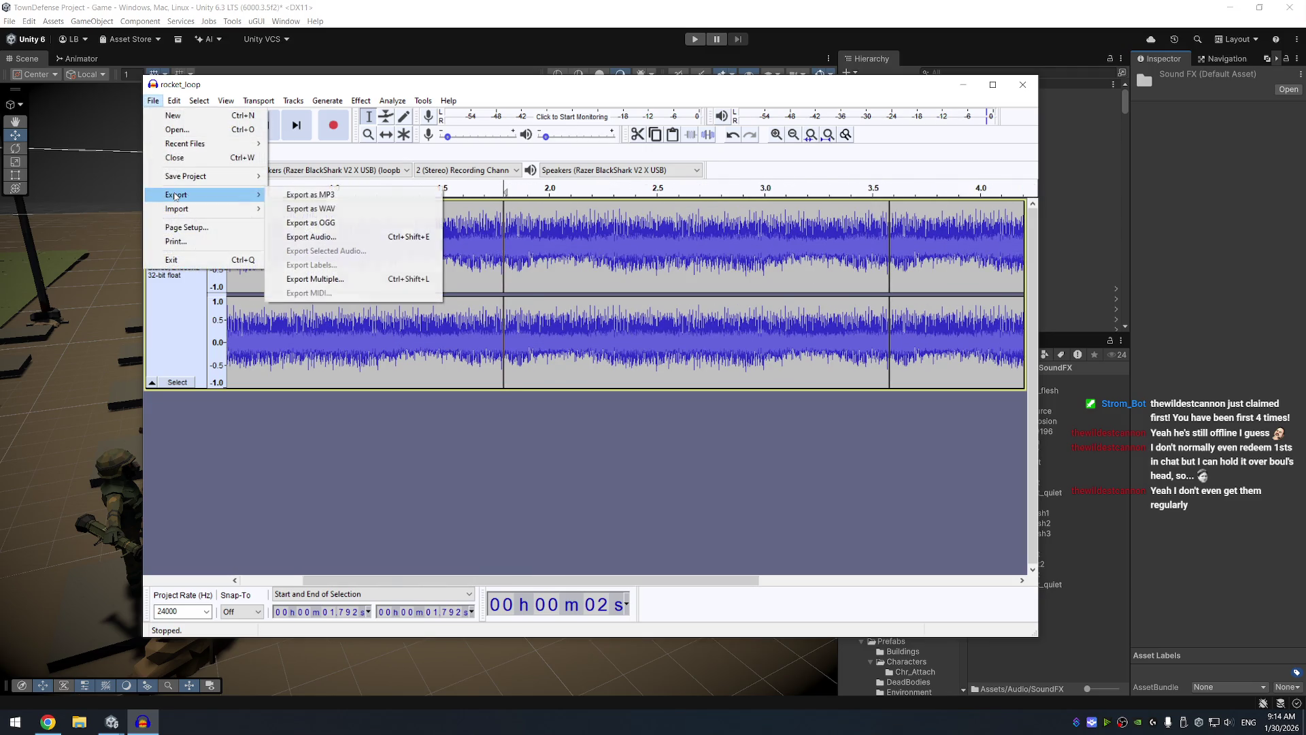
left_click(327, 223)
type("rocket_l")
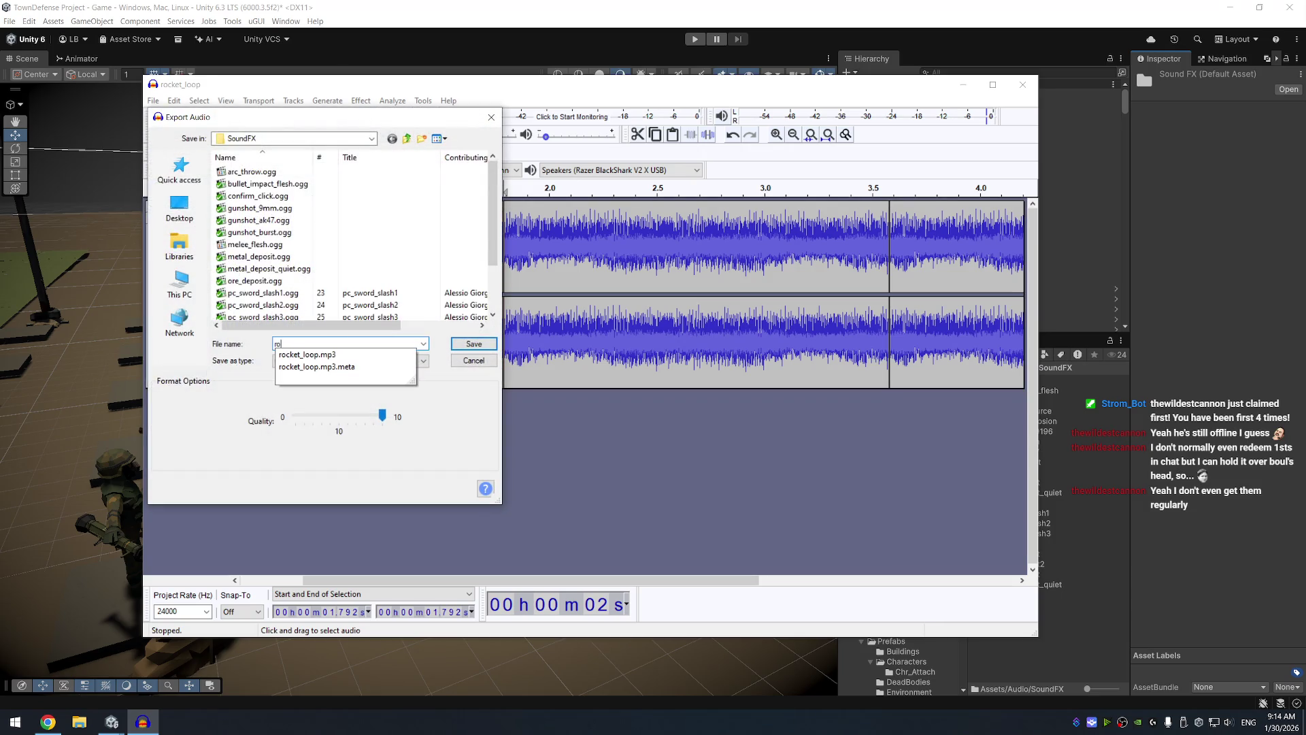
type("oo")
type("_flight")
key("Return")
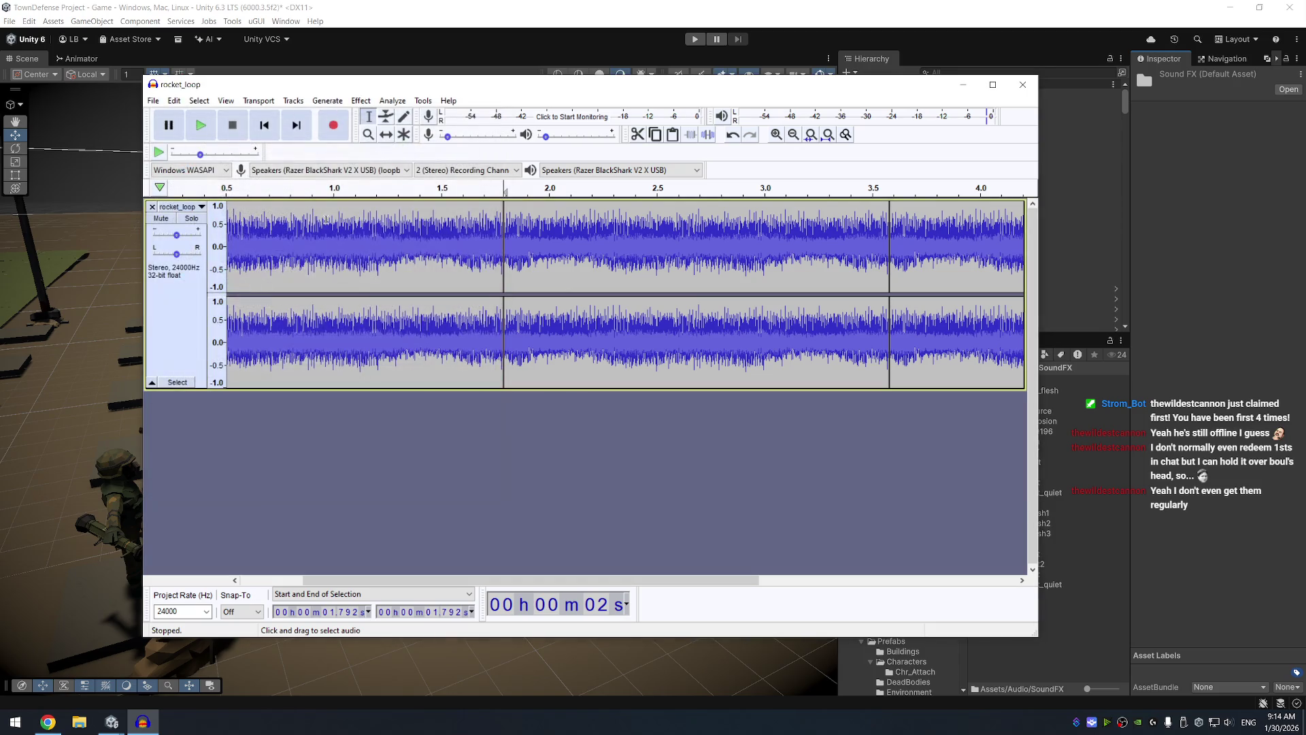
key("ctrl+w")
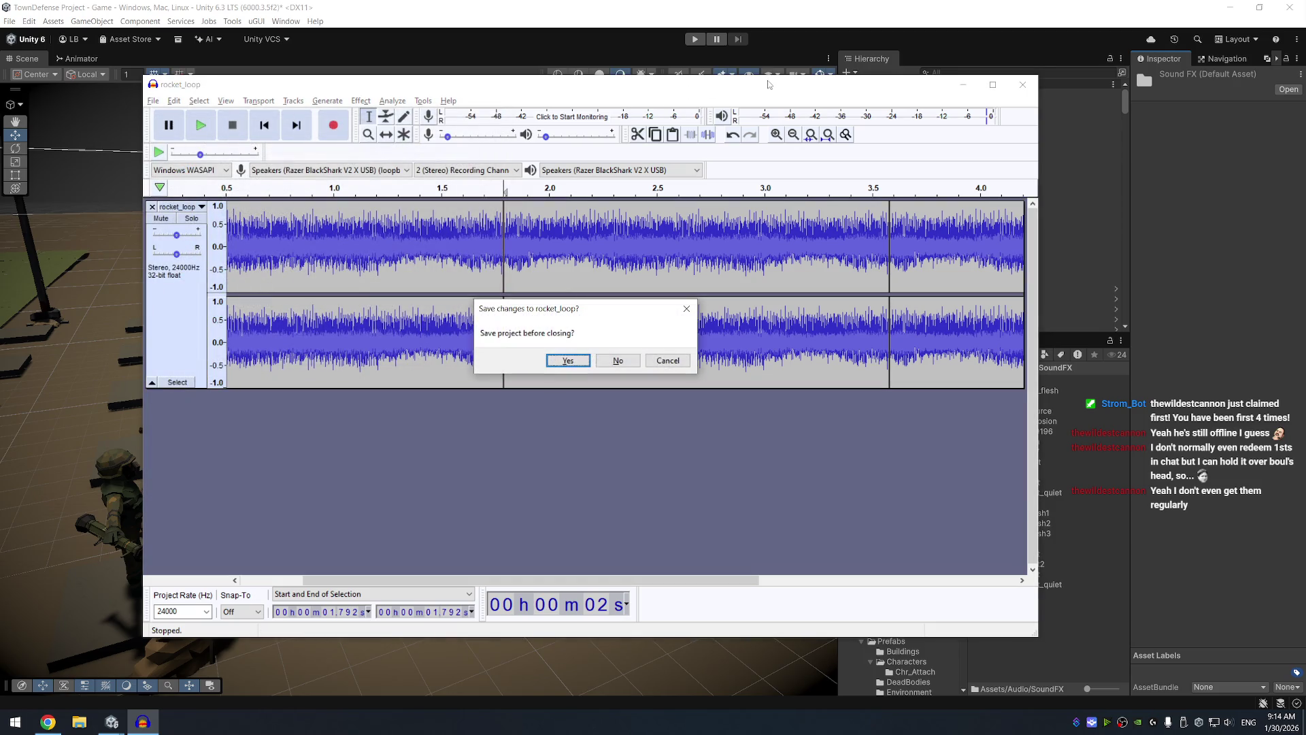
left_click(636, 362)
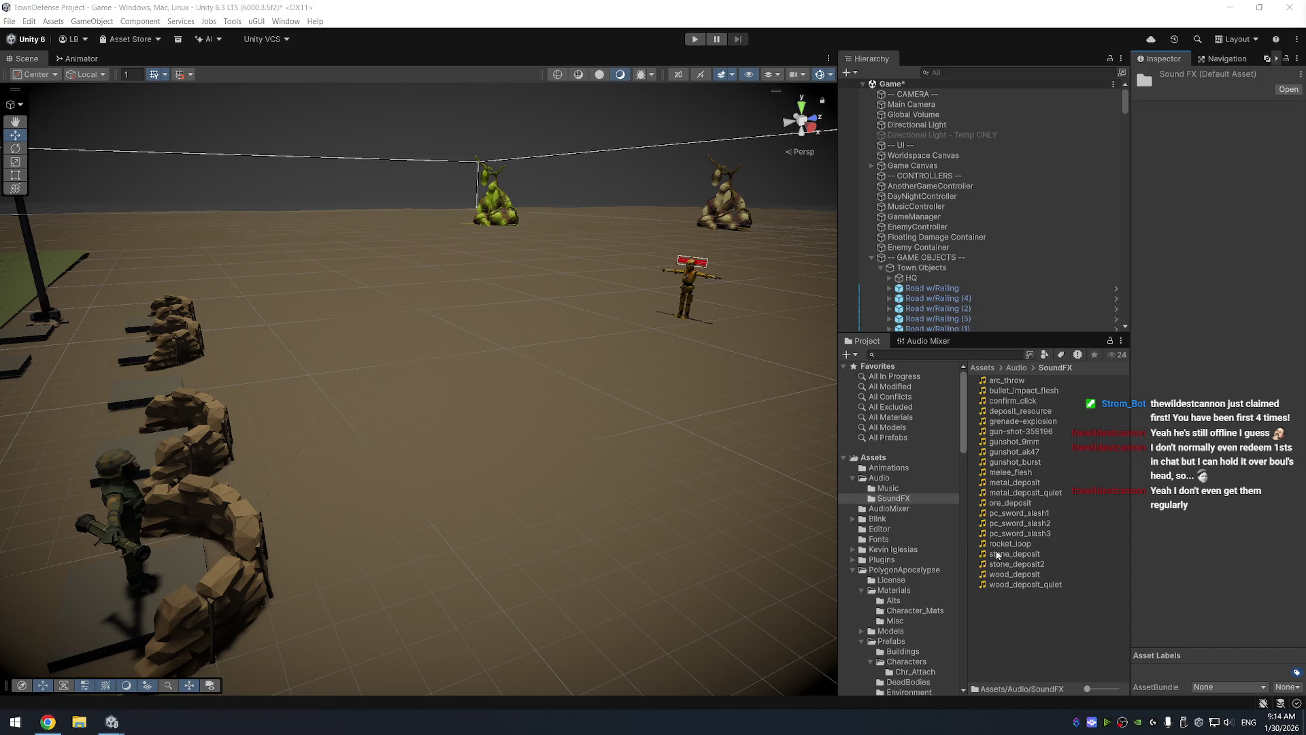
Open the Projectiles prefab folder and select the Rocket Prefab
scroll(900, 544, "down", 10)
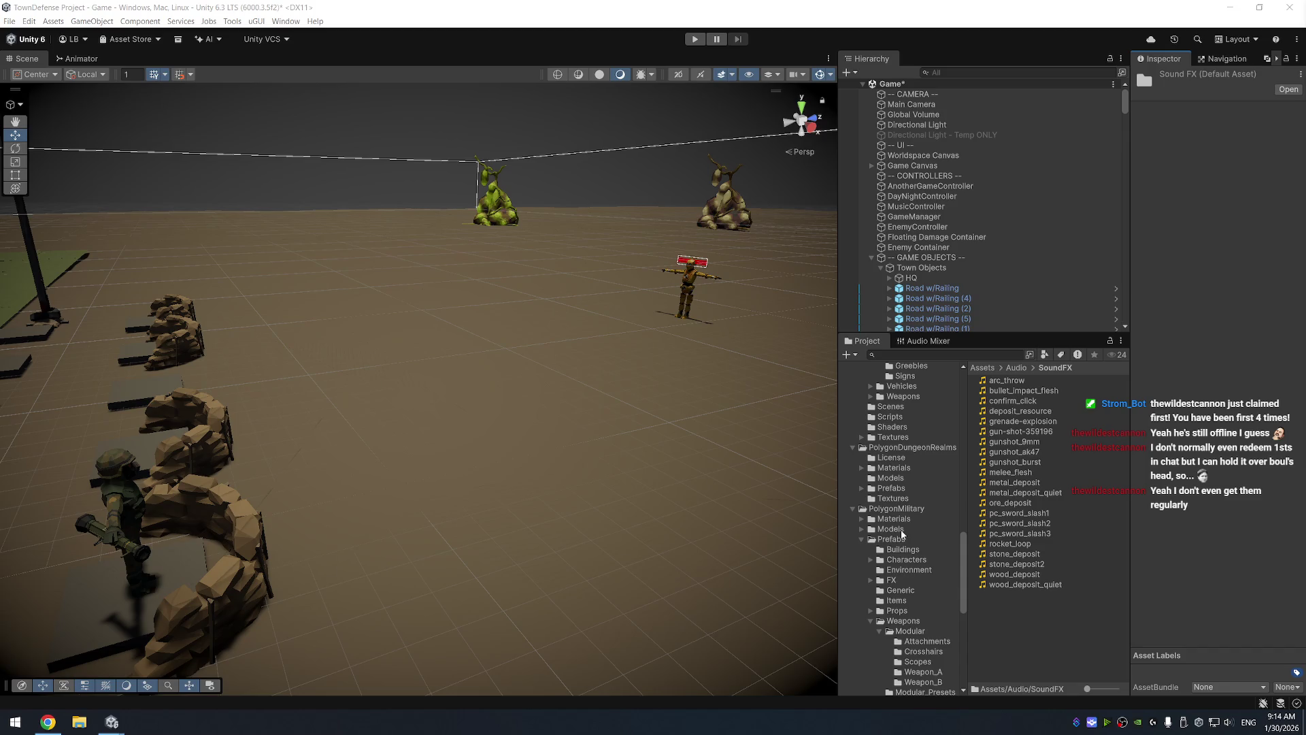
scroll(898, 530, "down", 10)
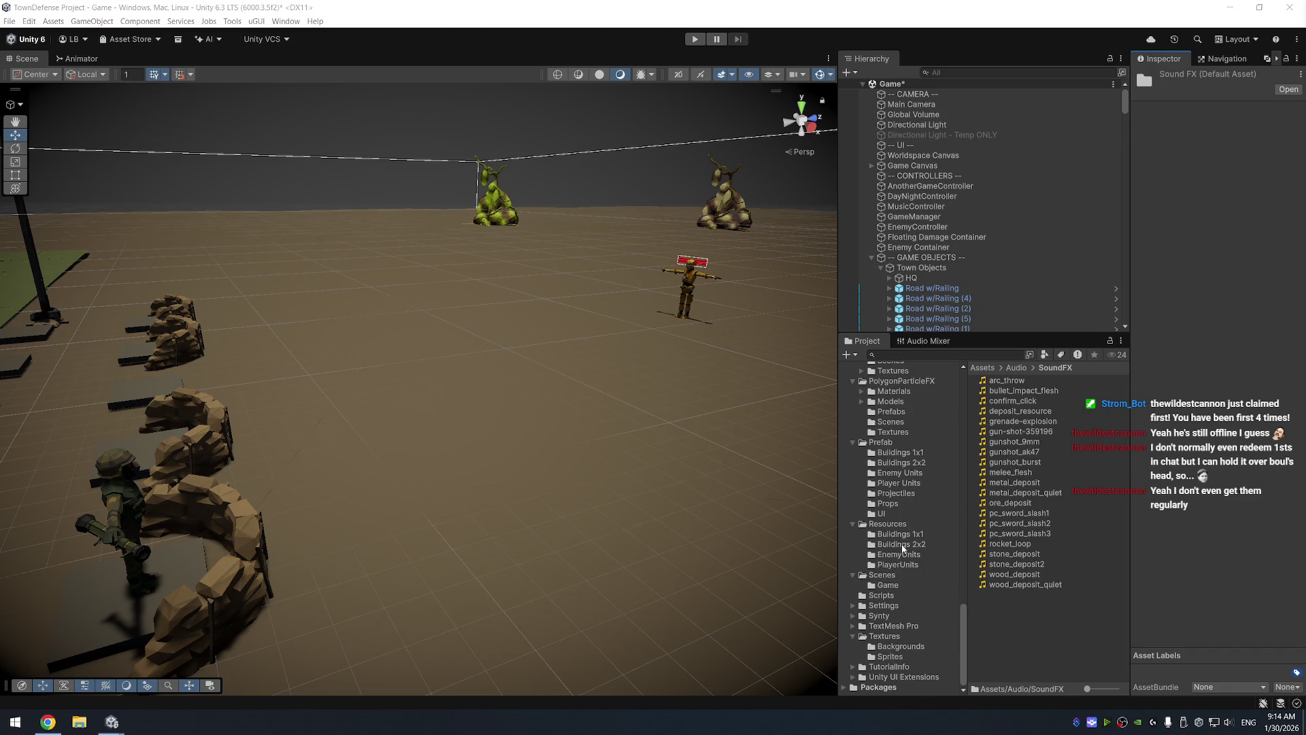
scroll(891, 504, "up", 10)
left_click(891, 498)
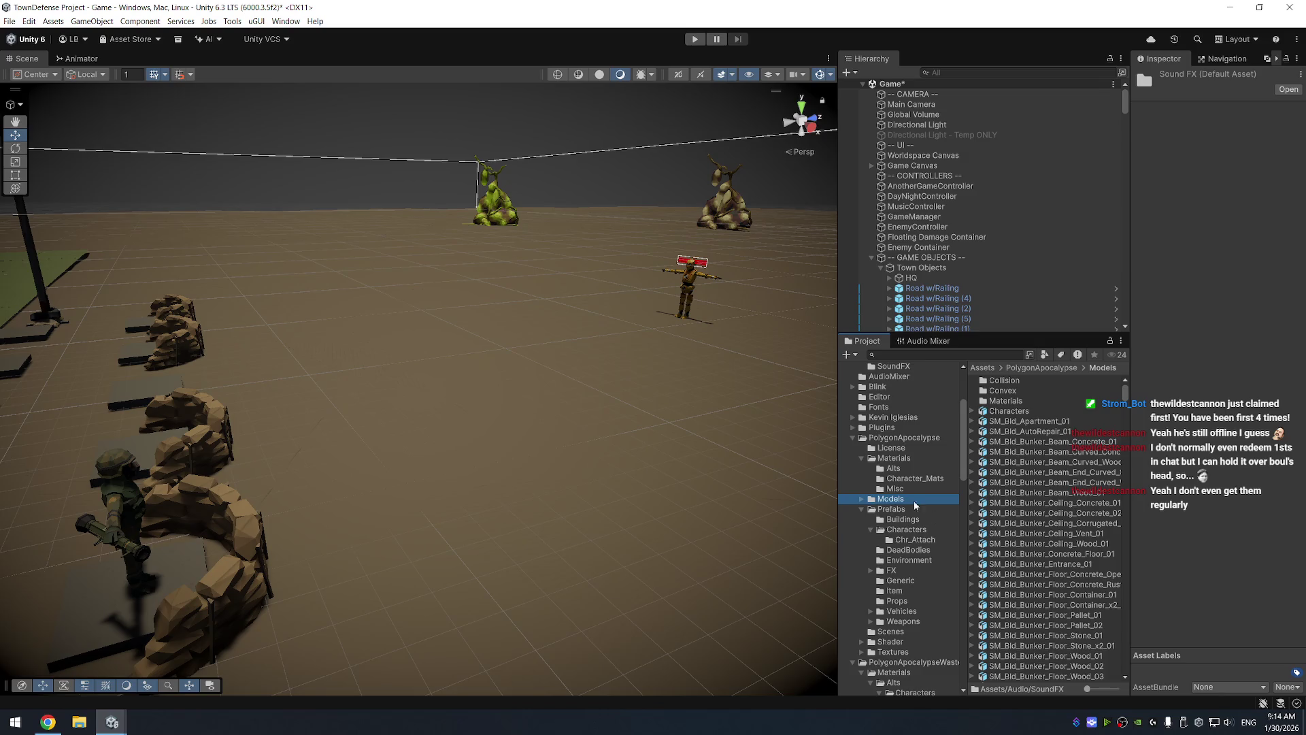
scroll(902, 496, "down", 5)
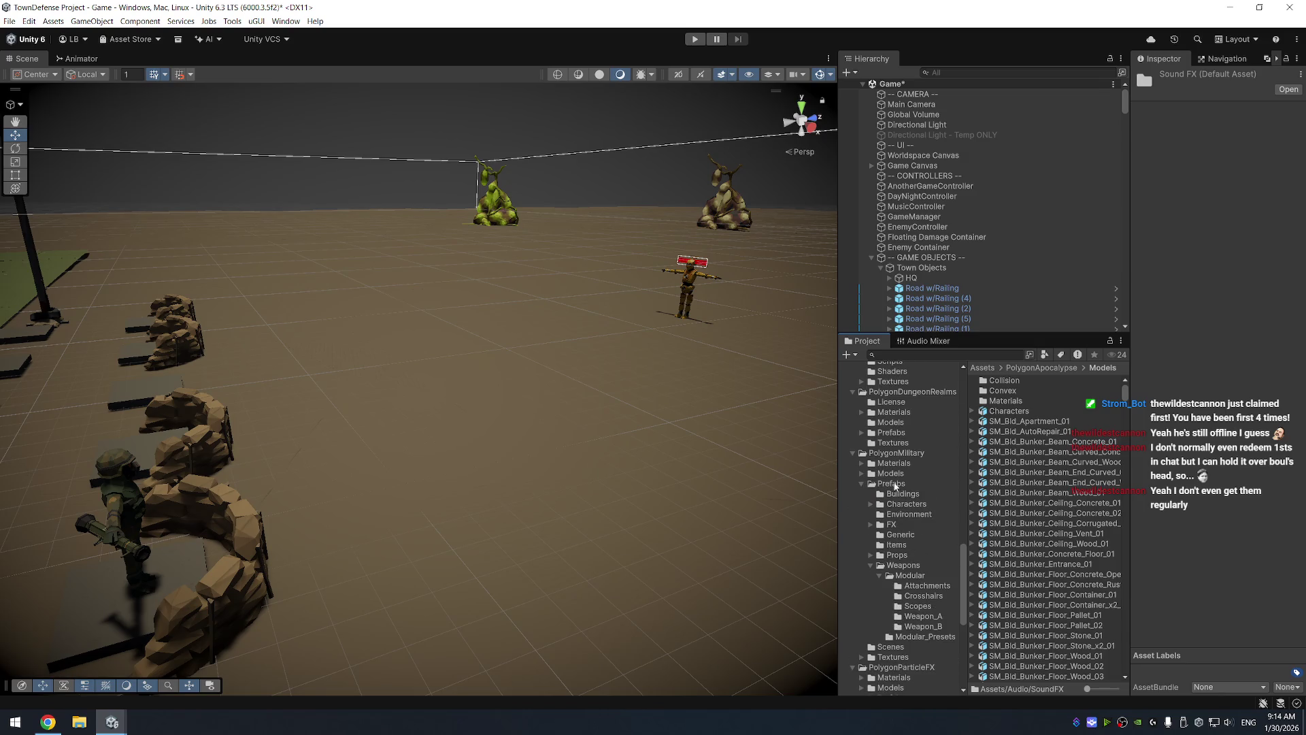
scroll(895, 487, "down", 5)
left_click(895, 589)
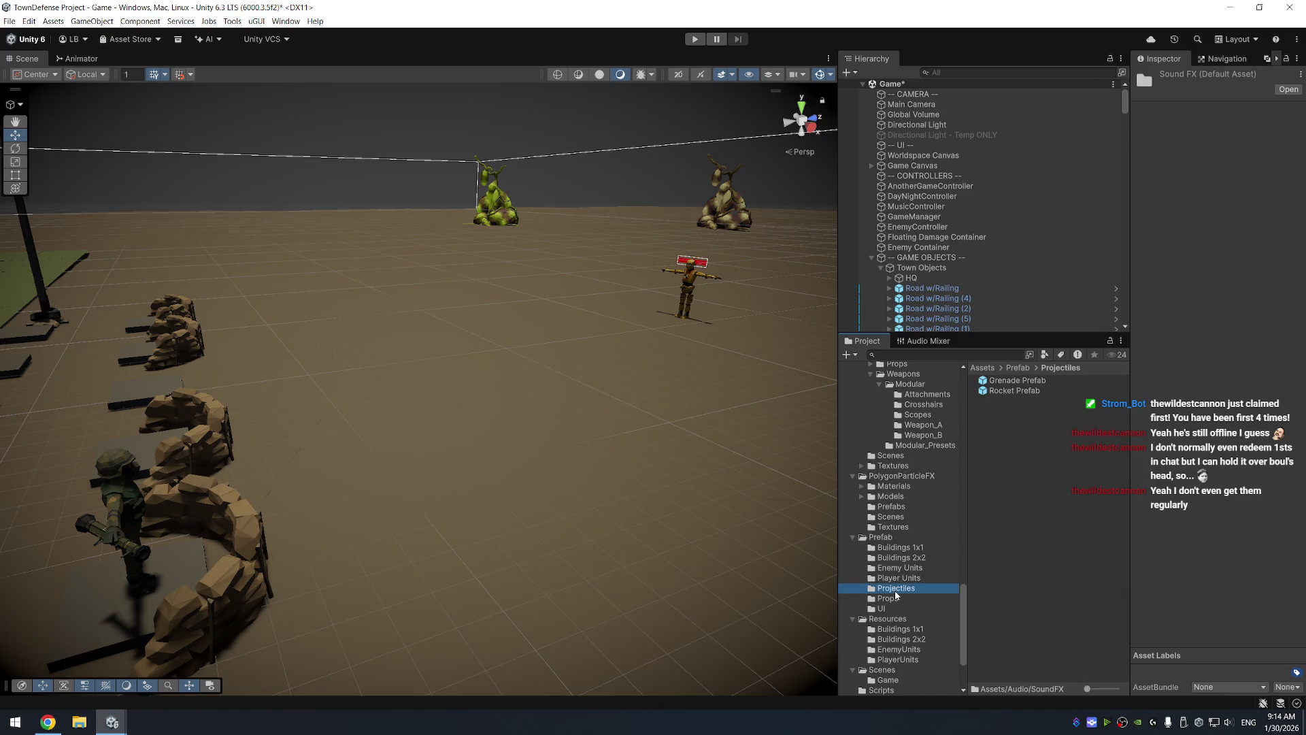
left_click(1038, 391)
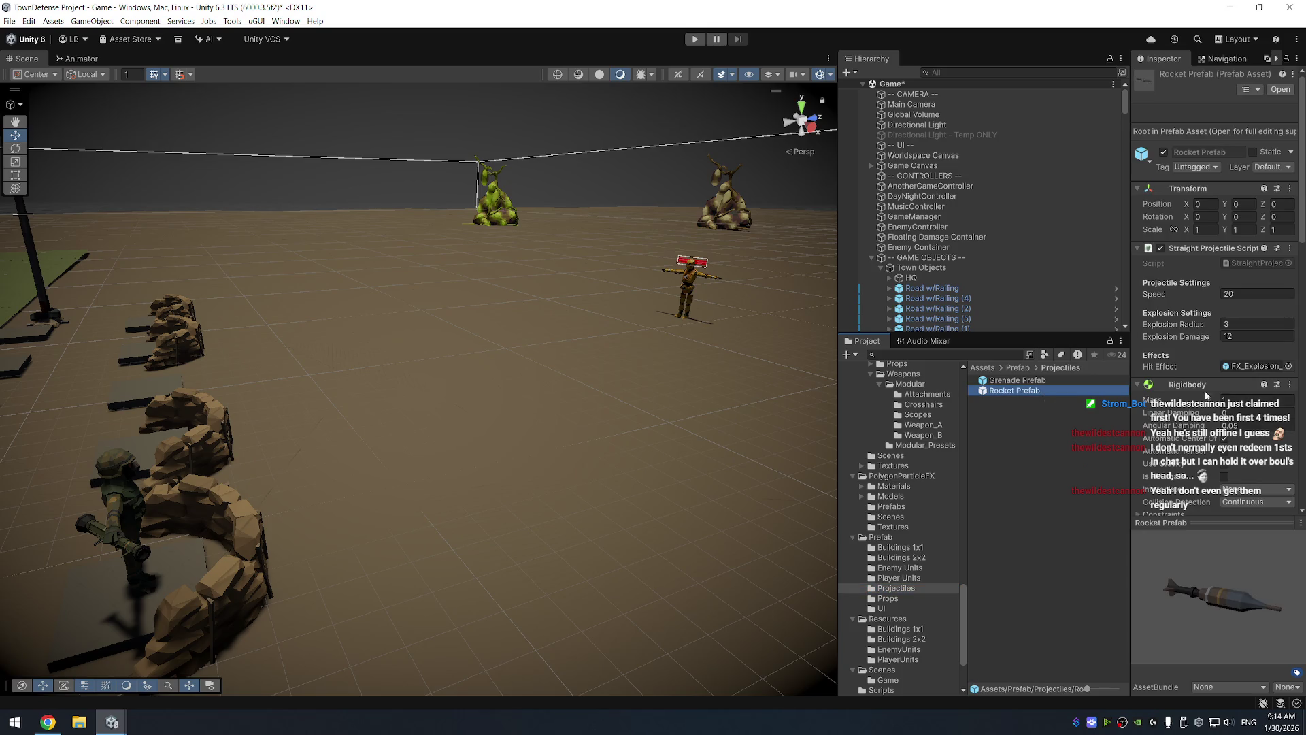
Set the Audio Source clip to rocket_loop_longer with Loop on, save the scene and play
scroll(1209, 378, "down", 4)
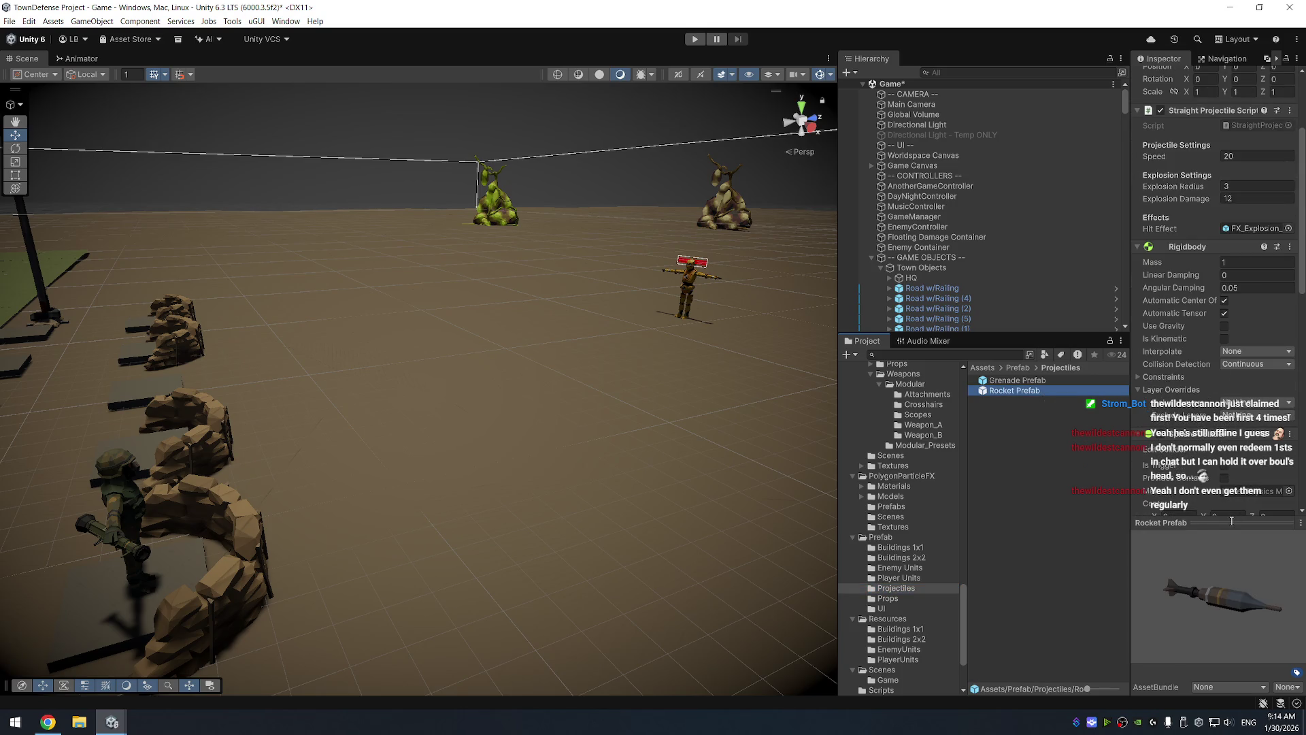
left_click(1232, 521)
scroll(1249, 466, "down", 5)
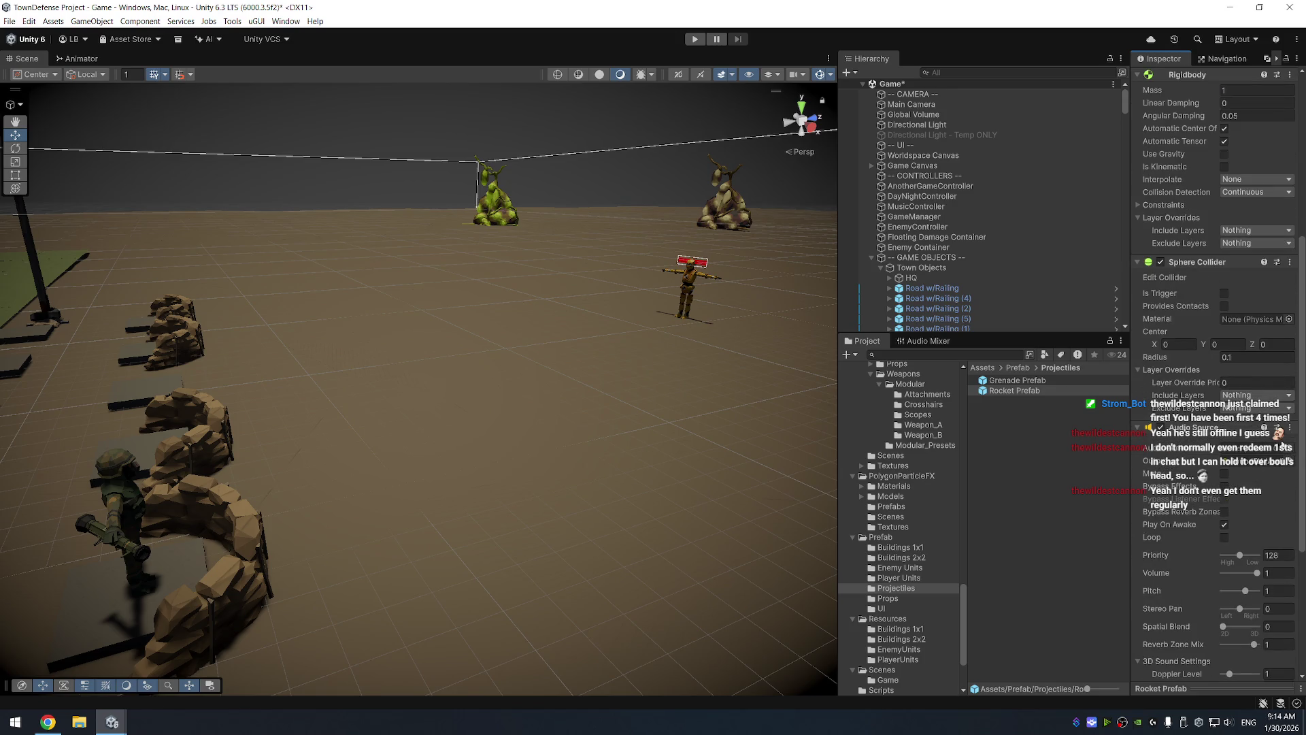
left_click(1288, 447)
type("rocke")
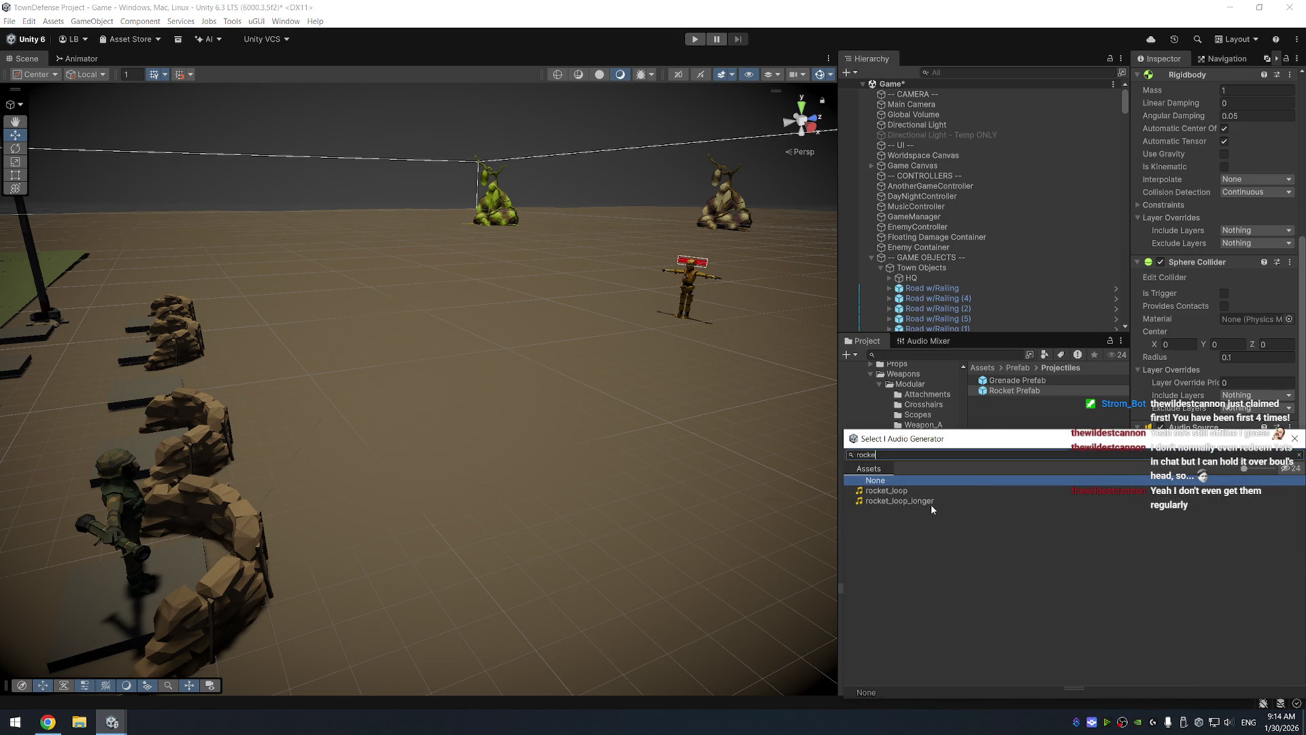
double_click(930, 504)
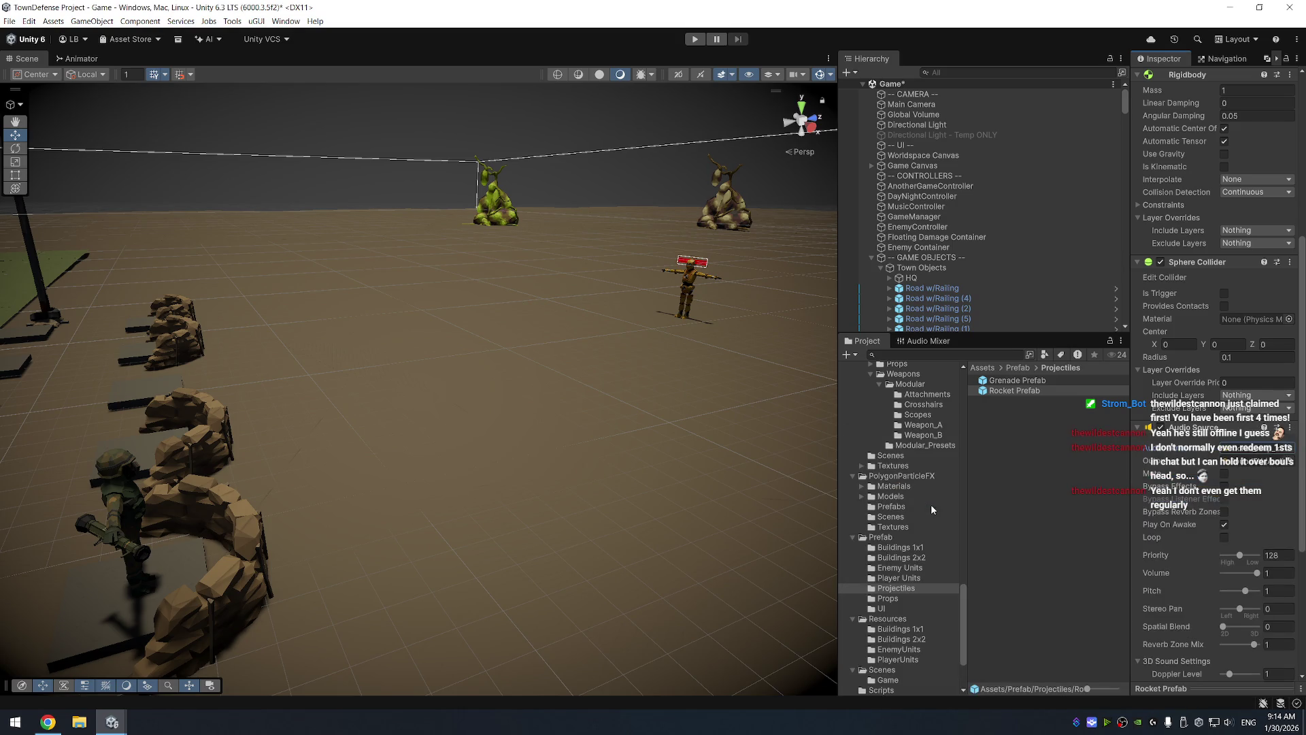
left_click(1225, 537)
scroll(1232, 567, "down", 5)
key("ctrl+s")
left_click(695, 38)
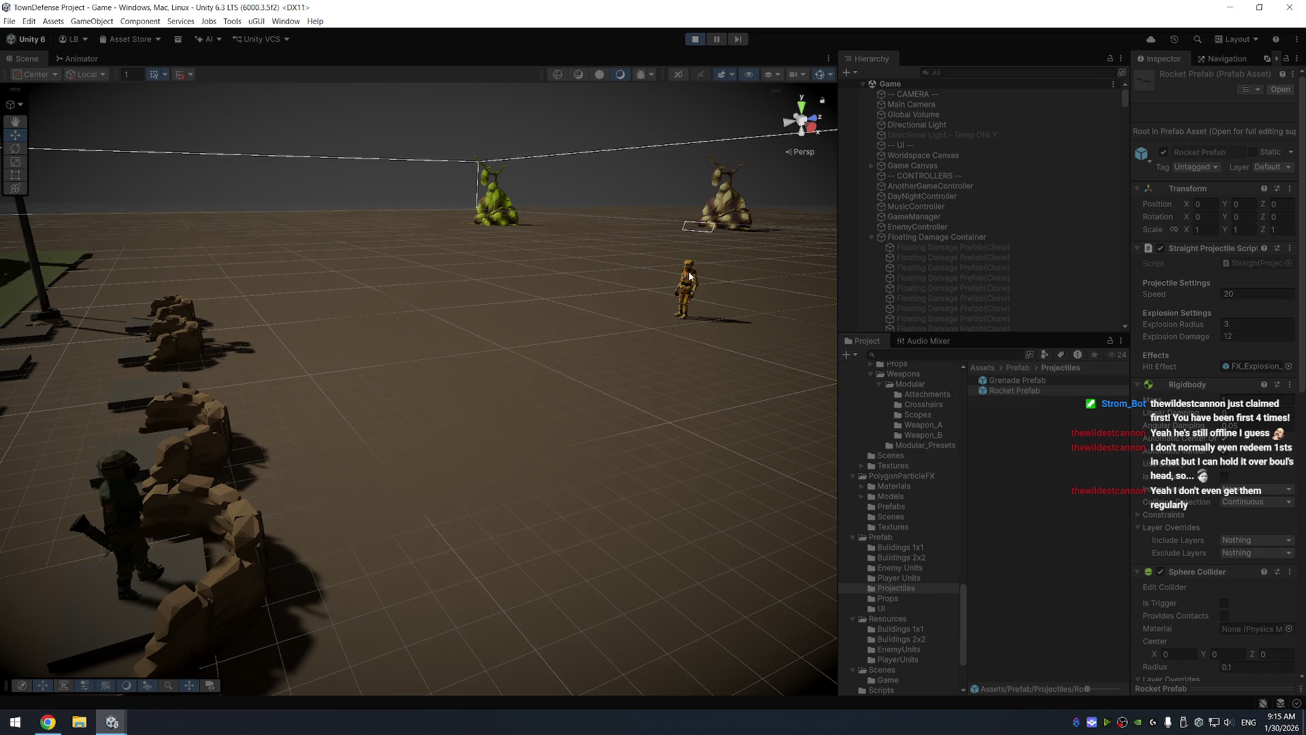
Select the Enemy Unit dummy during play, stop the test, and select the Rocket Prefab
left_click(685, 294)
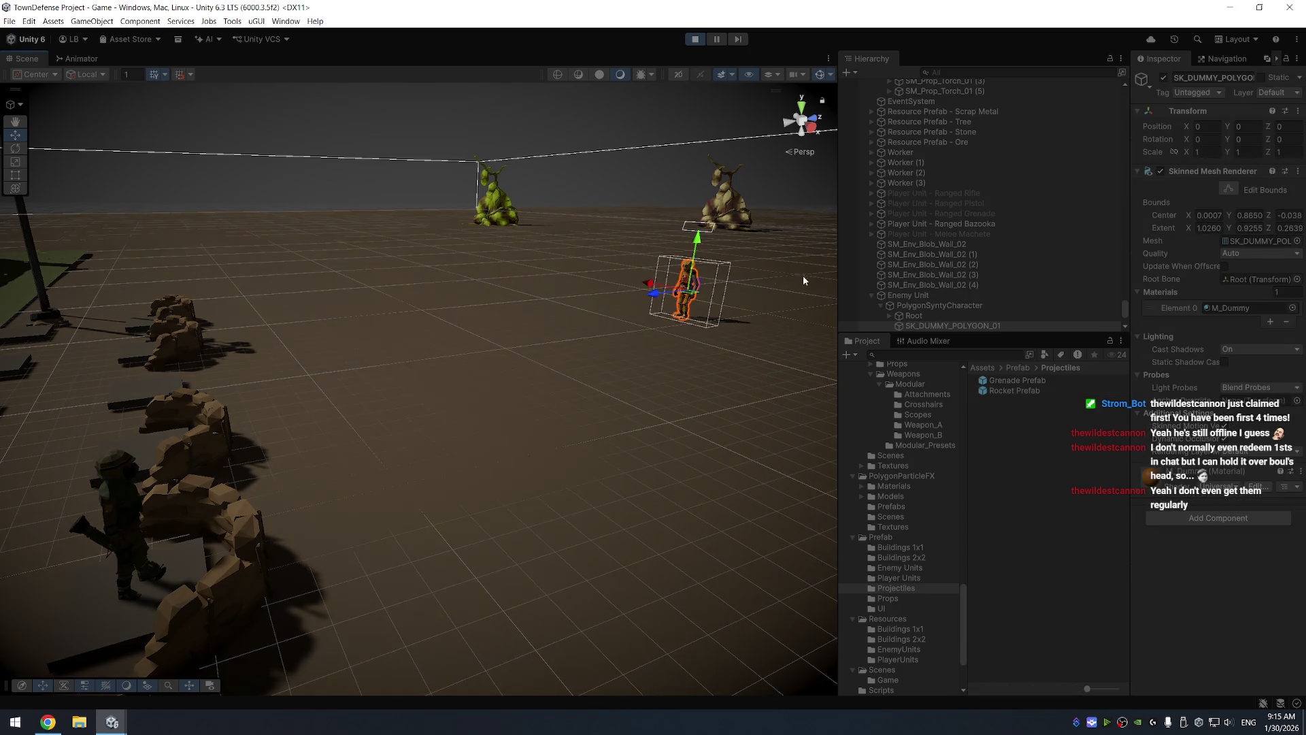
left_click(948, 296)
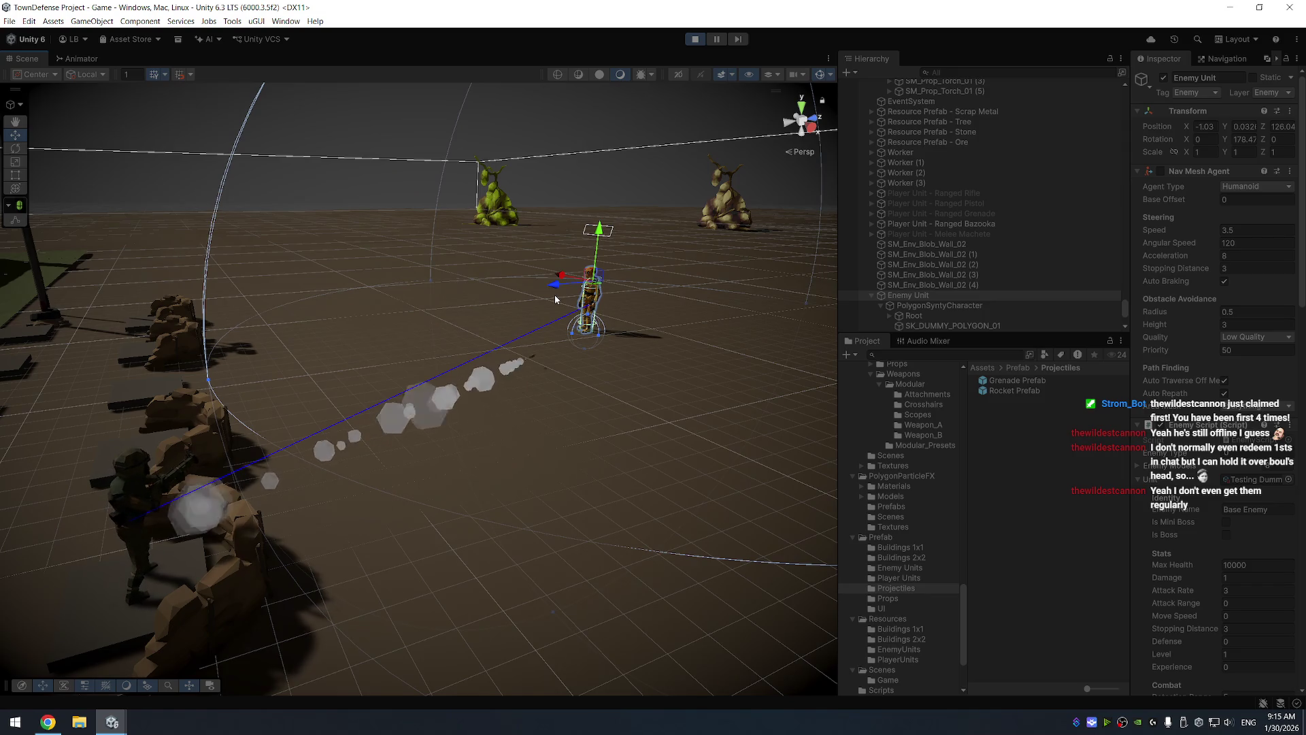
left_click(693, 41)
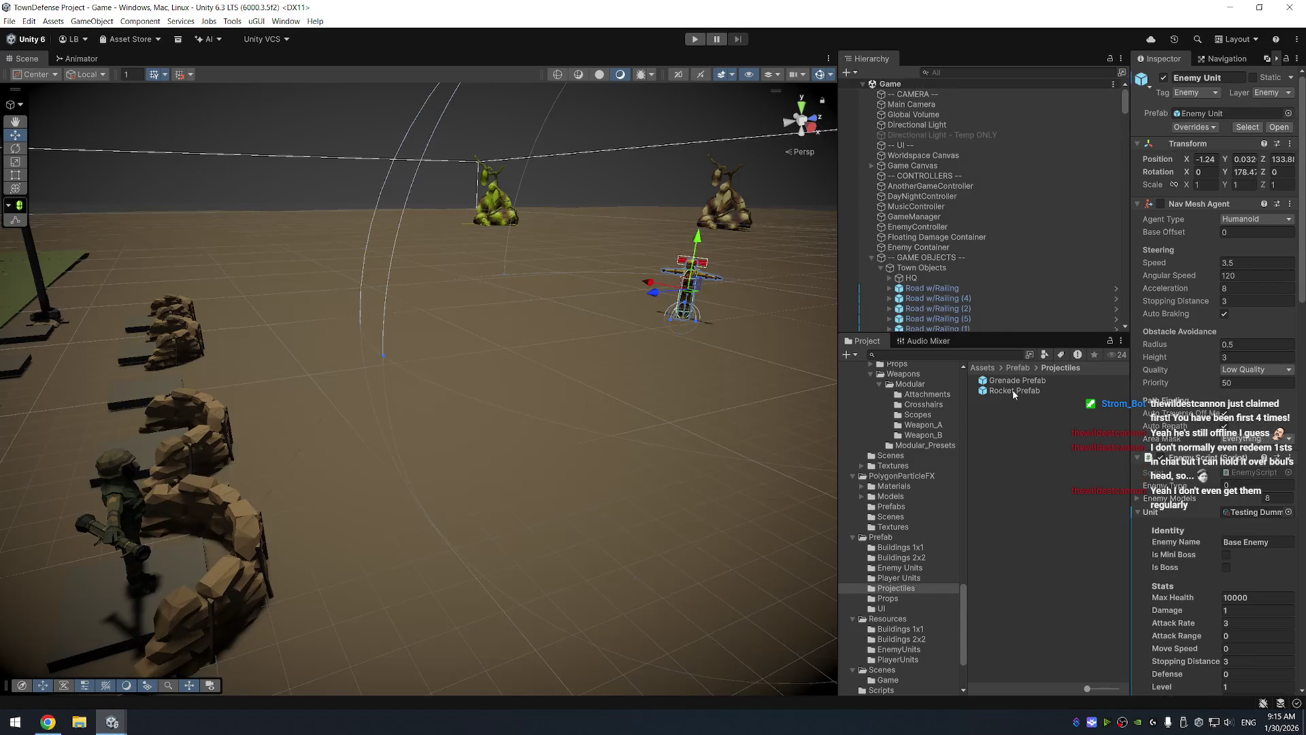
left_click(1015, 391)
scroll(1231, 525, "down", 5)
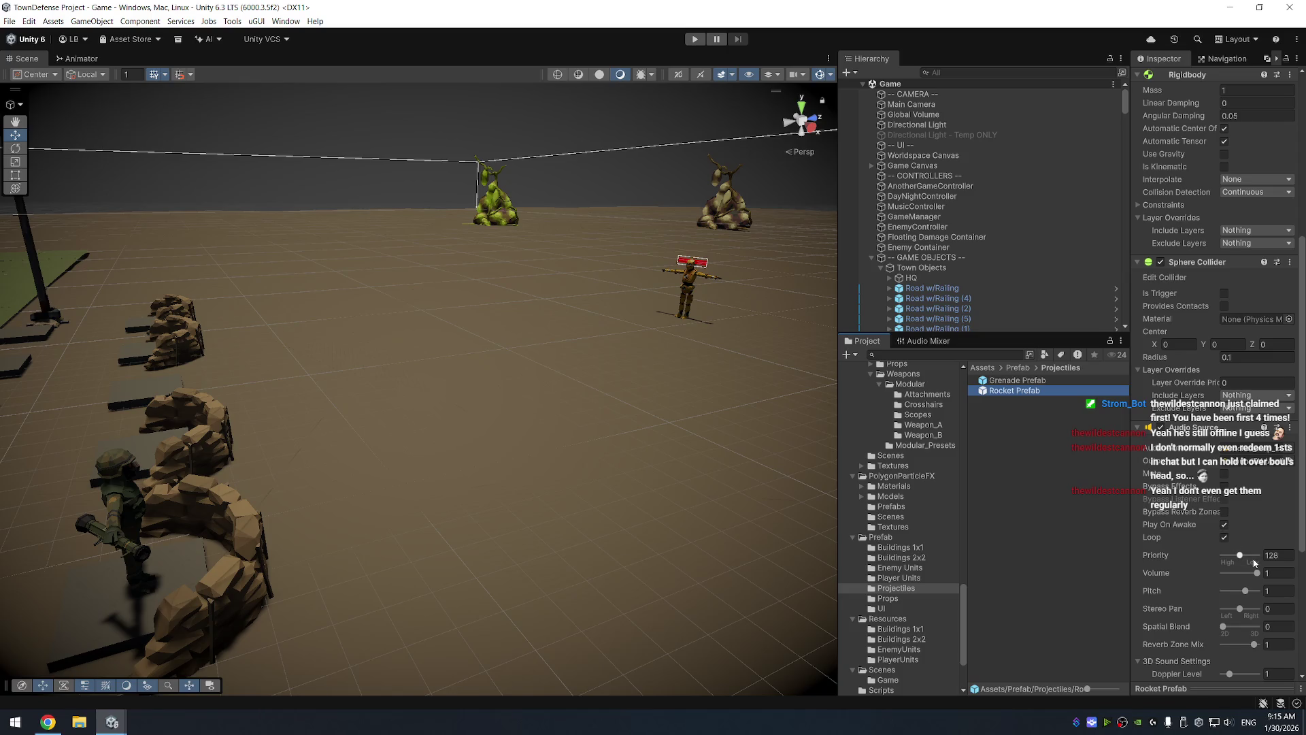
Set the rocket Audio Source to Volume 0.48, Spatial Blend 1 and Max Distance 20, then play
left_click_drag(1260, 573, 1241, 576)
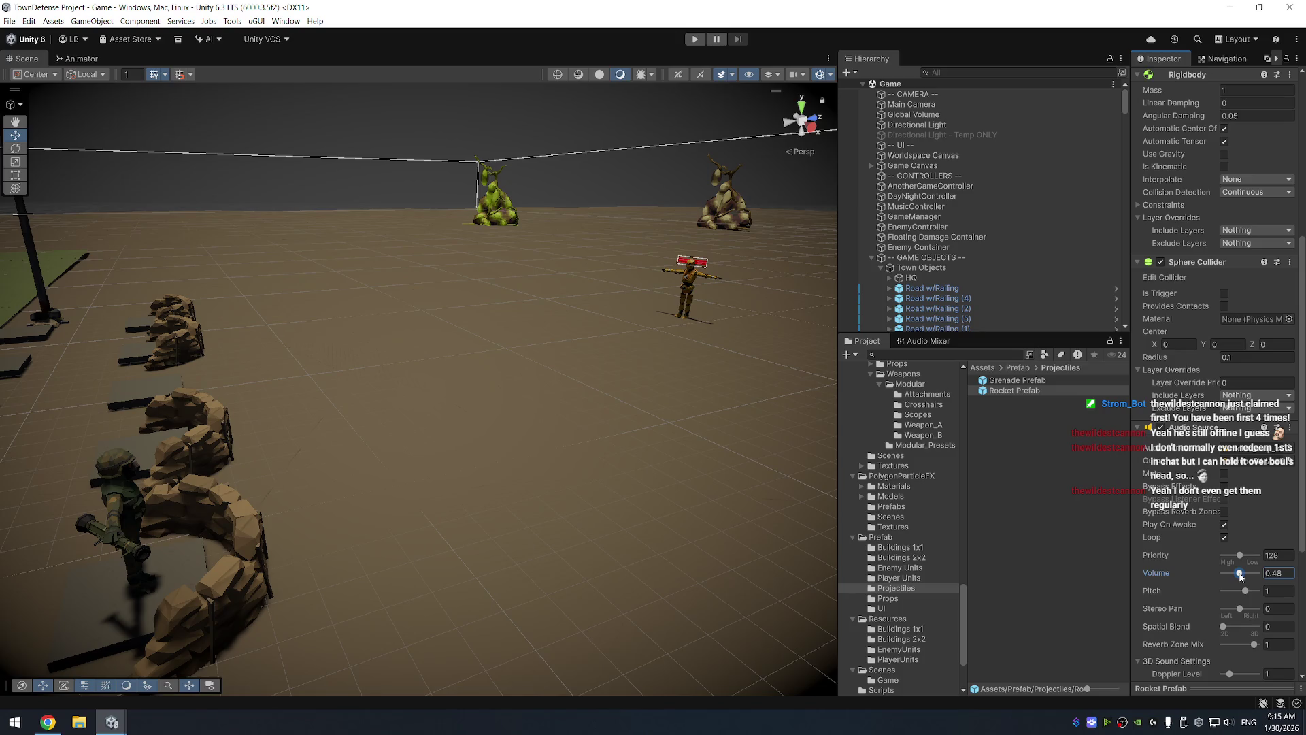
left_click_drag(1223, 626, 1287, 623)
scroll(1246, 534, "down", 5)
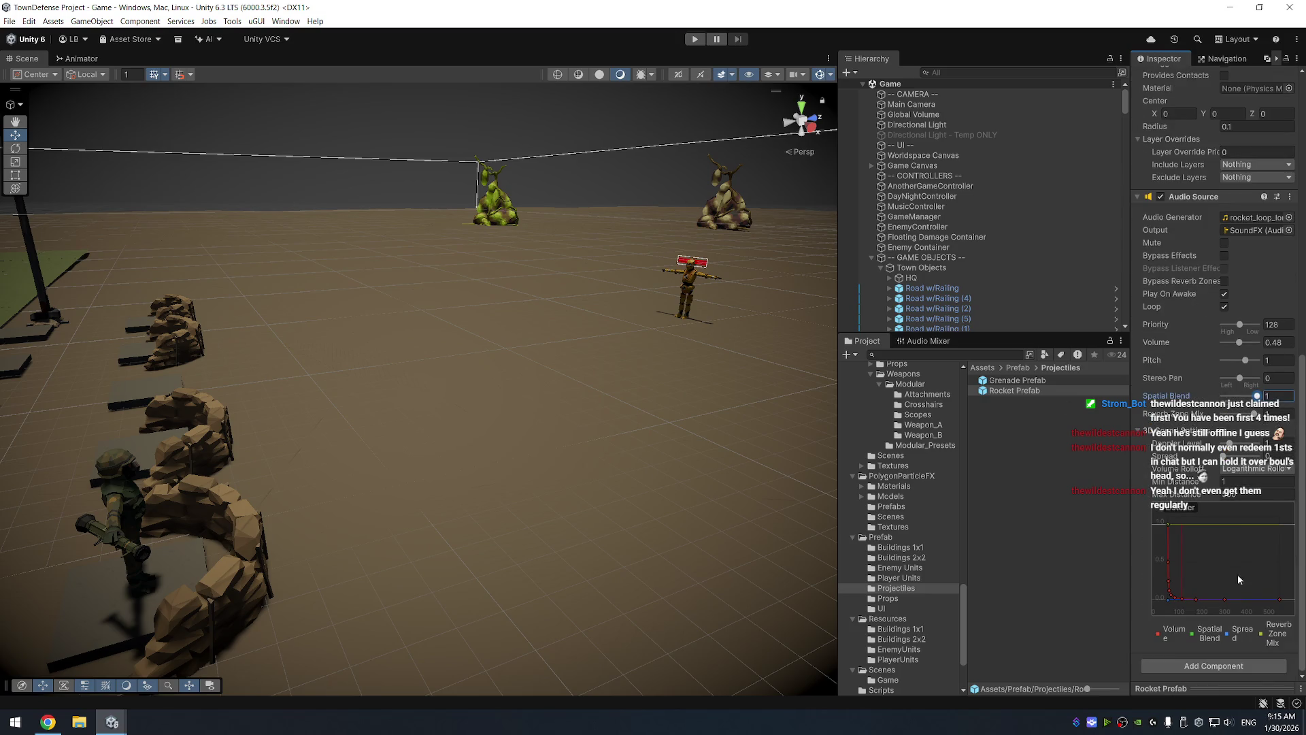
left_click(1243, 496)
type("20")
left_click(695, 39)
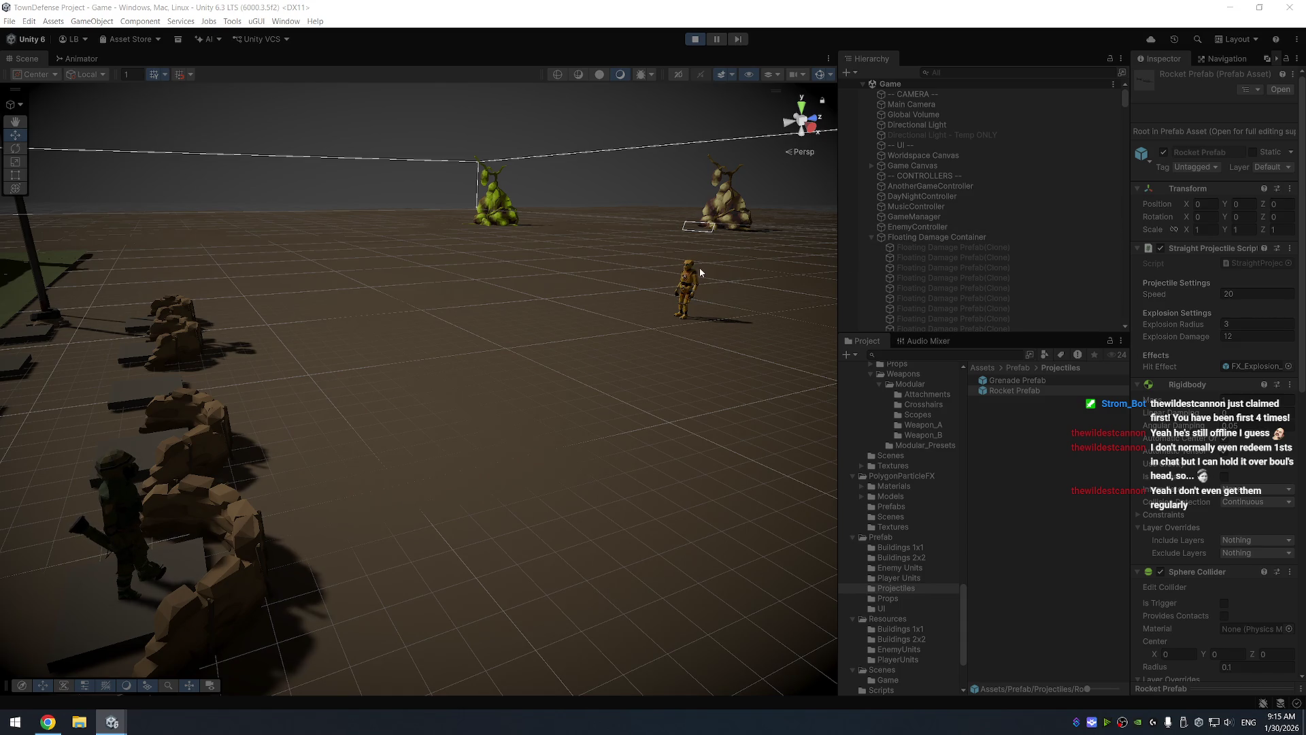
Drag the Enemy Unit closer to the soldier, review the Rocket Prefab's Audio Source, then stop
left_click(686, 289)
left_click(908, 295)
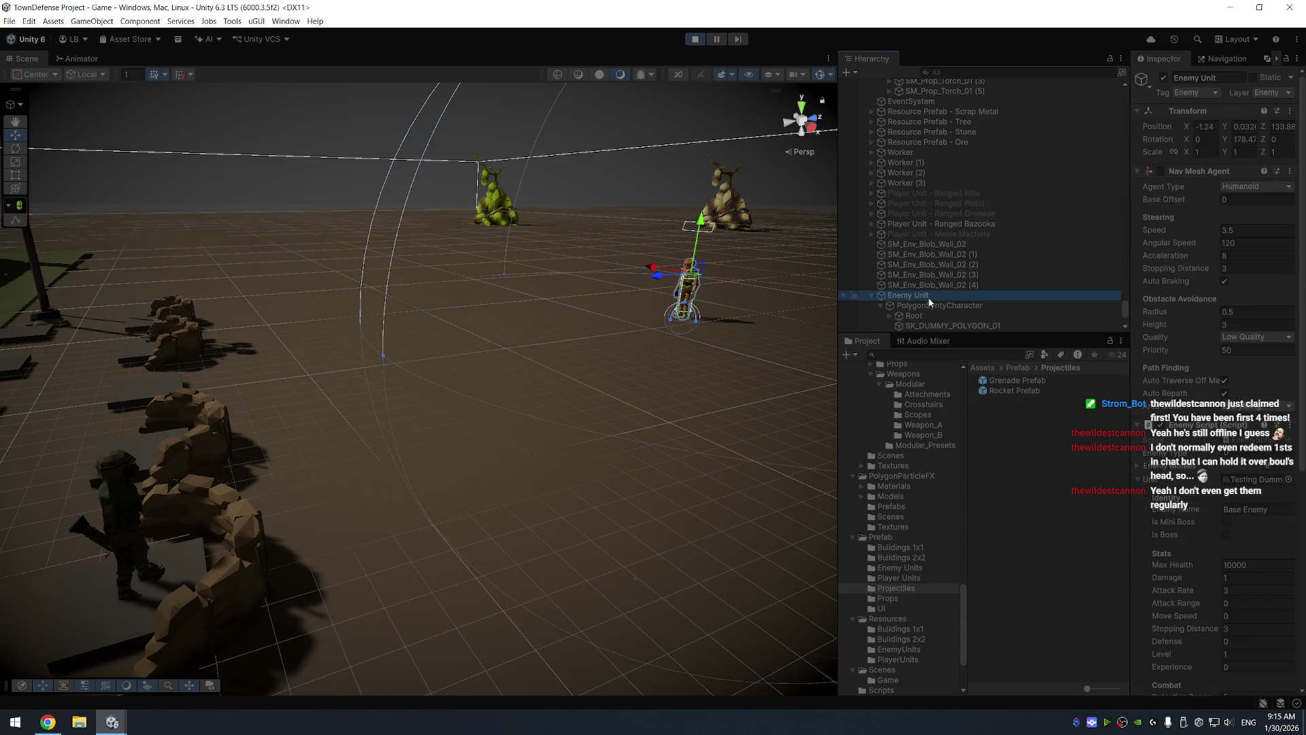
mouse_move(658, 279)
left_mouse_down()
mouse_move(587, 294)
mouse_move(596, 300)
left_mouse_up()
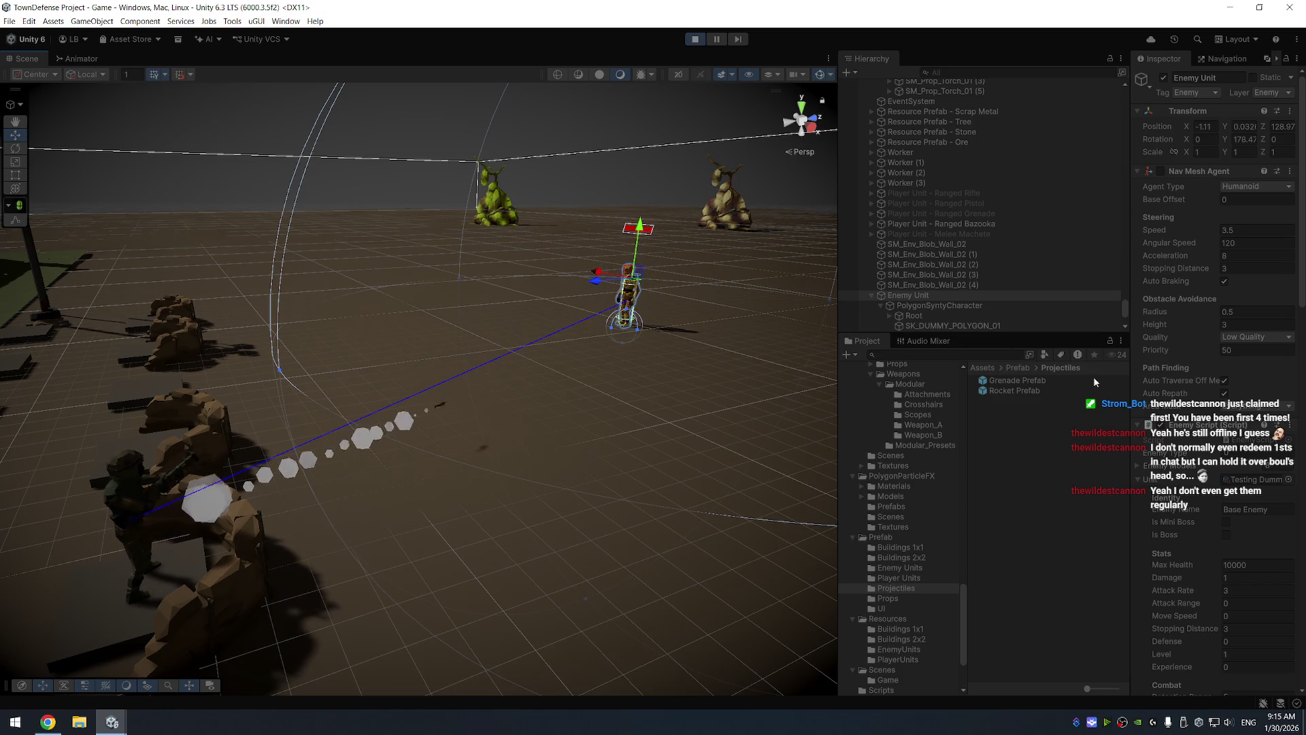
left_click(1021, 392)
scroll(1223, 564, "down", 10)
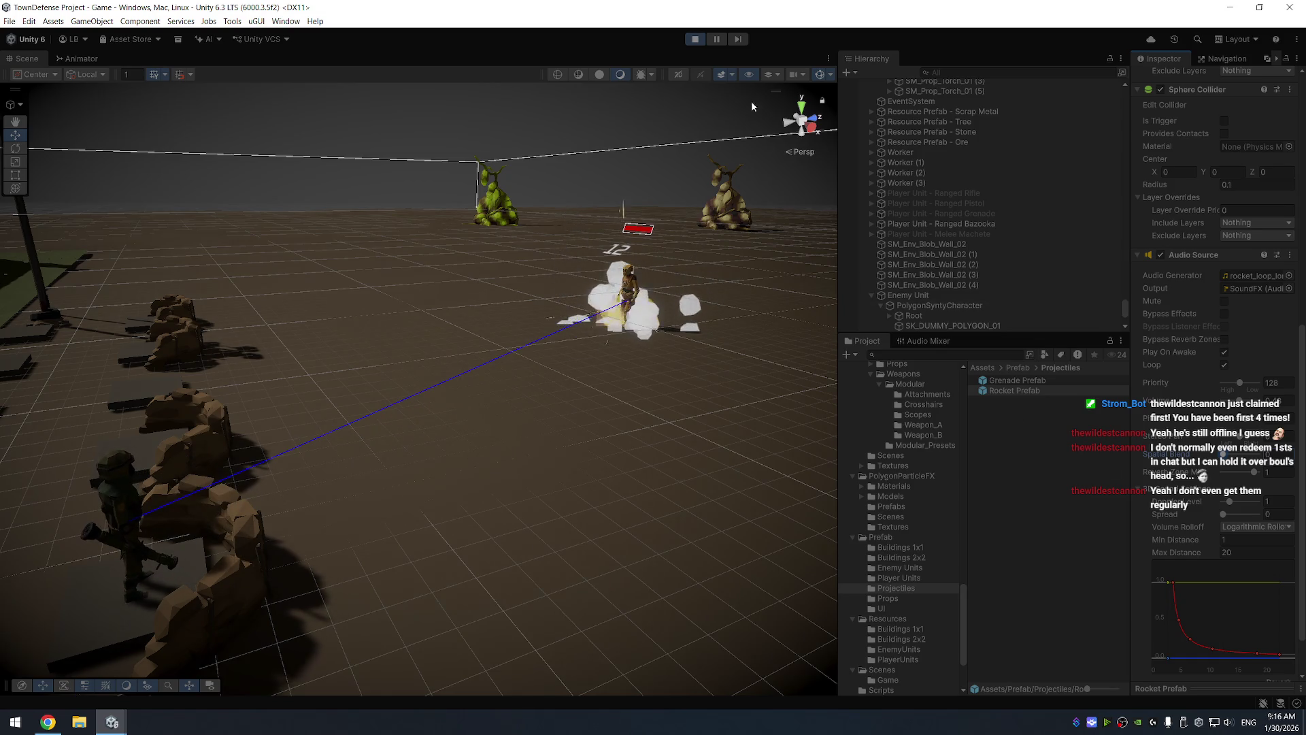
left_click(694, 41)
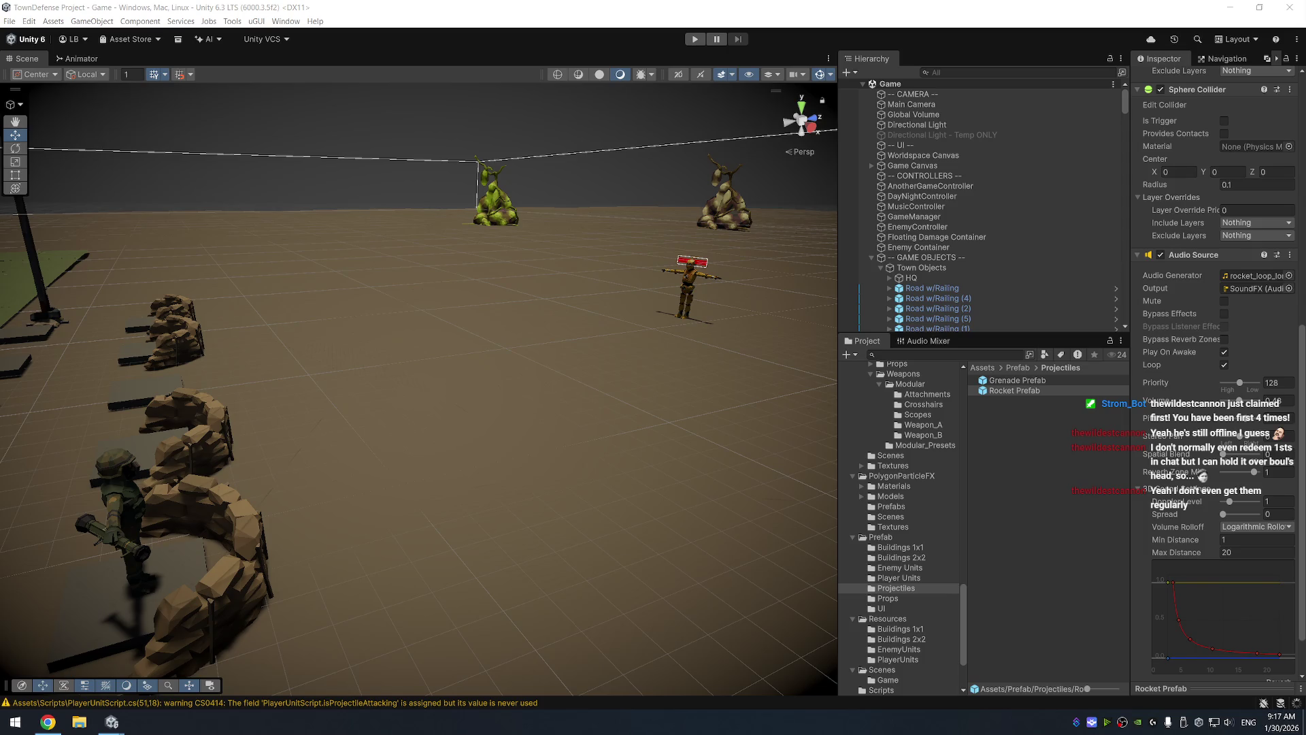
Cancel the accidental Rocket Prefab rename and return to the editor so scripts reload
left_click(1046, 390)
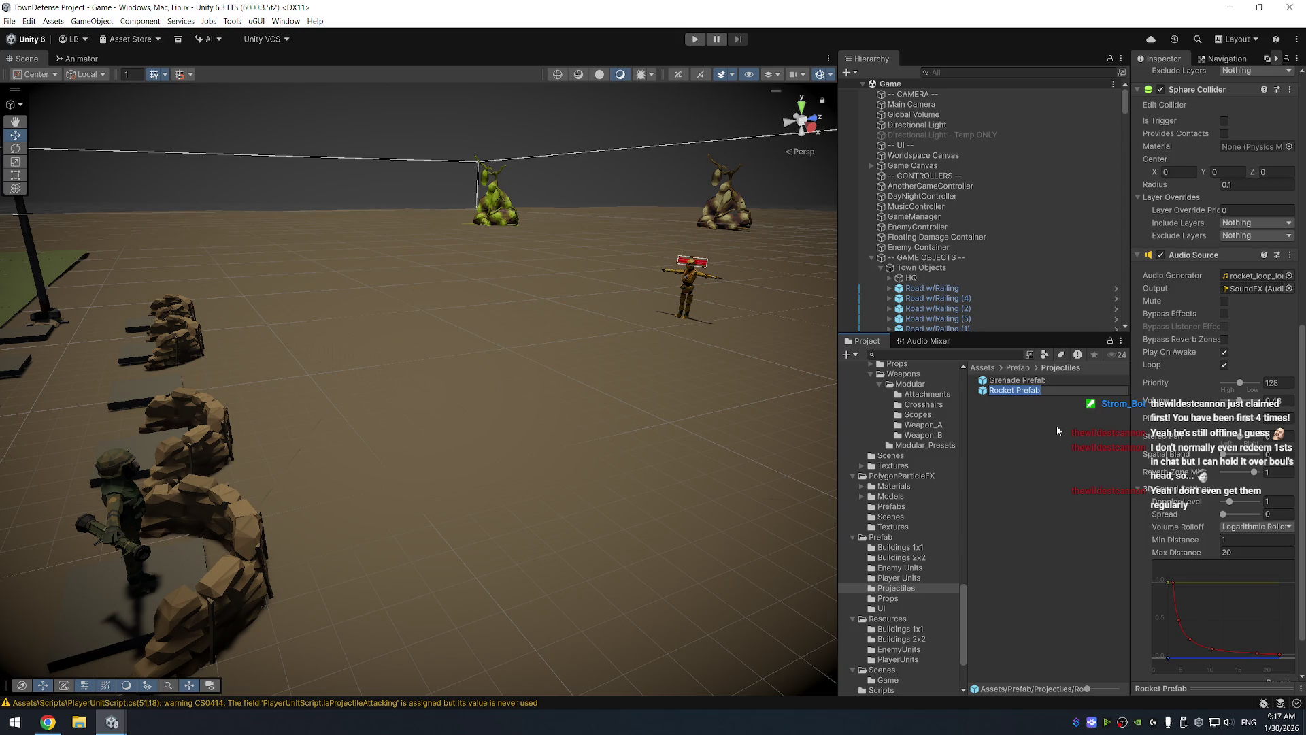
key("Escape")
scroll(1197, 374, "up", 15)
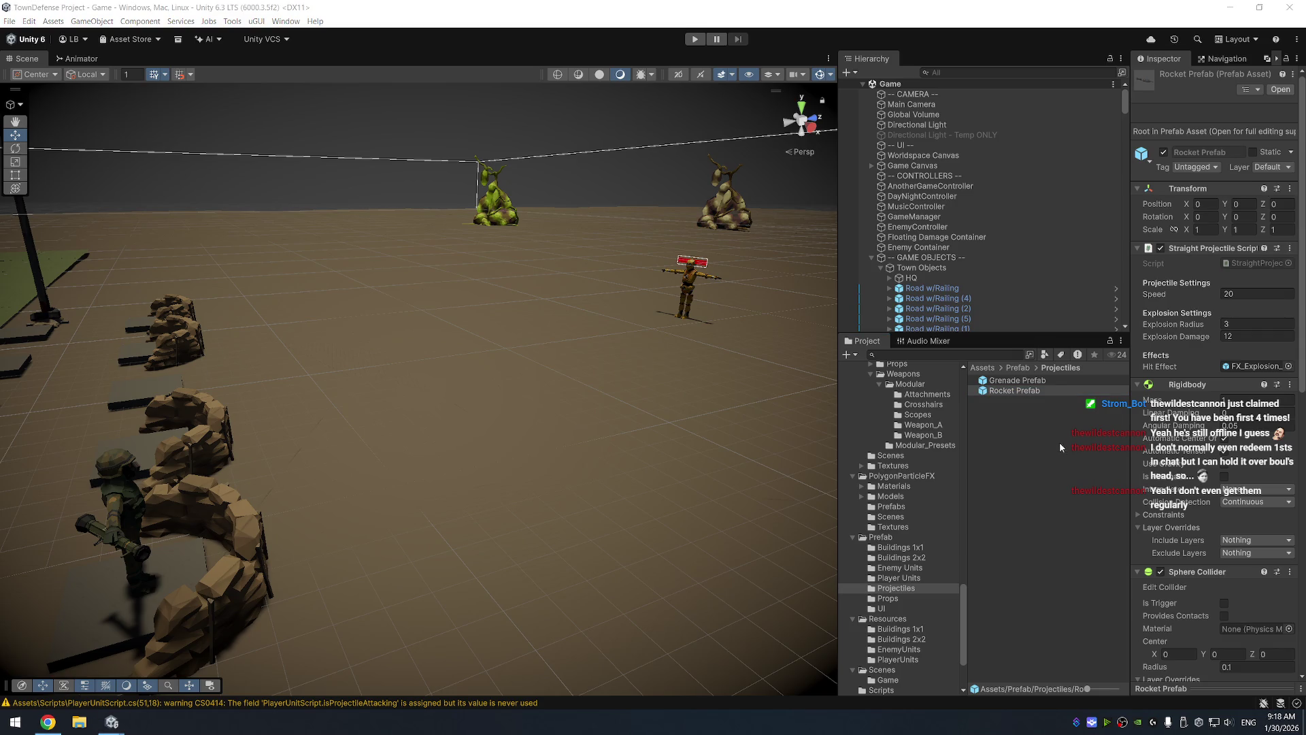
left_click(1062, 390)
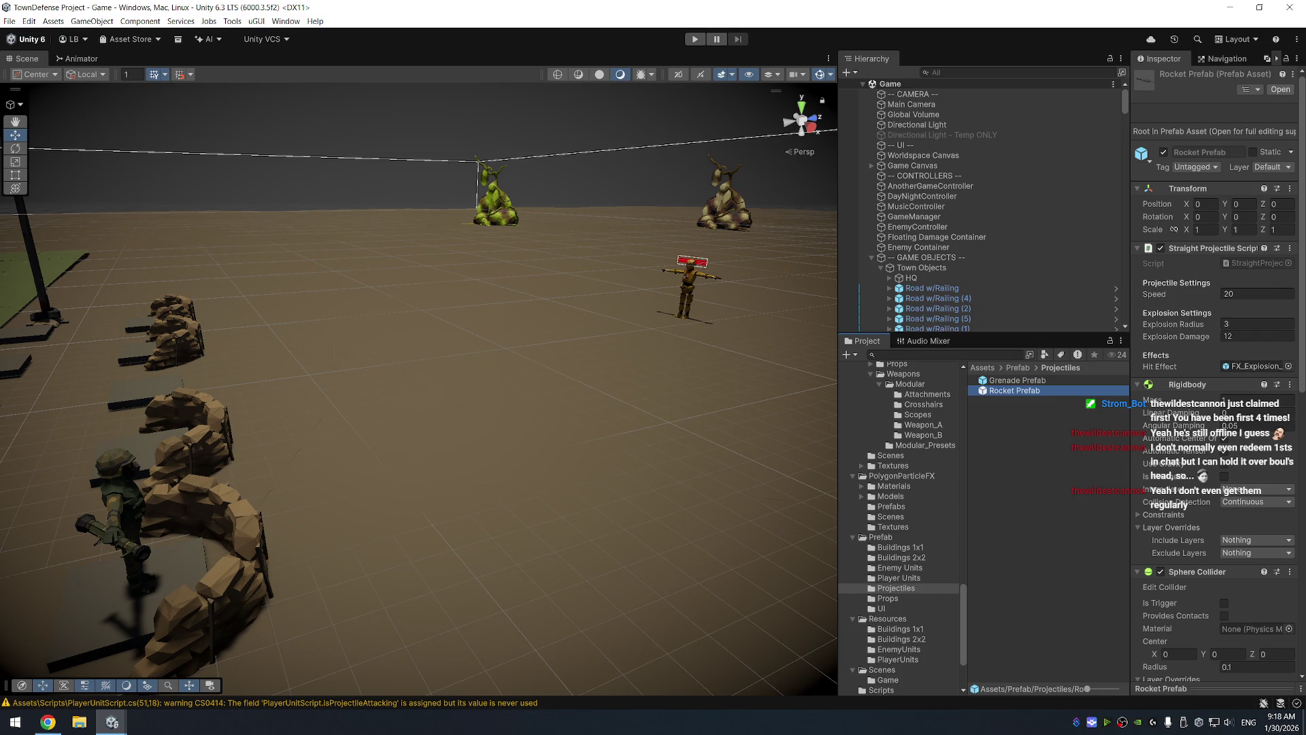
key("alt+Tab")
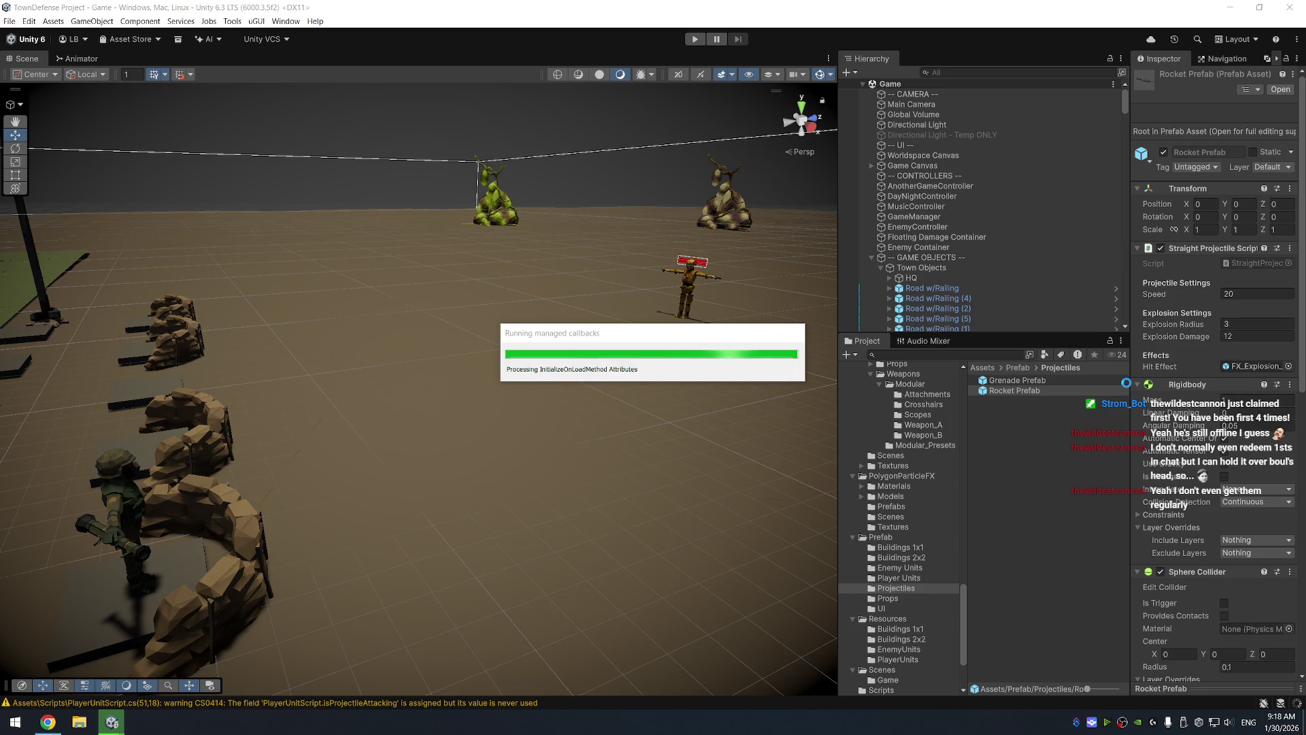
left_click(1041, 390)
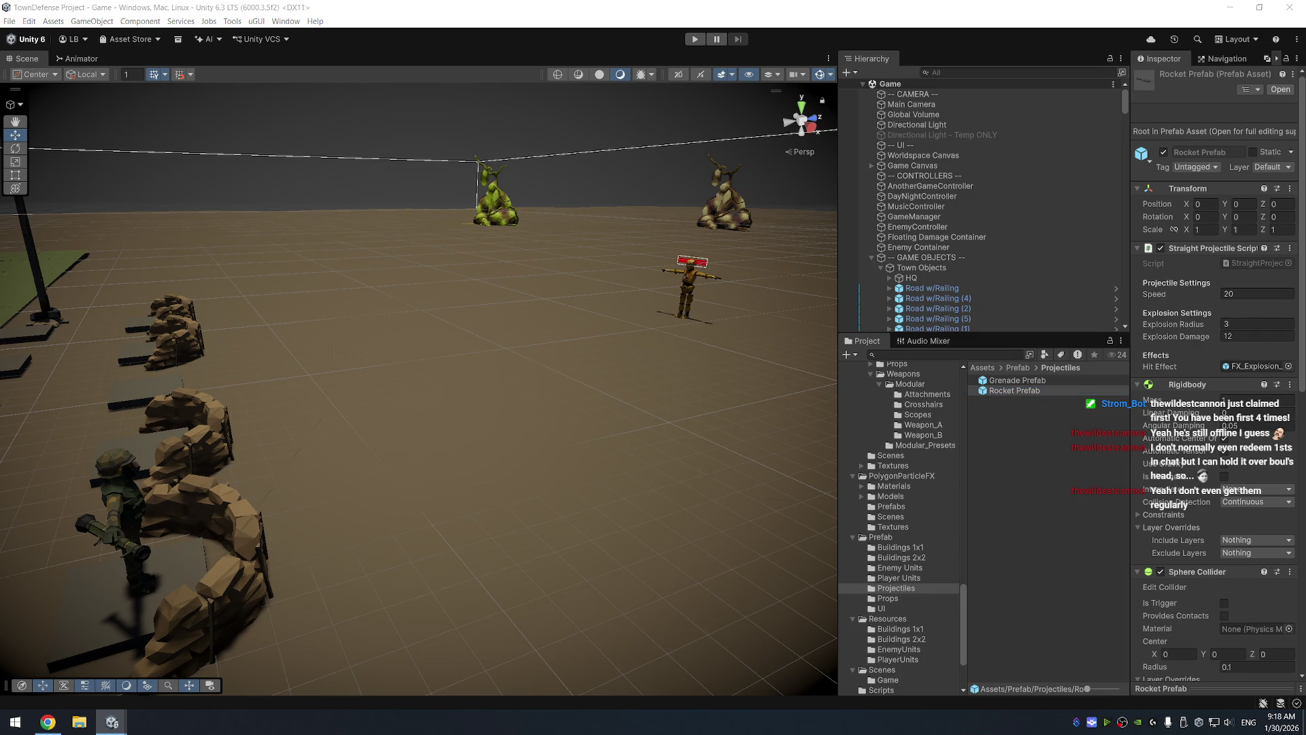
Compare the Grenade and Rocket Prefabs, run a quick play test, and end on Rocket Prefab
left_click(1018, 382)
left_click(1018, 389)
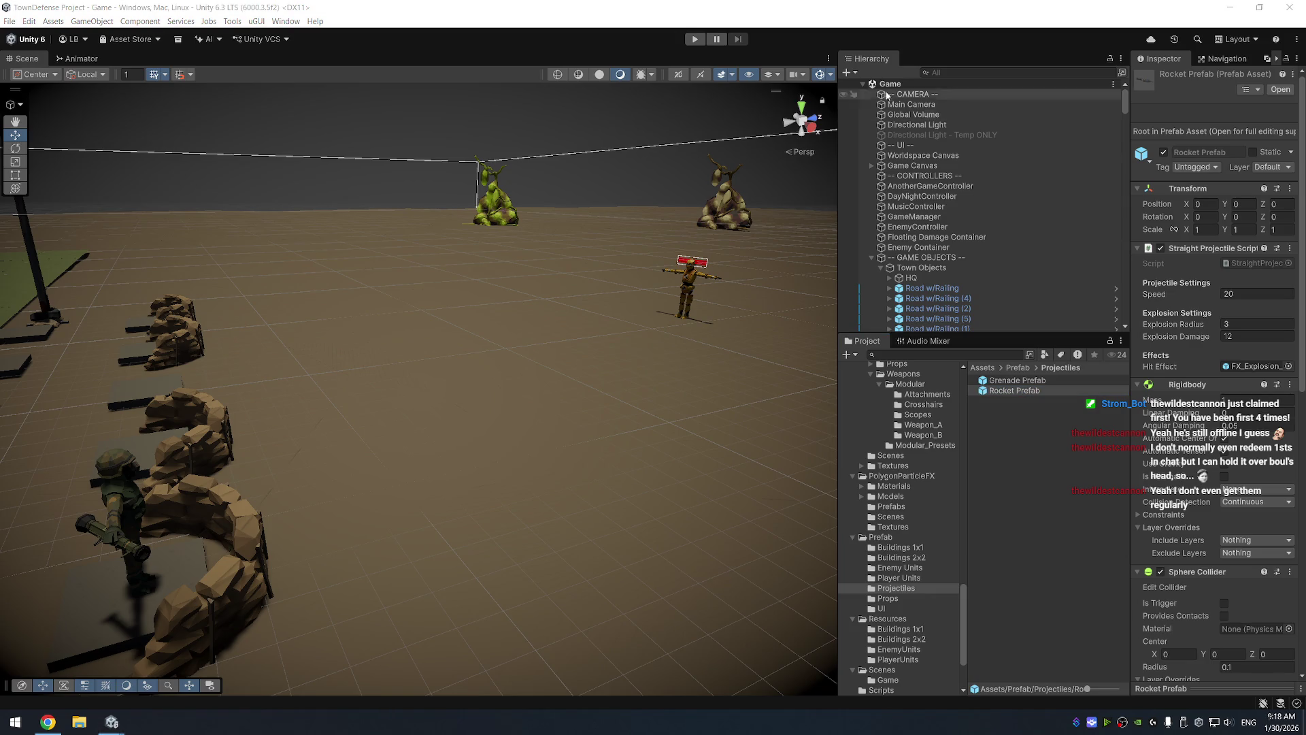
left_click(694, 40)
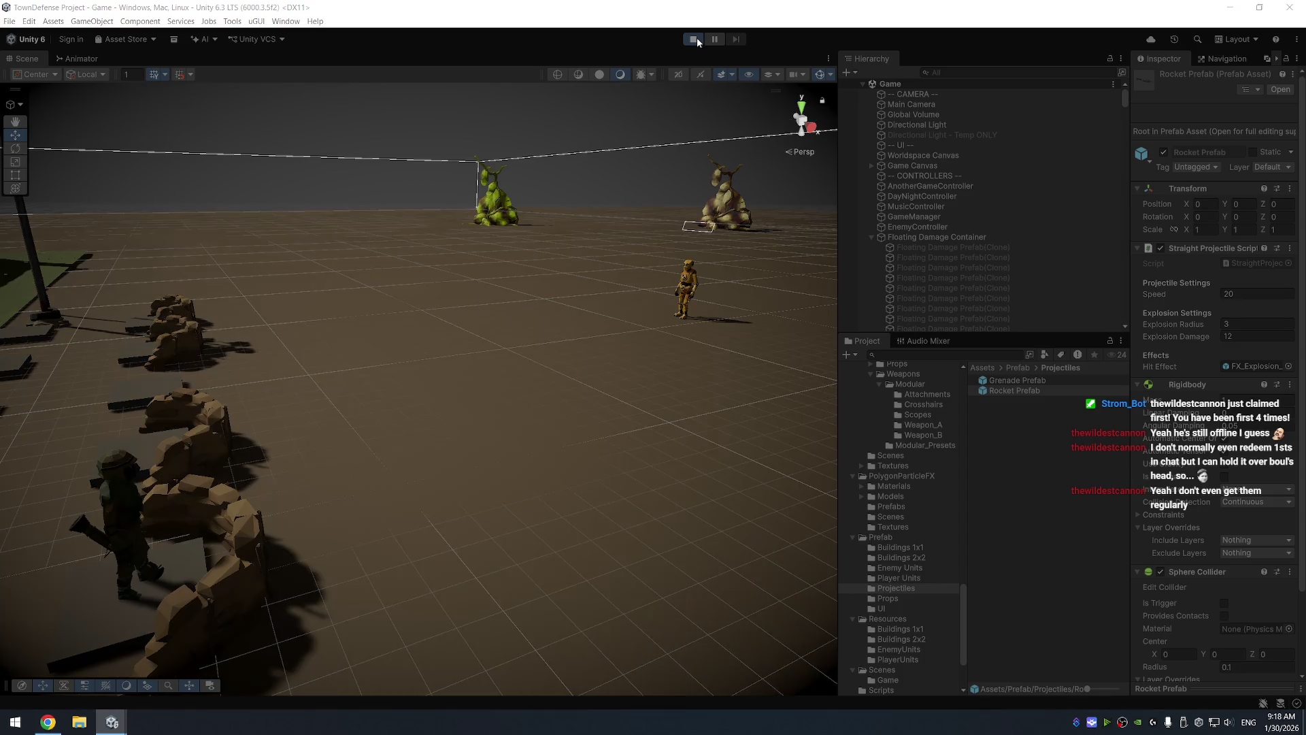
left_click(696, 40)
left_click(1039, 382)
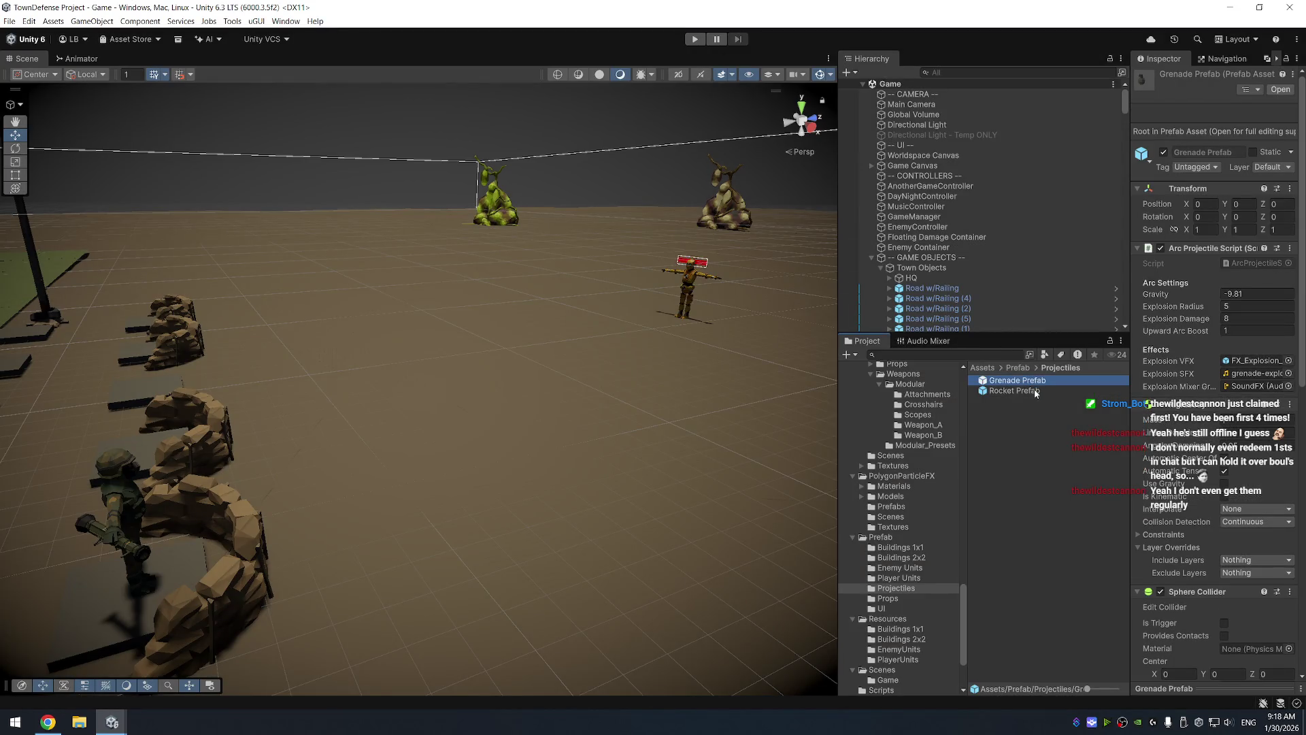
left_click(1035, 392)
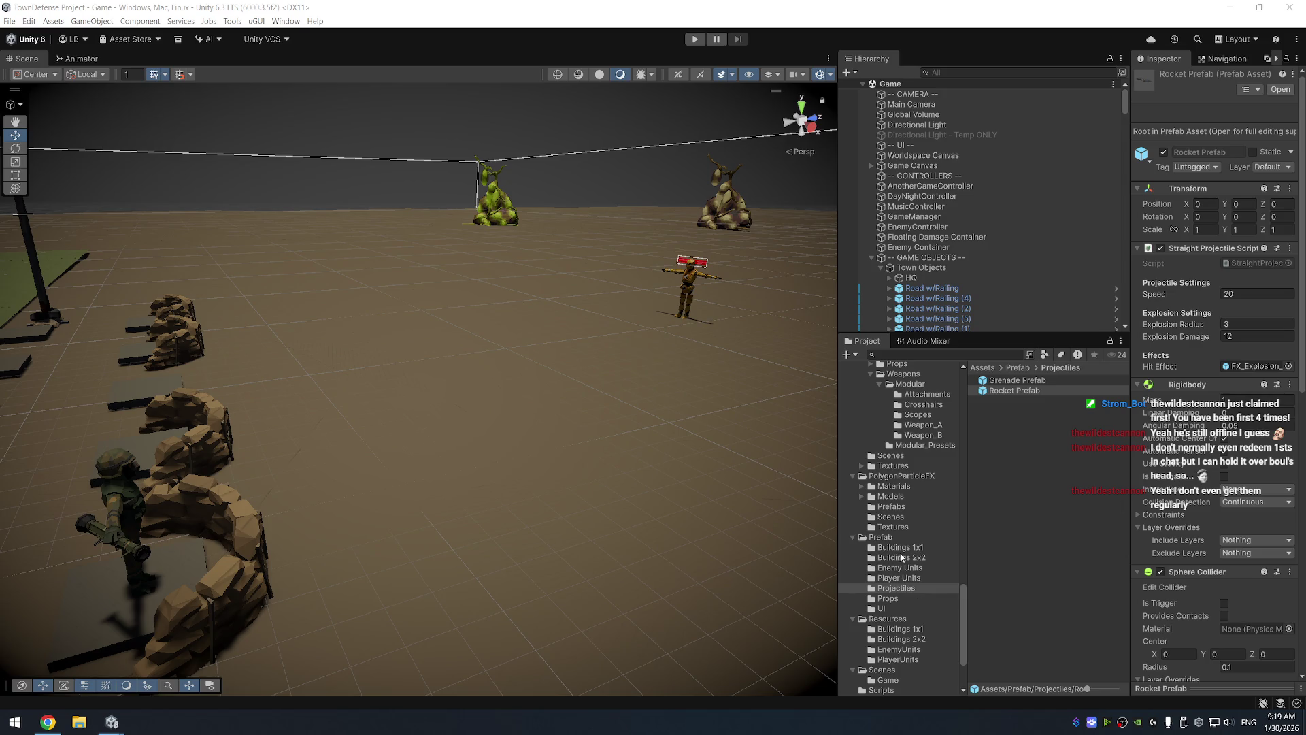
Delete ProjectileScript from Assets/Scripts, confirming the dialog, then open the Projectiles folder
scroll(906, 509, "down", 3)
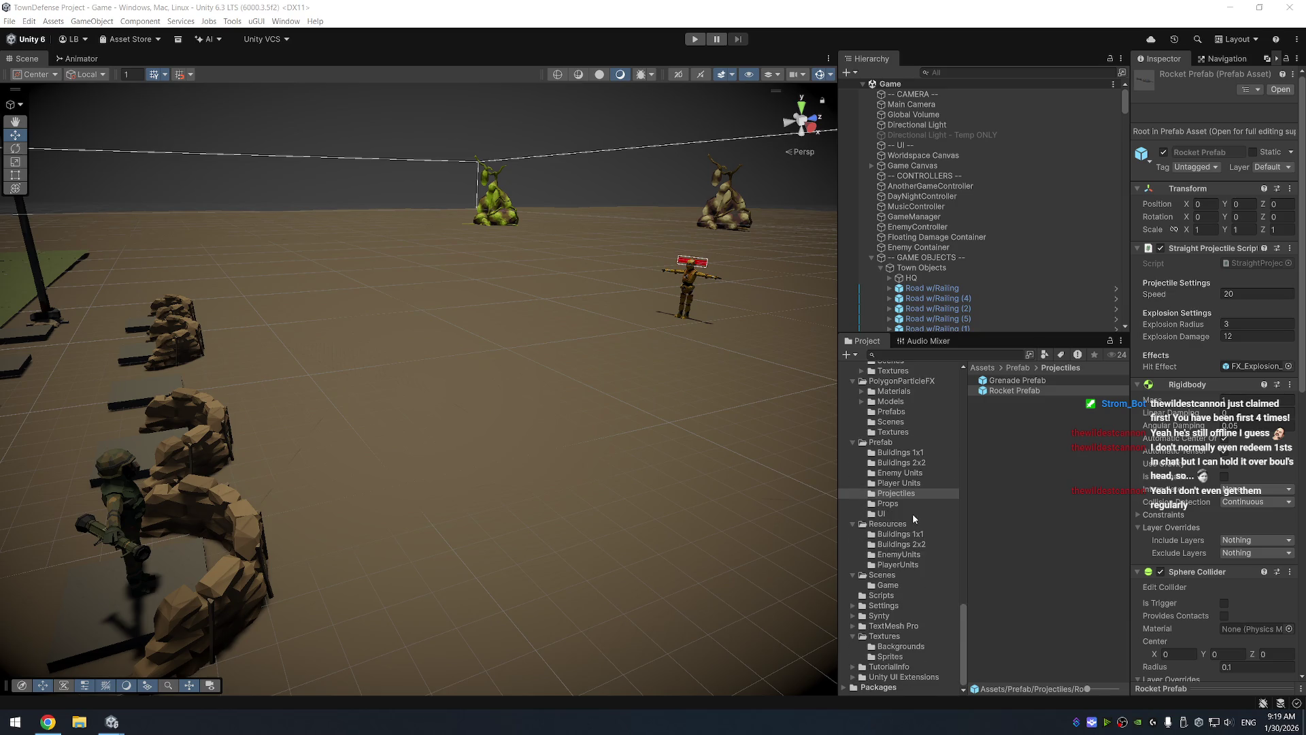
left_click(911, 597)
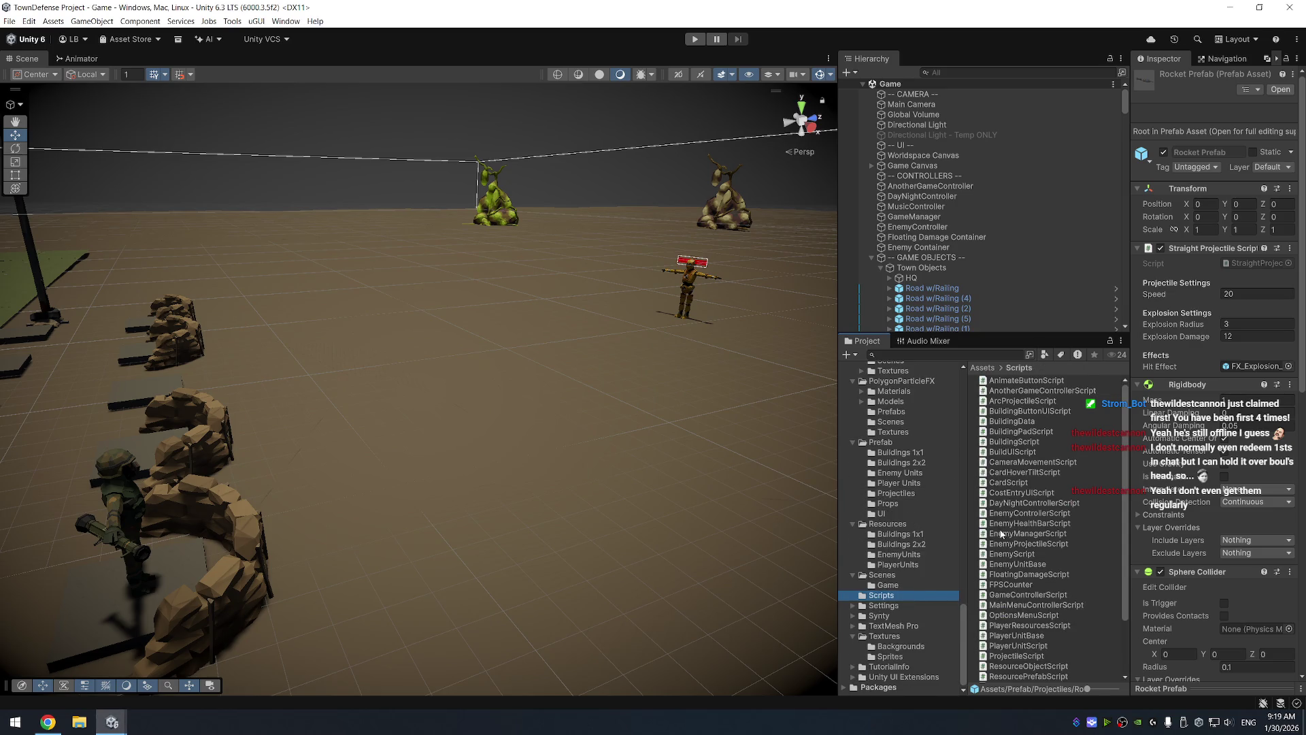
left_click(1015, 656)
key("Delete")
key("Return")
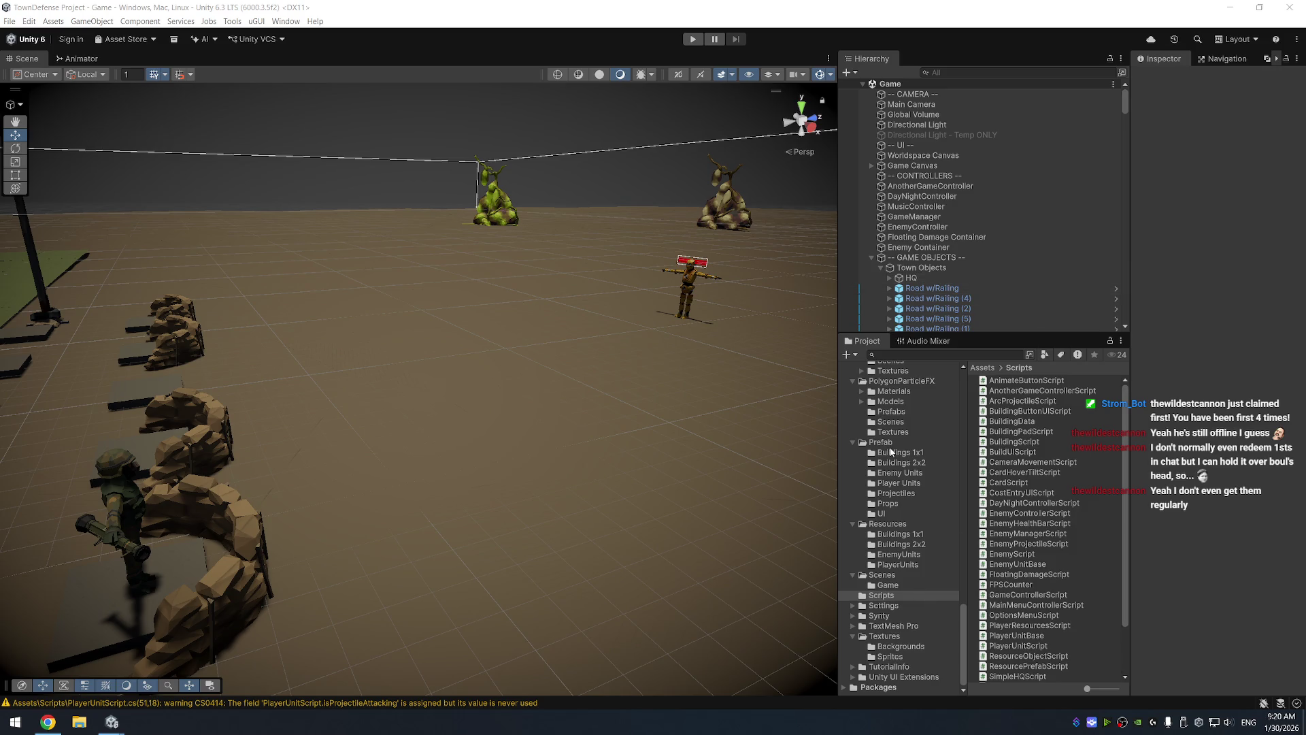
left_click(893, 495)
Copy the Grenade Prefab's FX_Explosion_01 explosion effect onto the Rocket Prefab
left_click(1026, 381)
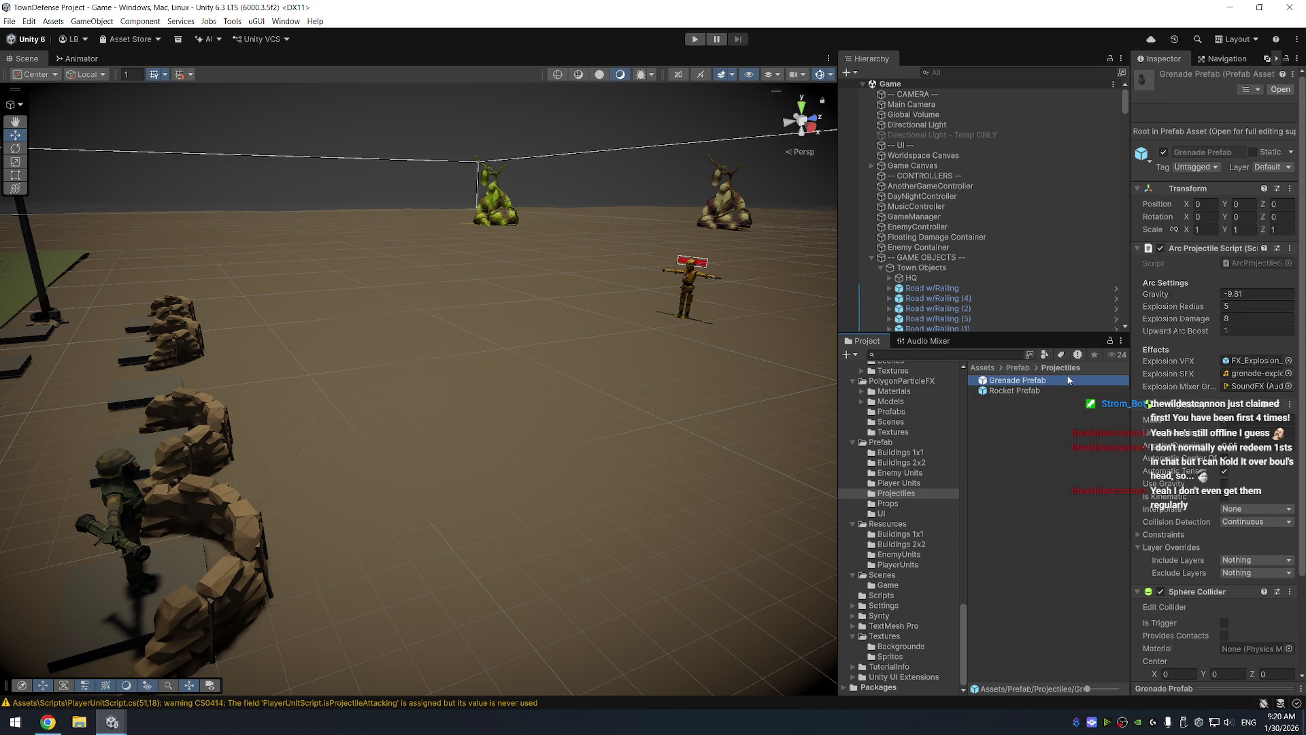
right_click(1255, 376)
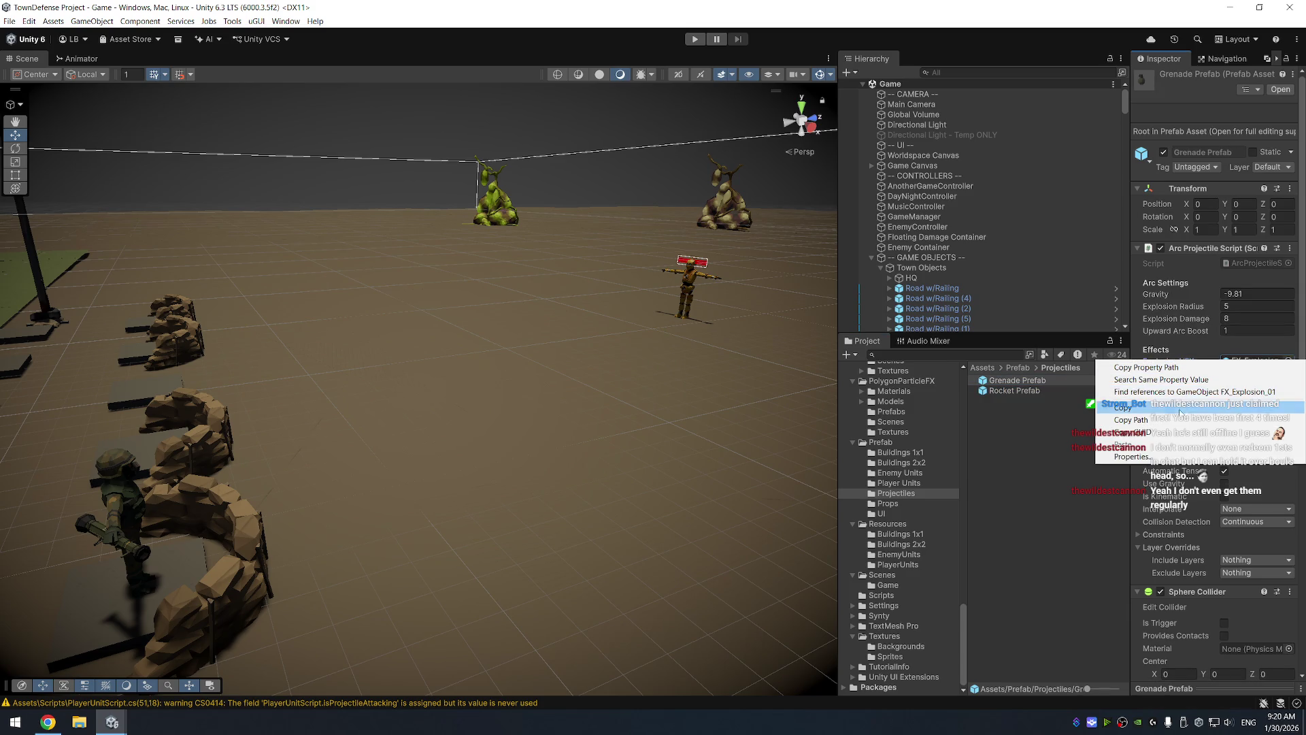
left_click(1023, 392)
right_click(1165, 366)
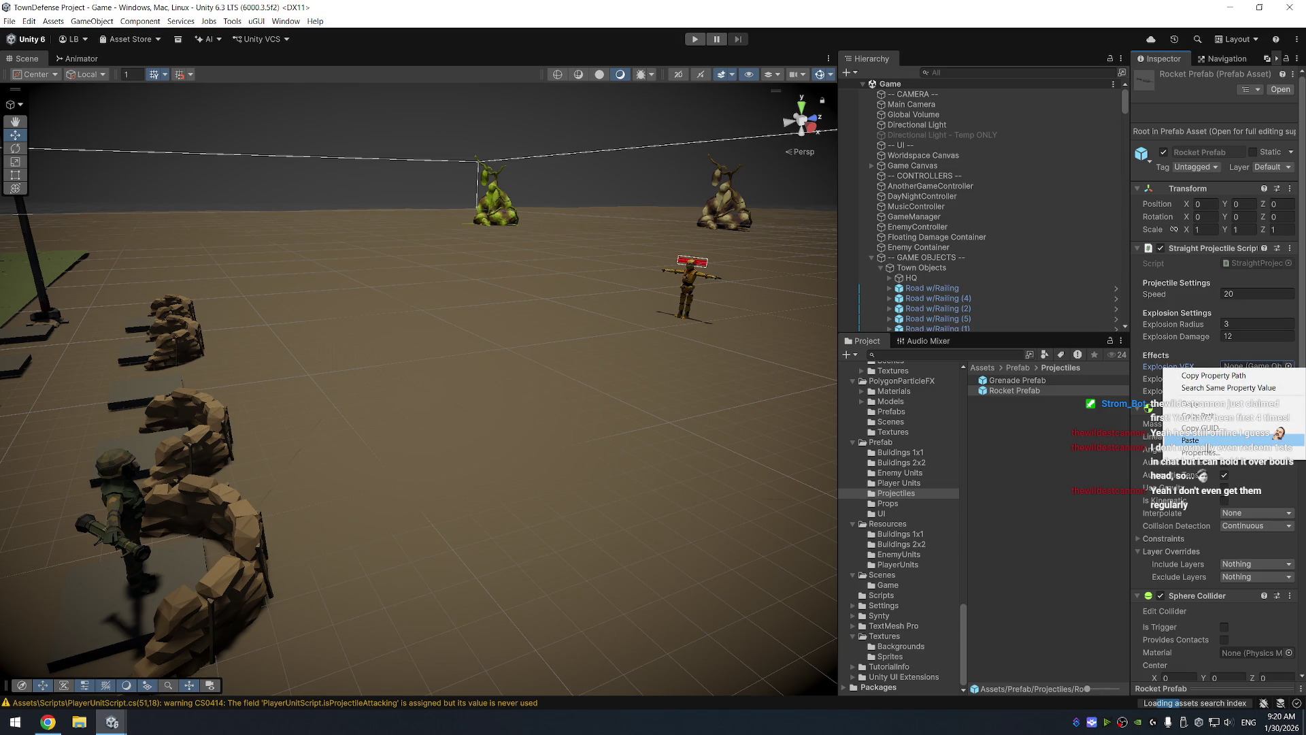
left_click(1184, 441)
Give the Rocket Prefab the grenade-explosion sound as its Explosion SFX
left_click(1017, 381)
left_click(1255, 374)
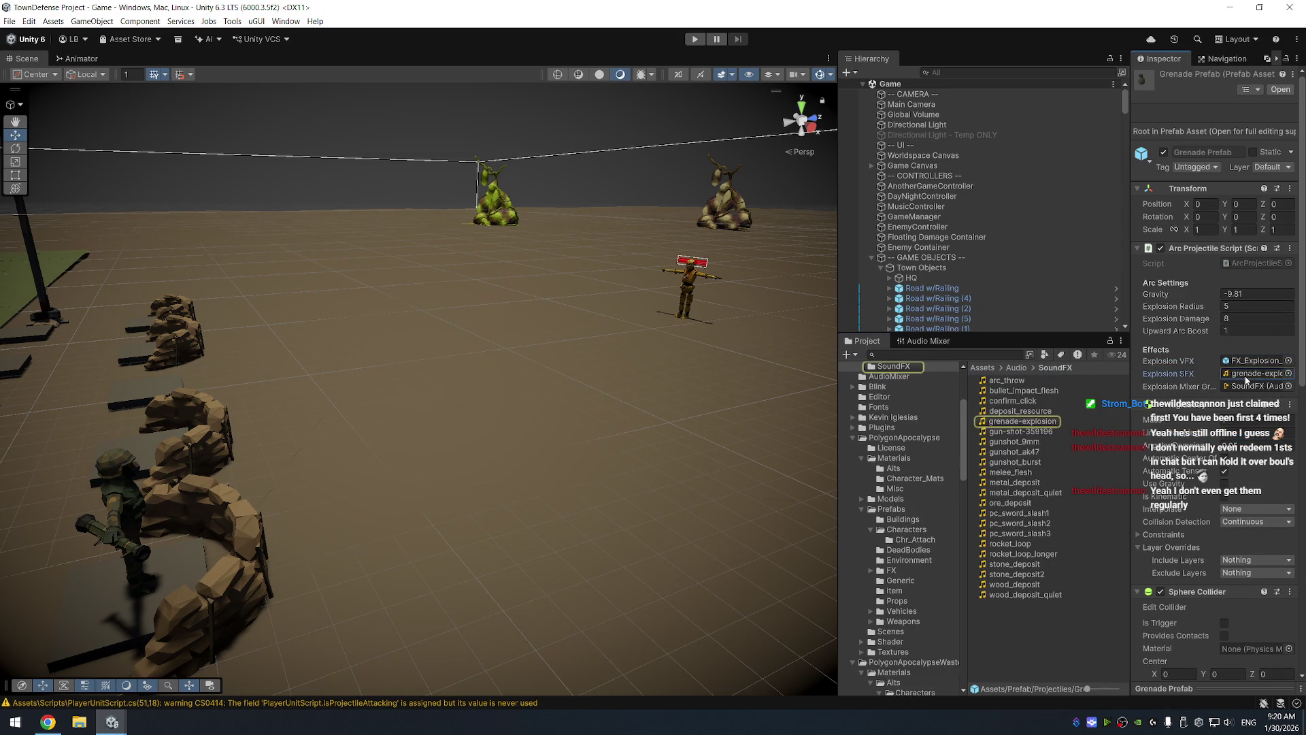
right_click(1255, 373)
left_click(902, 409)
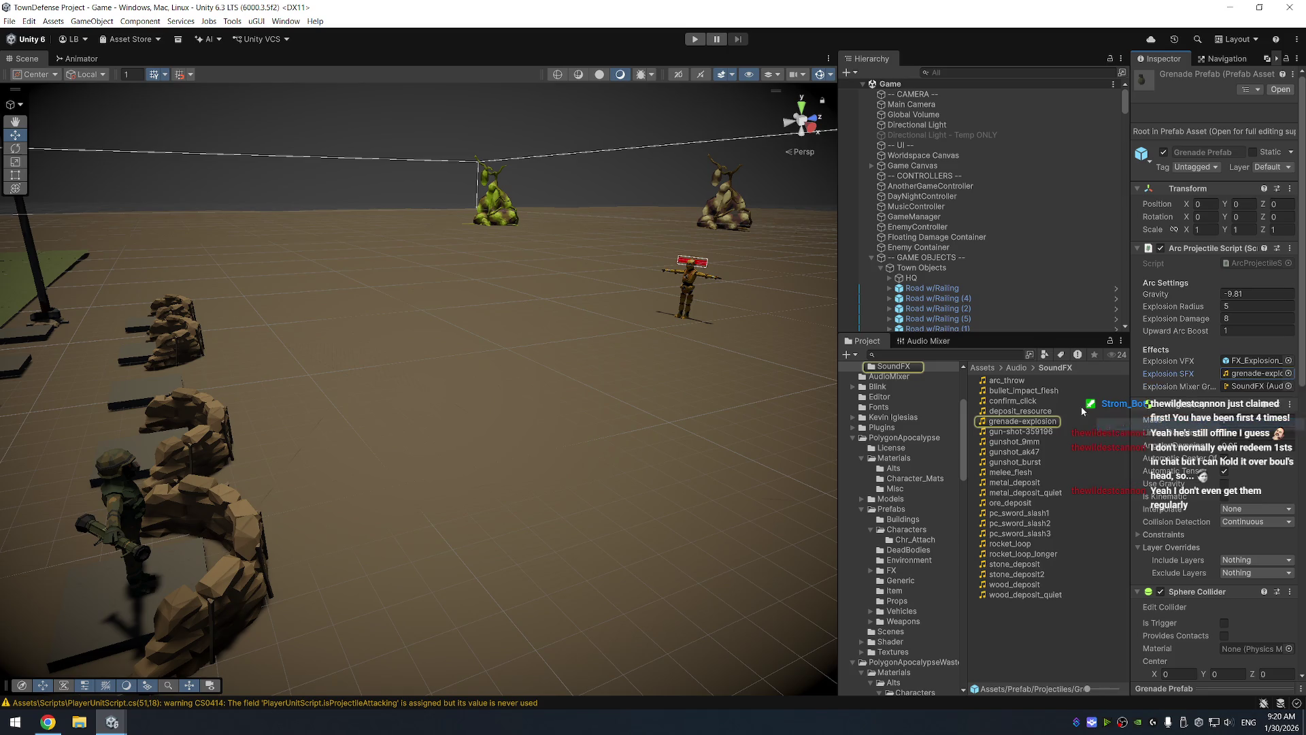
scroll(891, 624, "down", 10)
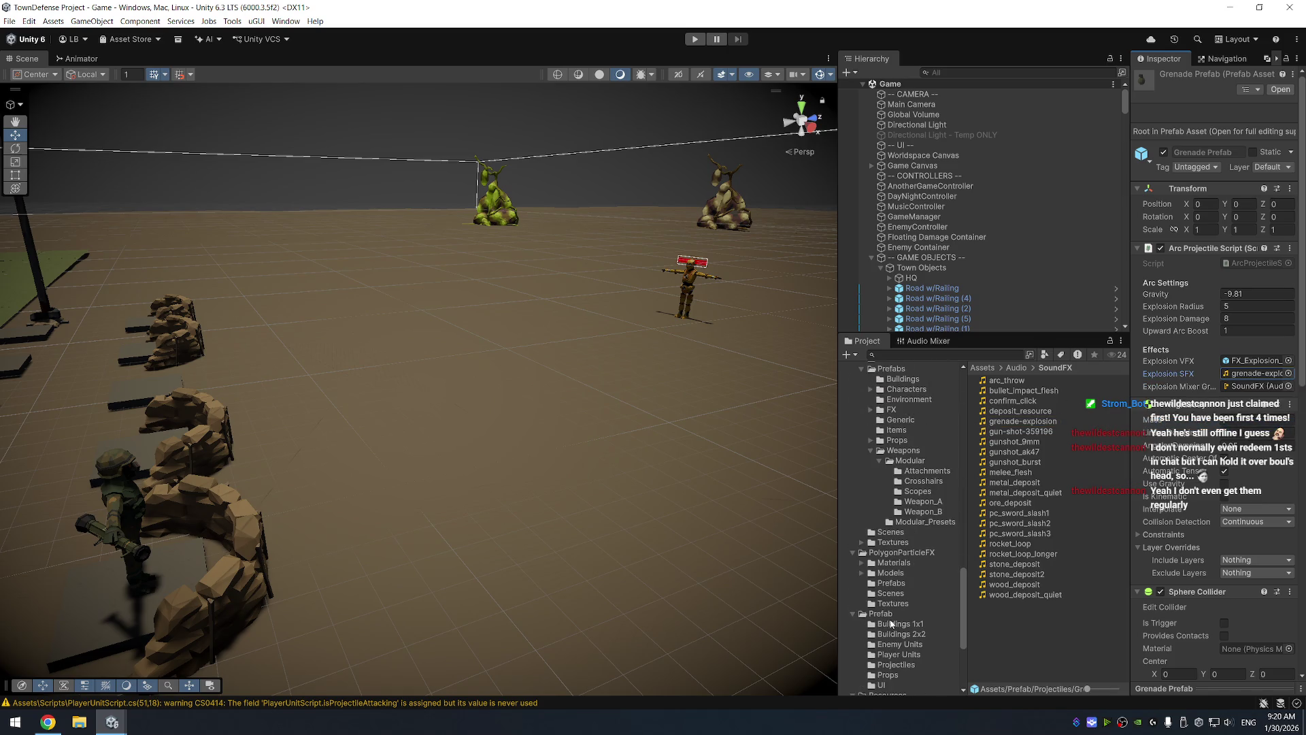
left_click(896, 665)
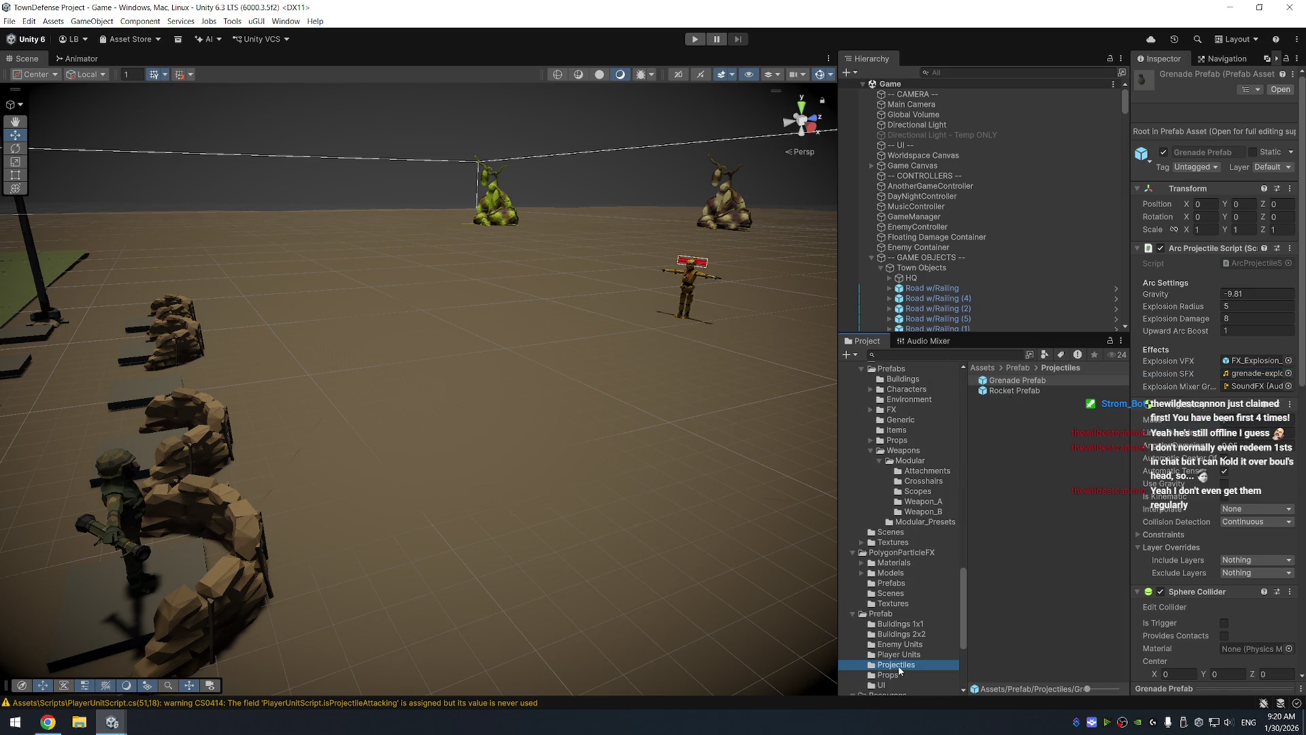
left_click(1035, 391)
right_click(1165, 380)
key("Escape")
Set the rocket's Explosion Mixer Group to SoundFX and compare against the Grenade Prefab
left_click(1288, 379)
double_click(895, 456)
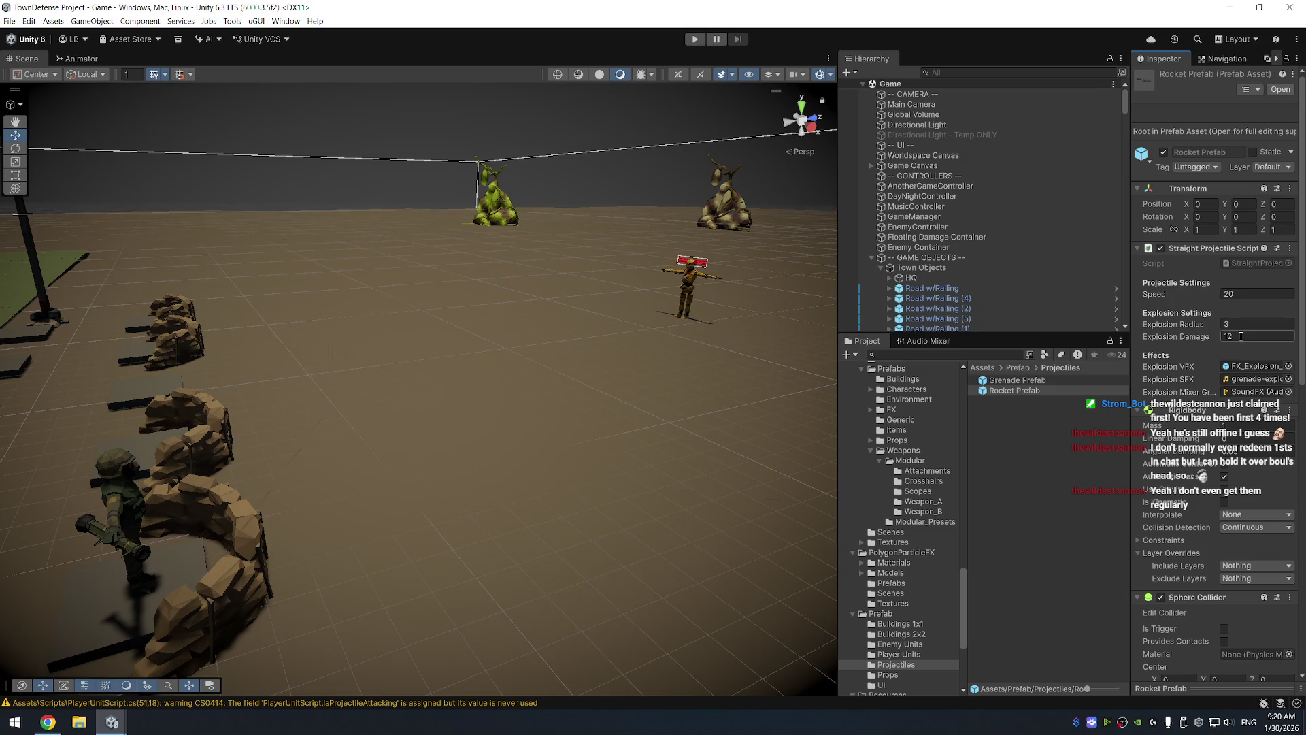
left_click(1071, 383)
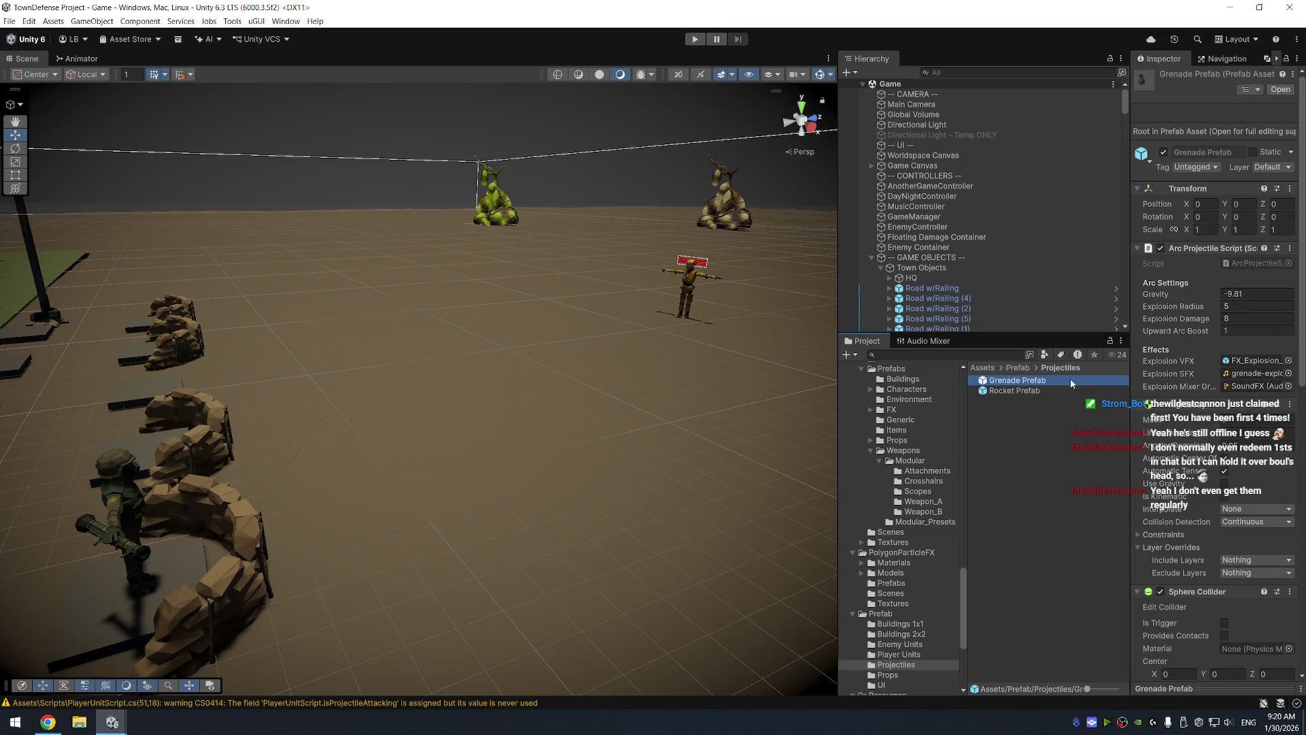
left_click(1071, 390)
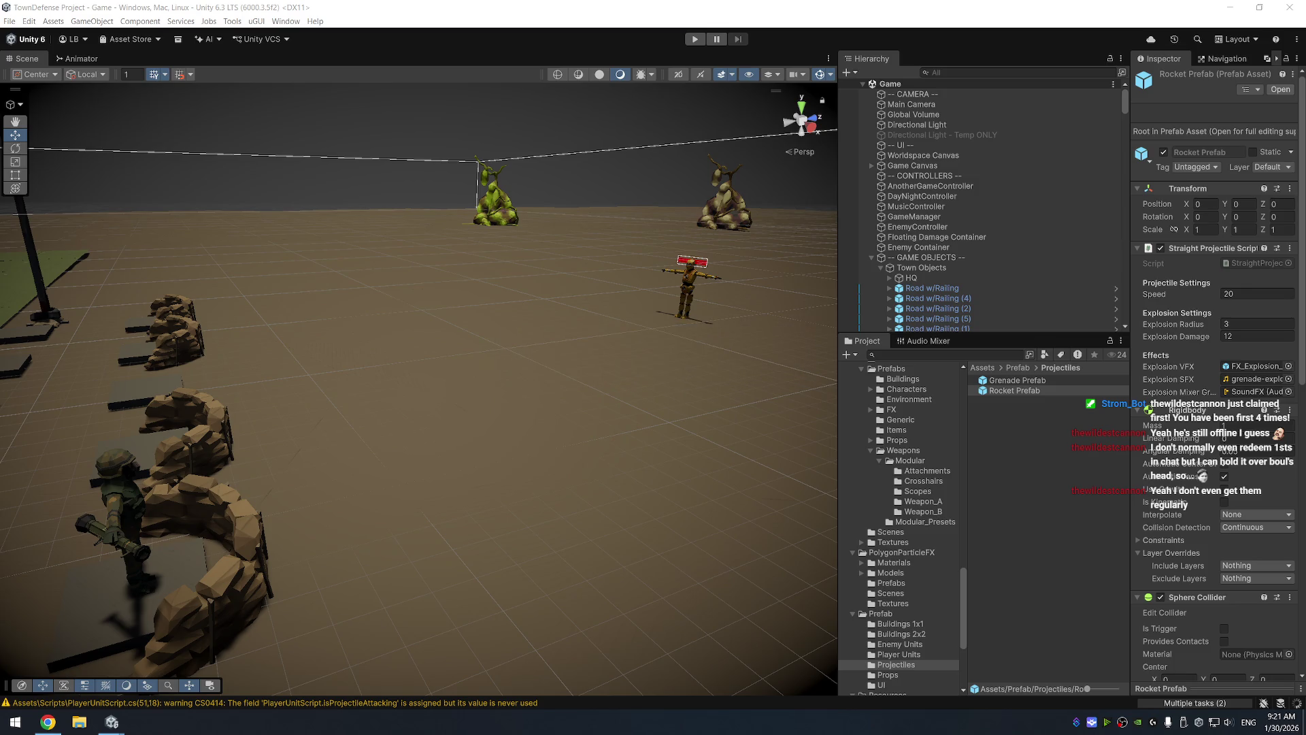
left_click(692, 40)
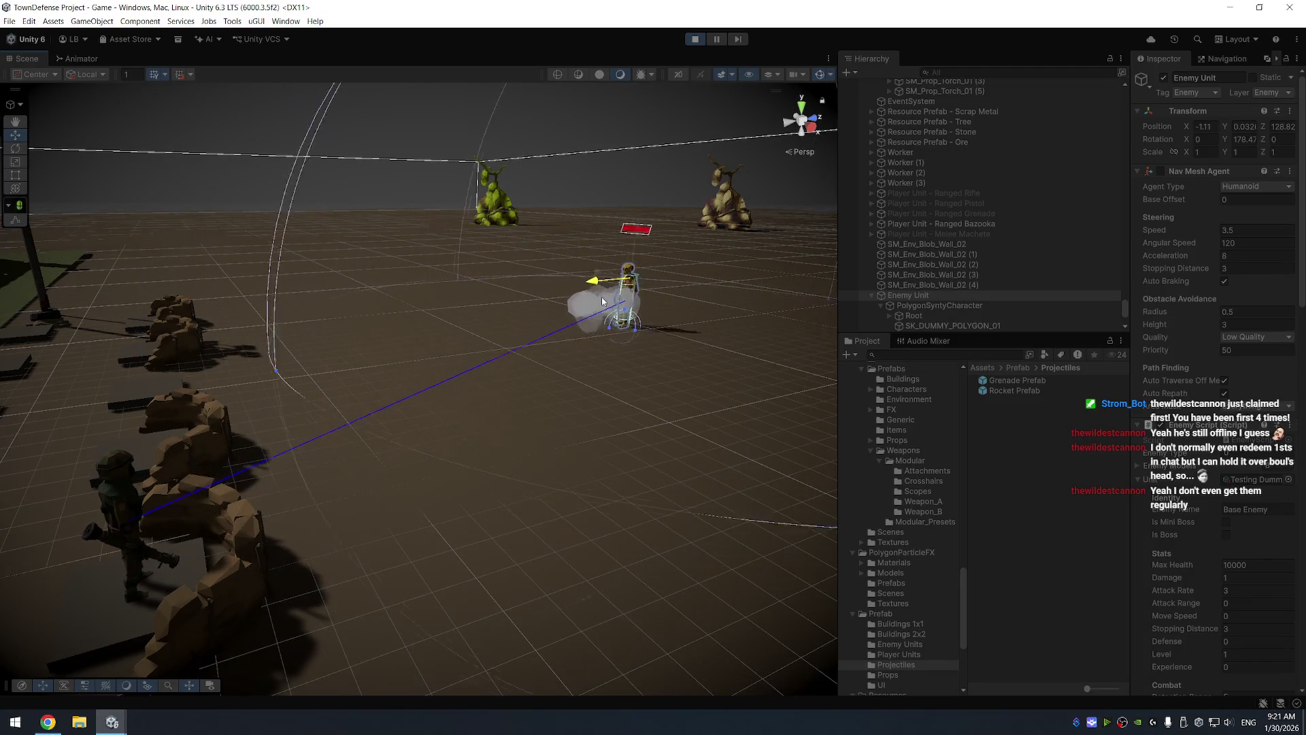
left_click(695, 39)
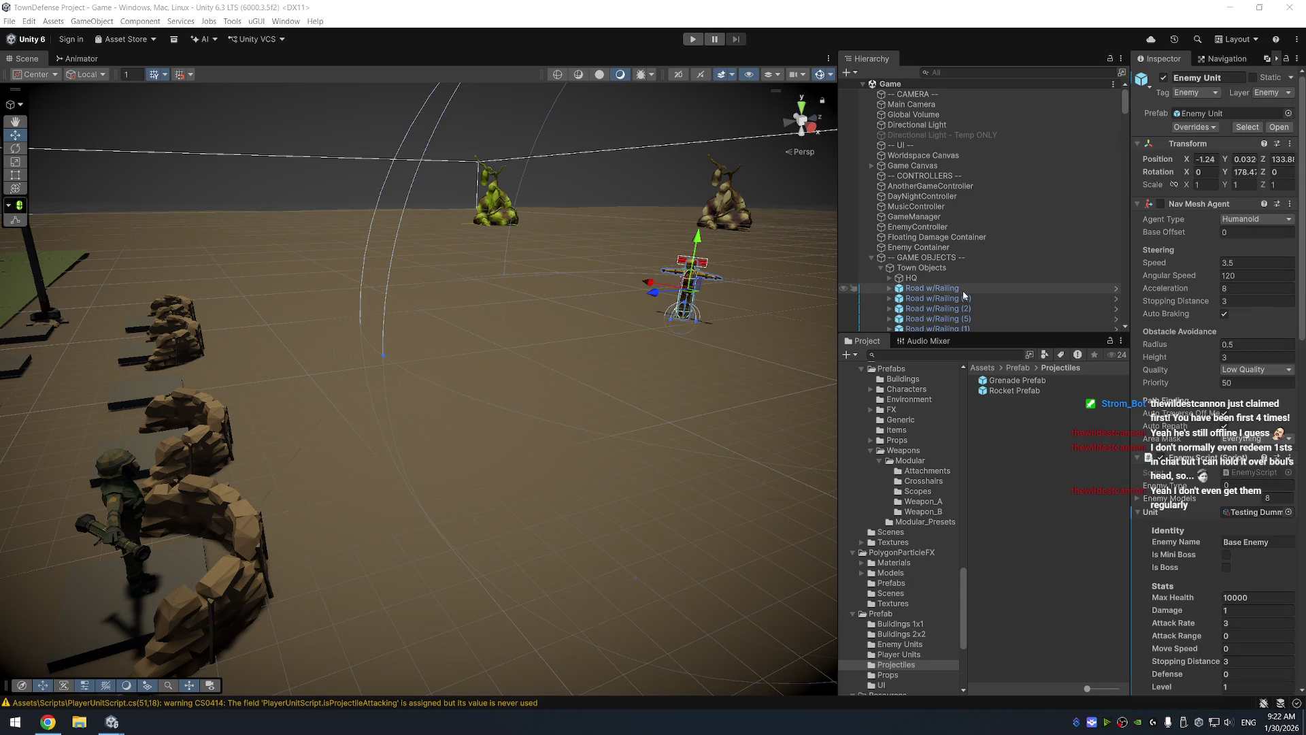
Open the Rocket Prefab and try Sphere Collider radius values 0.2, then 0.3
double_click(1030, 391)
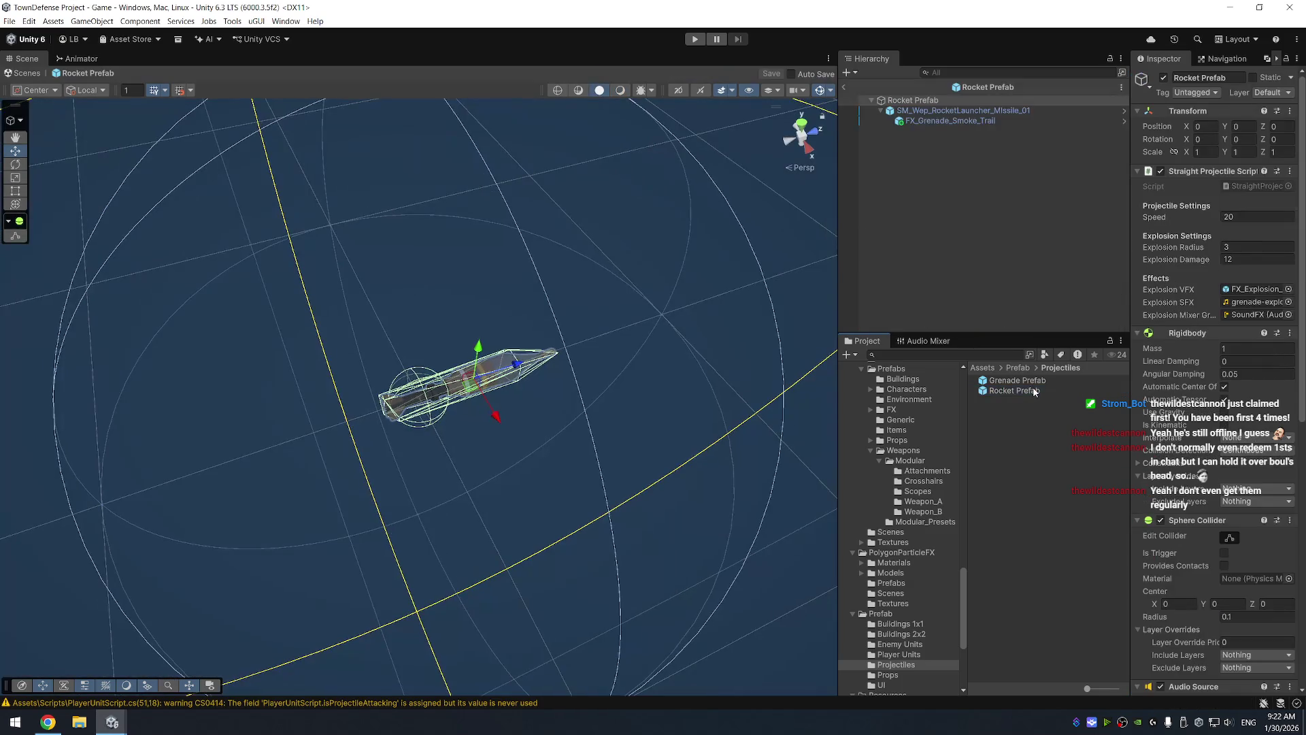
mouse_move(626, 292)
left_mouse_down("alt")
mouse_move(645, 320)
mouse_move(714, 294)
left_mouse_up("alt")
scroll(647, 315, "down", 3)
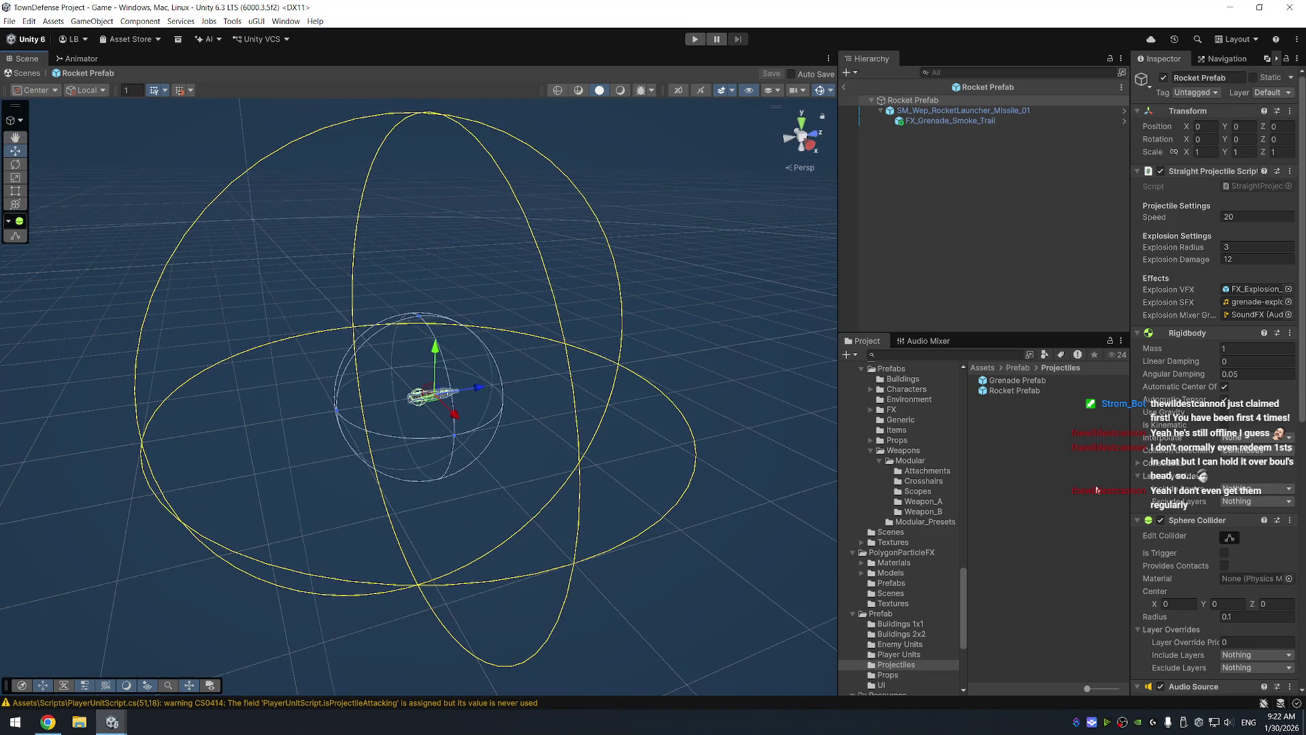
scroll(1211, 476, "down", 5)
left_click(1247, 340)
type("0.2")
mouse_move(752, 339)
left_mouse_down()
mouse_move(540, 382)
mouse_move(586, 382)
left_mouse_up()
scroll(582, 385, "up", 4)
scroll(584, 404, "up", 3)
left_click(1238, 342)
type("0.3")
key("Return")
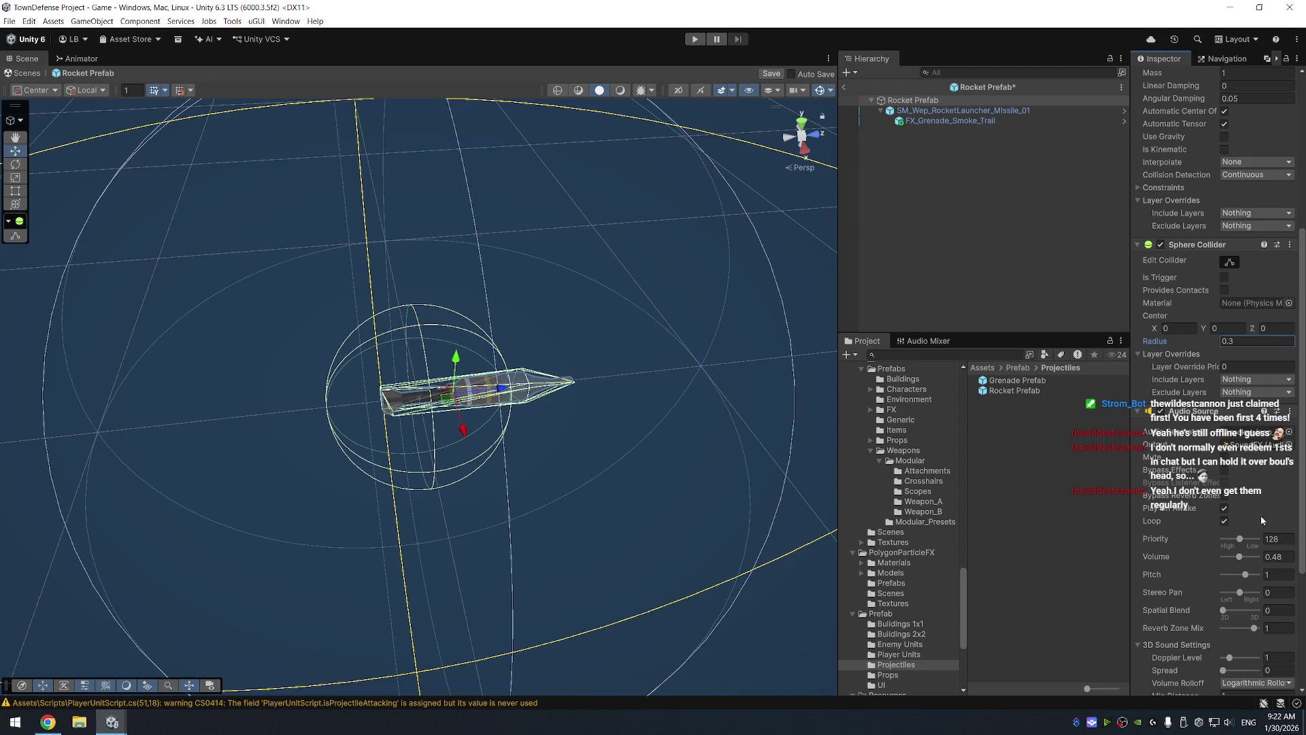
left_click(1155, 330)
Shift the collider centre toward the rocket's nose and set the radius back to 0.2
left_click(1250, 330)
left_click_drag(1251, 332, 1252, 331)
mouse_move(667, 354)
left_mouse_down()
mouse_move(569, 277)
mouse_move(834, 338)
left_mouse_up()
left_click(1255, 339)
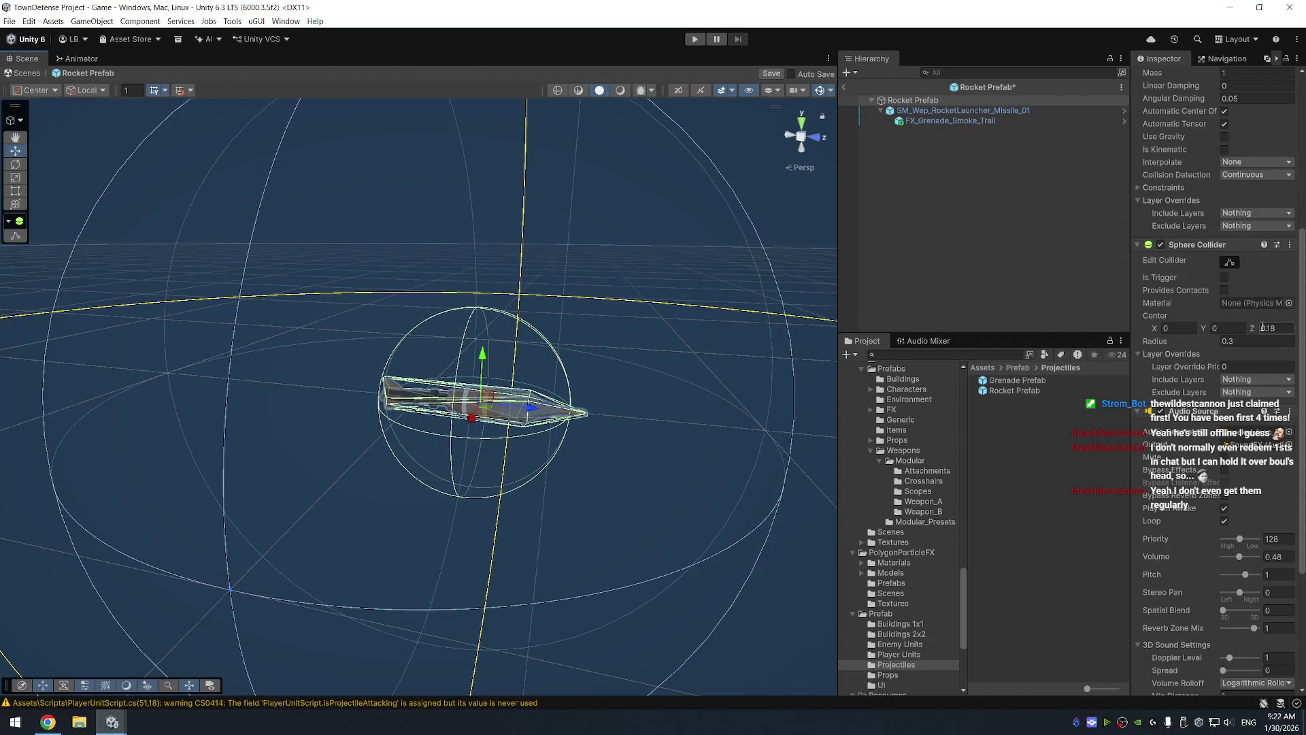
left_click_drag(1258, 330, 1266, 330)
left_click(1249, 342)
type("0.2")
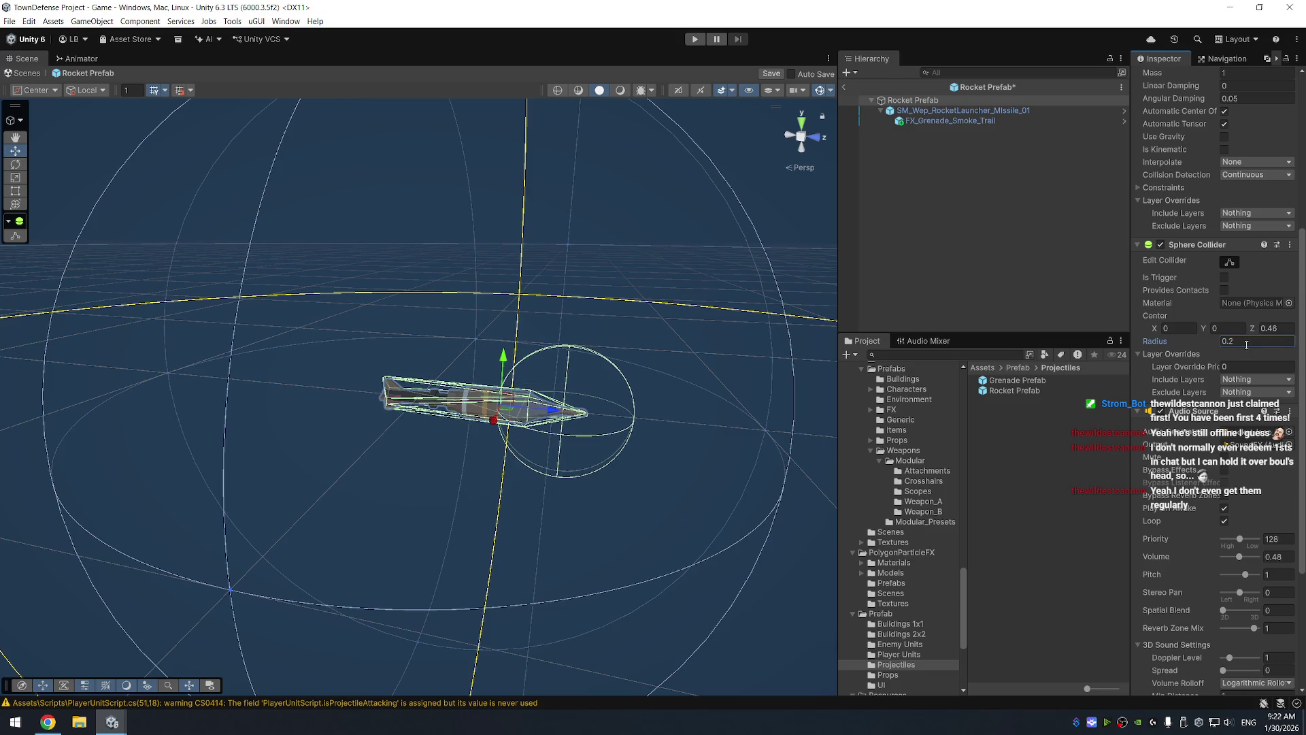
left_click_drag(711, 462, 708, 381)
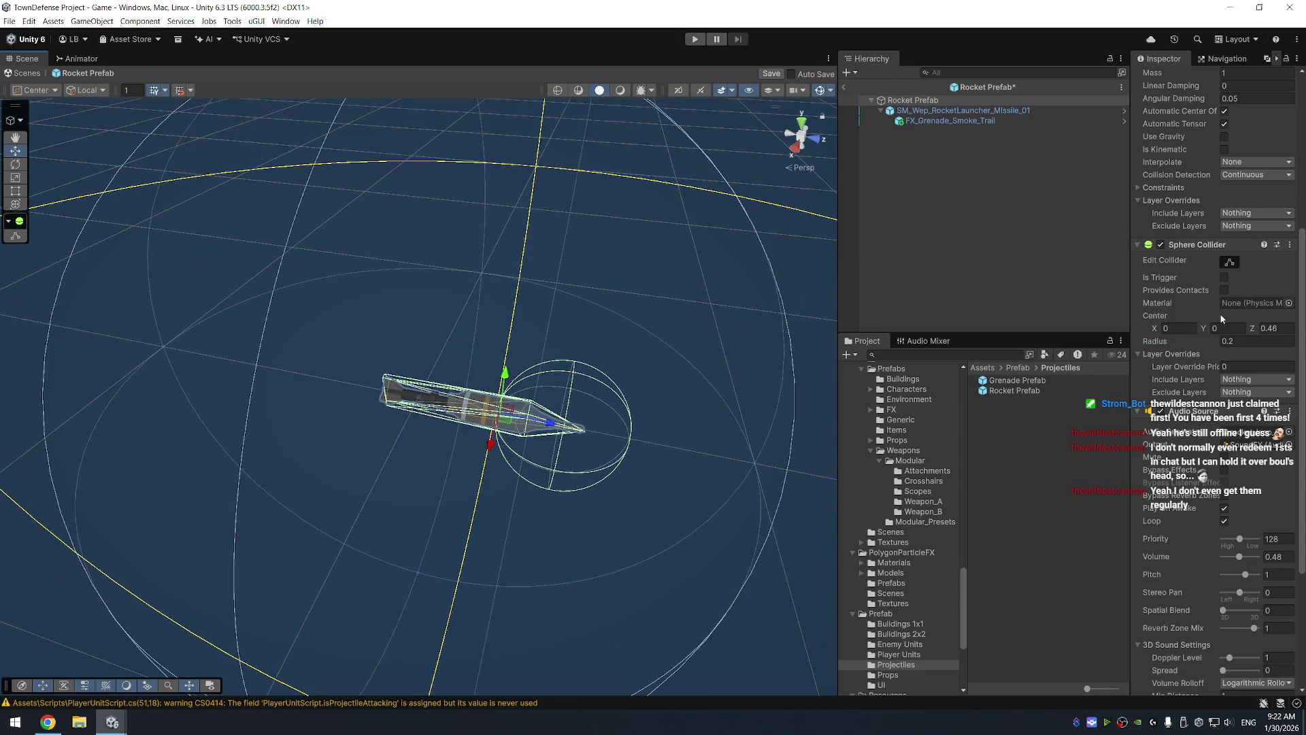
Set the Sphere Collider Center Z to 0.33
left_click_drag(1253, 330, 1247, 331)
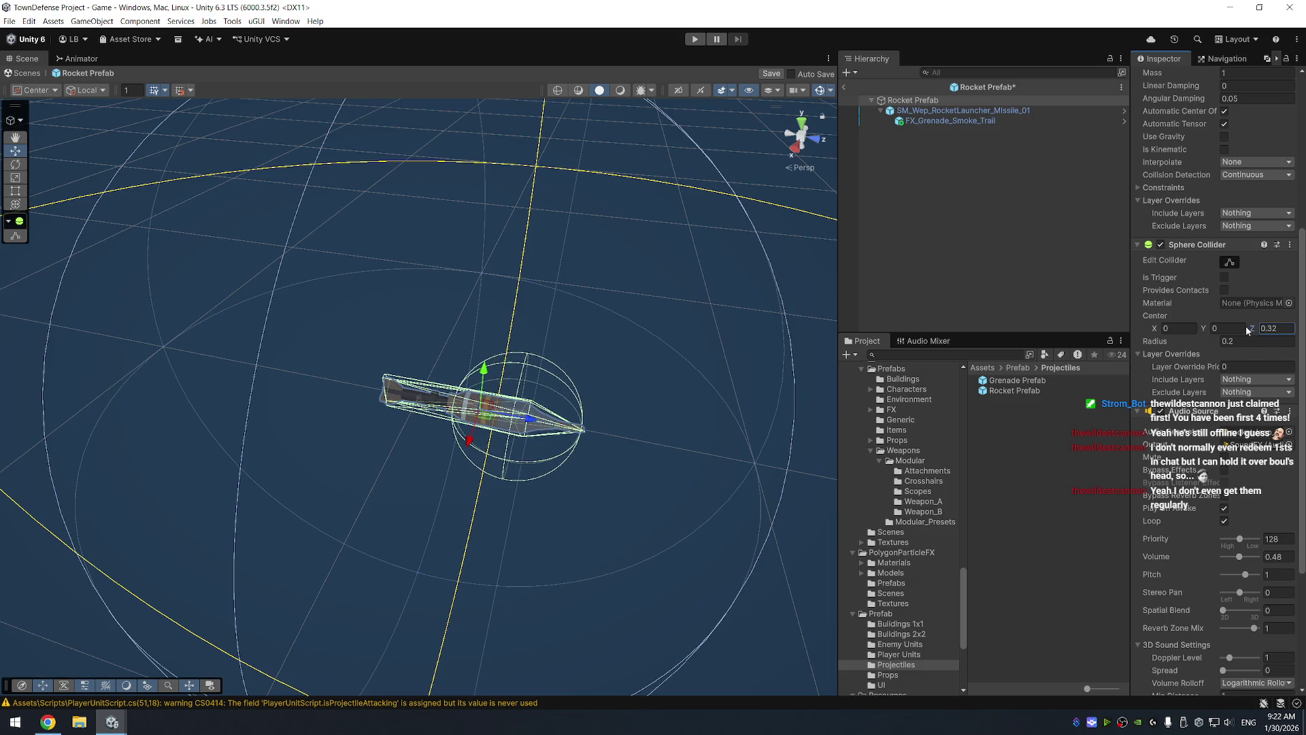
left_click(1277, 329)
key("BackSpace")
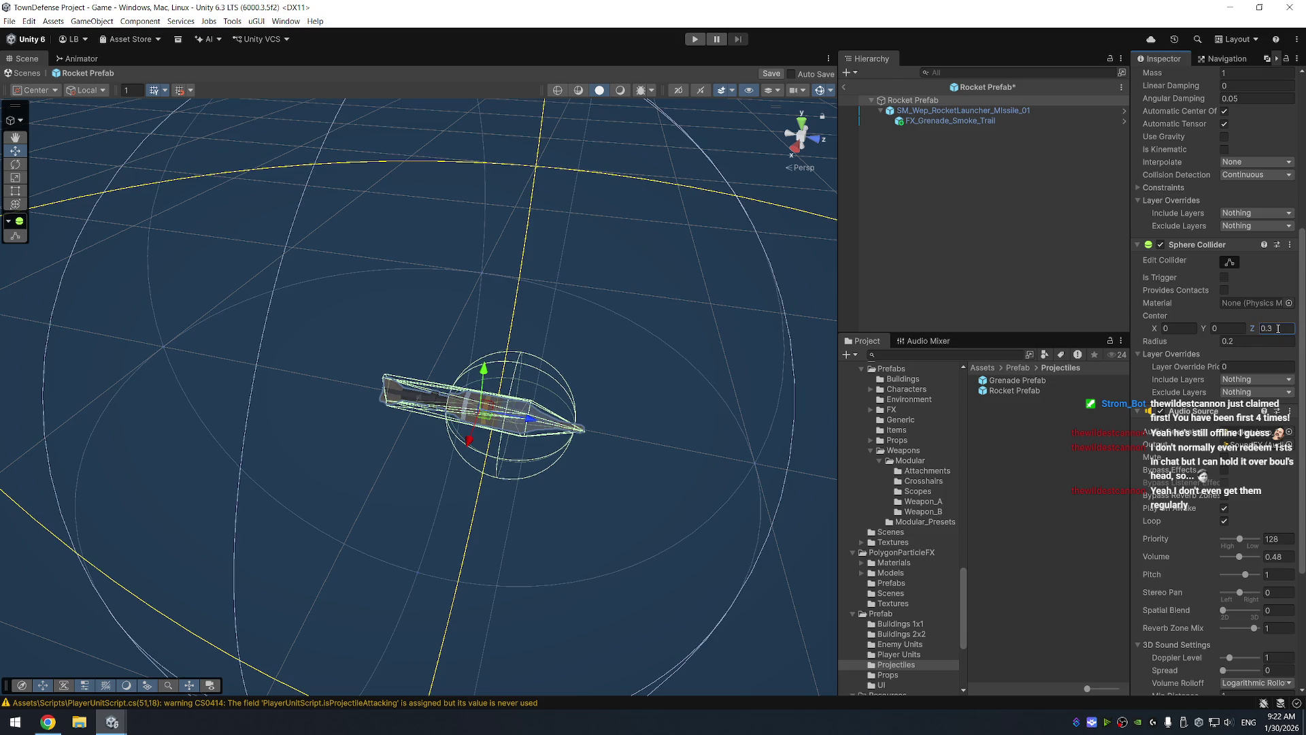
type("0.35")
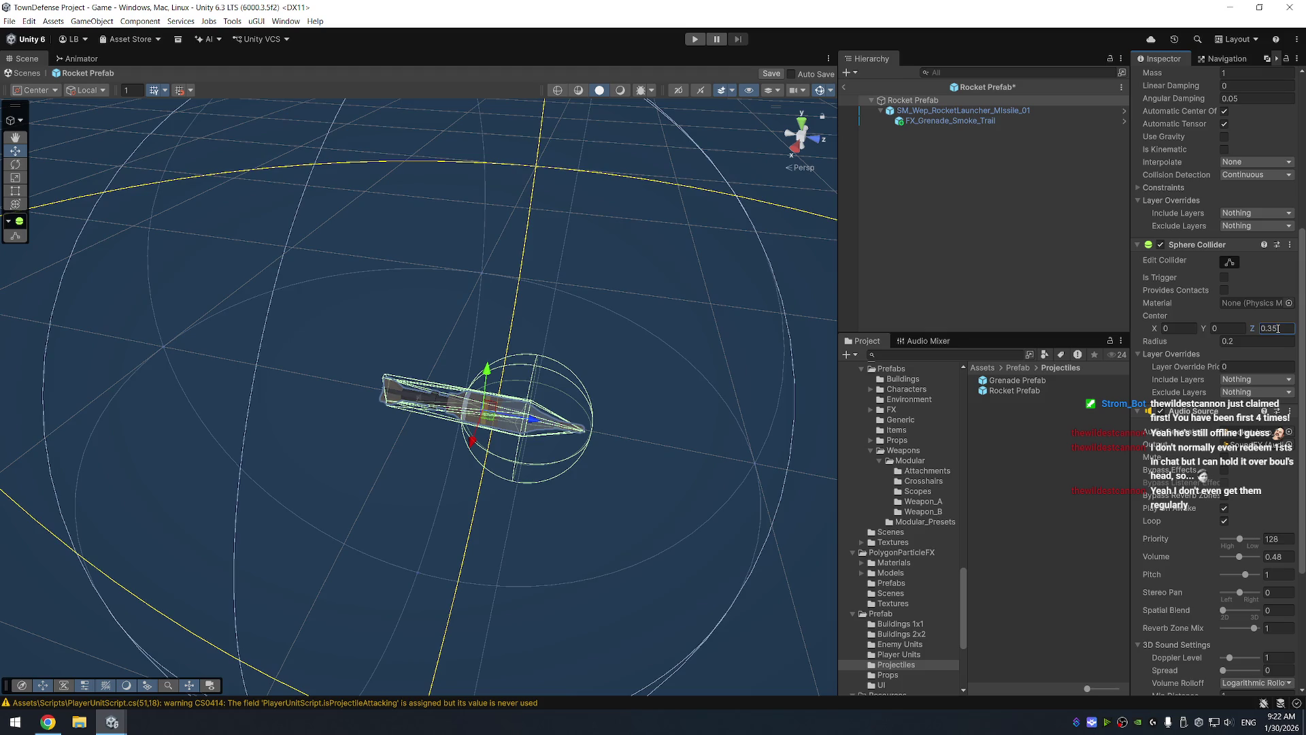
key("BackSpace")
type("2")
double_click(1291, 329)
type("0.33")
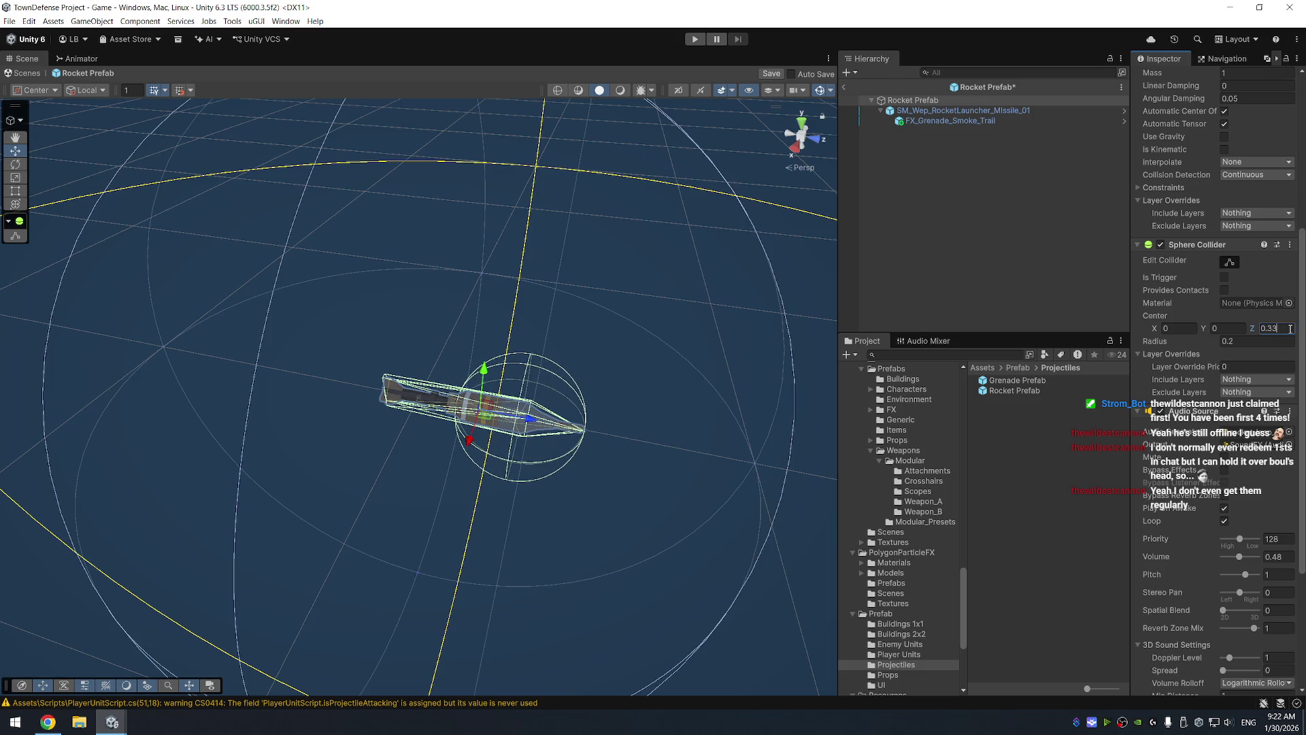
Save the Rocket Prefab and return from Prefab Mode to the scene
left_click(791, 149)
key("ctrl+s")
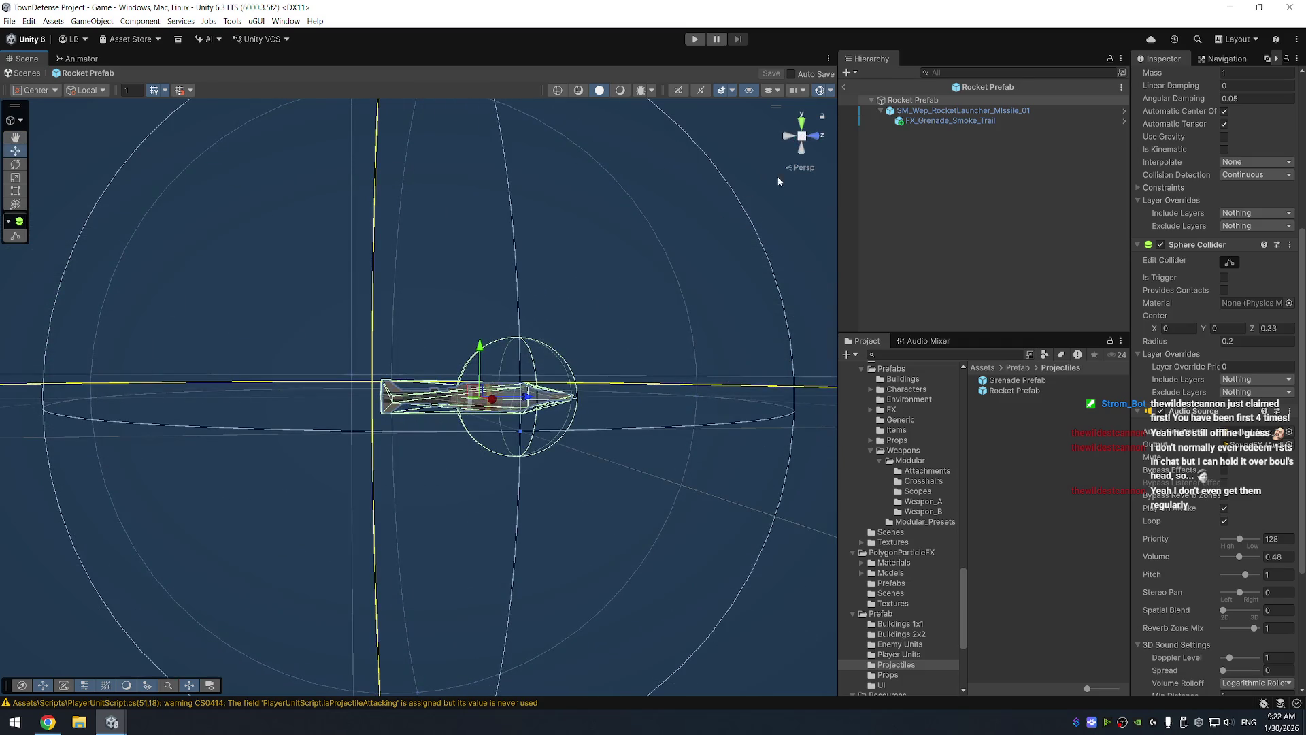
left_click_drag(533, 198, 881, 134)
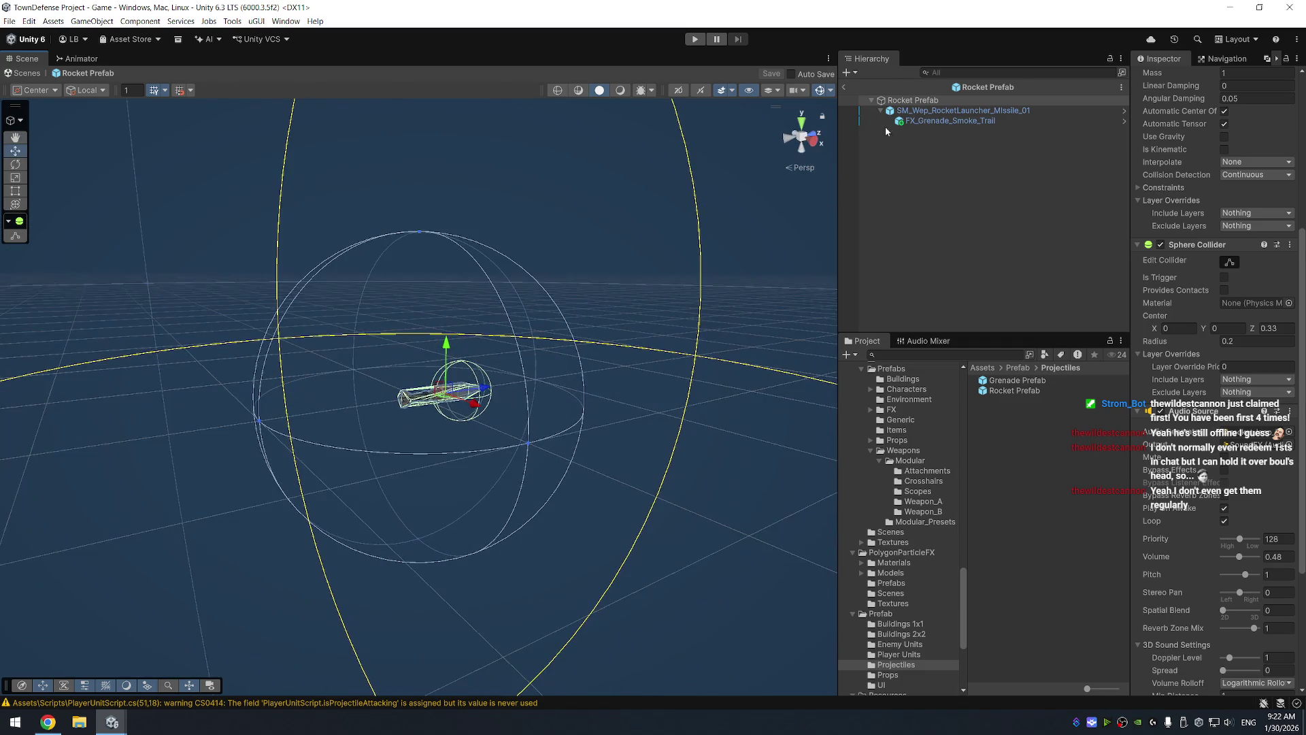
left_click(844, 87)
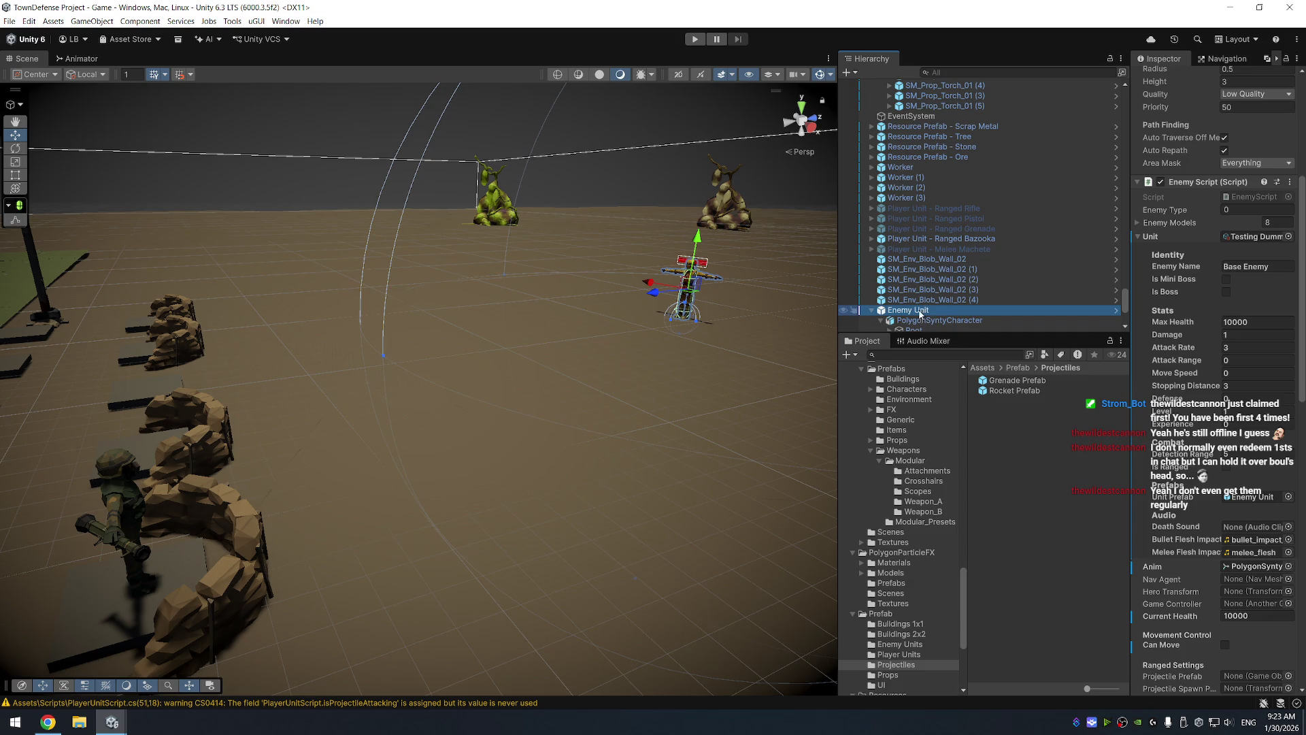
Duplicate the Player controller in Animations as 'Player - Bazooka', open it in the Animator and select Idle
scroll(920, 402, "up", 10)
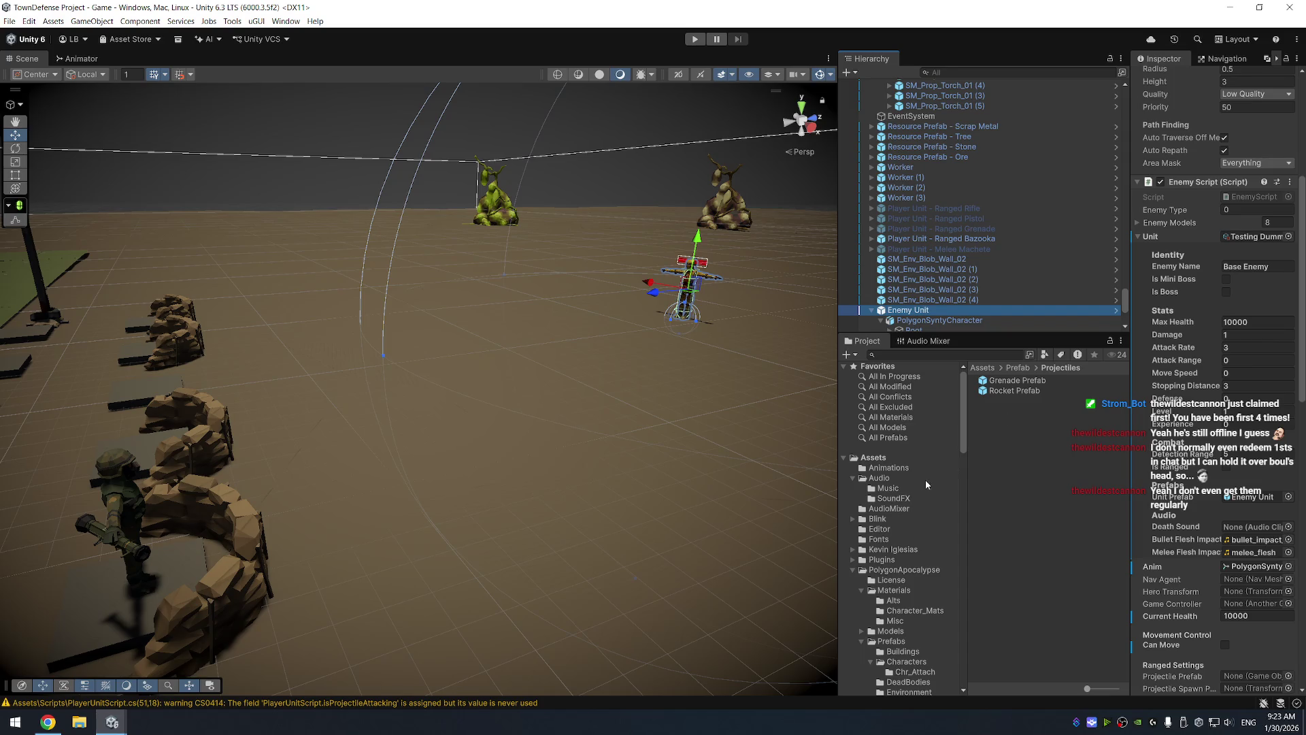
left_click(916, 469)
left_click(1028, 392)
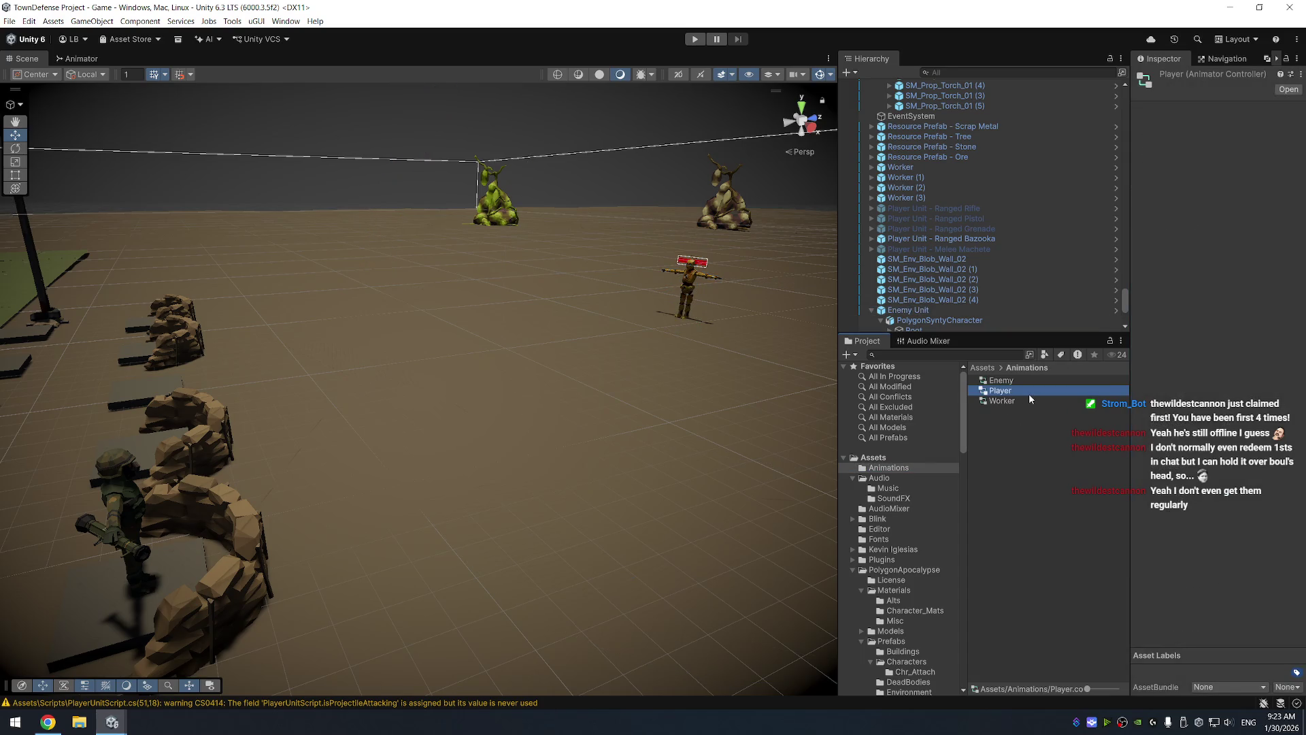
key("ctrl+d")
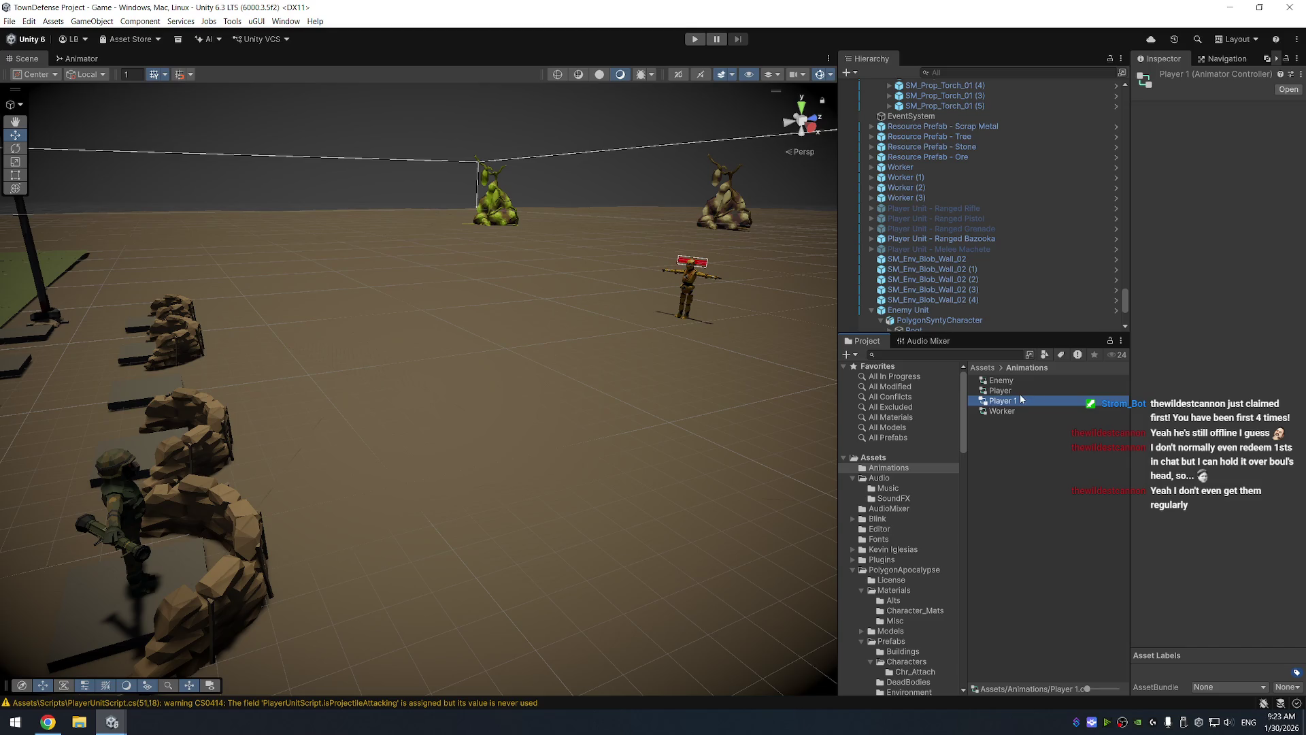
left_click(1015, 402)
double_click(1015, 401)
type("Bazooka")
key("Return")
double_click(1058, 403)
left_click(565, 378)
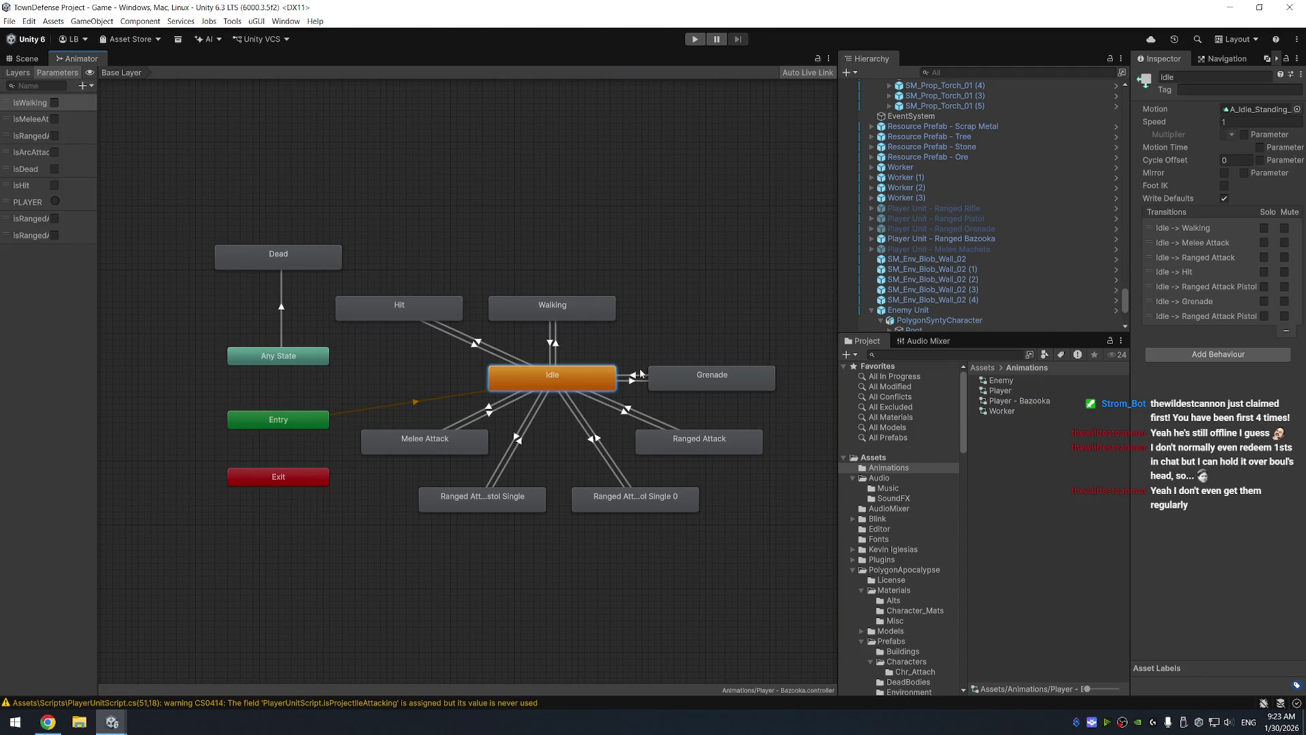
Set the Idle state's Motion to HumanM@WeaponHold_Bazooka01
left_click(1296, 111)
type("bazoo")
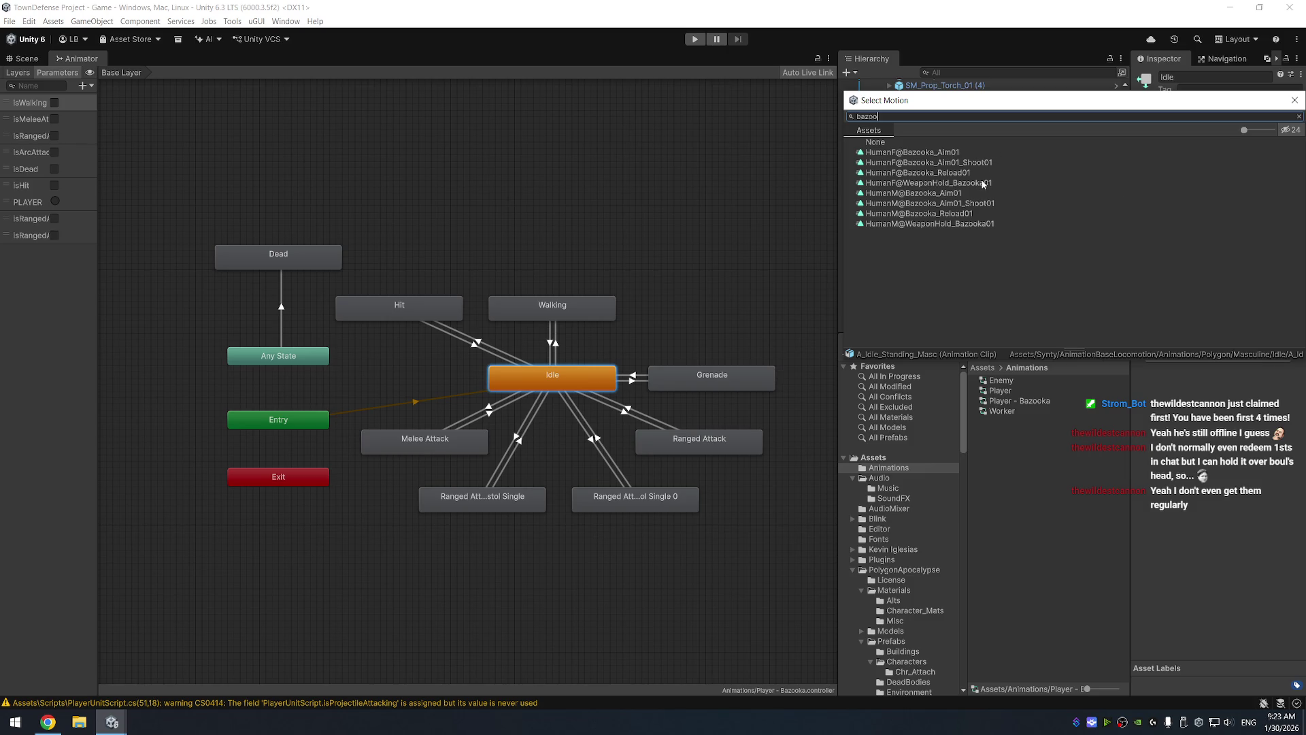
left_click(967, 225)
double_click(967, 225)
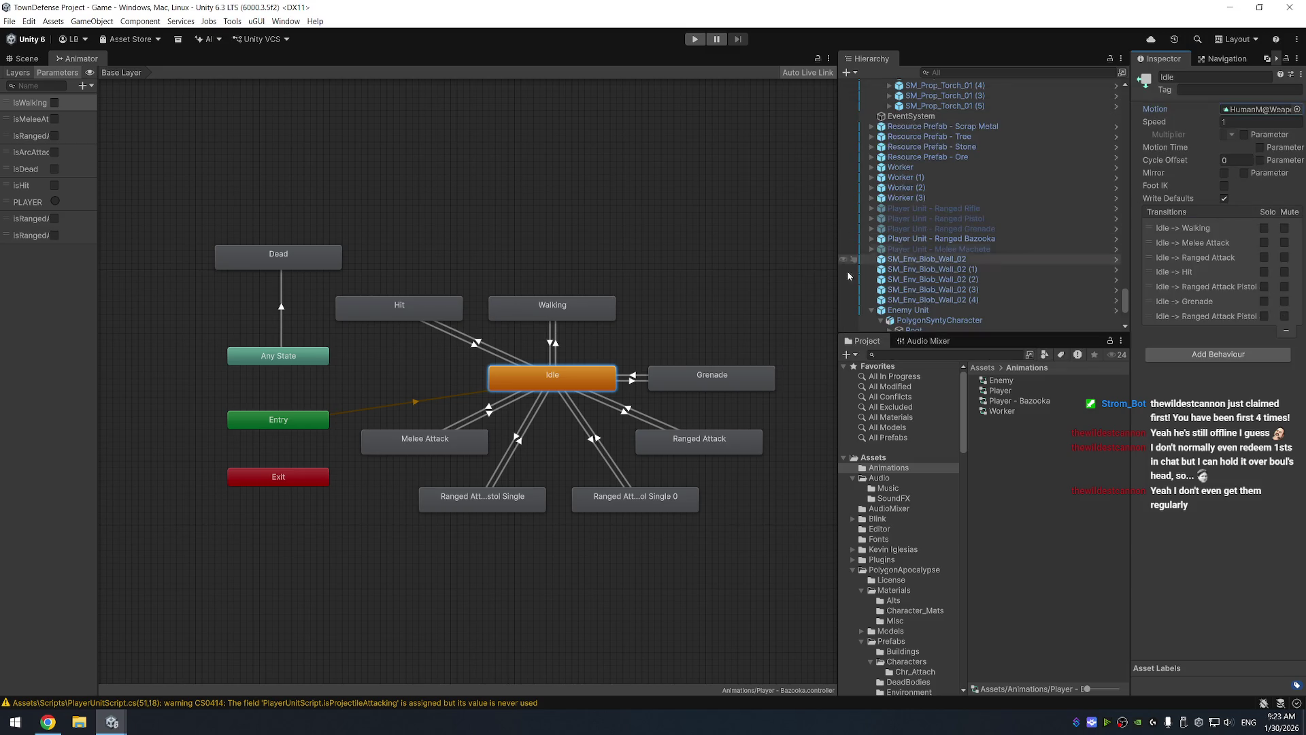
Preview the Grenade-to-Idle transition and review the Idle state and parameters list
left_click(635, 379)
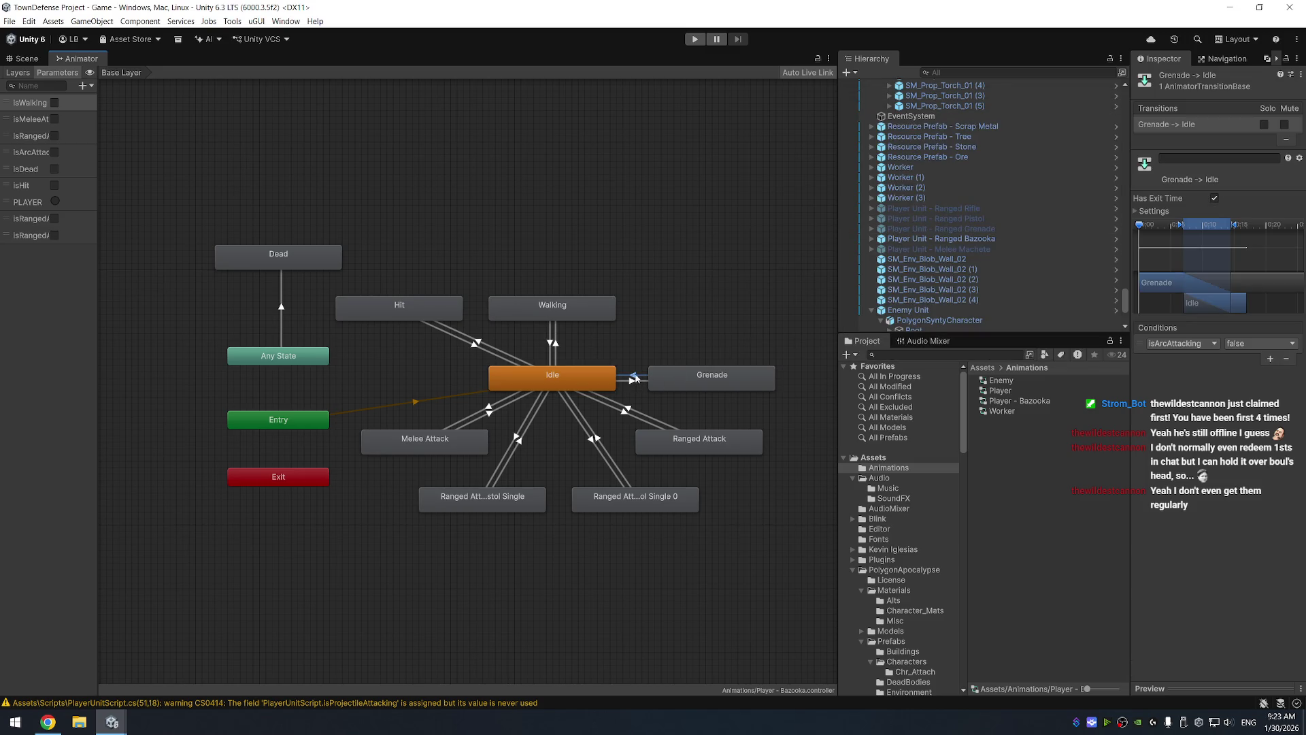
left_click(1249, 693)
left_click(1141, 537)
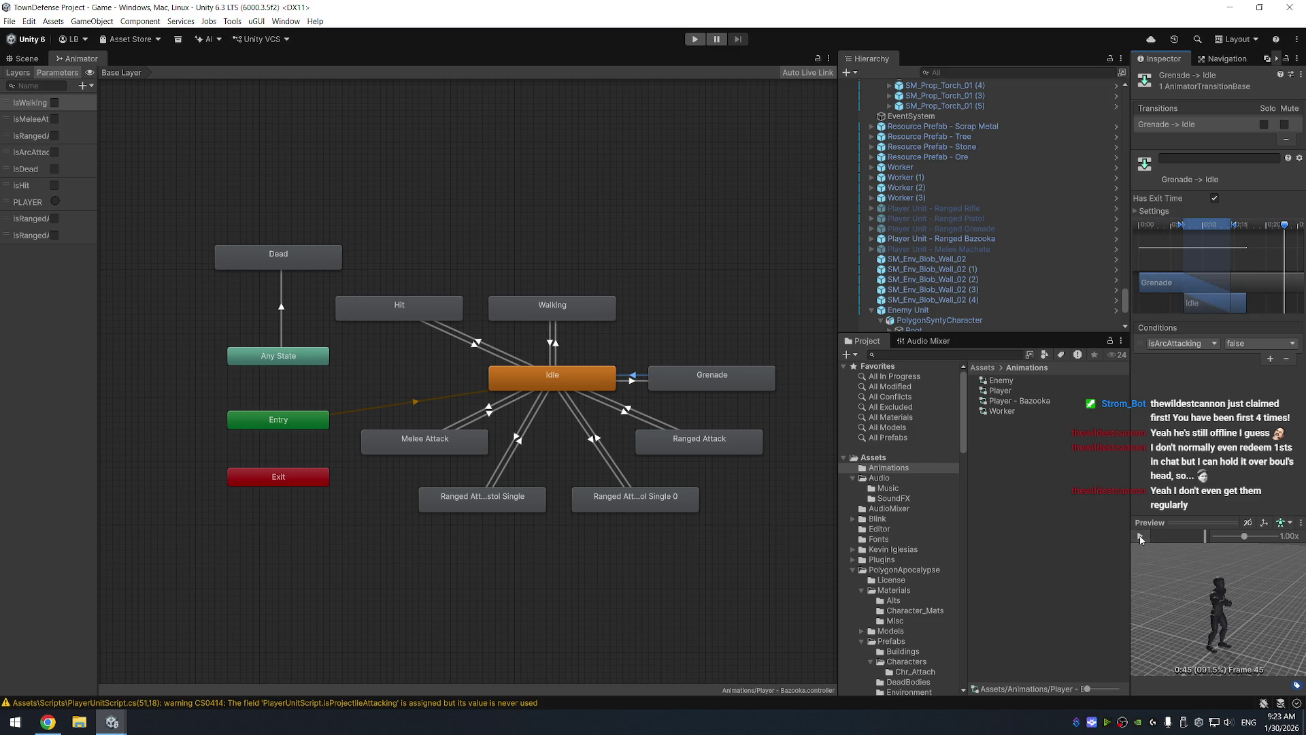
scroll(570, 374, "up", 5)
left_click(522, 365)
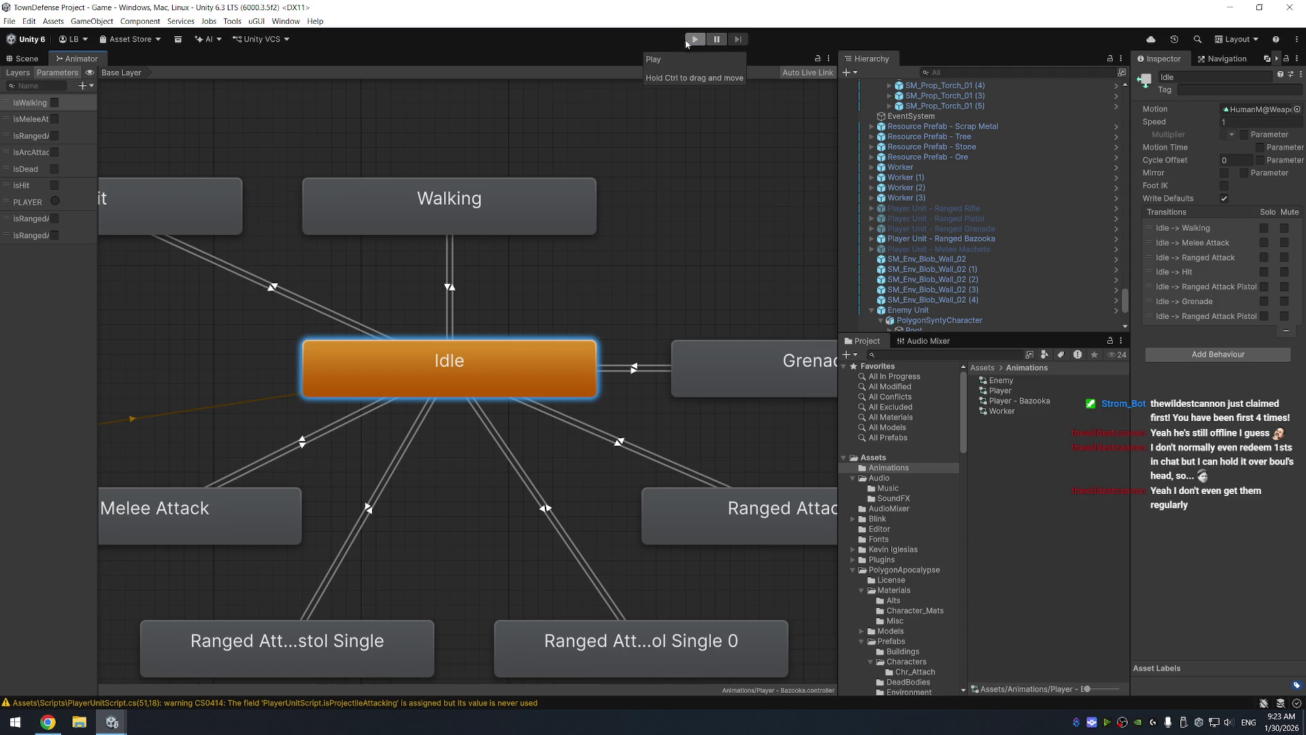
mouse_move(97, 99)
left_mouse_down()
mouse_move(109, 118)
mouse_move(181, 118)
mouse_move(166, 118)
left_mouse_up()
scroll(579, 315, "down", 5)
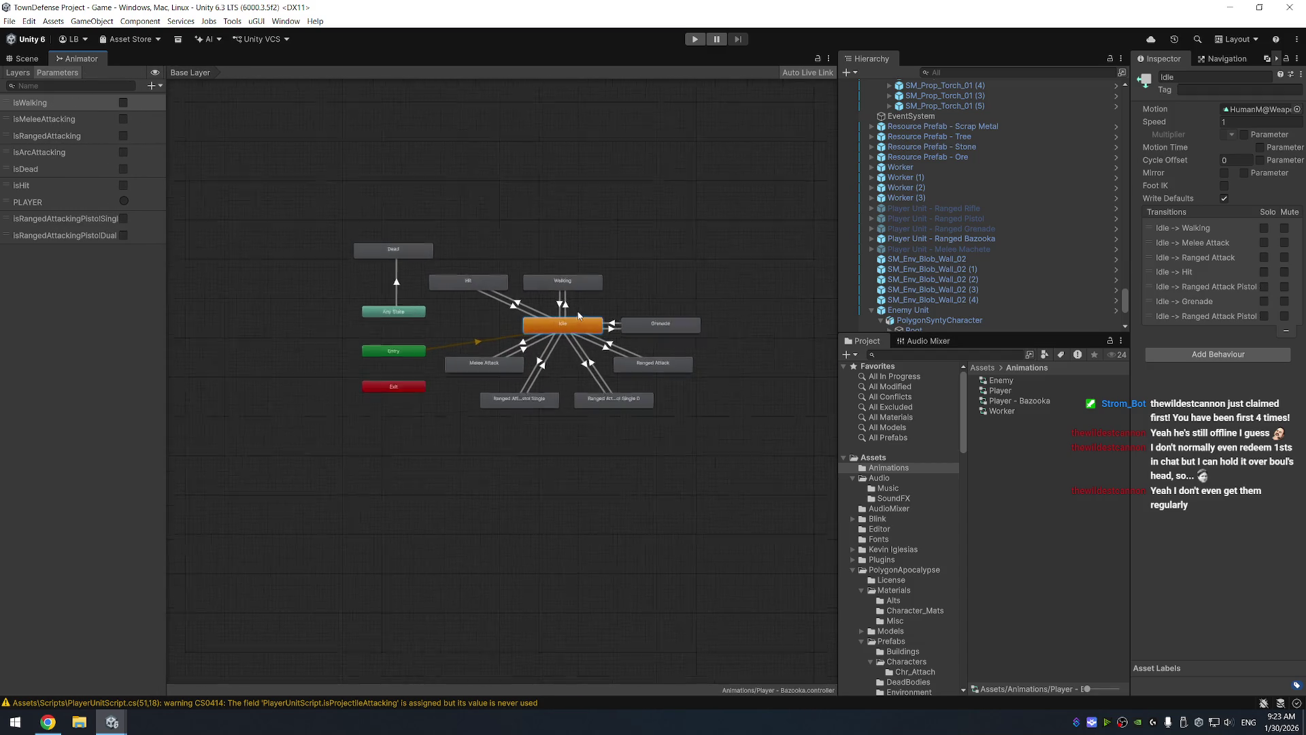
scroll(580, 319, "up", 5)
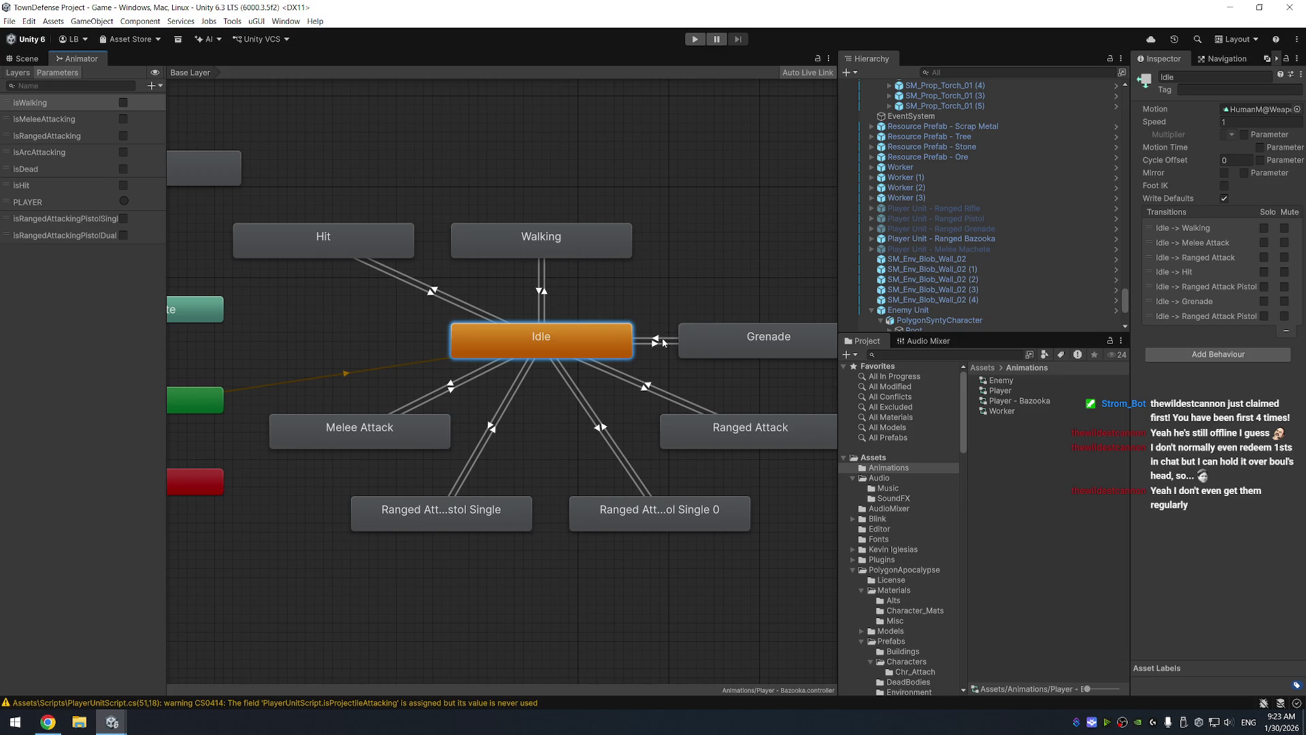
left_click(1003, 402)
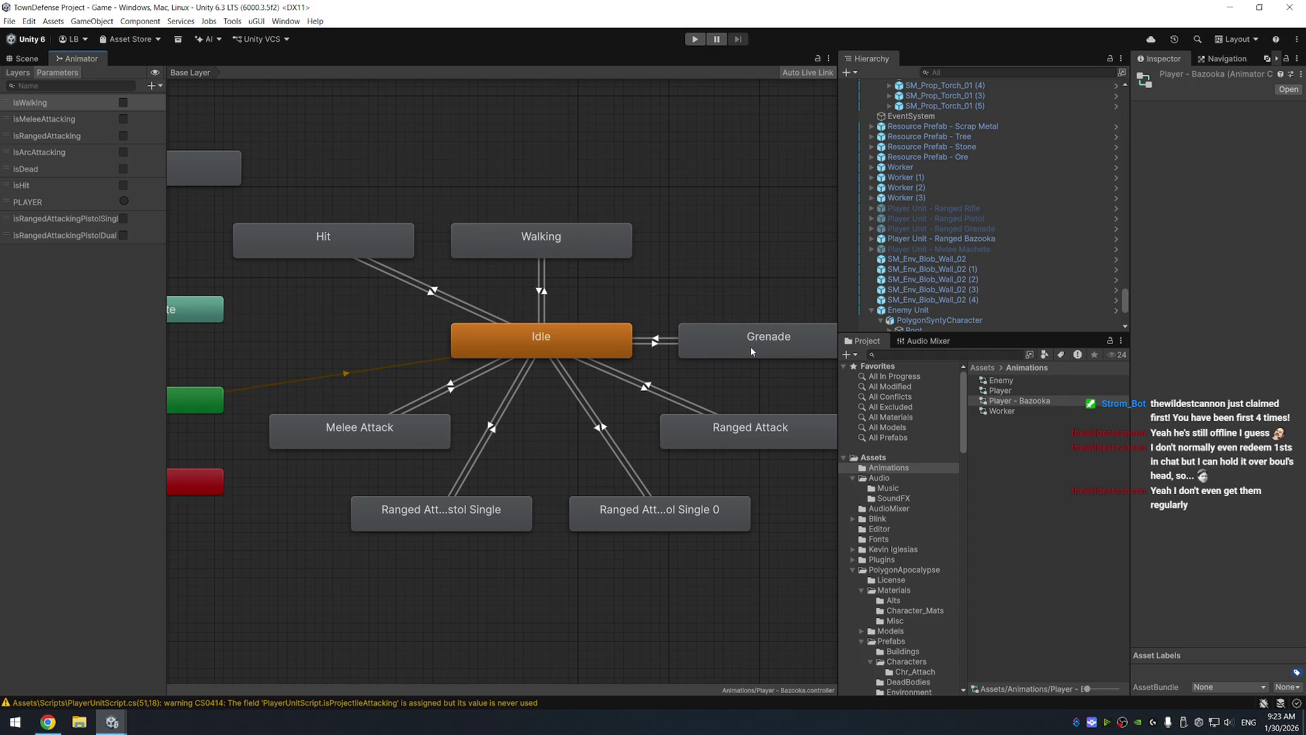
Delete Idle's Ranged Attack, both pistol attack and Melee Attack transitions, then start a test run
left_click(656, 345)
left_click(657, 351)
left_click(656, 345)
left_click(659, 351)
left_click(649, 385)
key("Delete")
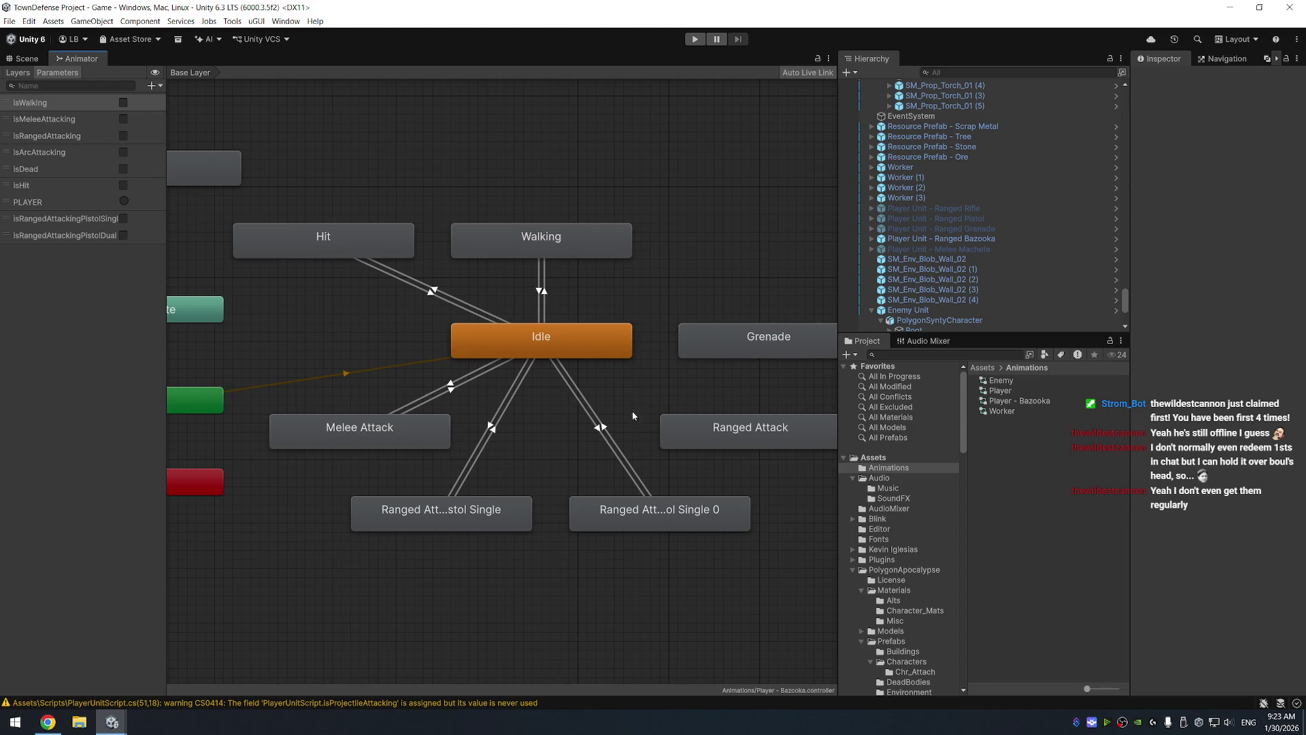
left_click(598, 430)
key("Delete")
left_click(488, 427)
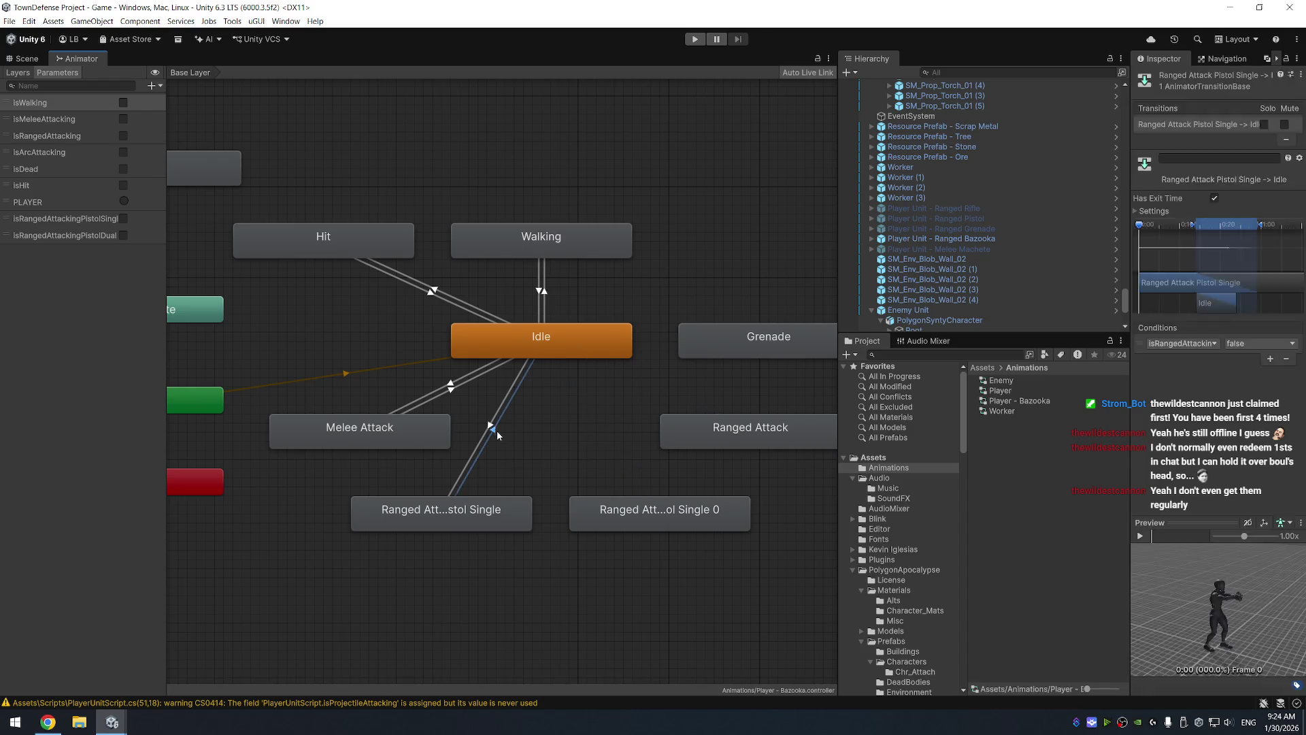
key("Delete")
left_click(449, 385)
key("Delete")
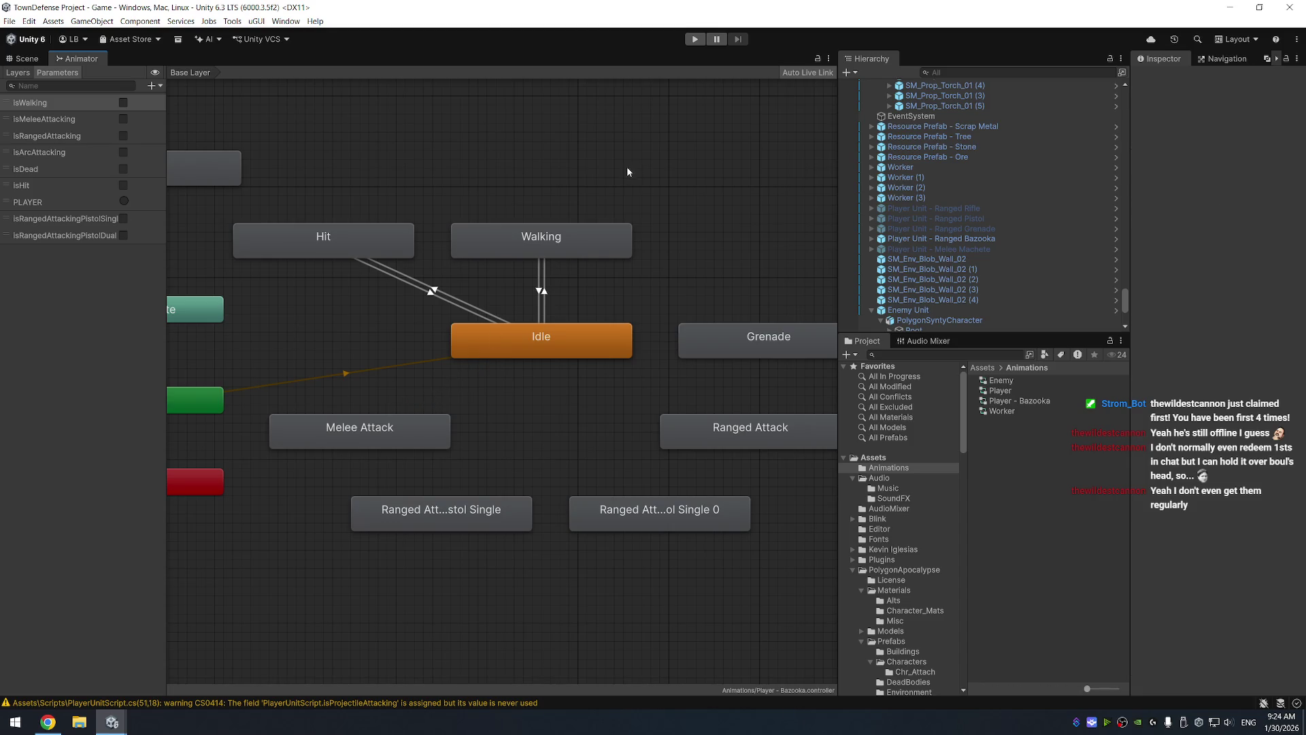
left_click(24, 59)
Select the soldier behind the sandbags and stop the play-mode test
left_click(694, 39)
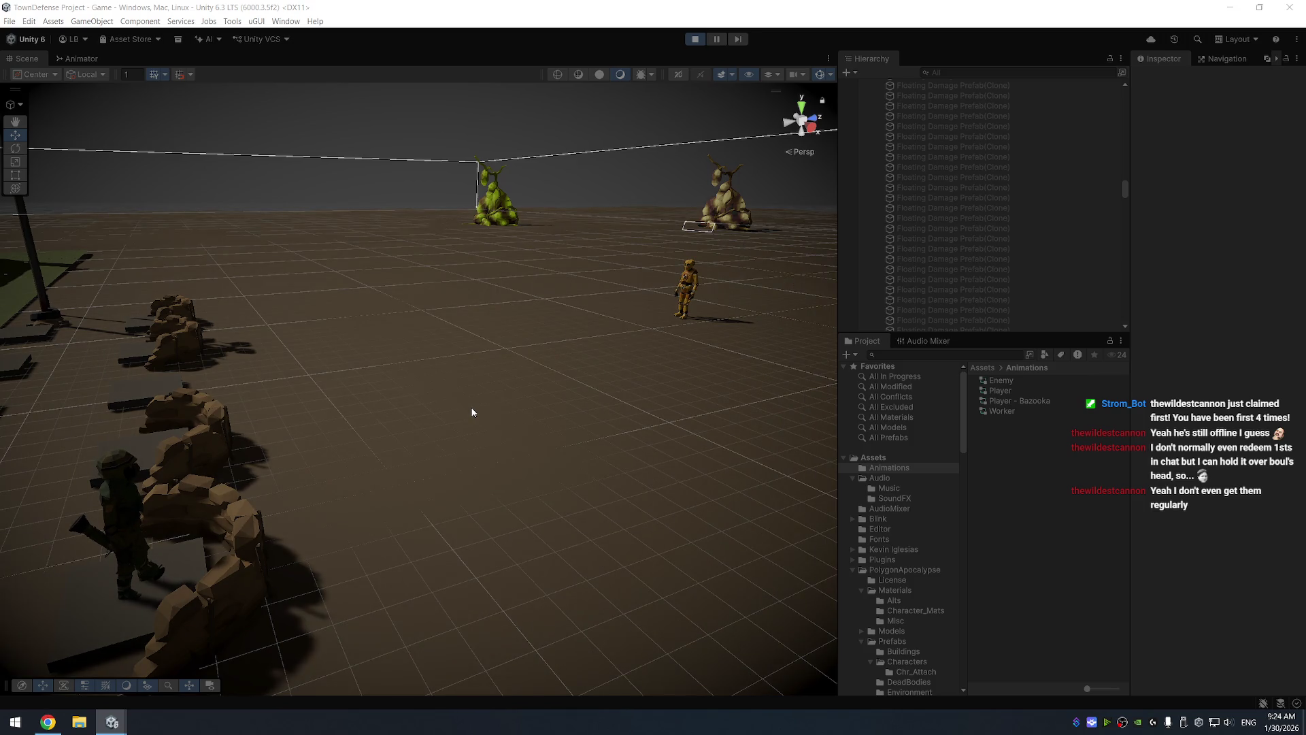
left_click_drag(451, 471, 267, 451)
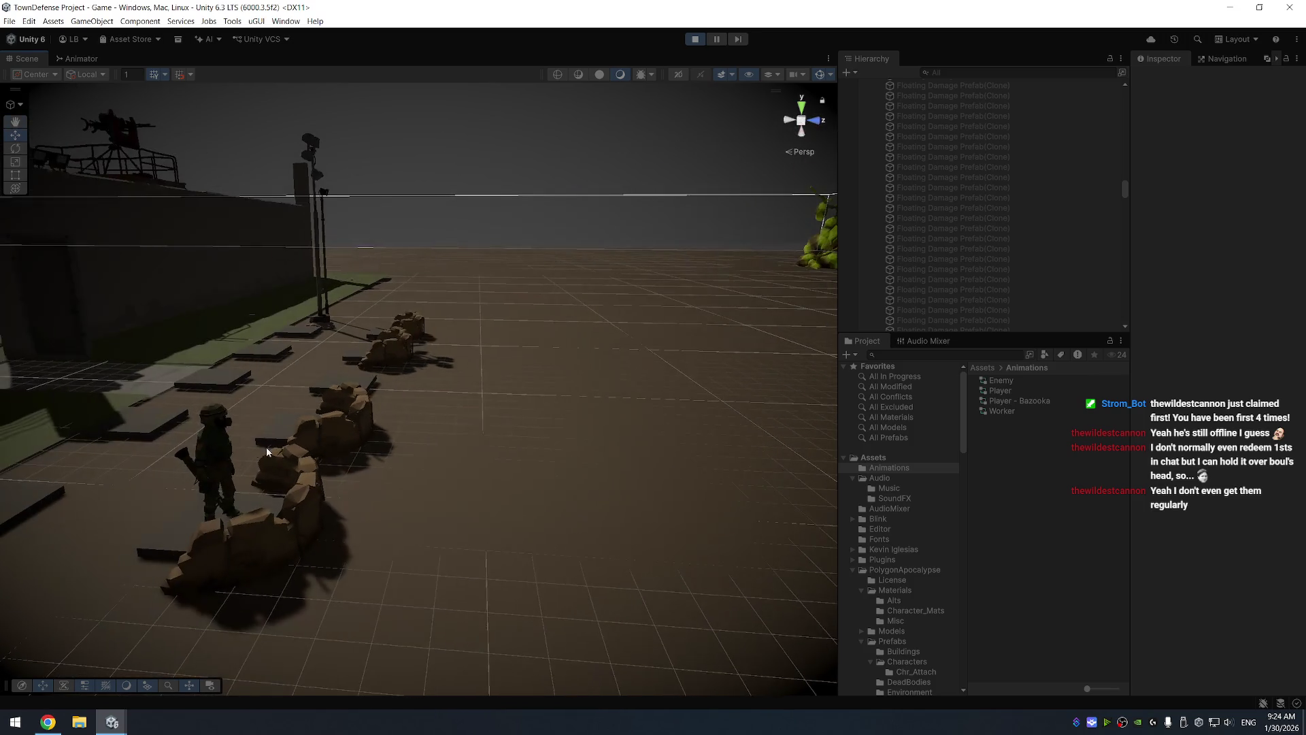
left_click(217, 450)
left_click(691, 41)
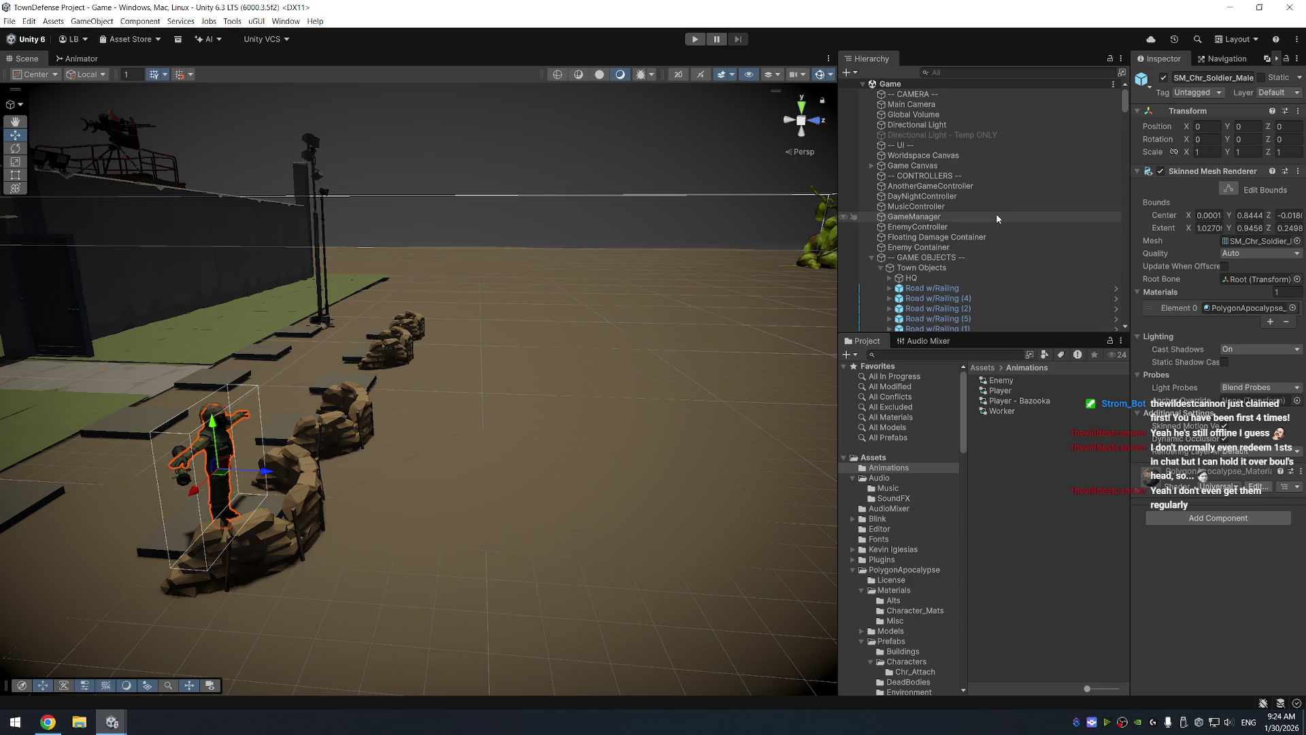
Assign the Player - Bazooka controller to SM_Chr_Soldier_Male_01's Animator Controller field
scroll(988, 258, "down", 5)
scroll(988, 258, "up", 4)
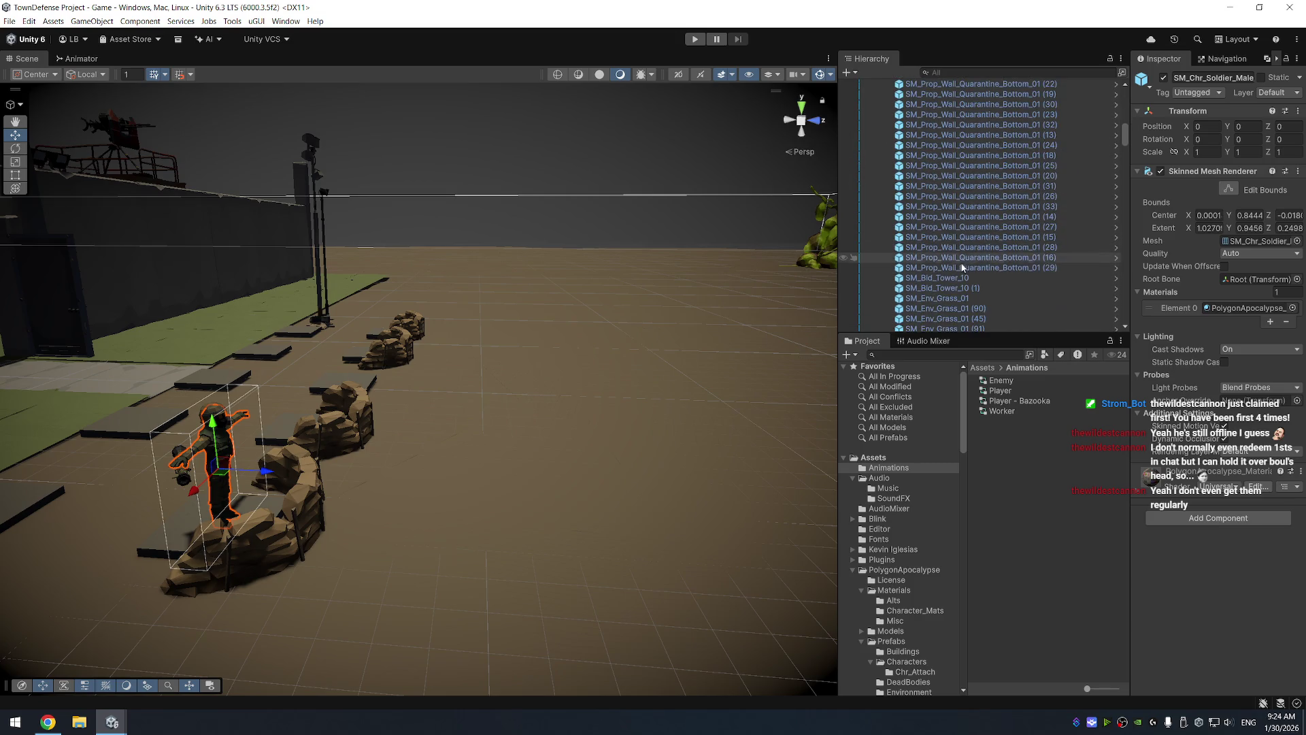
left_click(979, 238)
scroll(980, 237, "down", 4)
scroll(980, 237, "down", 10)
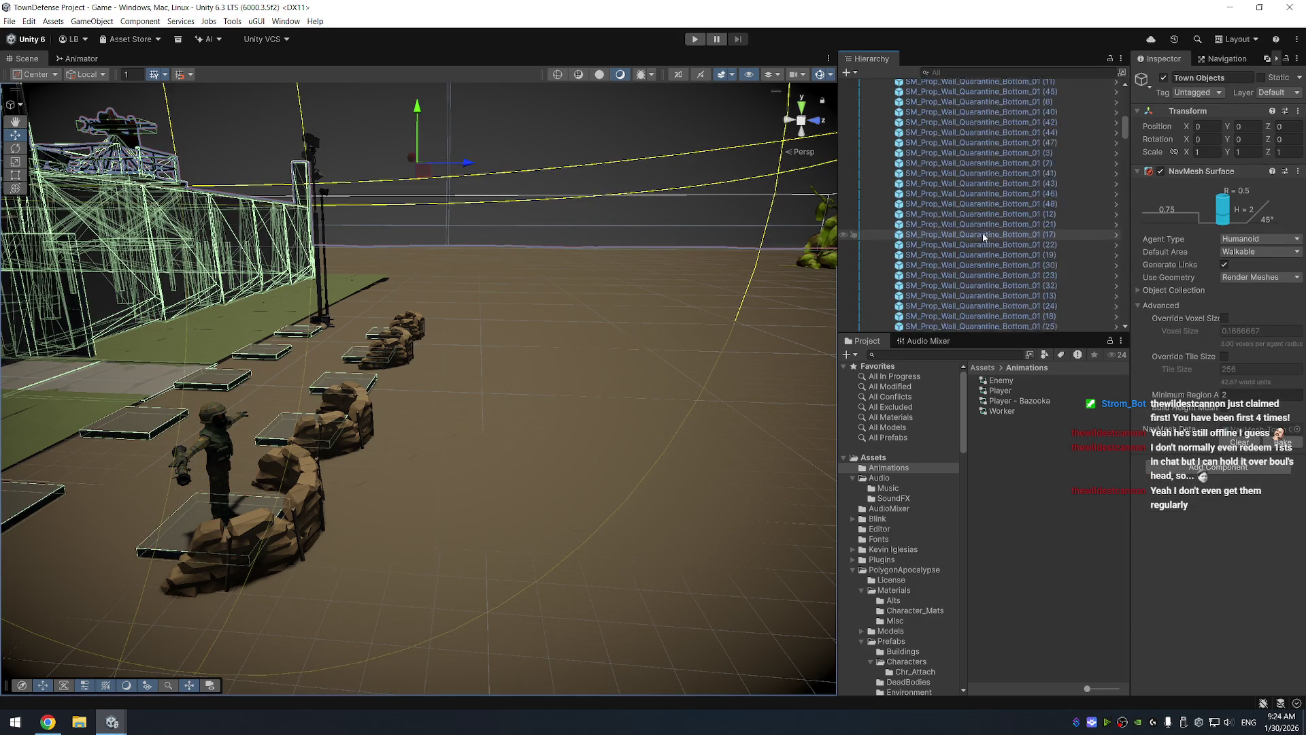
left_click(973, 228)
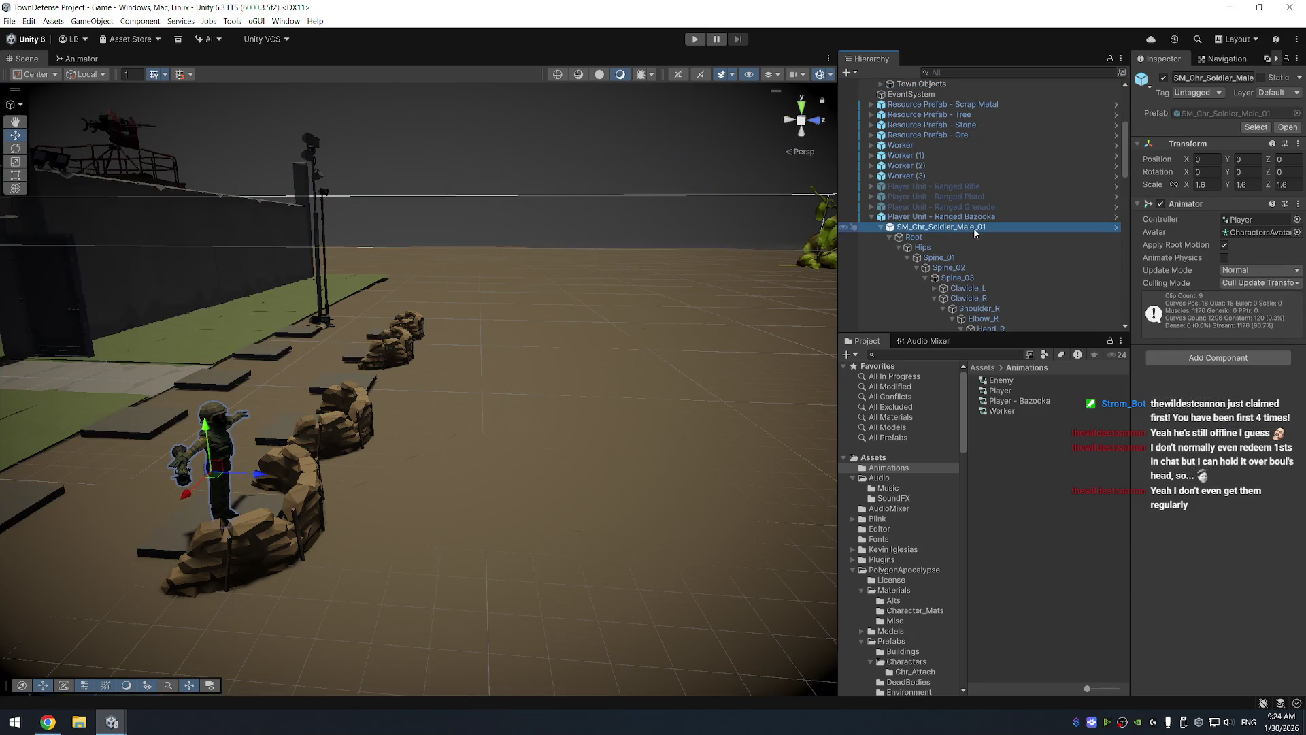
mouse_move(1021, 400)
left_mouse_down()
mouse_move(1156, 313)
mouse_move(1257, 219)
left_mouse_up()
Start play mode, frame the soldier, and view Player - Bazooka's Idle state in the Animator
left_click(695, 40)
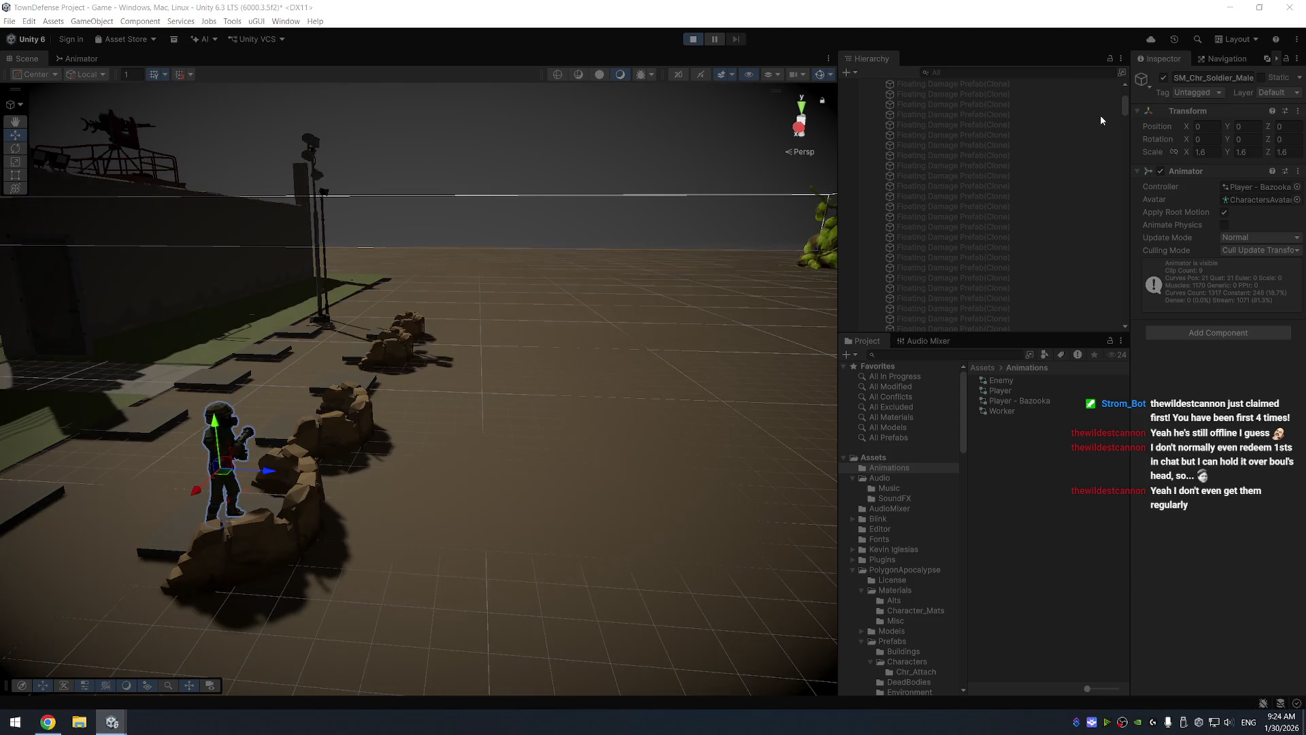
key("f")
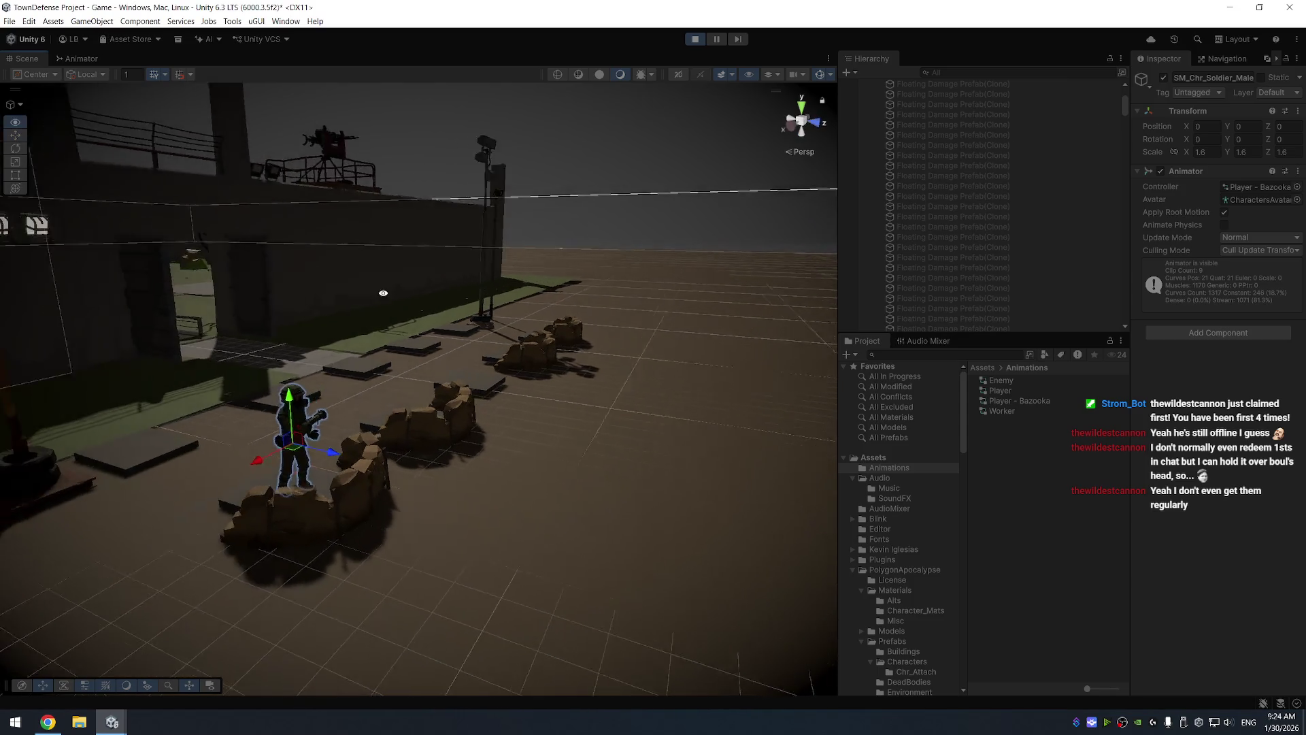
mouse_move(468, 291)
left_mouse_down("alt")
mouse_move(368, 247)
mouse_move(301, 291)
mouse_move(266, 341)
mouse_move(322, 329)
mouse_move(803, 340)
left_mouse_up("alt")
left_click(1030, 401)
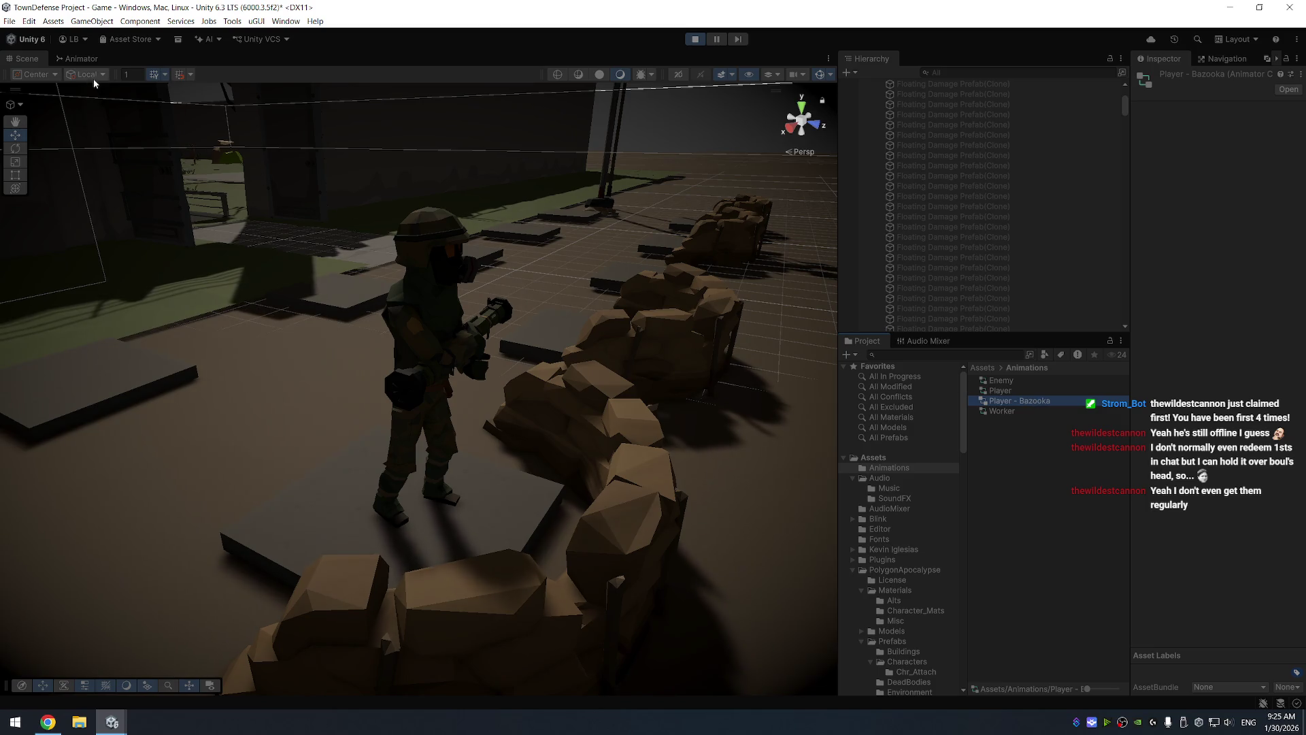
left_click(79, 58)
left_click(464, 337)
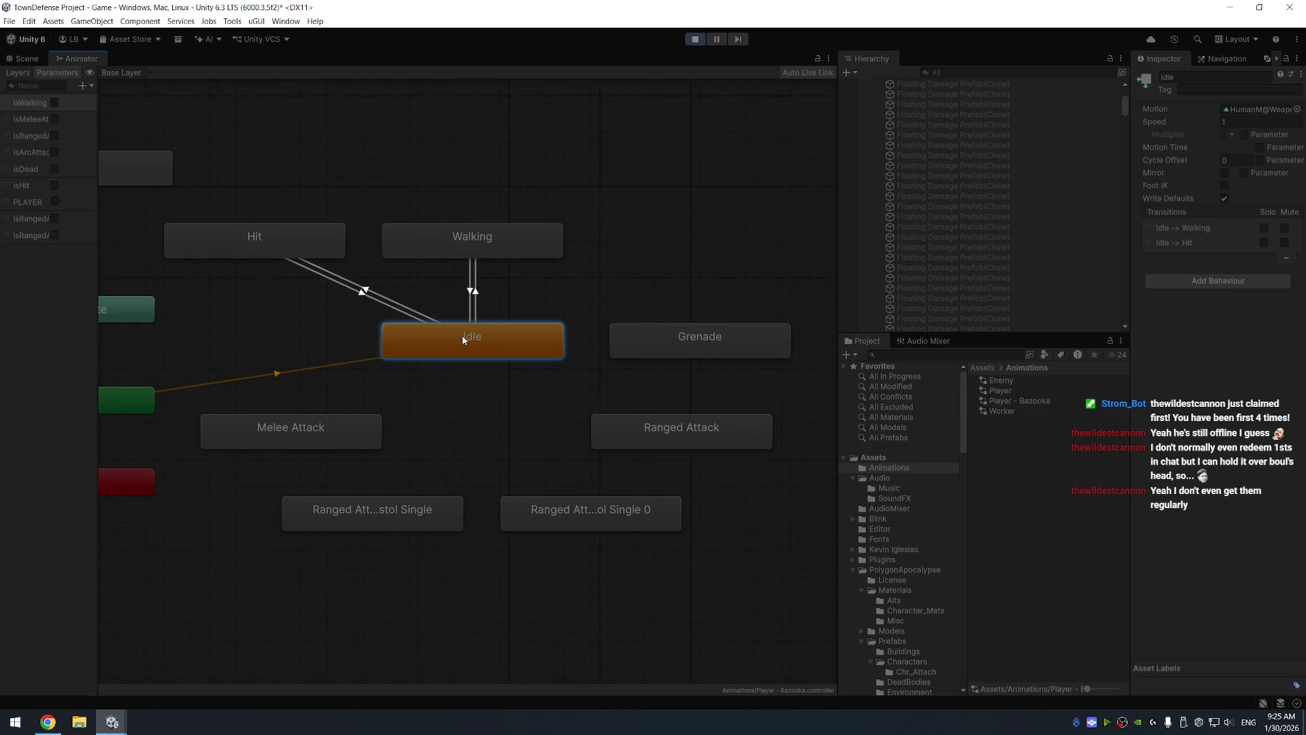
Set Idle's motion to HumanF@Bazooka_Aim01 and select the soldier's rocket launcher in the scene
left_click(1298, 110)
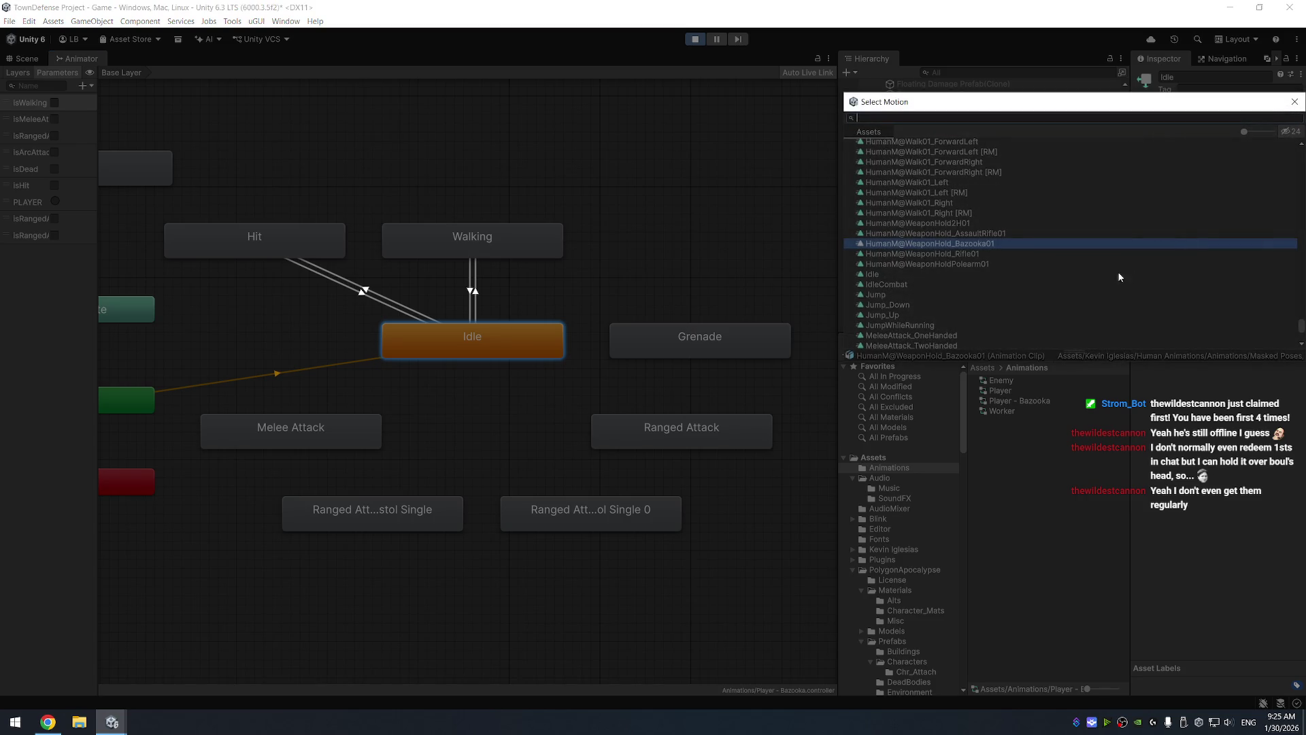
scroll(994, 231, "up", 2)
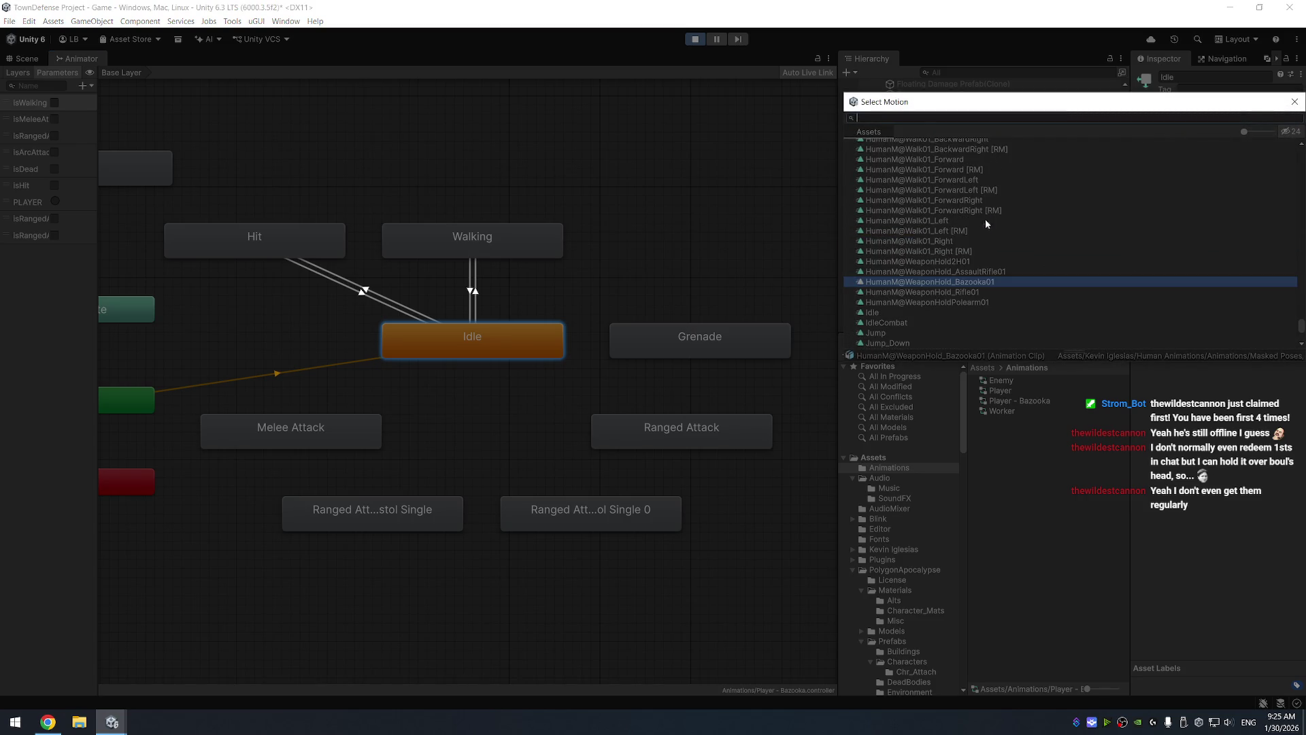
type("baz")
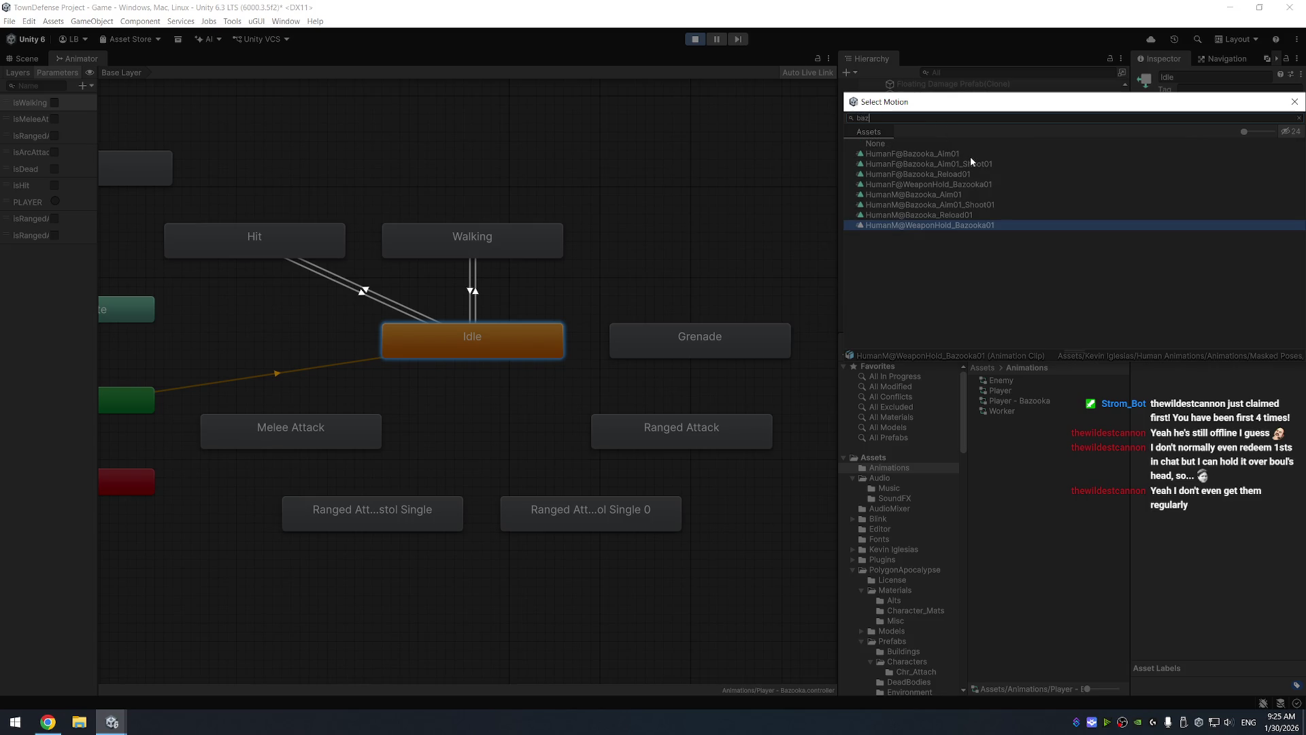
double_click(985, 154)
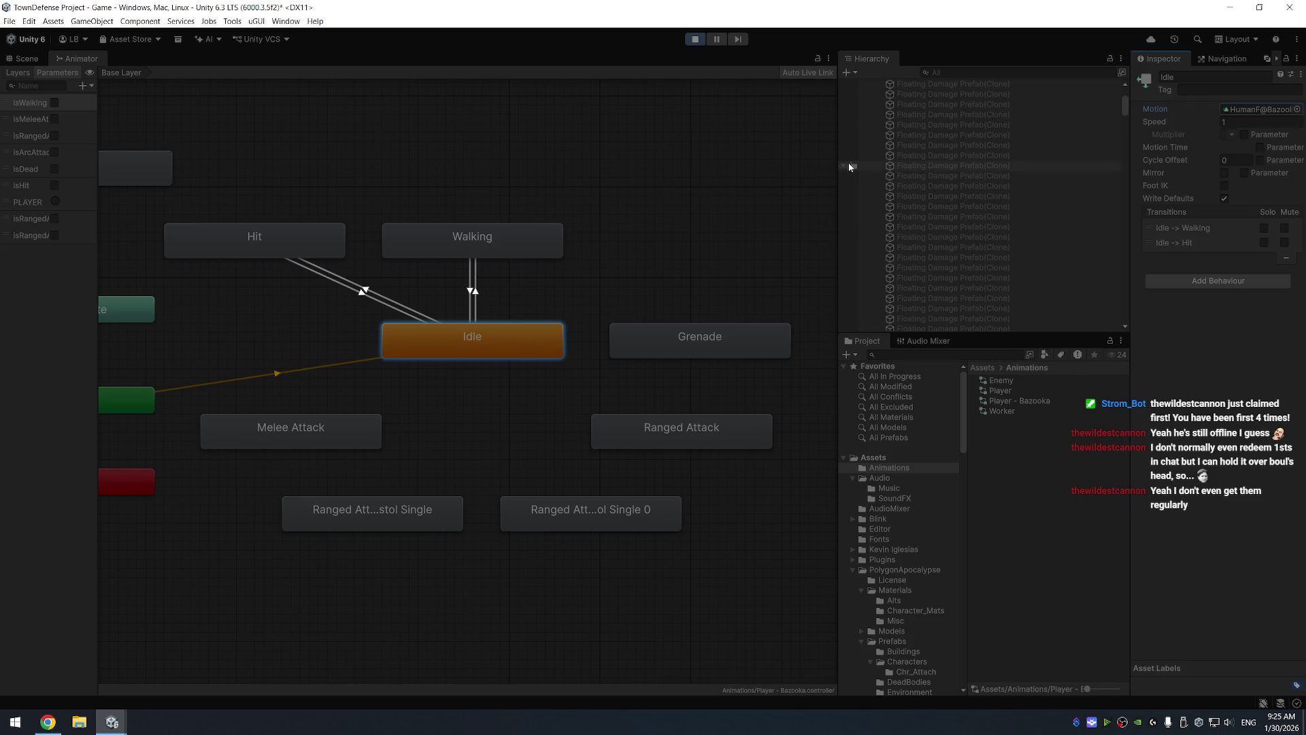
left_click(22, 62)
mouse_move(455, 282)
left_mouse_down()
mouse_move(521, 304)
mouse_move(546, 331)
mouse_move(500, 332)
mouse_move(517, 347)
left_mouse_up()
left_click(521, 286)
Set the rocket launcher's scale to 1 and move it back toward the soldier's hands
key("w")
mouse_move(429, 267)
left_mouse_down()
mouse_move(455, 212)
mouse_move(428, 271)
left_mouse_up()
left_click_drag(548, 258, 252, 342)
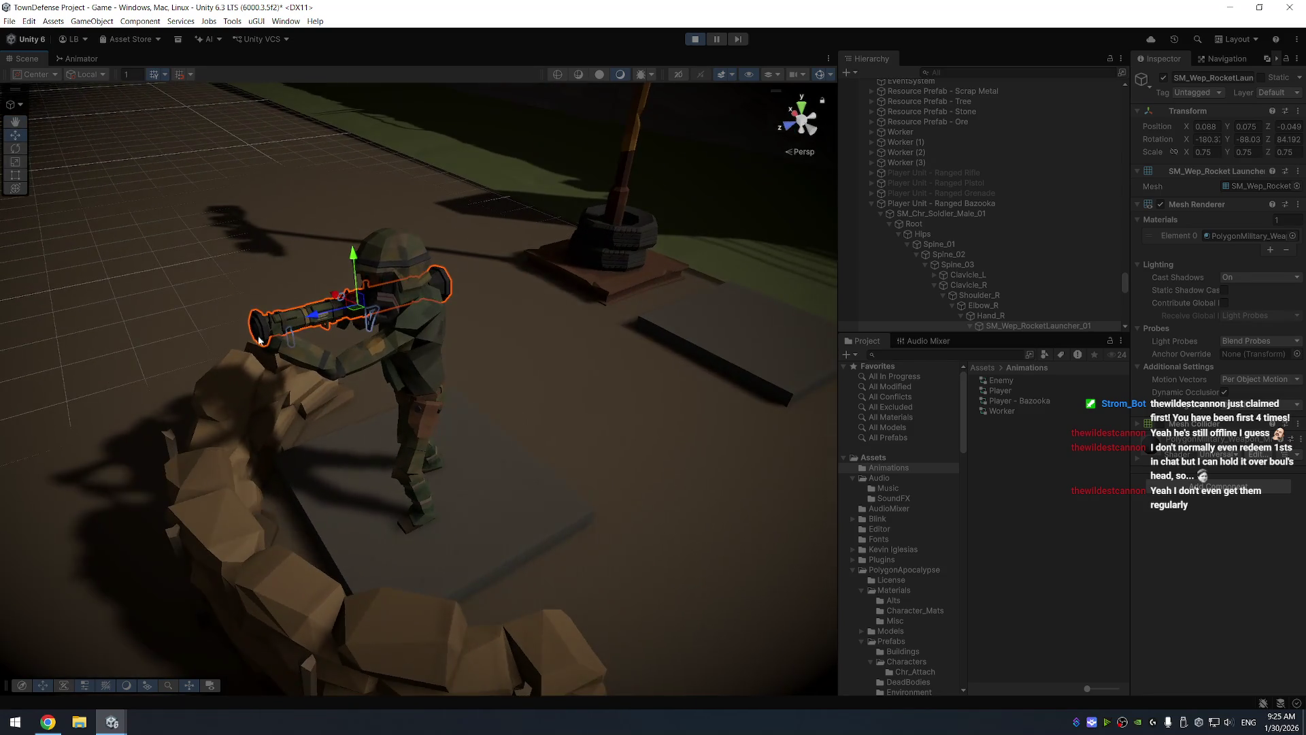
left_click_drag(316, 314, 294, 318)
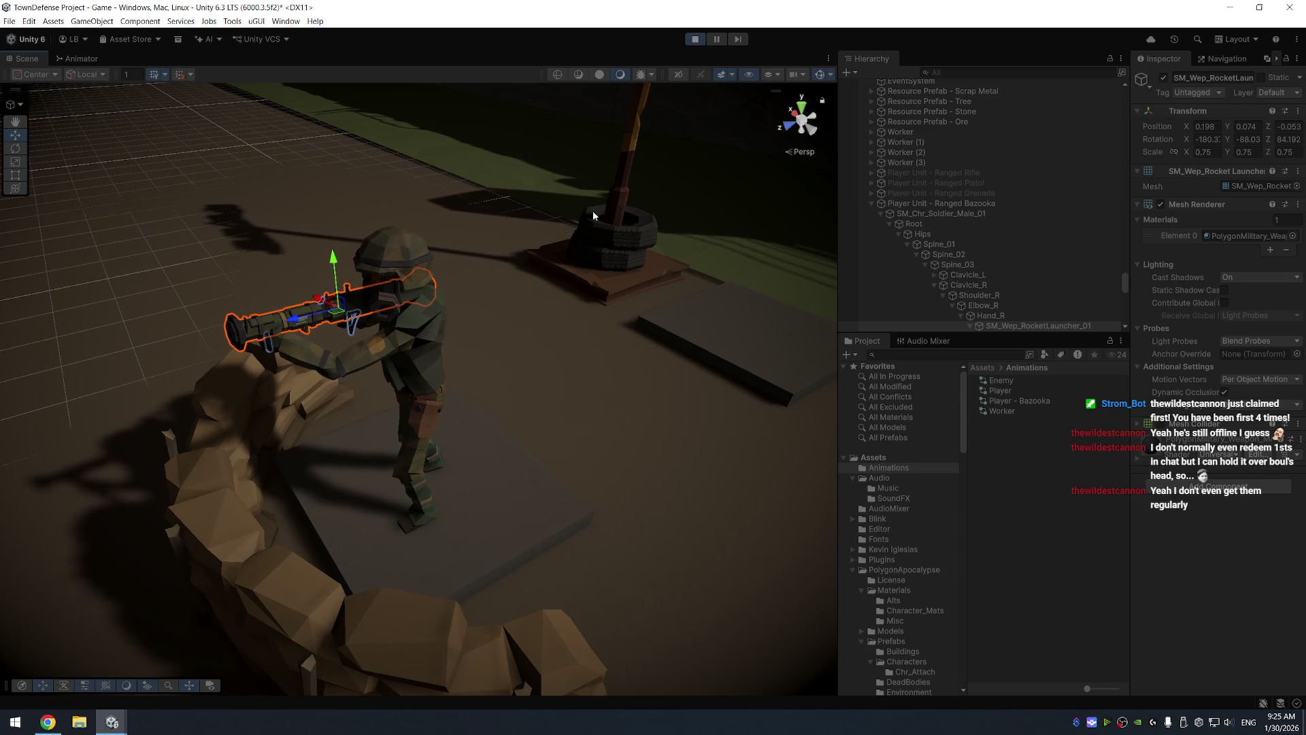
type("1")
key("Return")
left_click_drag(476, 276, 461, 271)
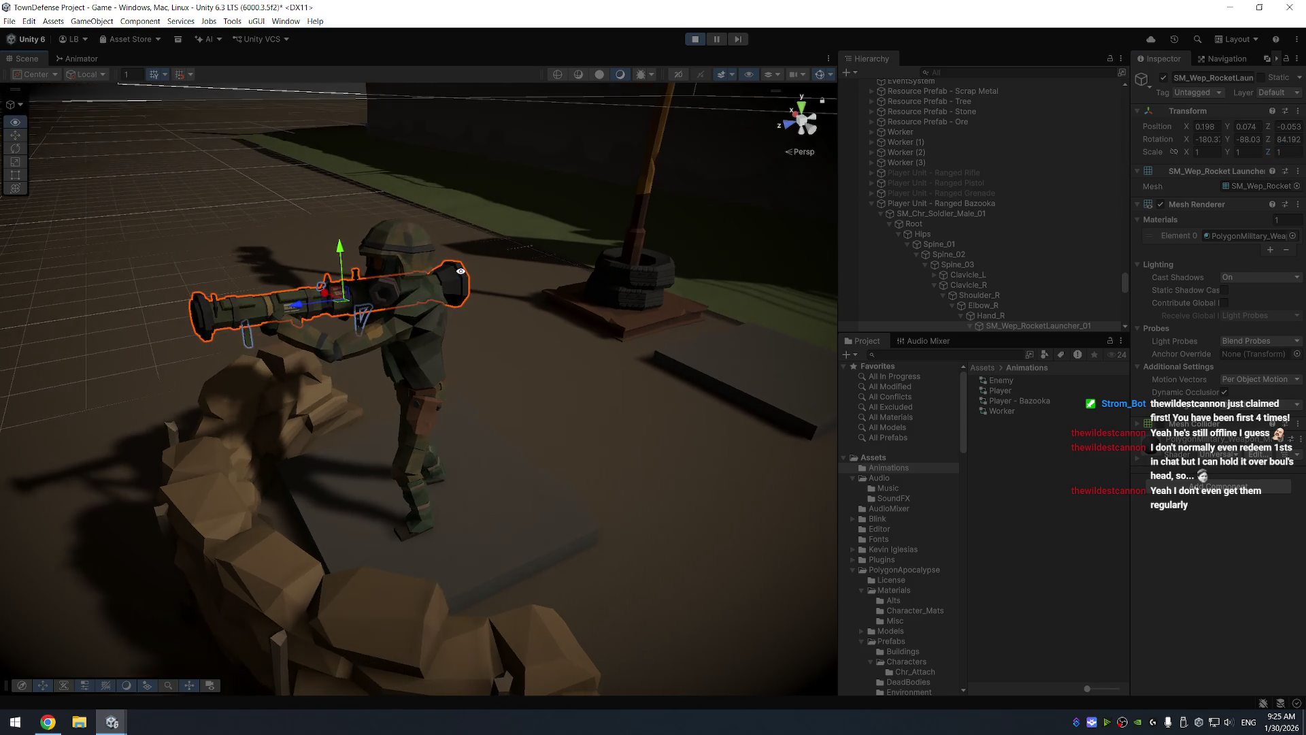
mouse_move(295, 304)
left_mouse_down()
mouse_move(632, 379)
mouse_move(719, 382)
mouse_move(680, 296)
mouse_move(818, 424)
mouse_move(603, 374)
left_mouse_up()
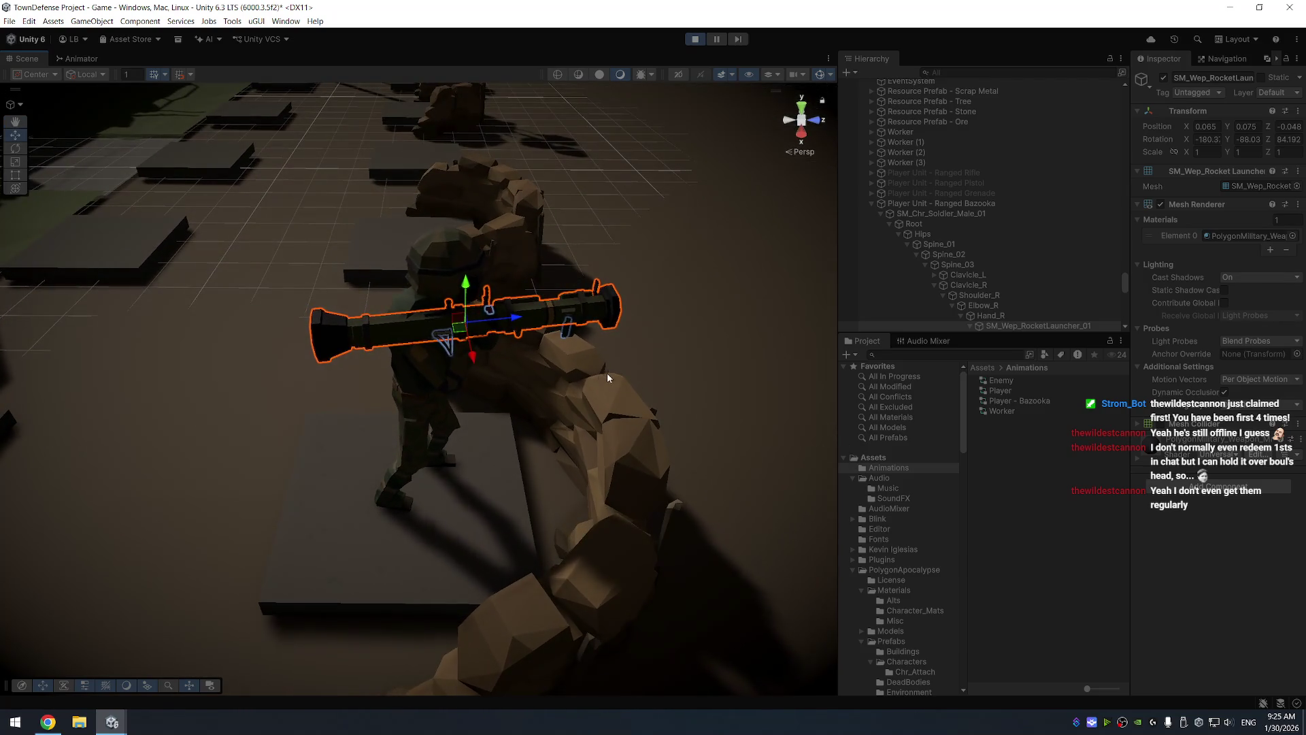
Turn on Directional Light - Temp ONLY and raise the launcher onto the soldier's shoulder
scroll(626, 377, "up", 3)
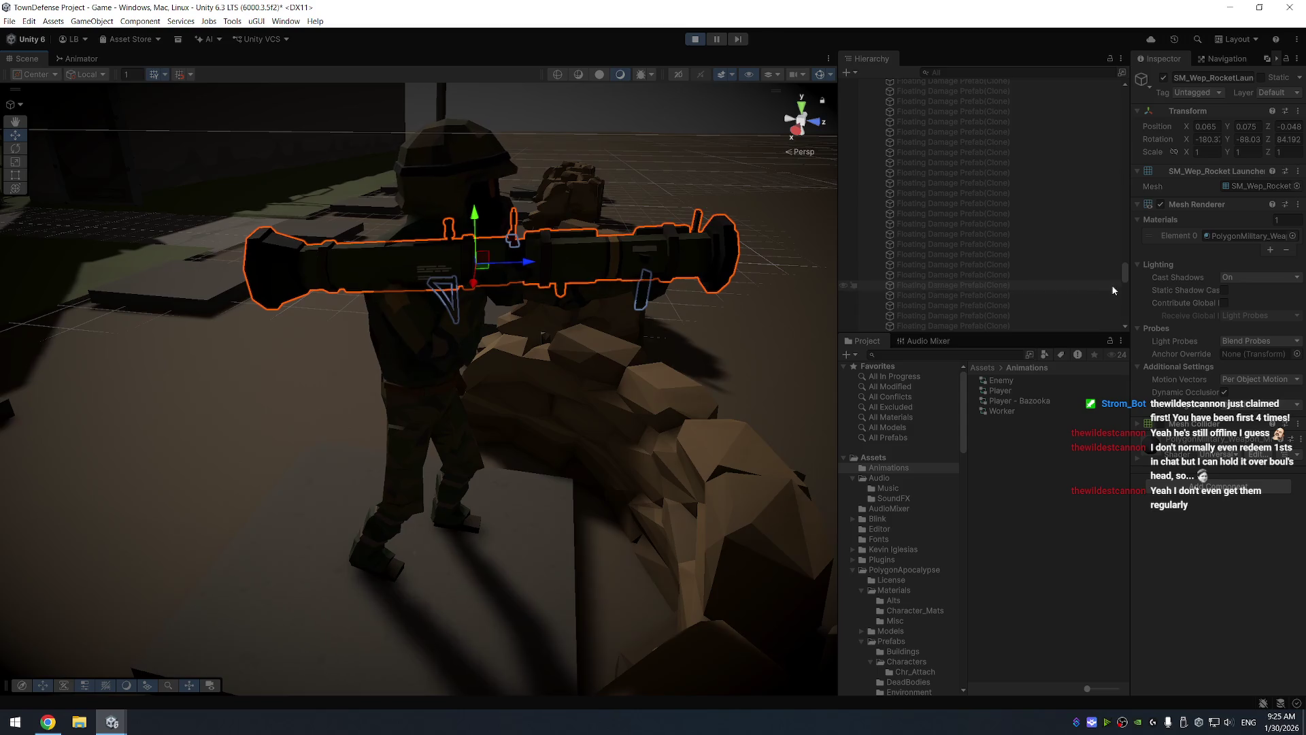
left_click_drag(1125, 271, 1124, 95)
left_click(962, 135)
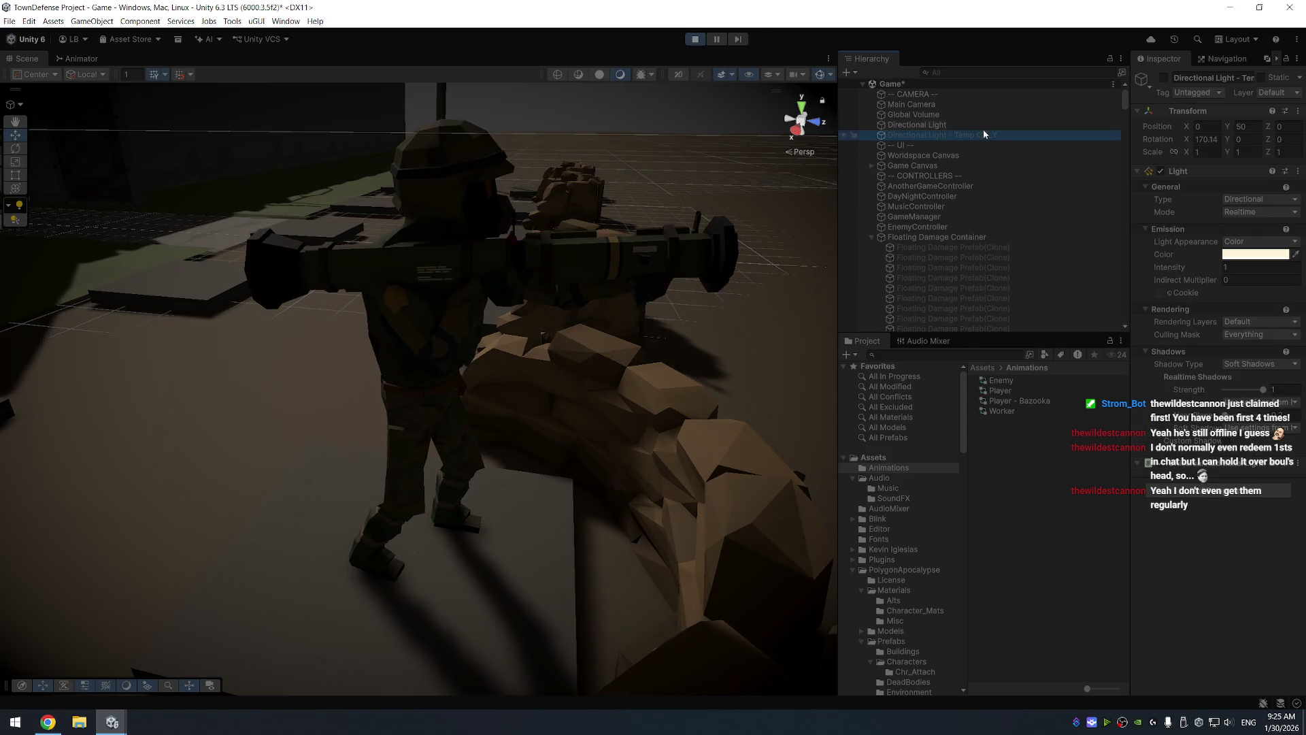
left_click(1163, 77)
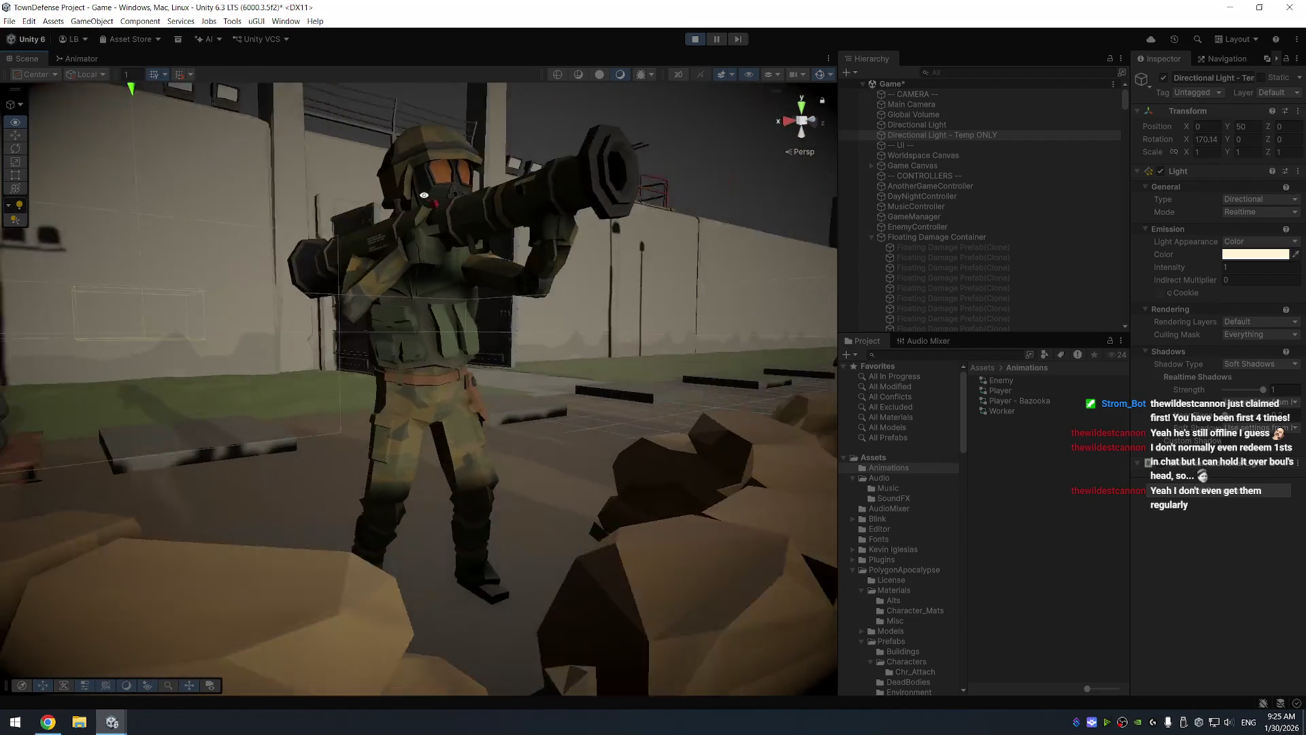
left_click(537, 231)
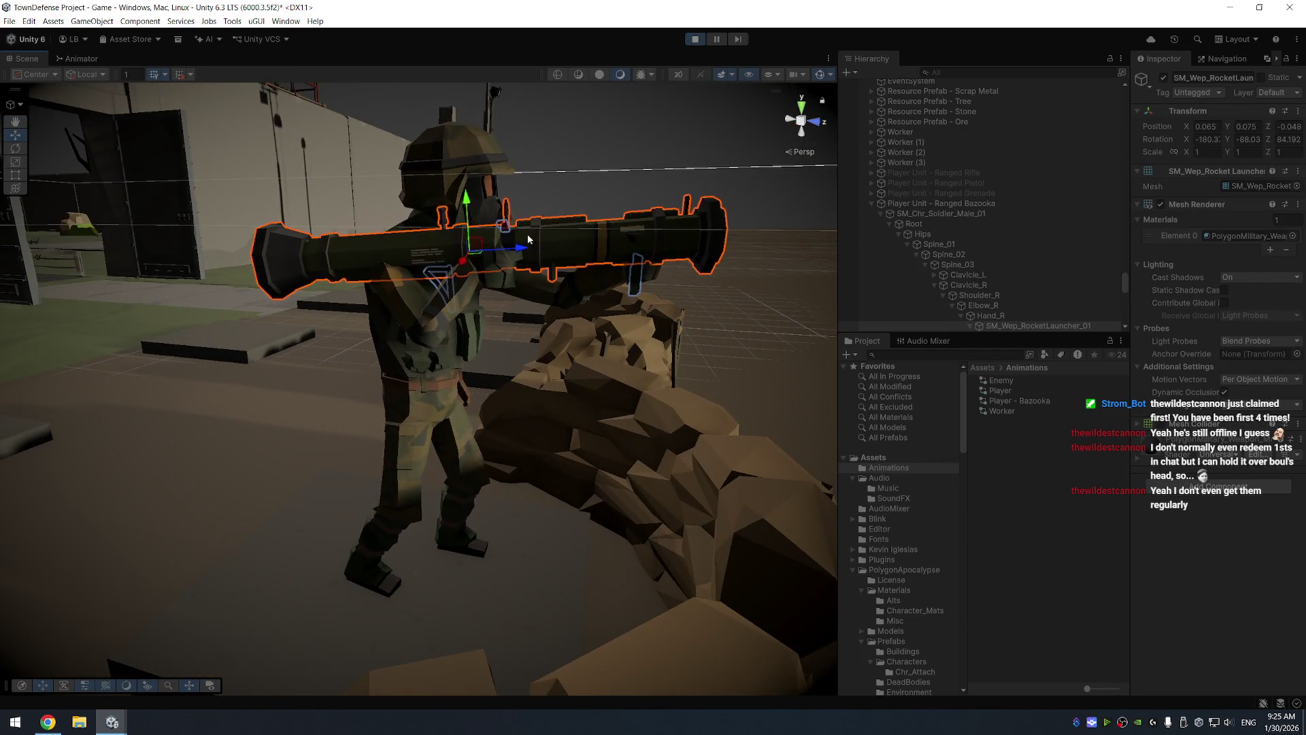
mouse_move(470, 205)
left_mouse_down()
mouse_move(489, 167)
mouse_move(428, 148)
left_mouse_up()
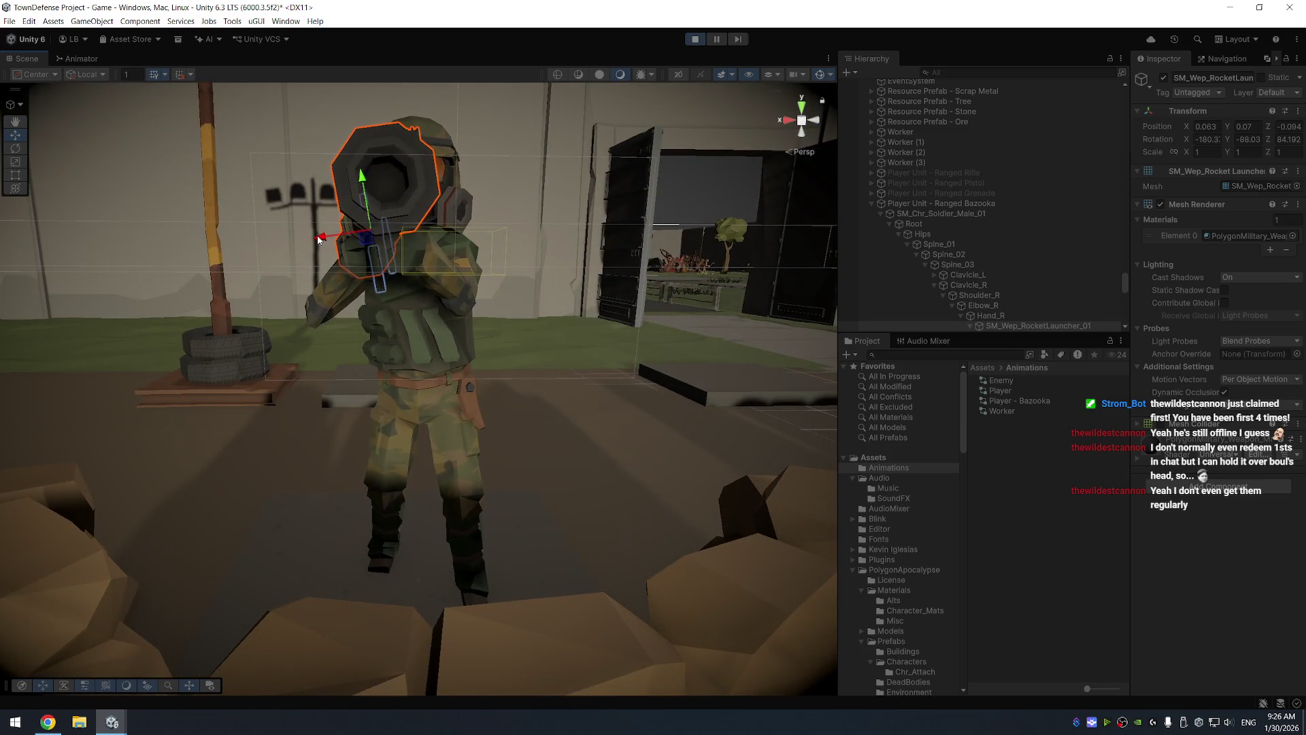
Rotate the rocket launcher so it lies level along the soldier's aim
mouse_move(522, 197)
left_mouse_down()
mouse_move(487, 315)
mouse_move(528, 315)
mouse_move(476, 323)
left_mouse_up()
key("e")
mouse_move(364, 342)
left_mouse_down()
mouse_move(373, 335)
mouse_move(340, 330)
left_mouse_up()
key("w")
left_click(330, 331)
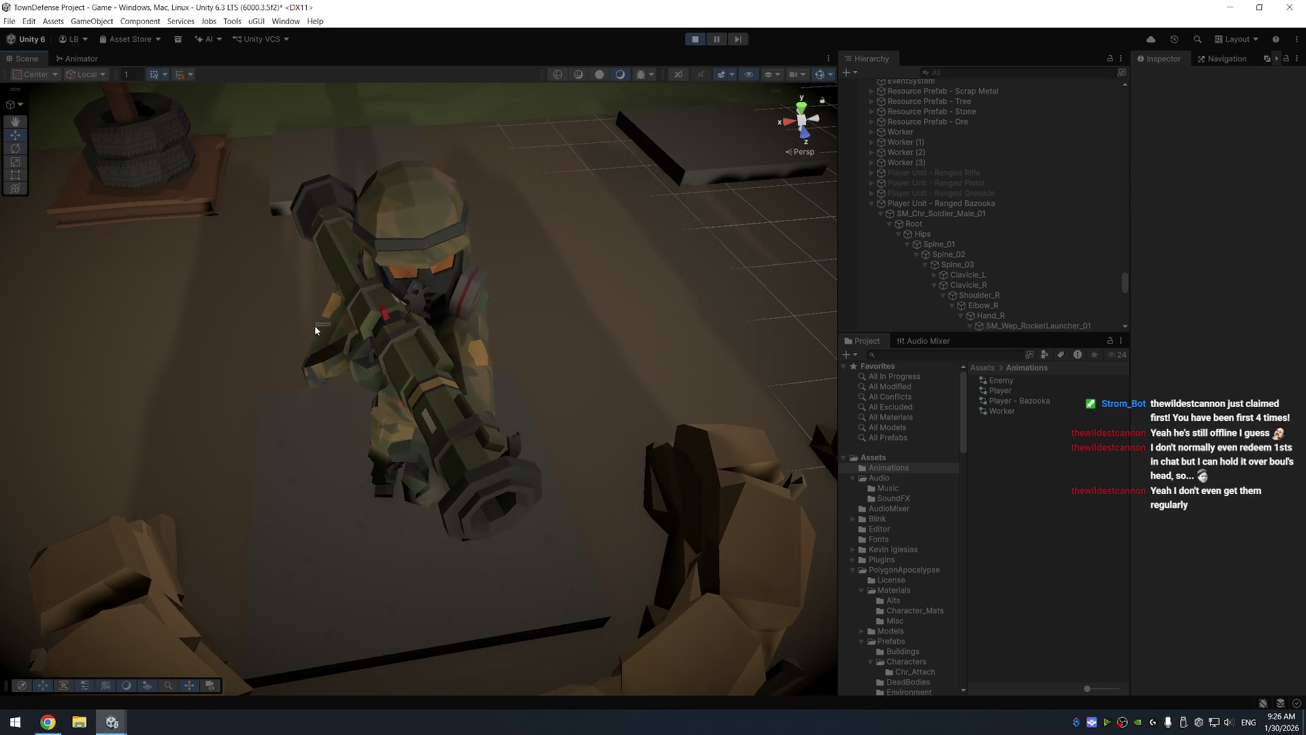
left_click(332, 331)
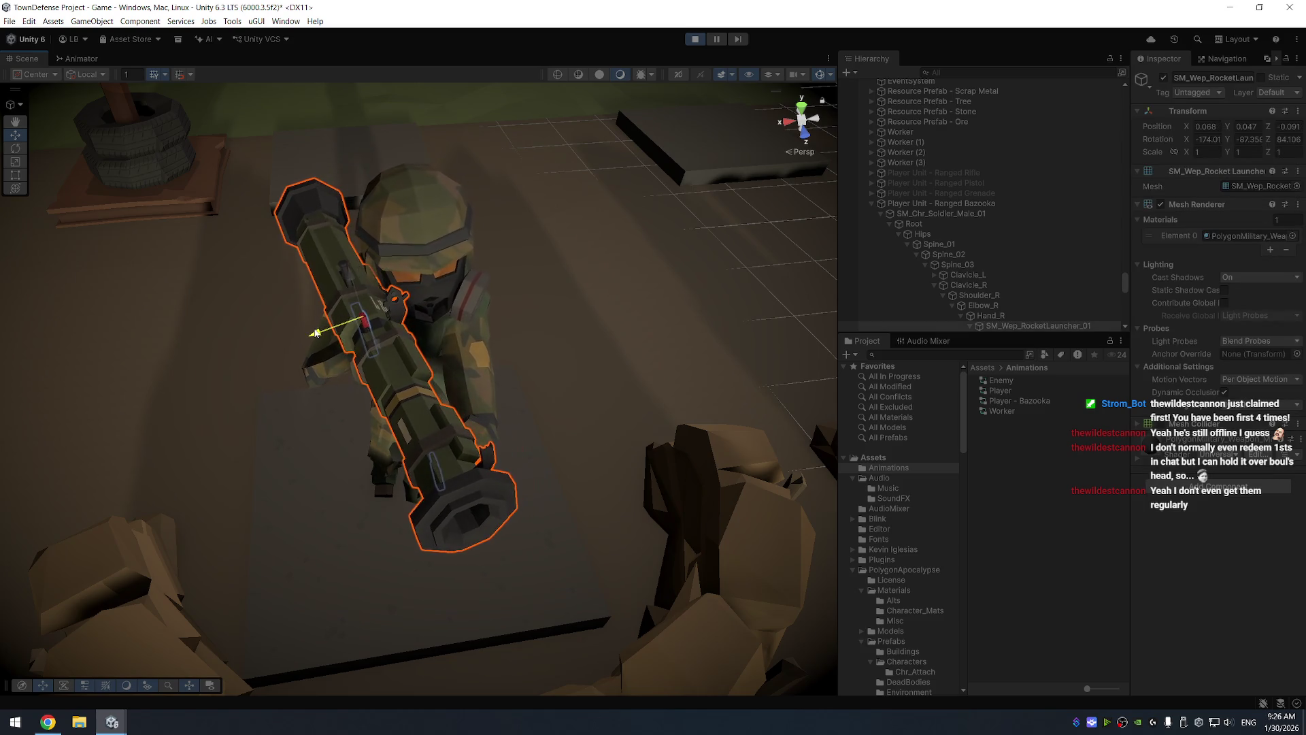
key("e")
left_click_drag(365, 352, 471, 197)
mouse_move(348, 212)
left_mouse_down()
mouse_move(510, 222)
mouse_move(764, 317)
mouse_move(814, 516)
mouse_move(613, 422)
mouse_move(431, 426)
mouse_move(443, 402)
left_mouse_up()
left_click(813, 515)
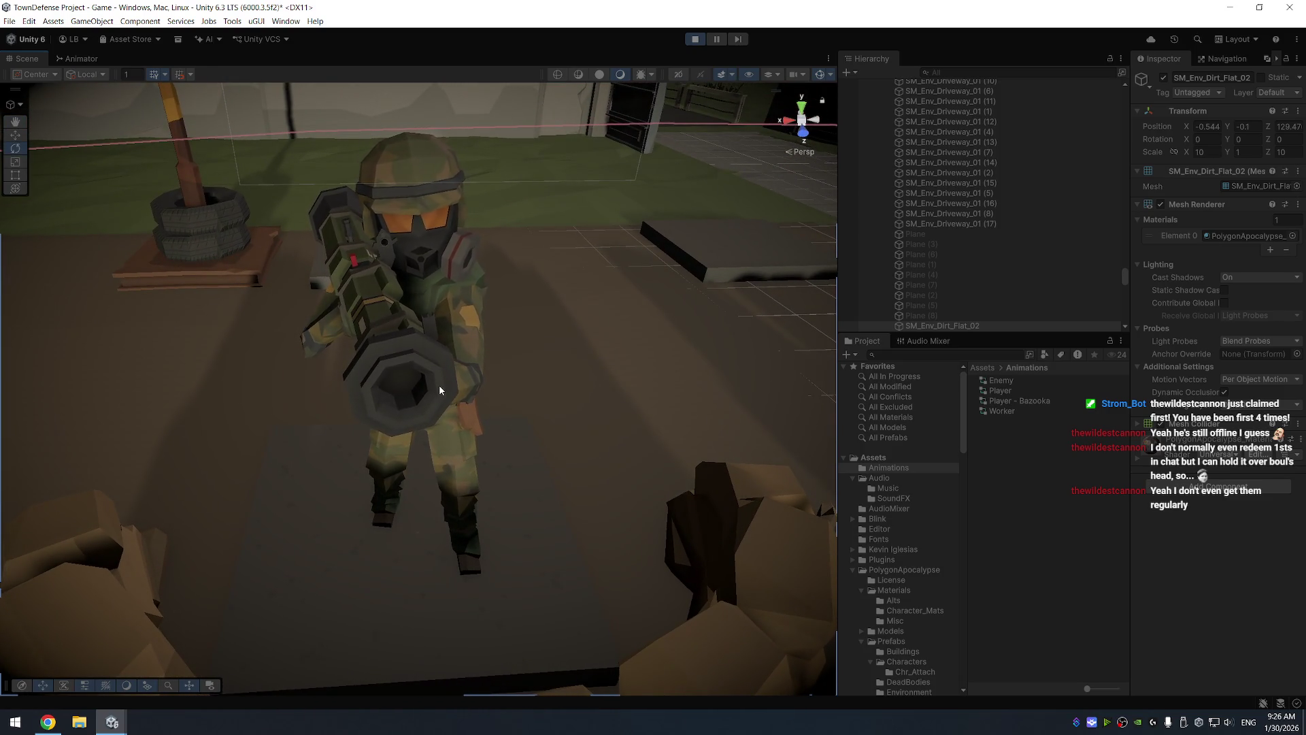
Copy the launcher's whole Transform component, then stop play mode
left_click_drag(467, 366, 565, 364)
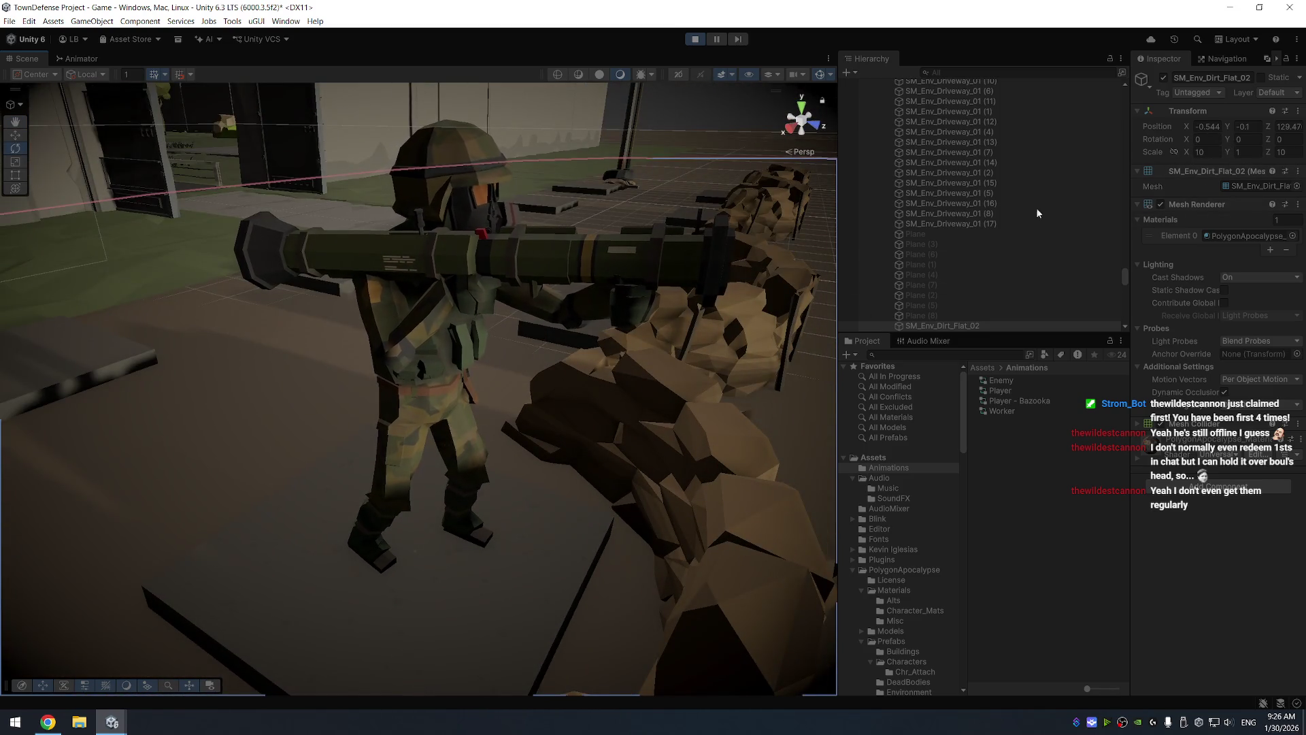
left_click(605, 257)
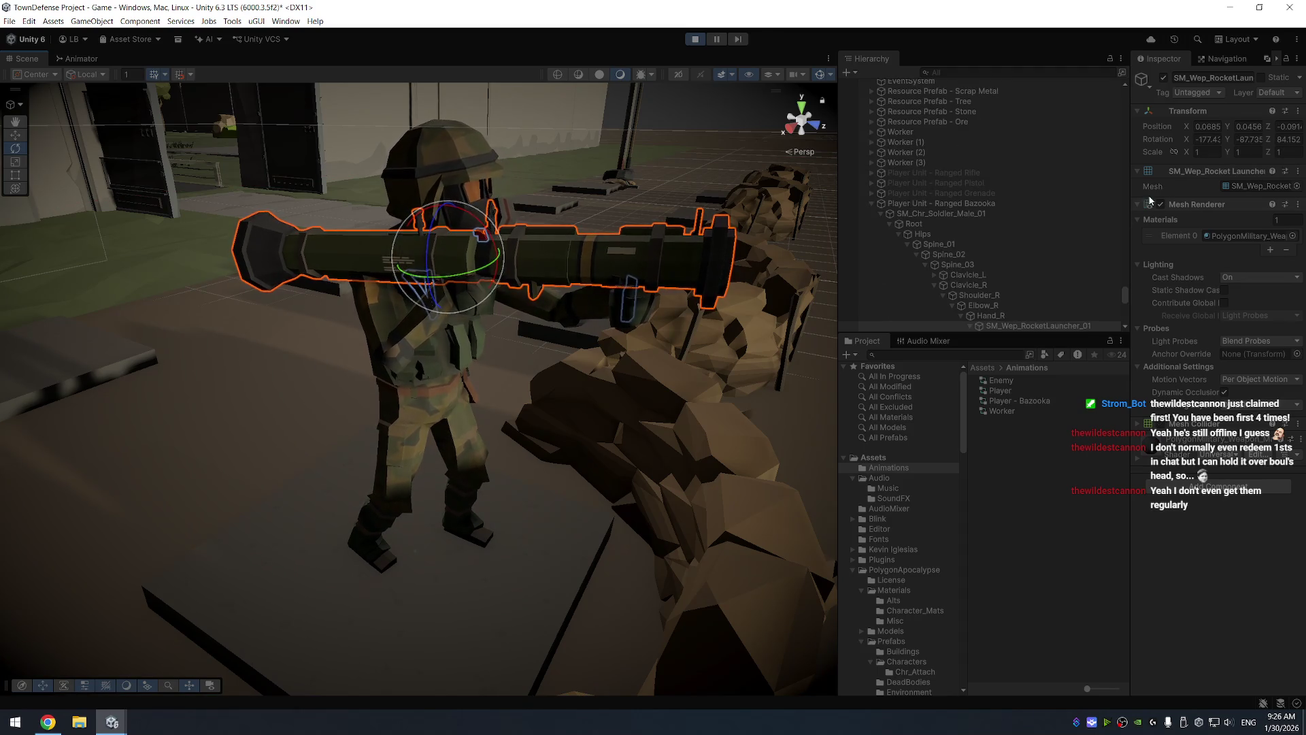
right_click(1174, 111)
mouse_move(1201, 193)
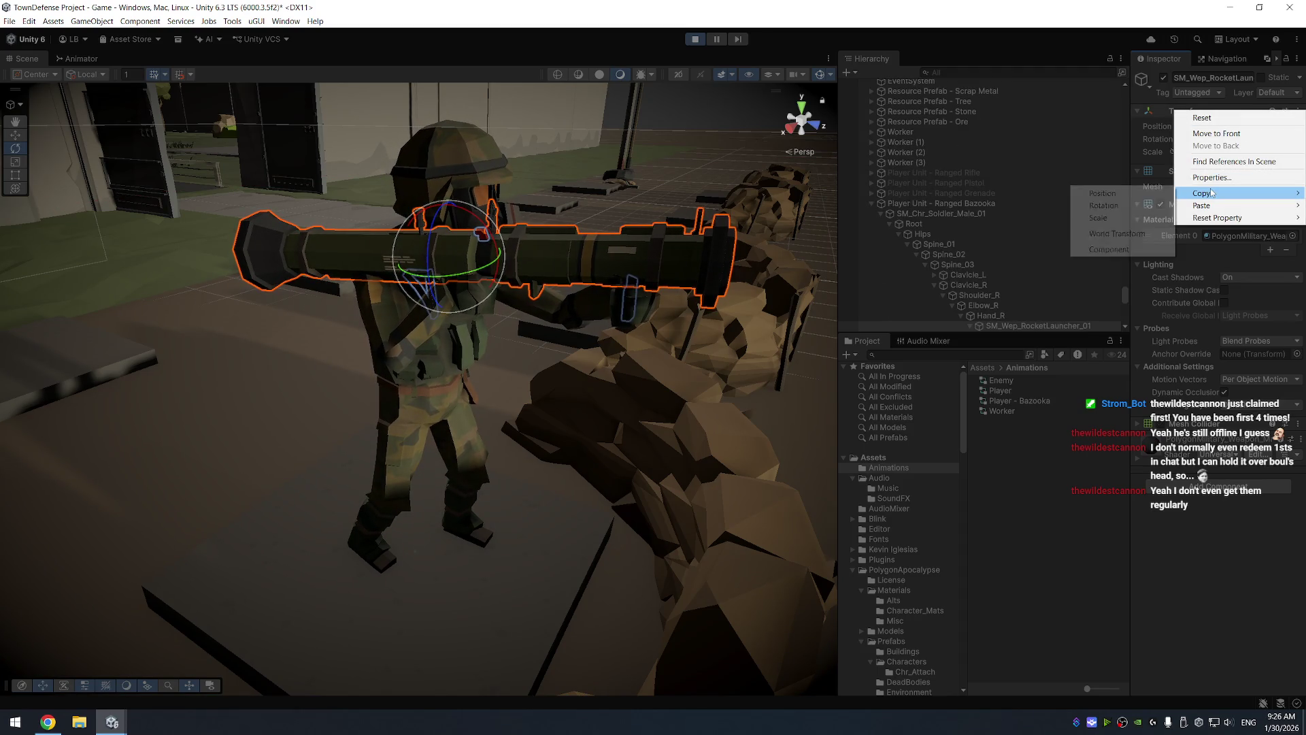
left_click(1125, 232)
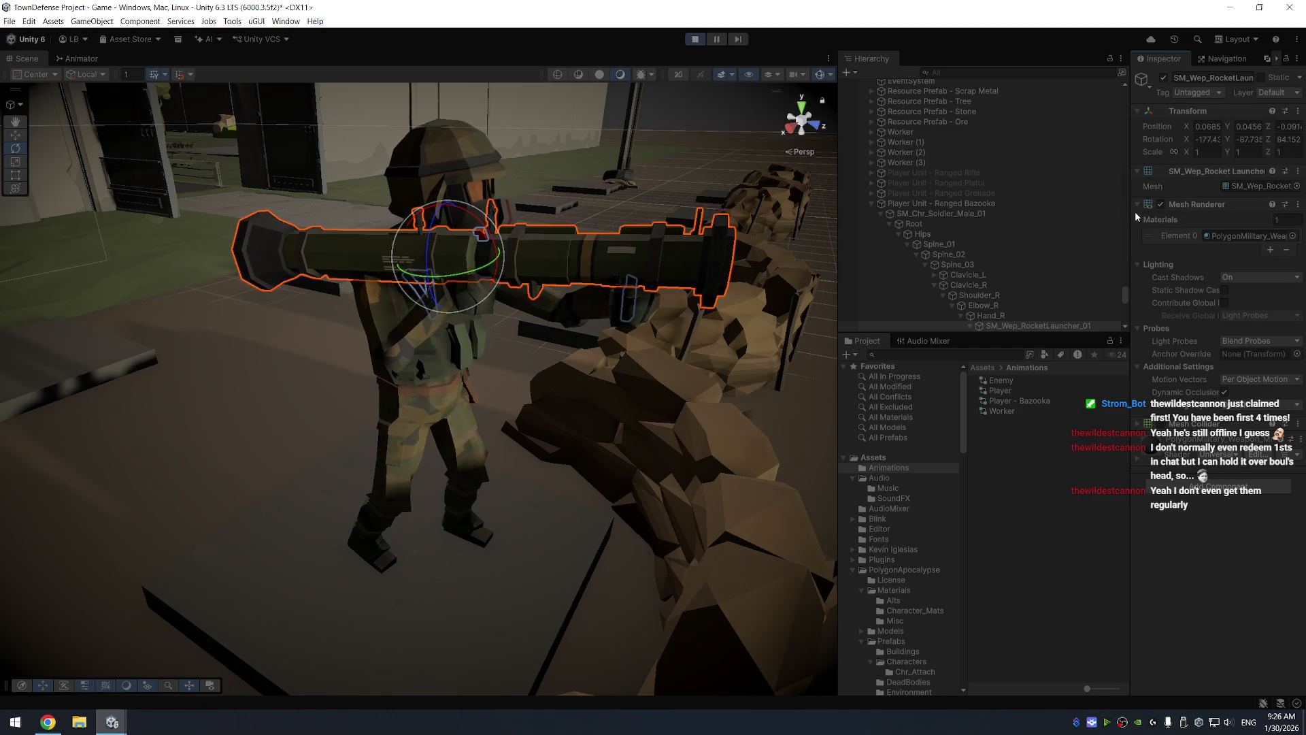
left_click(695, 39)
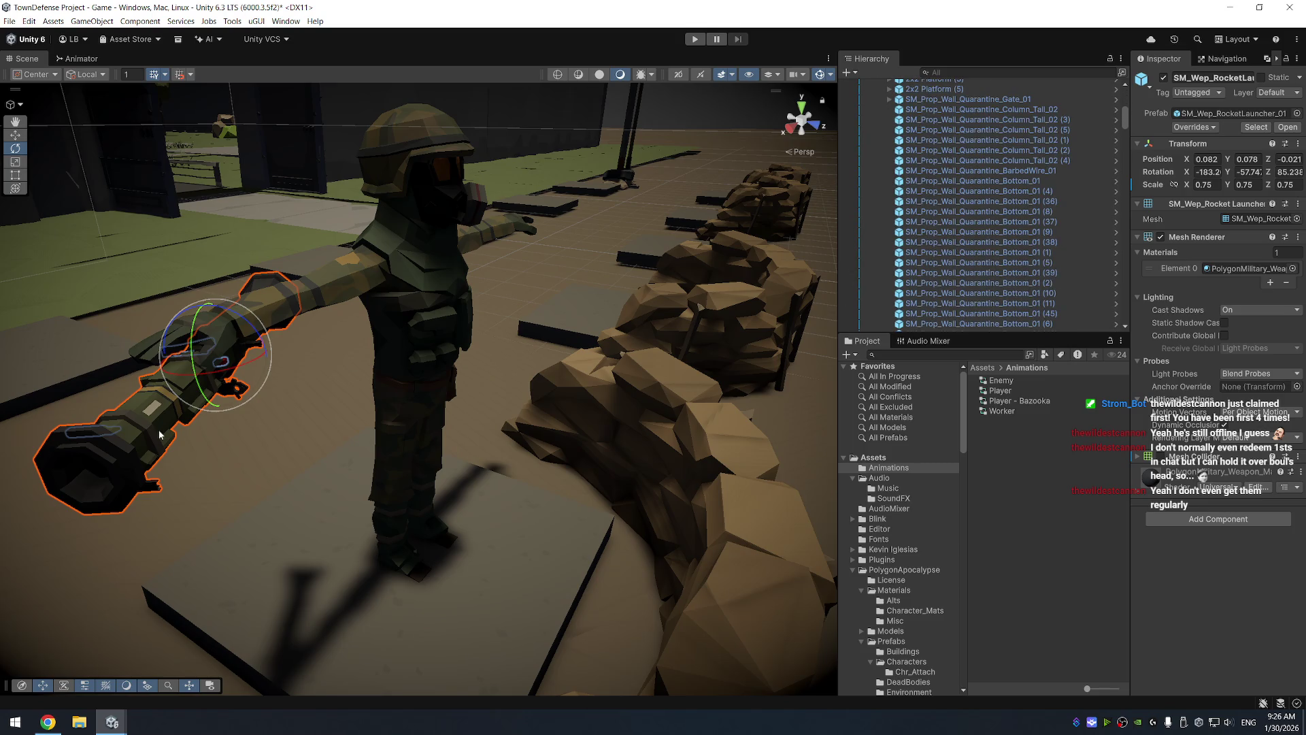
Paste the saved Transform onto the launcher, placing it near 0.069, 0.046, -0.091
right_click(1187, 146)
mouse_move(1208, 256)
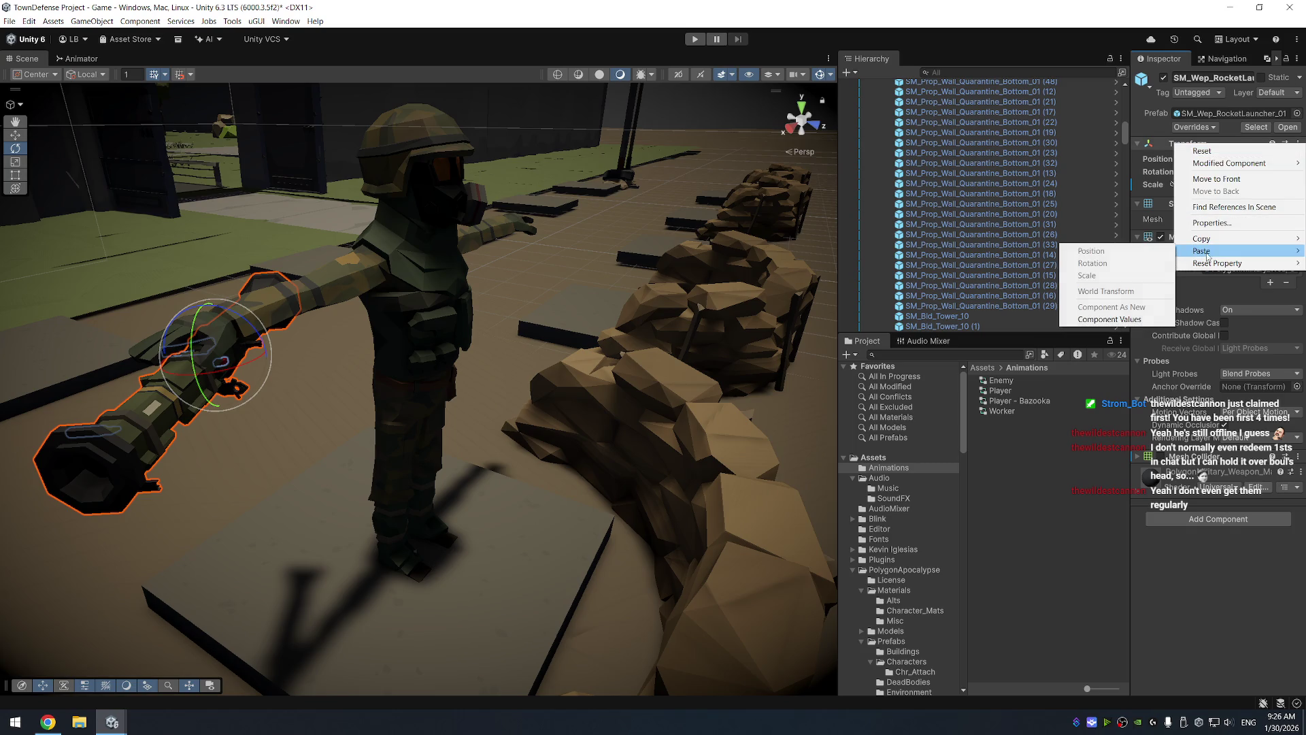
left_click(1124, 321)
mouse_move(255, 176)
left_mouse_down()
mouse_move(558, 132)
mouse_move(195, 134)
mouse_move(89, 182)
left_mouse_up()
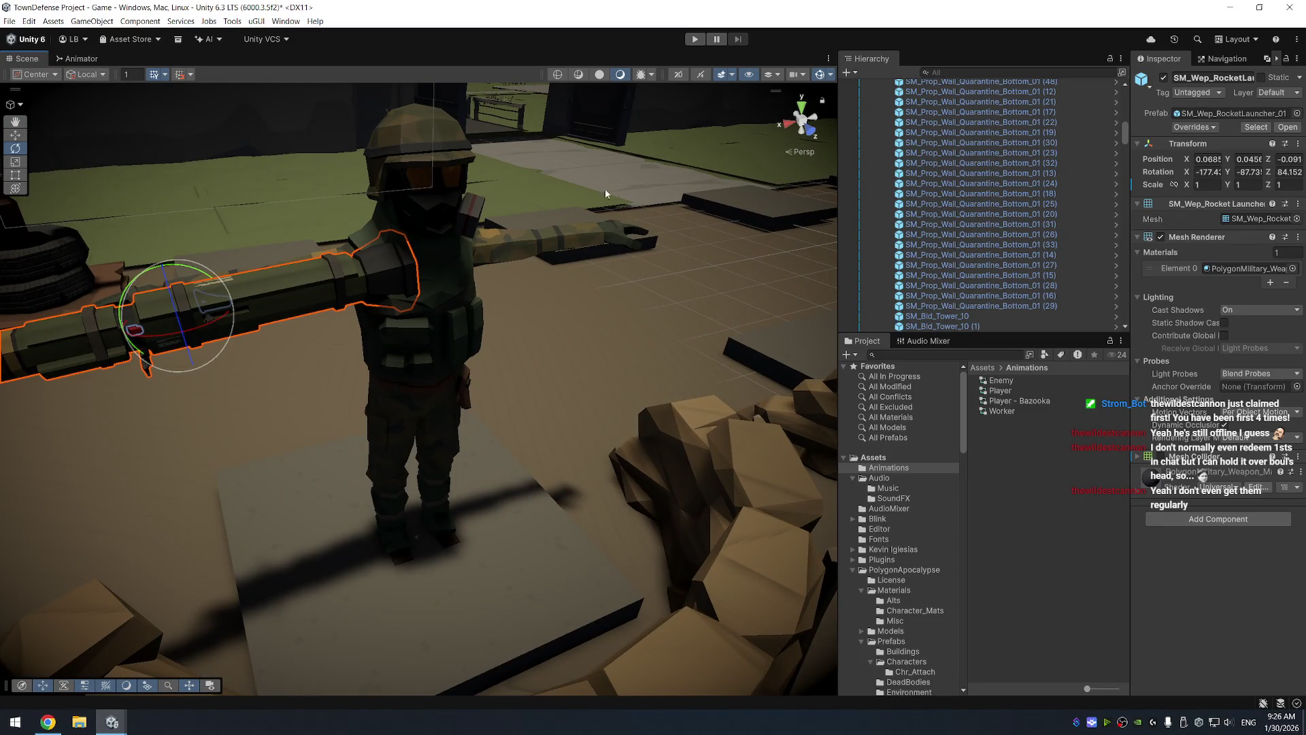
Set the Player - Bazooka controller's Idle motion to HumanM@Bazooka_Aim01
left_click(1051, 402)
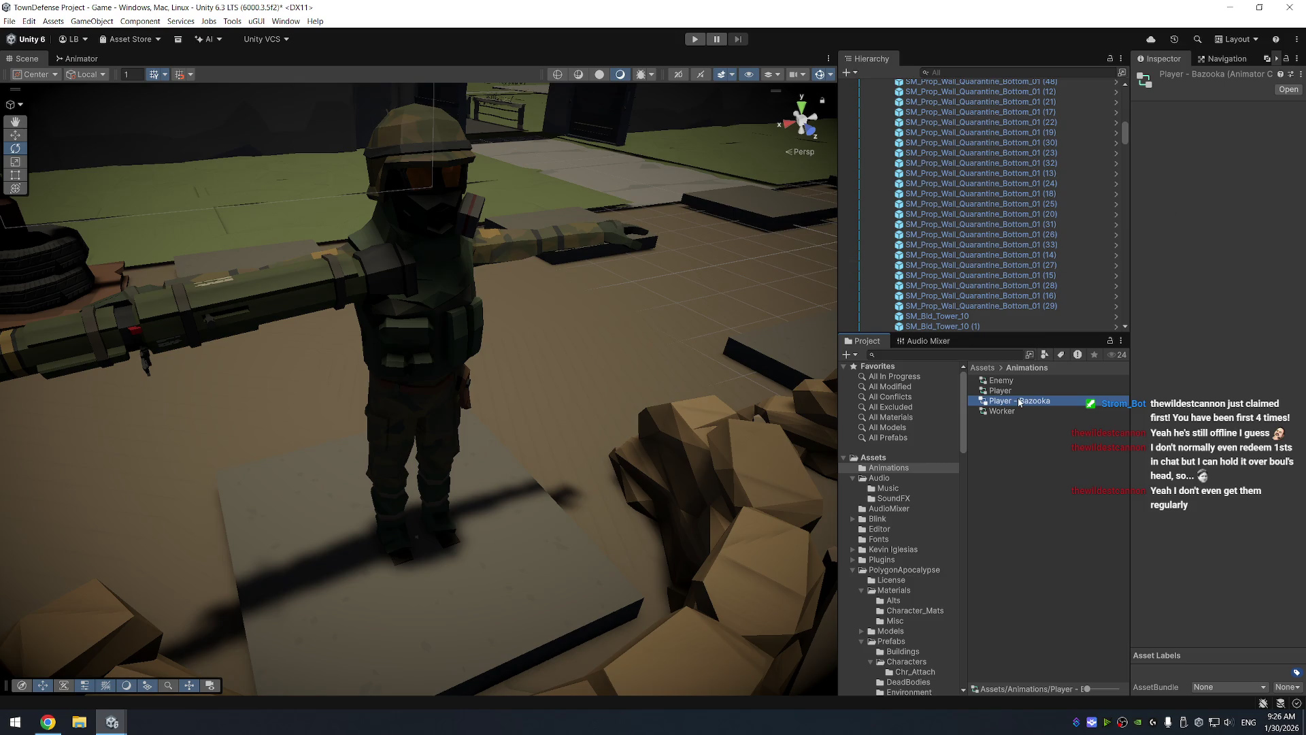
double_click(1020, 402)
left_click(505, 341)
left_click(1297, 111)
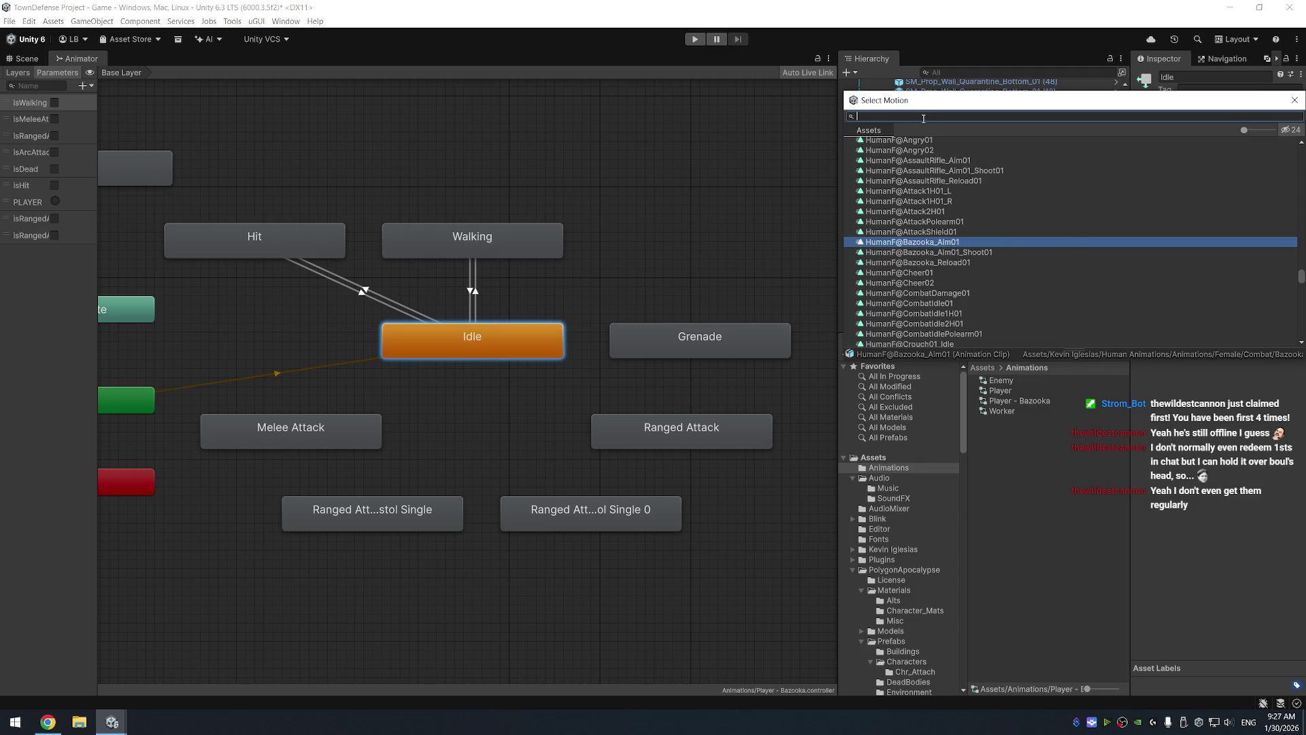
type("baz")
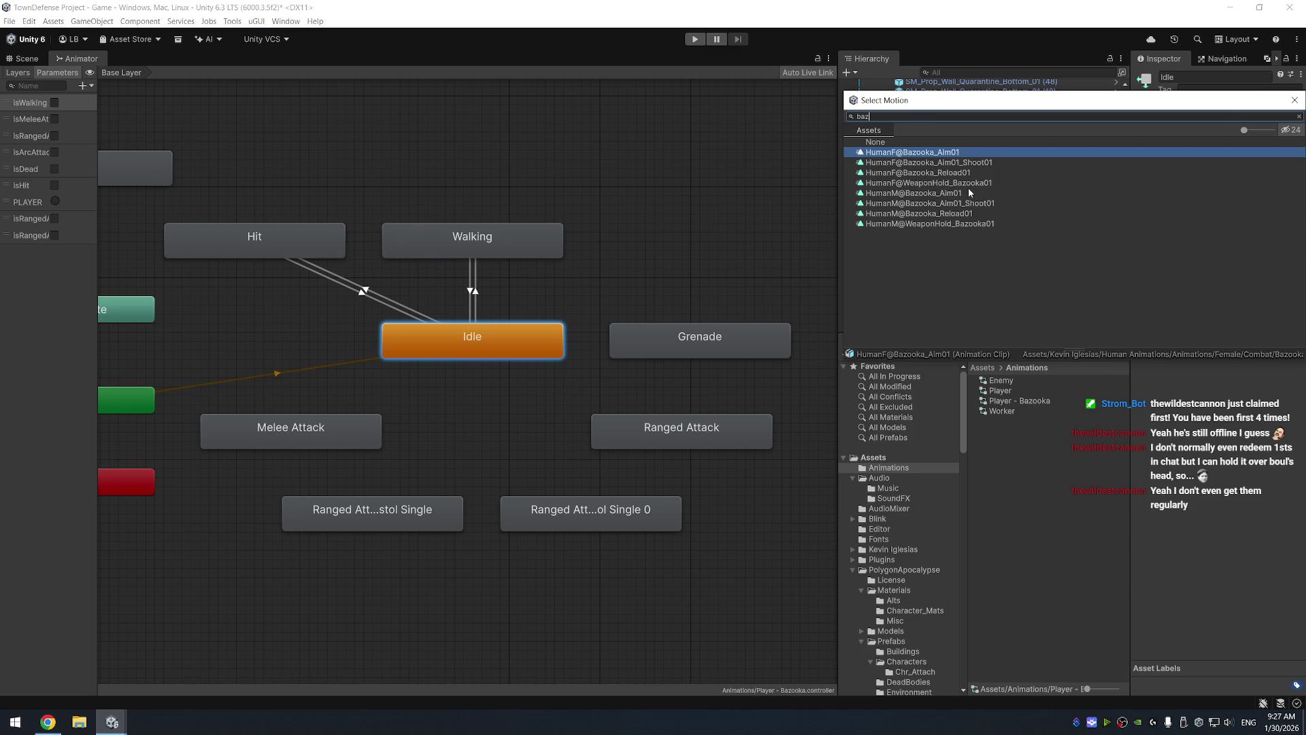
left_click(992, 194)
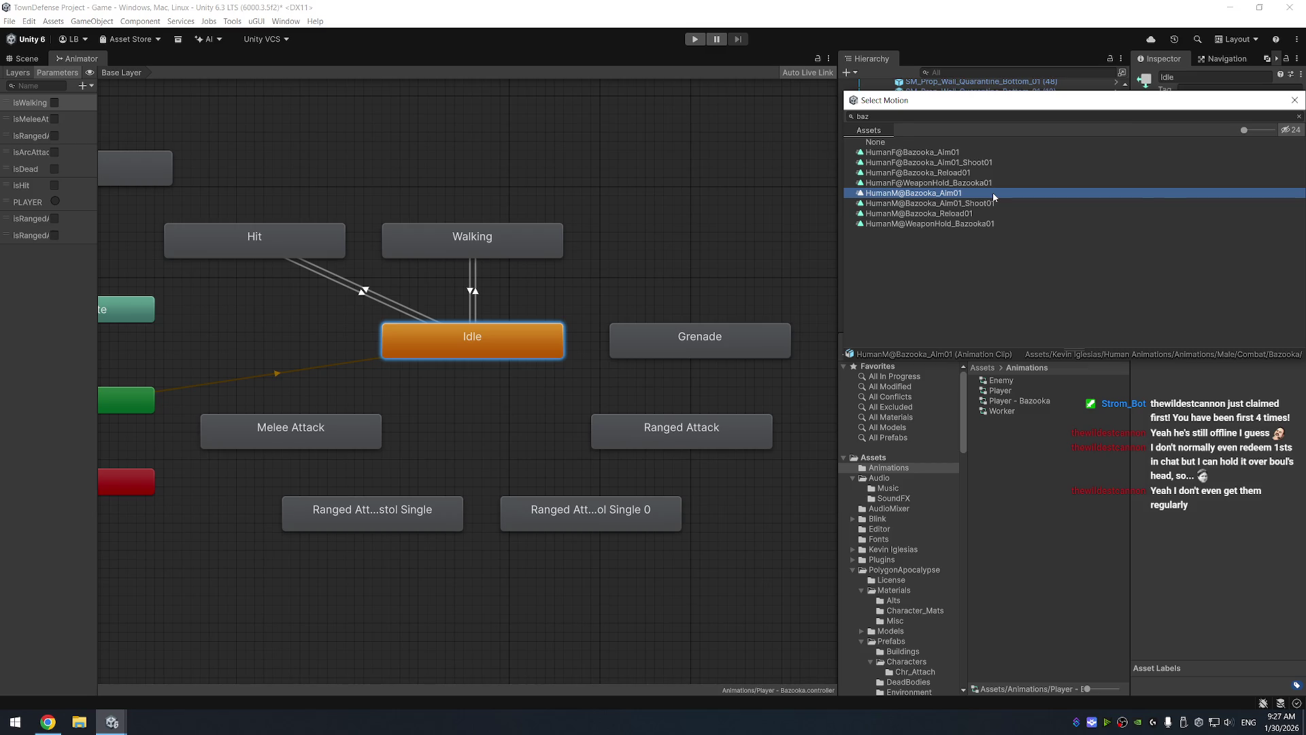
double_click(993, 194)
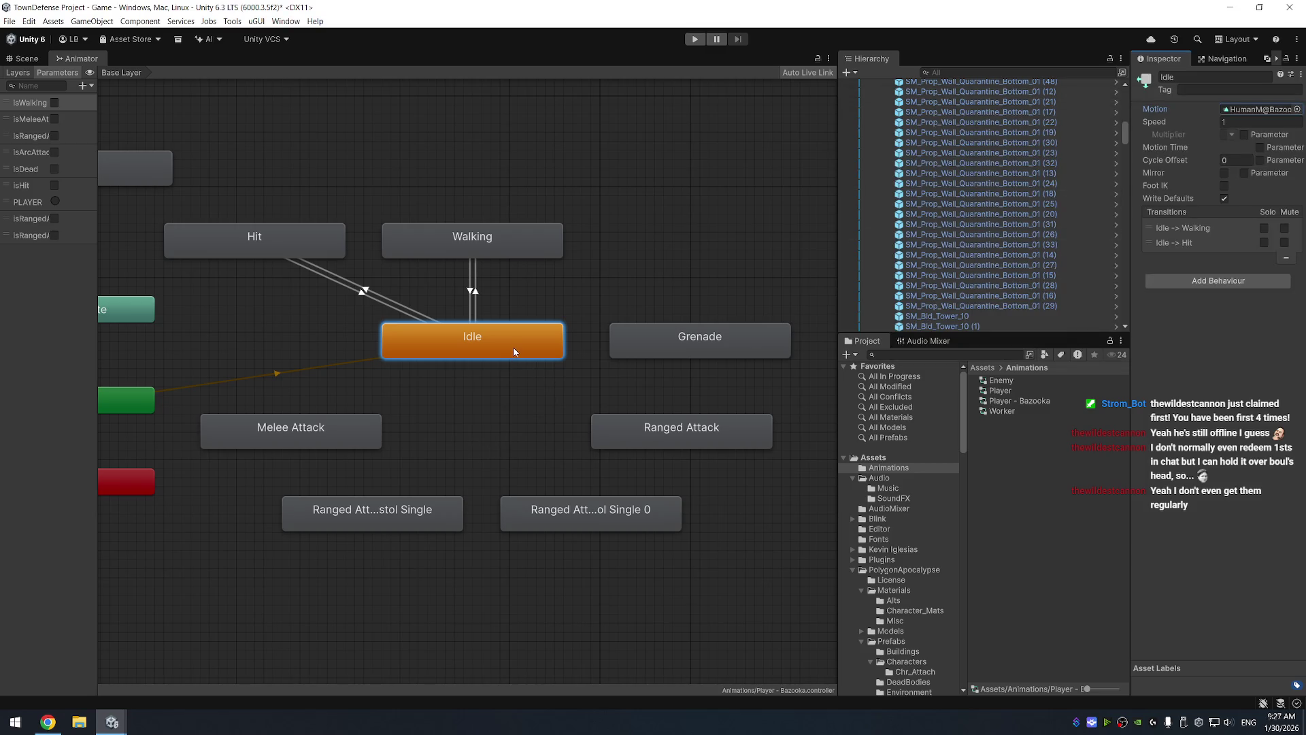
right_click(530, 357)
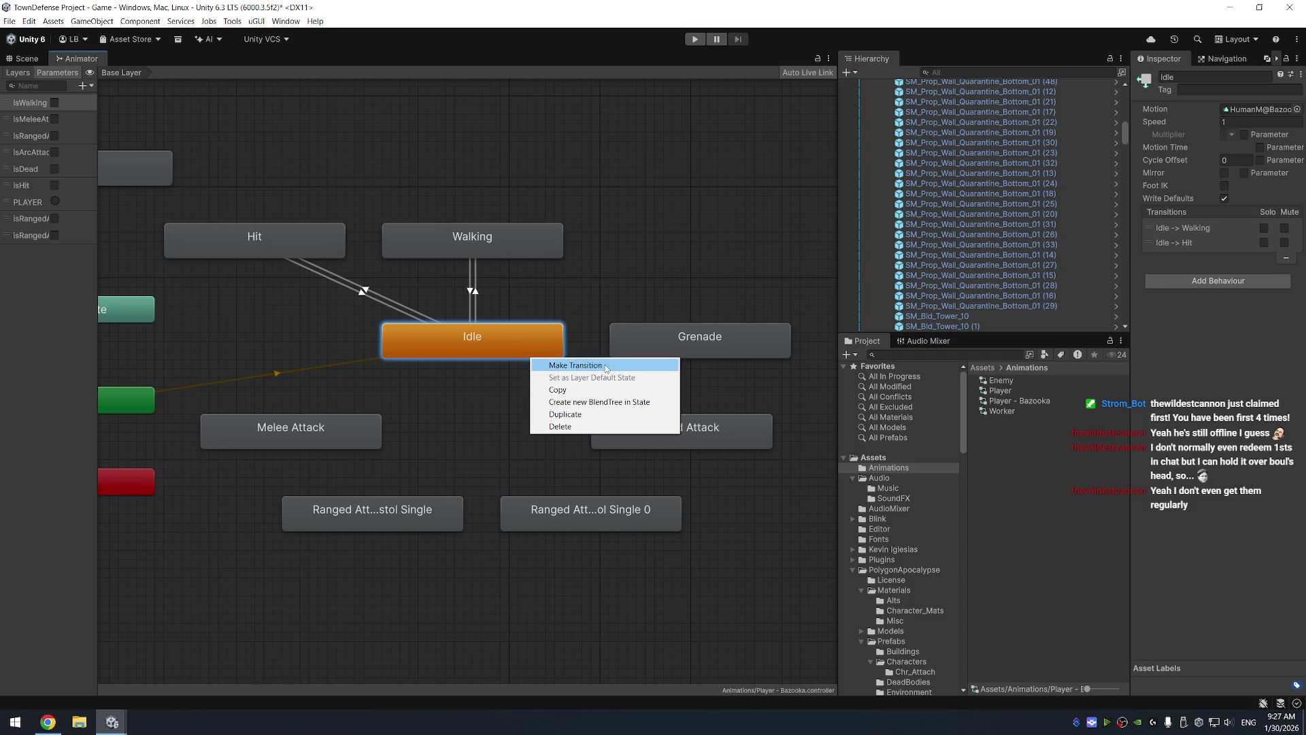
Create transitions from Idle to Ranged Attack and from Ranged Attack back to Idle
left_click(553, 361)
left_click(654, 423)
left_click(661, 433)
right_click(661, 428)
left_click(687, 433)
left_click(505, 343)
left_click(506, 344)
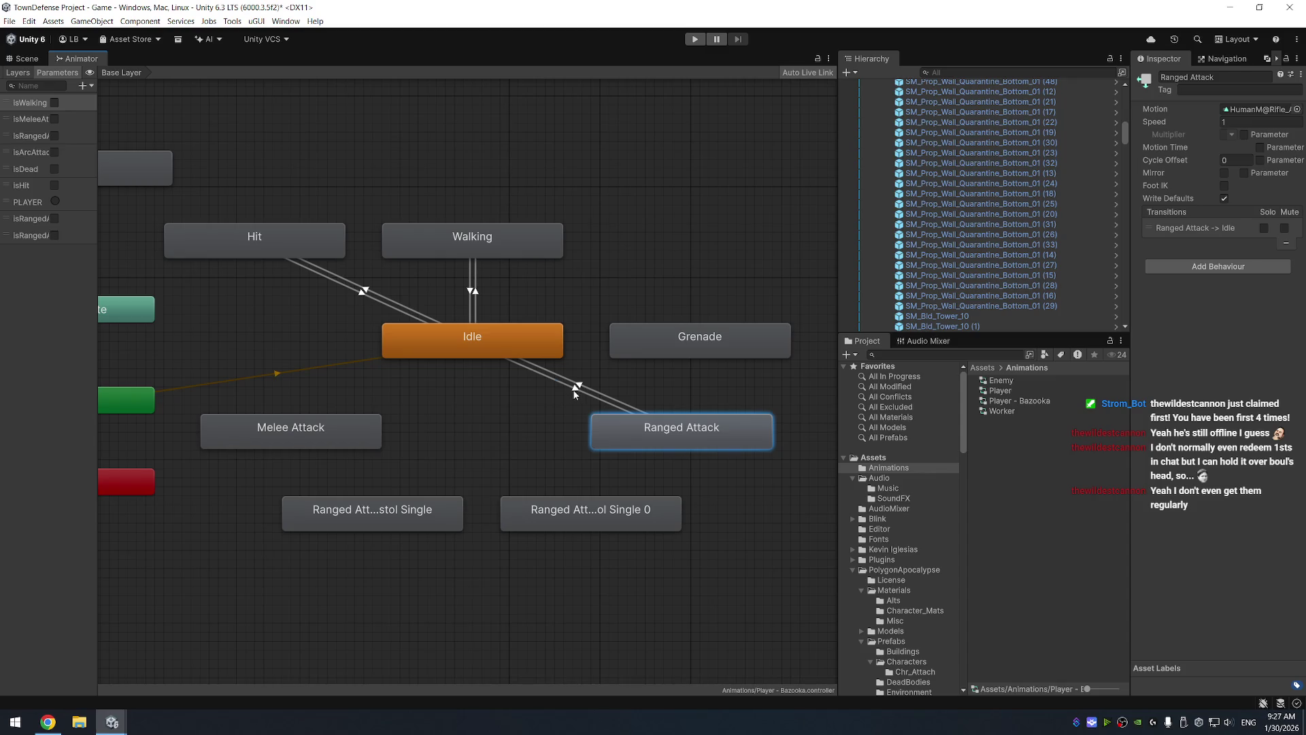
Set the Ranged Attack state's motion to HumanM@Bazooka_Aim01_Shoot01
left_click(575, 392)
left_click(702, 436)
left_click(1298, 109)
type("baz")
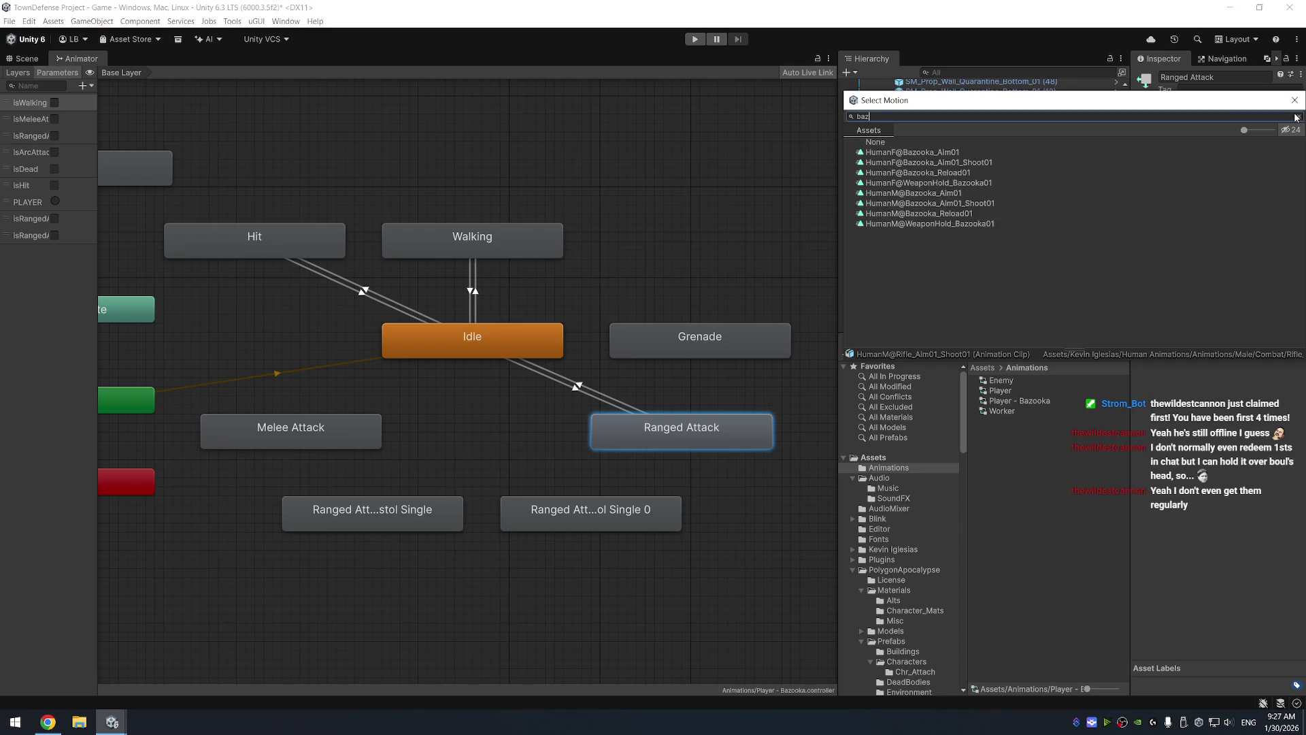
double_click(1028, 202)
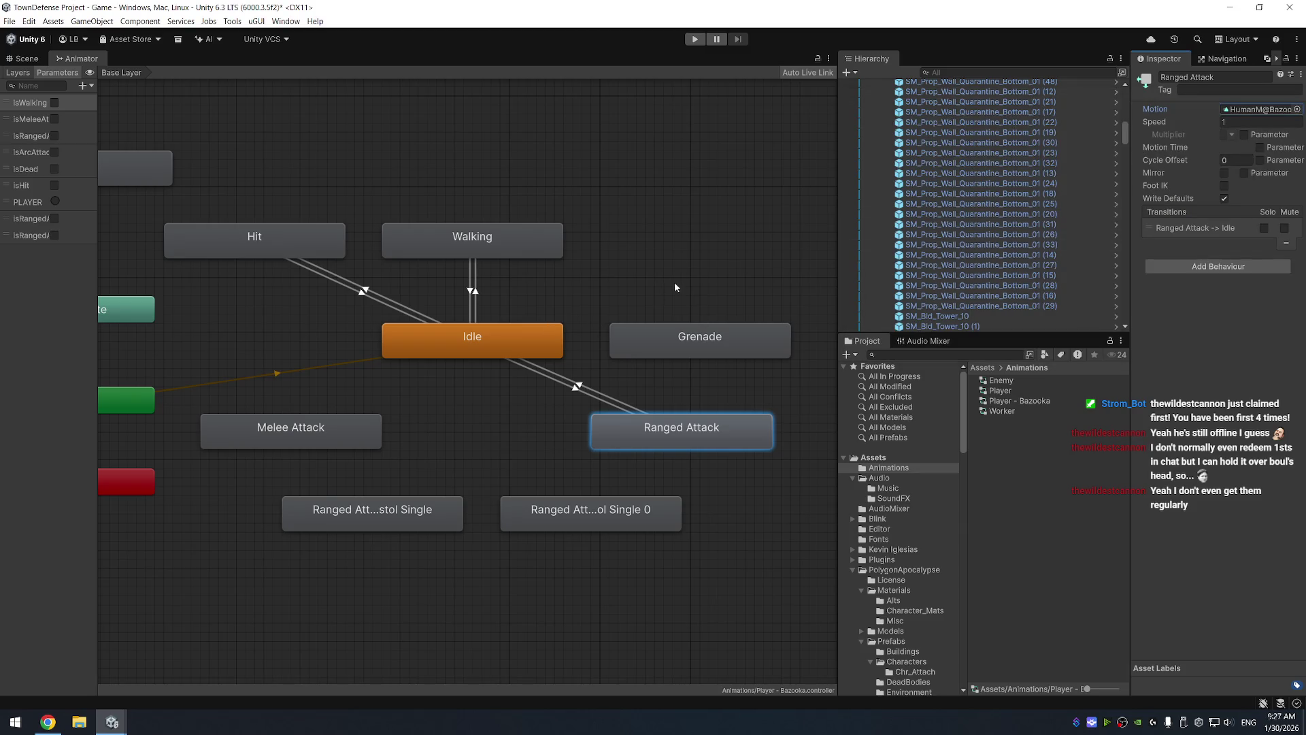
Require isRangedAttacking true to enter Ranged Attack and false to return to Idle
left_click(573, 389)
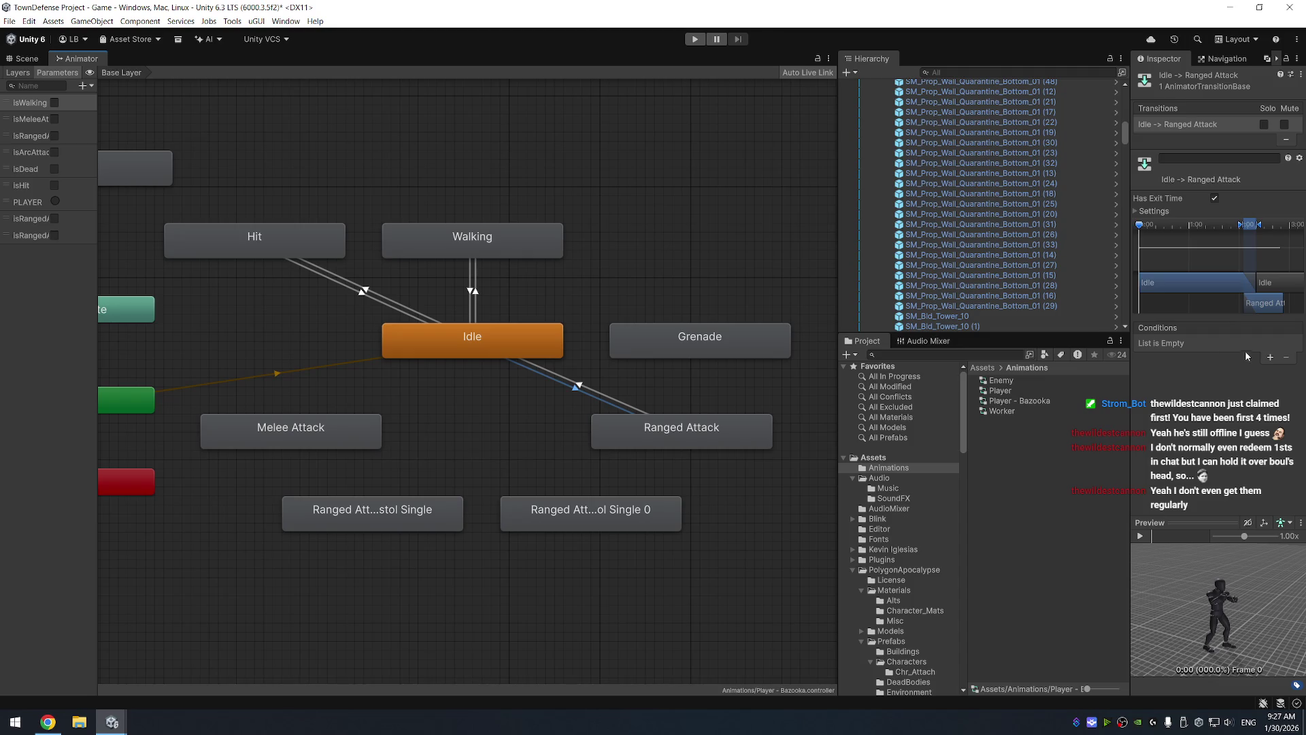
left_click(1270, 358)
left_click(1192, 344)
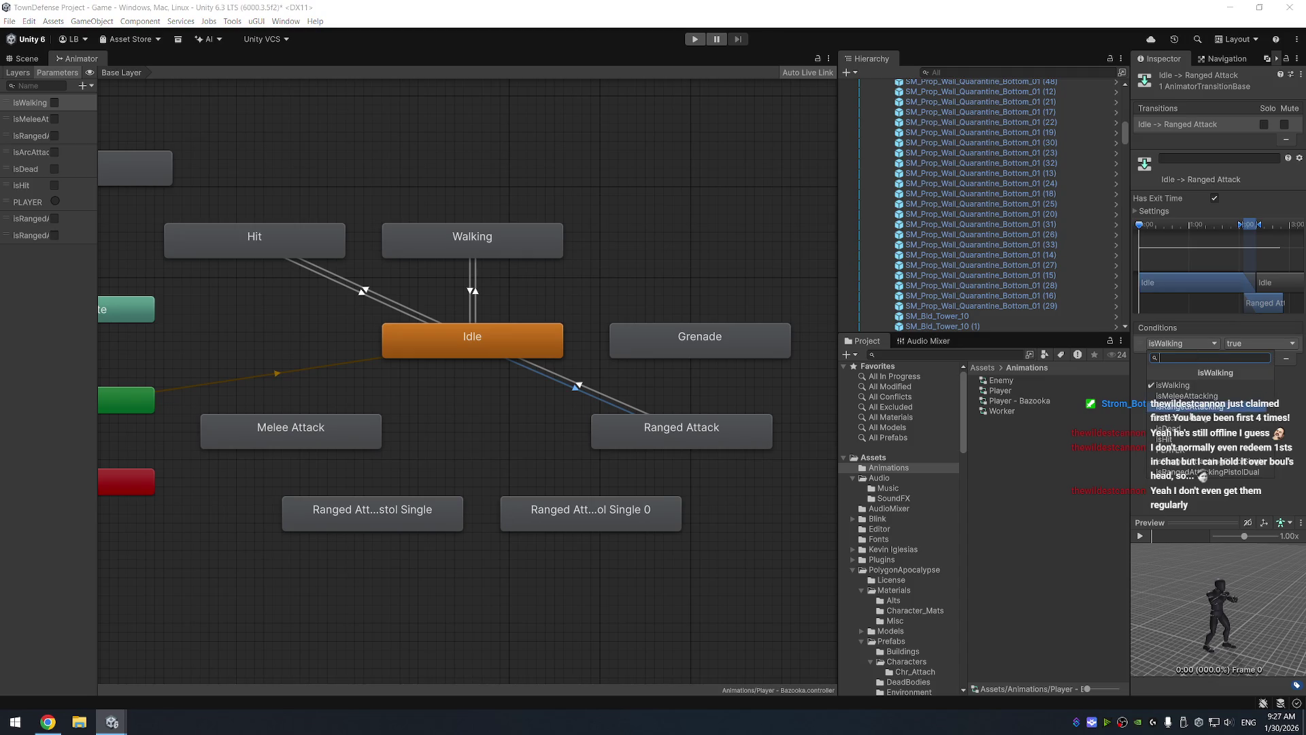
left_click(1201, 408)
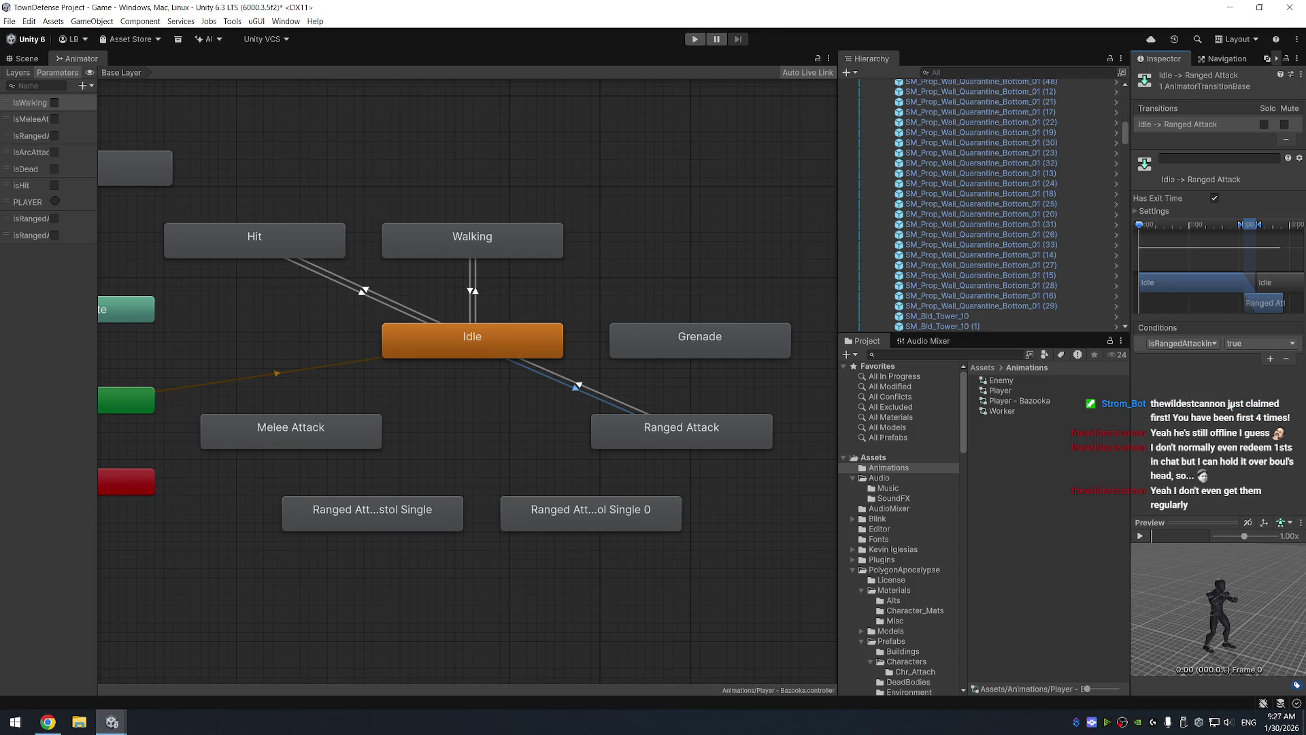
left_click(581, 385)
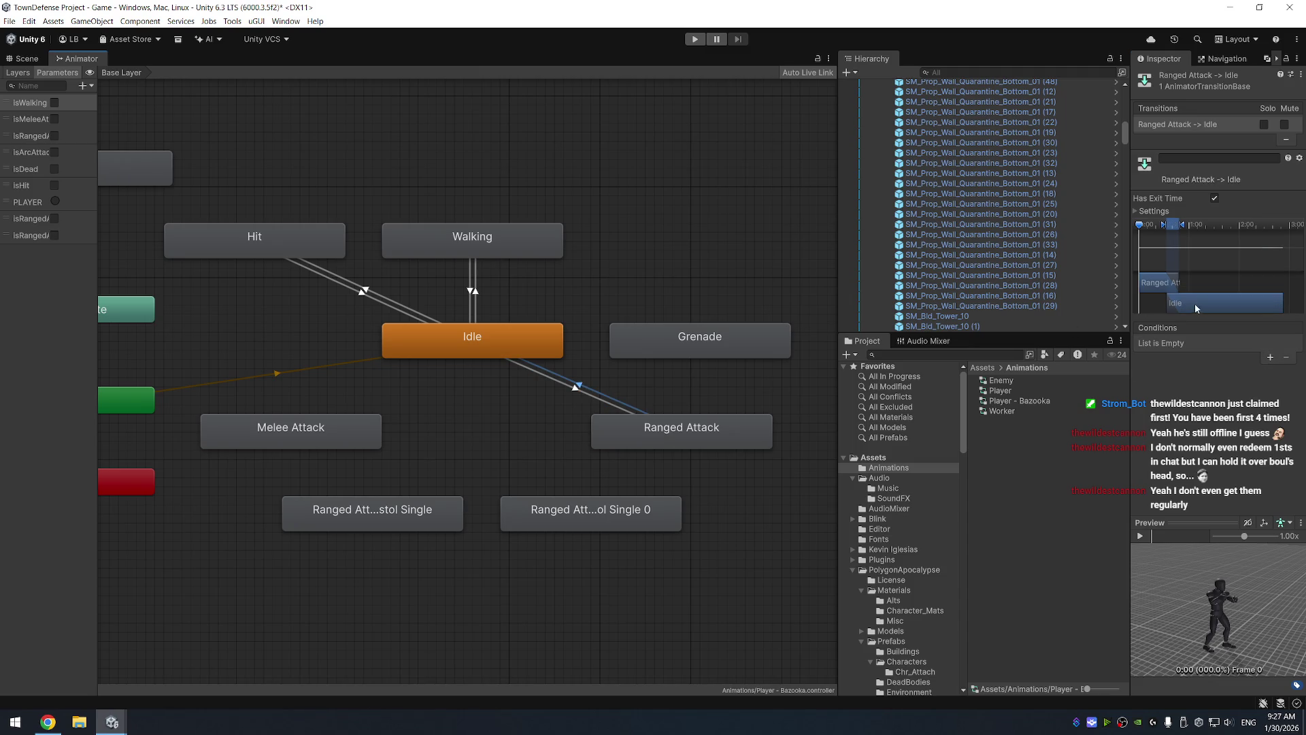
left_click(1270, 358)
left_click(1215, 347)
left_click(1200, 408)
left_click(1252, 345)
left_click(1252, 370)
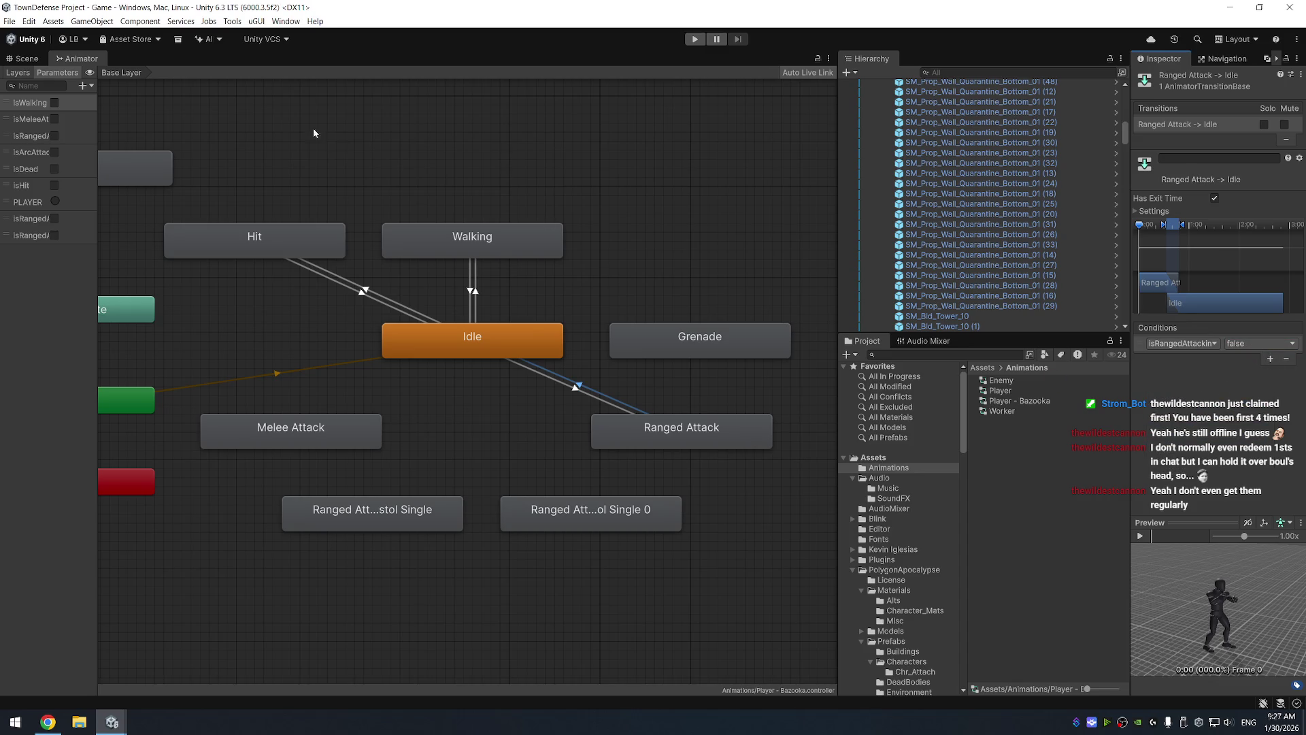
left_click(28, 61)
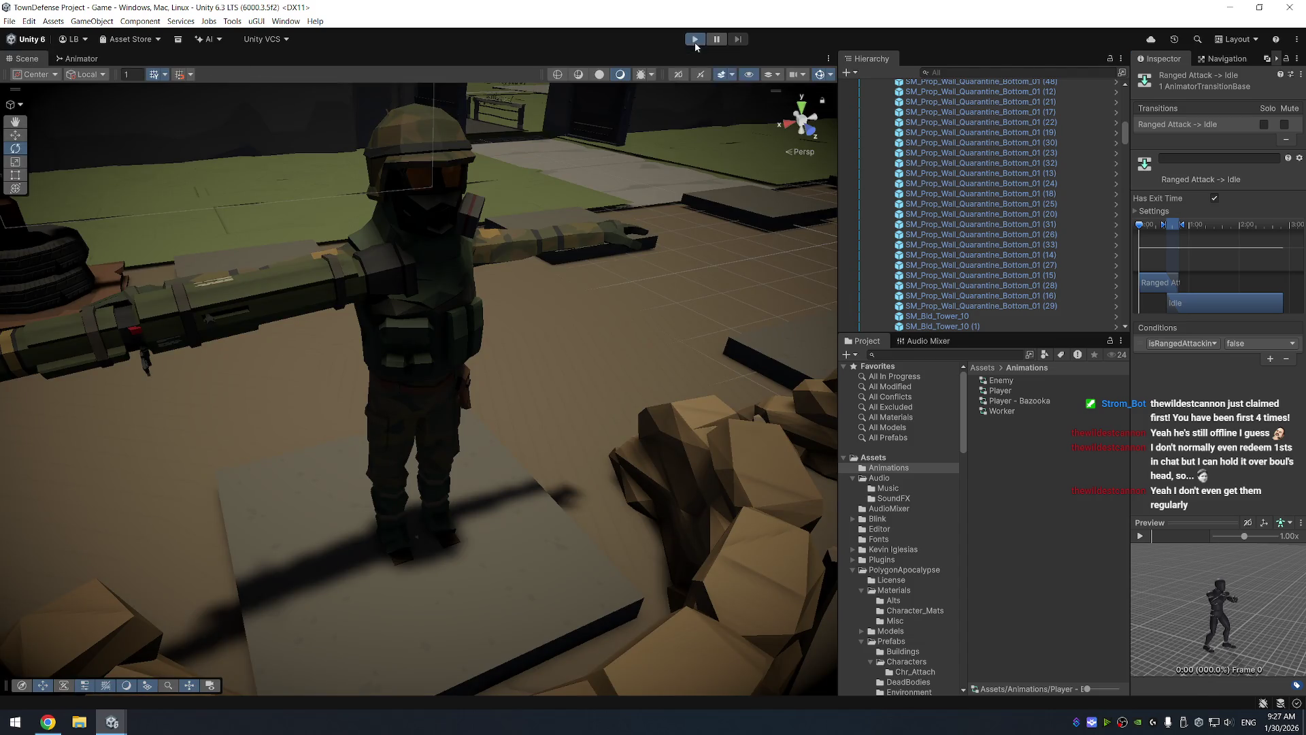
Start play mode and switch on the Directional Light - Temp ONLY
left_click(694, 39)
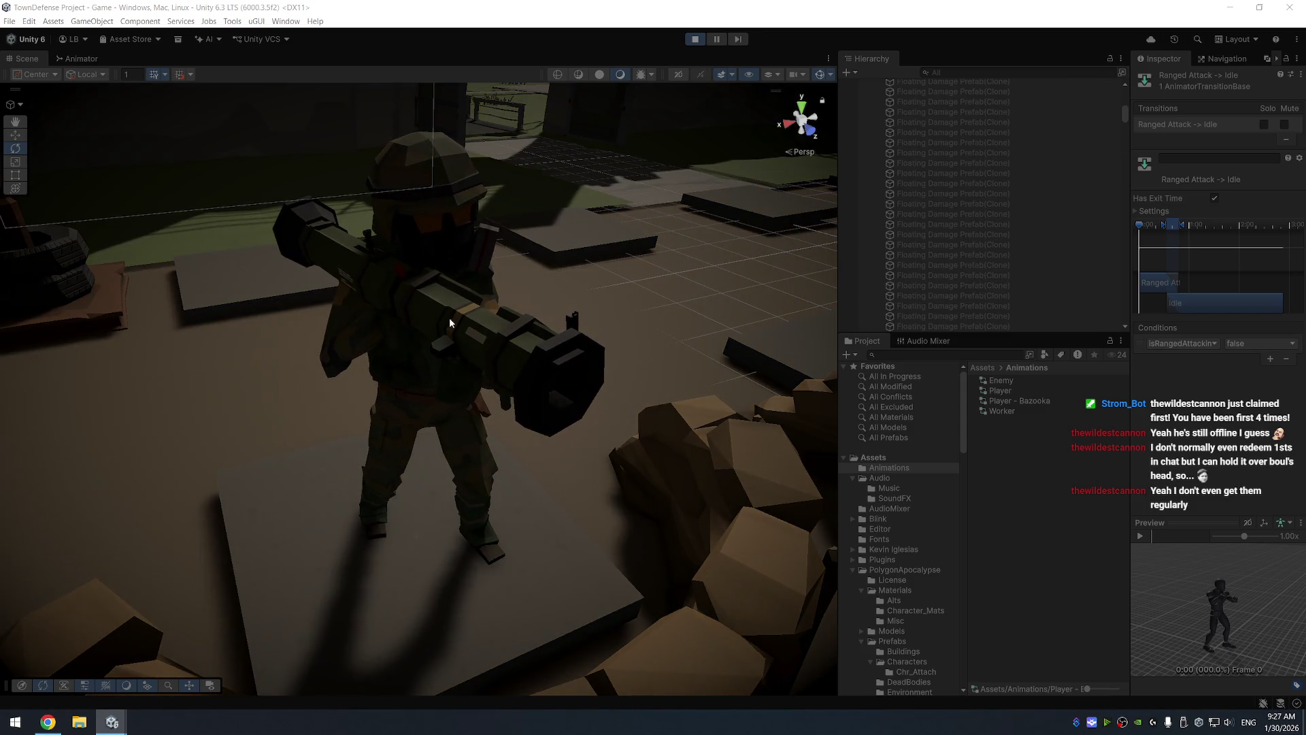
mouse_move(449, 322)
left_mouse_down()
mouse_move(580, 174)
mouse_move(381, 300)
mouse_move(430, 362)
mouse_move(577, 365)
mouse_move(584, 352)
left_mouse_up()
mouse_move(612, 296)
left_mouse_down()
mouse_move(598, 358)
mouse_move(614, 325)
mouse_move(540, 379)
mouse_move(345, 355)
mouse_move(328, 309)
mouse_move(539, 315)
left_mouse_up()
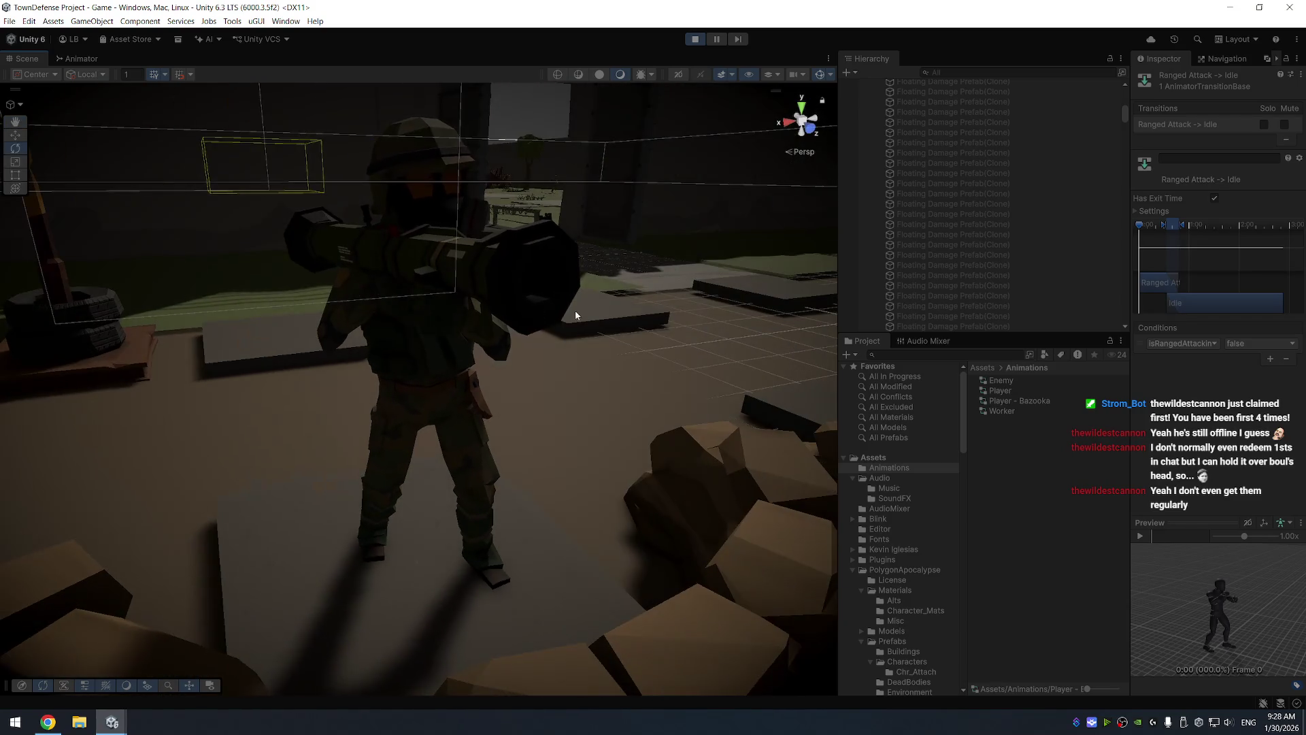
left_click(554, 277)
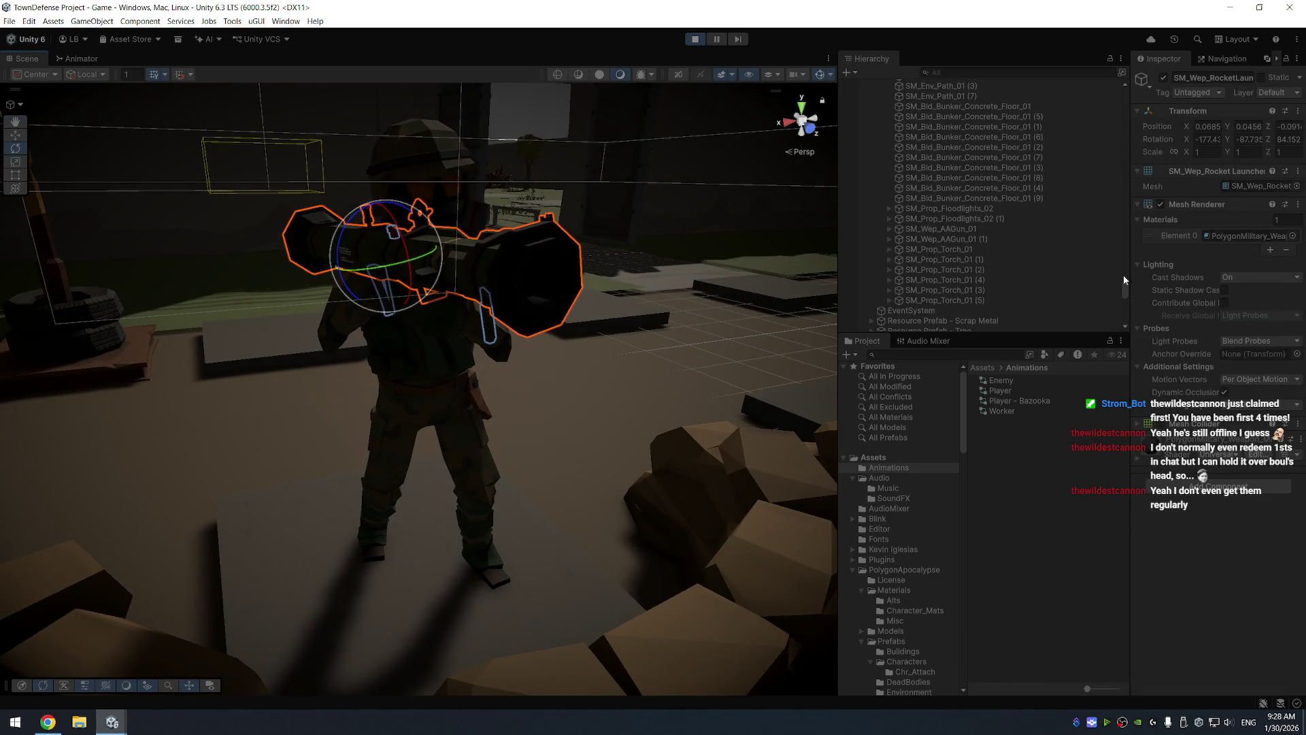
scroll(969, 153, "up", 5)
left_click(965, 135)
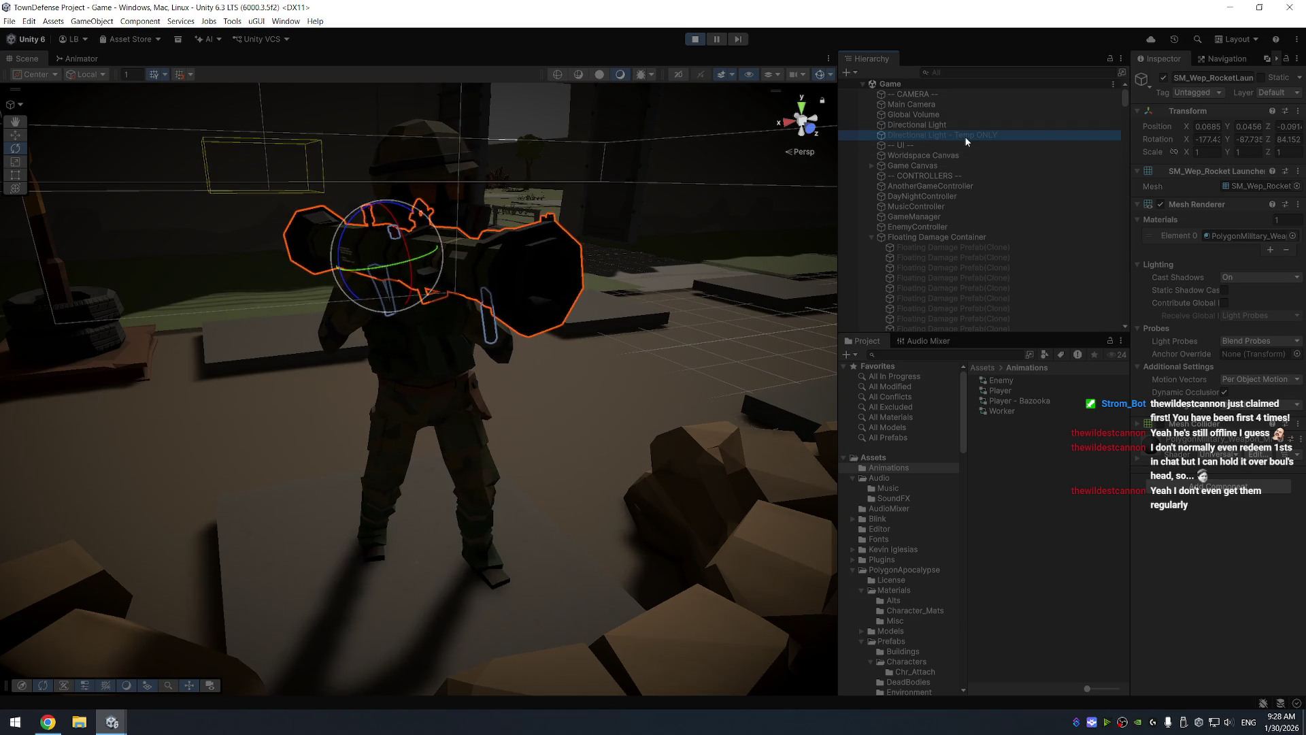
left_click(1162, 78)
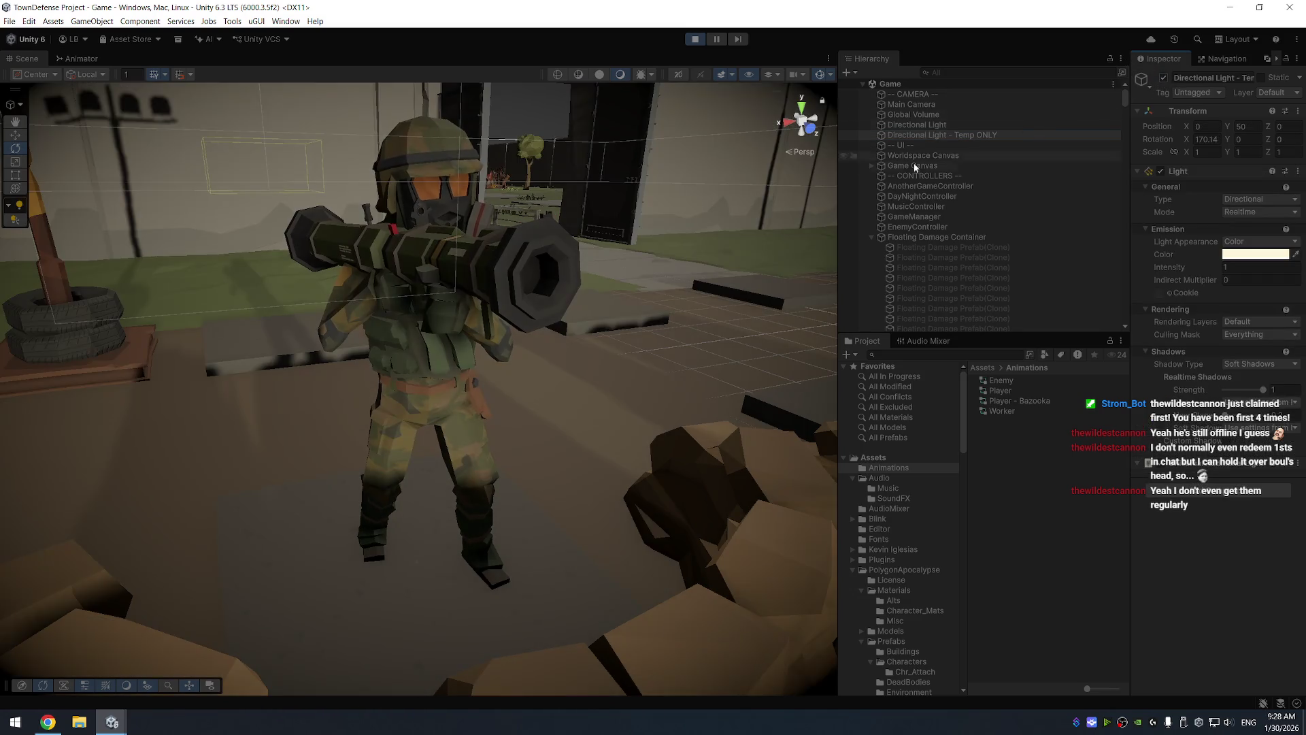
Move and rotate the rocket launcher to rest across the soldier's shoulder
left_click(494, 275)
scroll(631, 359, "up", 2)
left_click_drag(630, 359, 481, 378)
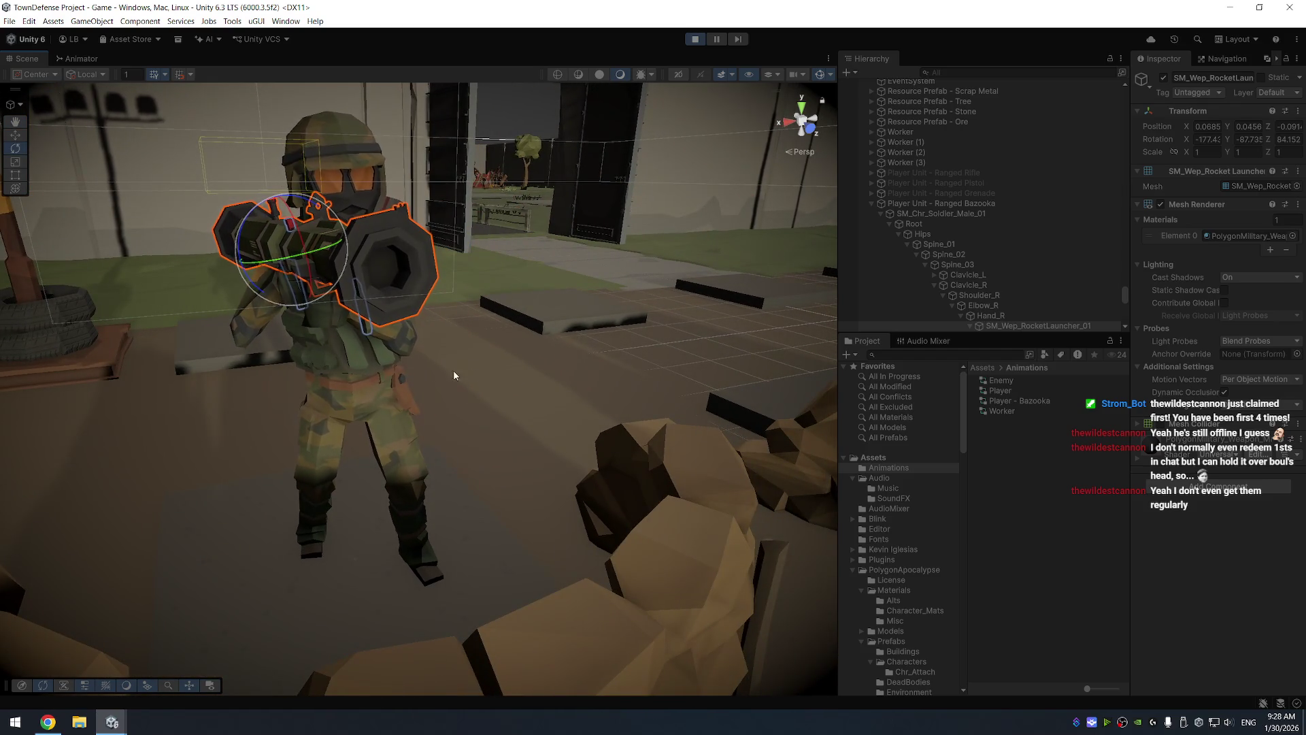
mouse_move(394, 379)
left_mouse_down()
mouse_move(496, 344)
mouse_move(505, 328)
mouse_move(543, 356)
mouse_move(533, 387)
left_mouse_up()
key("w")
mouse_move(487, 236)
left_mouse_down()
mouse_move(435, 233)
mouse_move(457, 231)
mouse_move(409, 272)
mouse_move(333, 299)
left_mouse_up()
key("e")
mouse_move(262, 173)
left_mouse_down()
mouse_move(246, 171)
mouse_move(488, 486)
mouse_move(766, 435)
mouse_move(615, 384)
left_mouse_up()
scroll(497, 479, "down", 5)
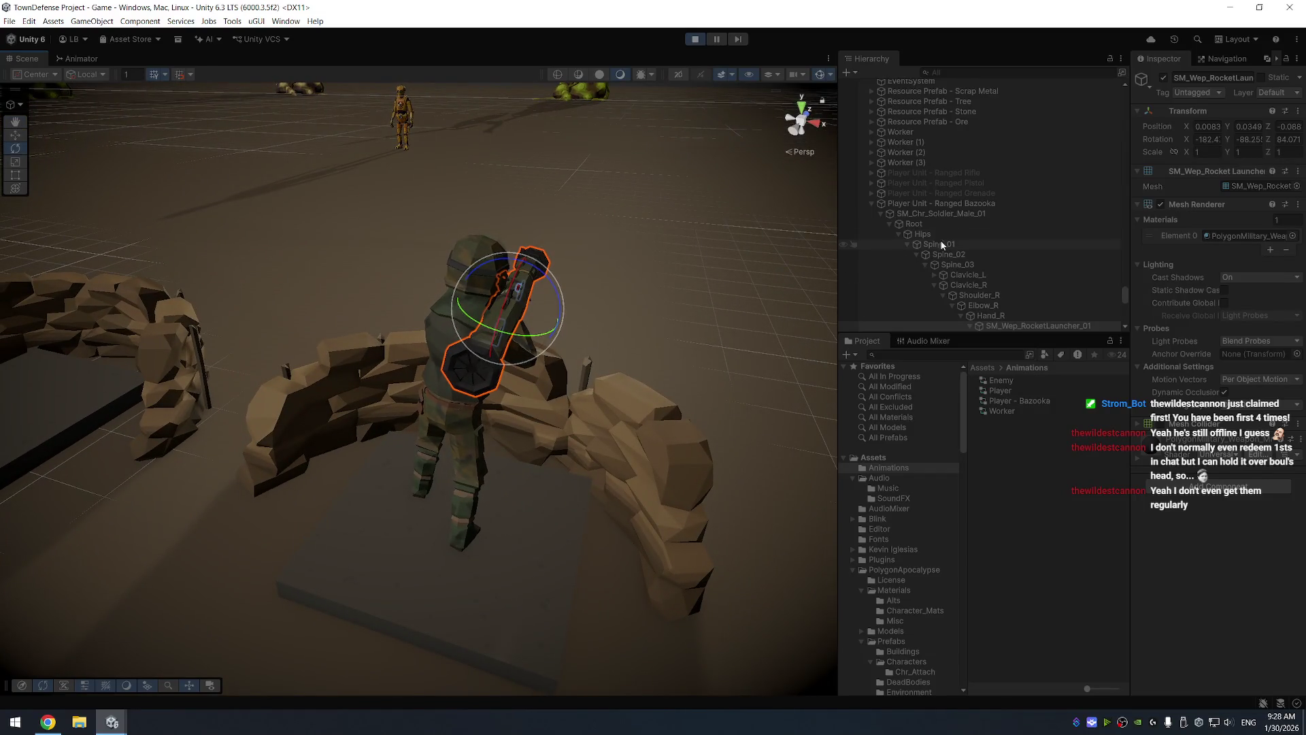
Turn Player Unit - Ranged Bazooka to about -23 degrees around Y
left_click(957, 203)
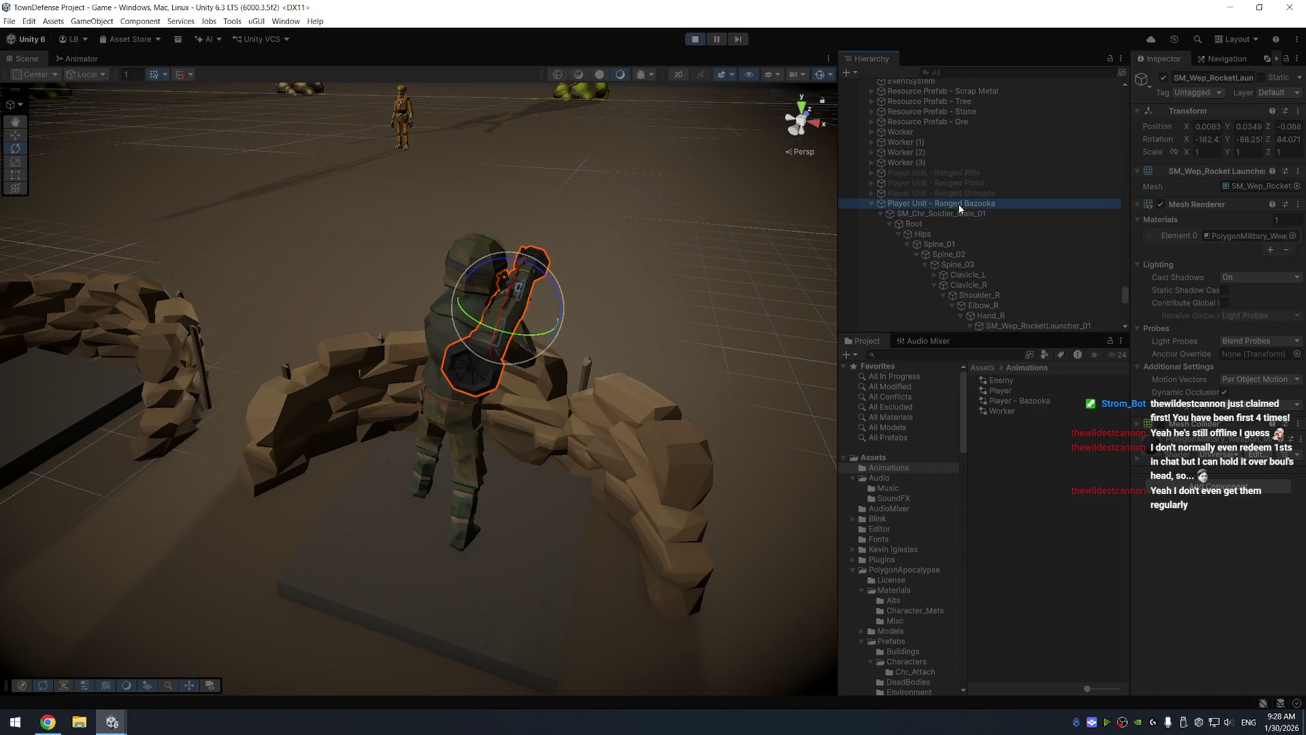
left_click_drag(460, 411, 507, 421)
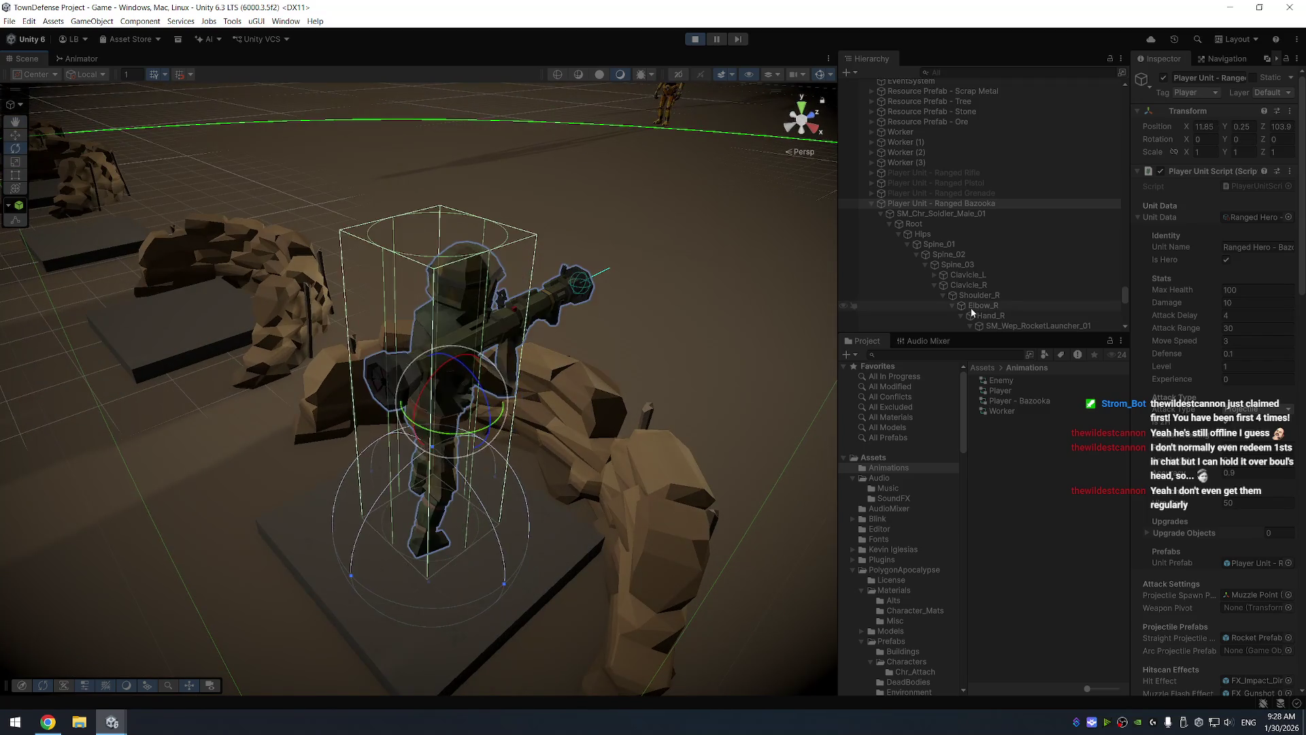
left_click(1004, 326)
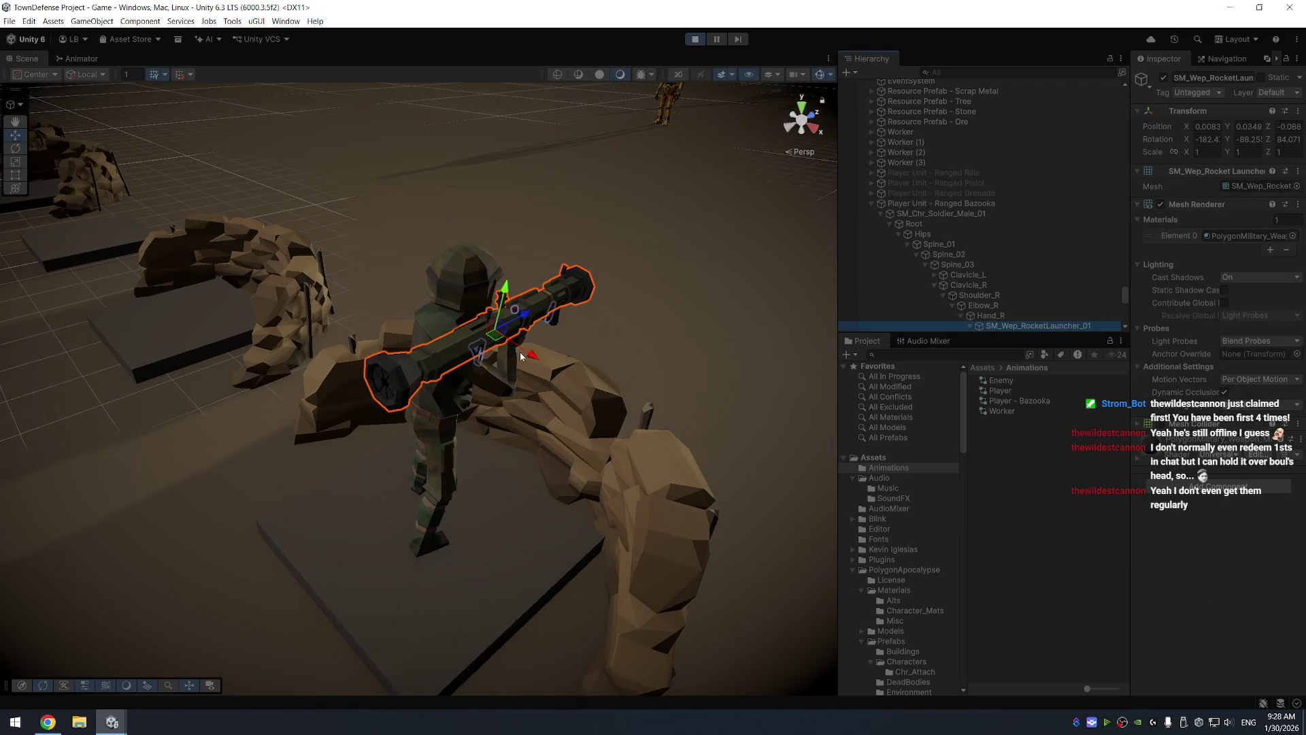
Nudge the launcher along its length and try a 0.9 scale on all three axes
mouse_move(532, 357)
left_mouse_down()
mouse_move(554, 347)
mouse_move(528, 457)
mouse_move(431, 344)
mouse_move(355, 283)
mouse_move(346, 298)
mouse_move(465, 273)
mouse_move(439, 320)
left_mouse_up()
scroll(345, 298, "up", 3)
scroll(465, 273, "up", 3)
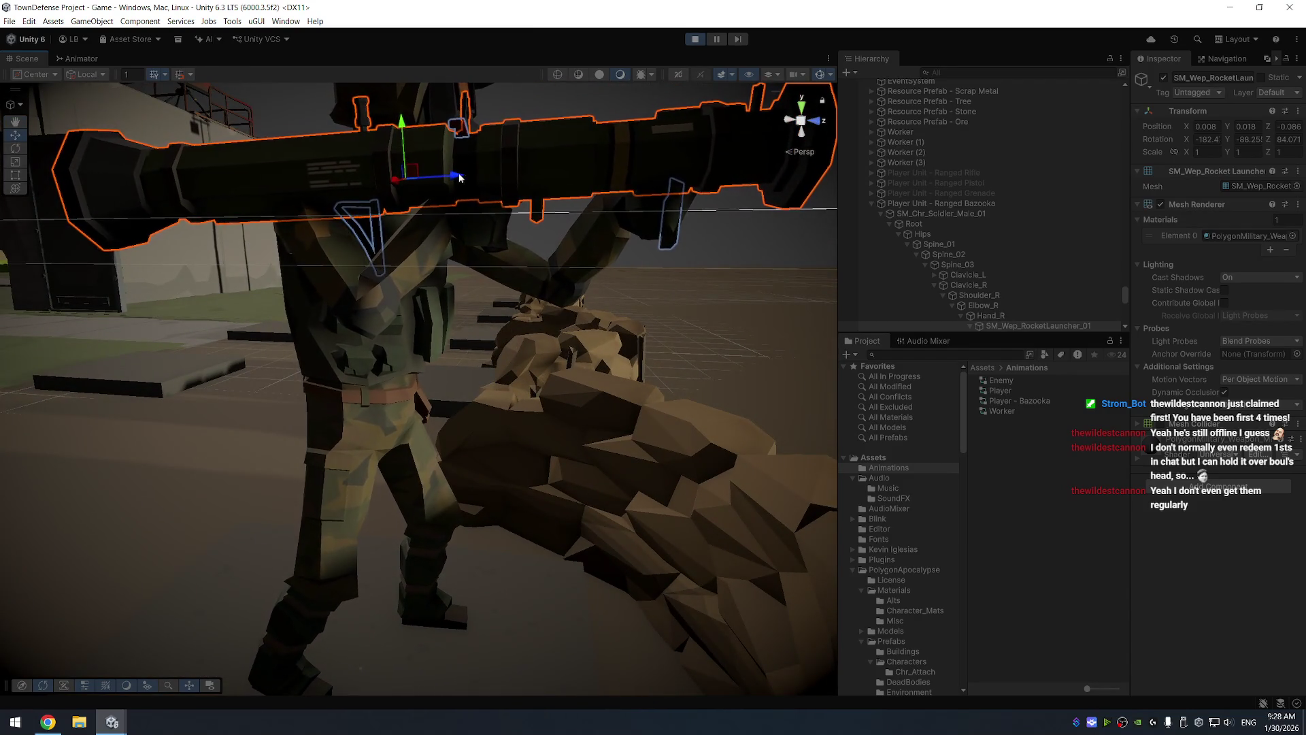
left_click_drag(460, 177, 449, 176)
left_click(1215, 151)
type("0.9")
key("Tab")
type("0.9")
key("Tab")
type("0.9")
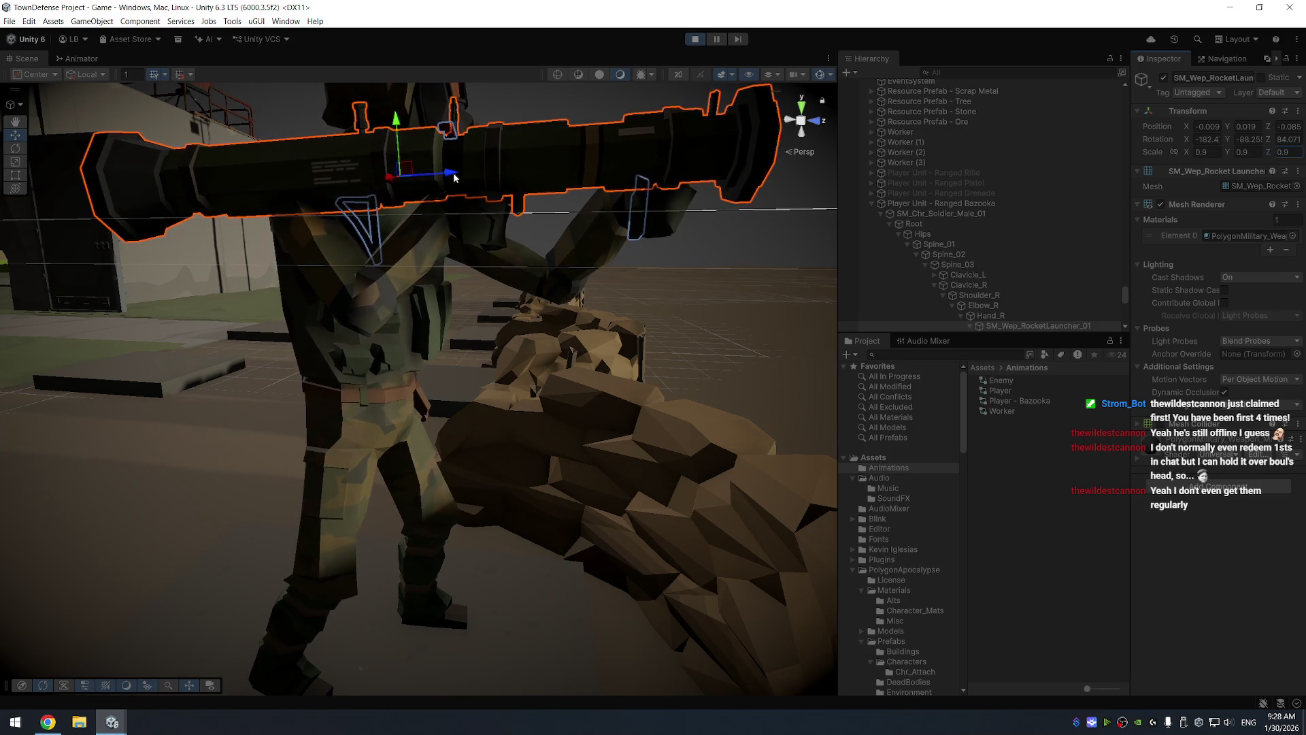
left_click_drag(452, 176, 465, 177)
scroll(466, 177, "down", 5)
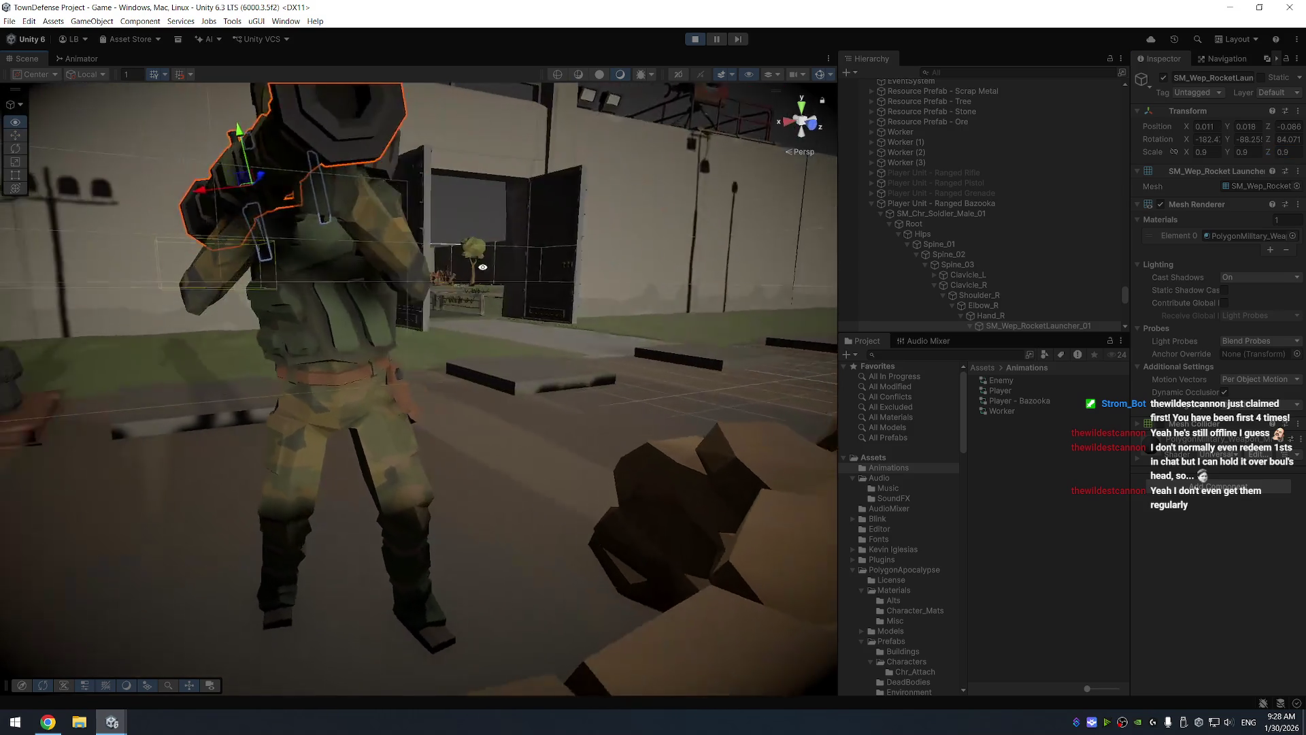
scroll(321, 246, "up", 2)
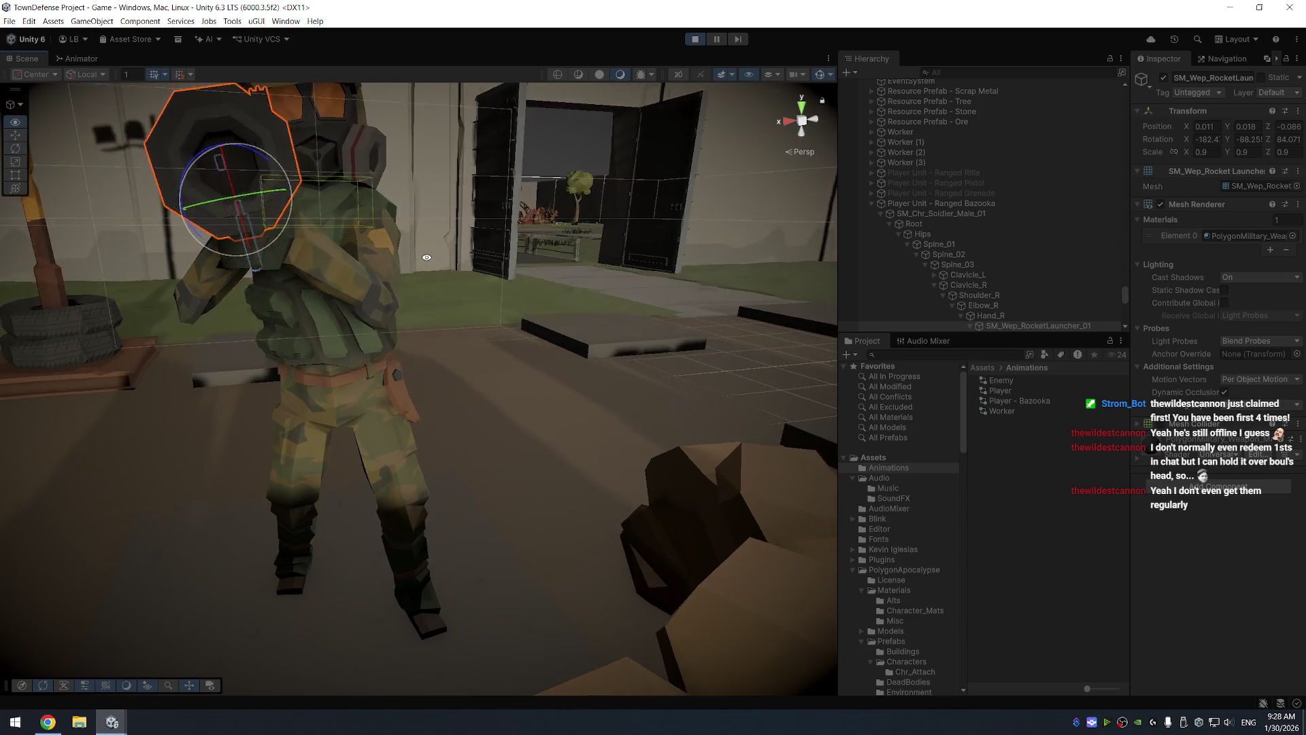
Restore the rocket launcher's scale to 1
key("w")
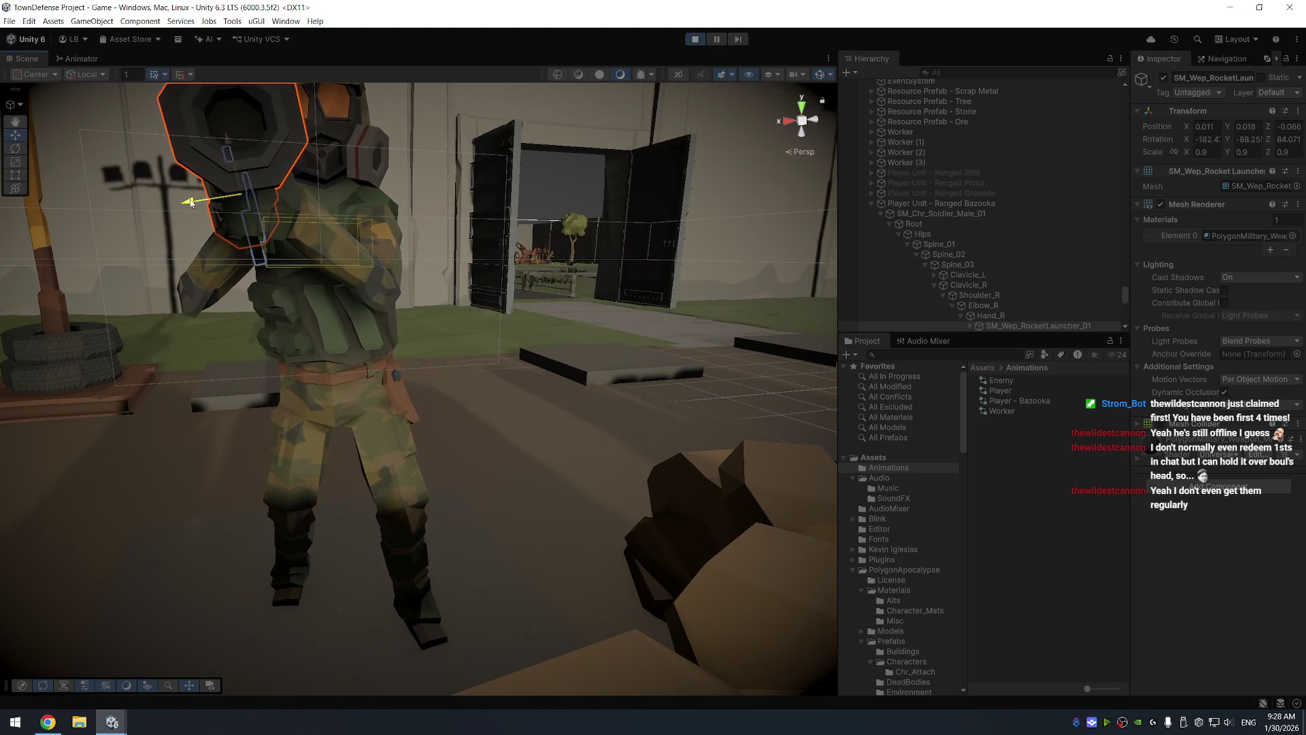
left_click_drag(405, 251, 558, 286)
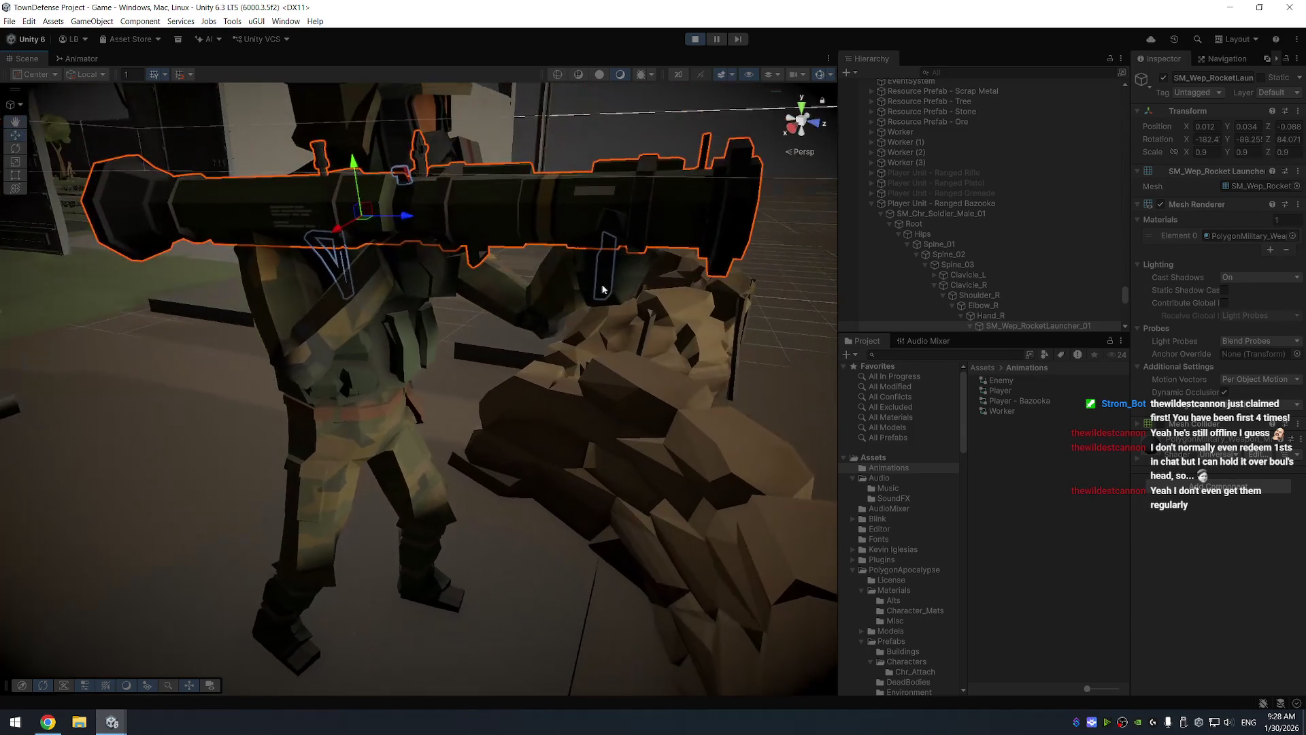
left_click(680, 306)
mouse_move(680, 306)
left_mouse_down()
mouse_move(537, 407)
mouse_move(376, 433)
mouse_move(615, 403)
mouse_move(558, 369)
left_mouse_up()
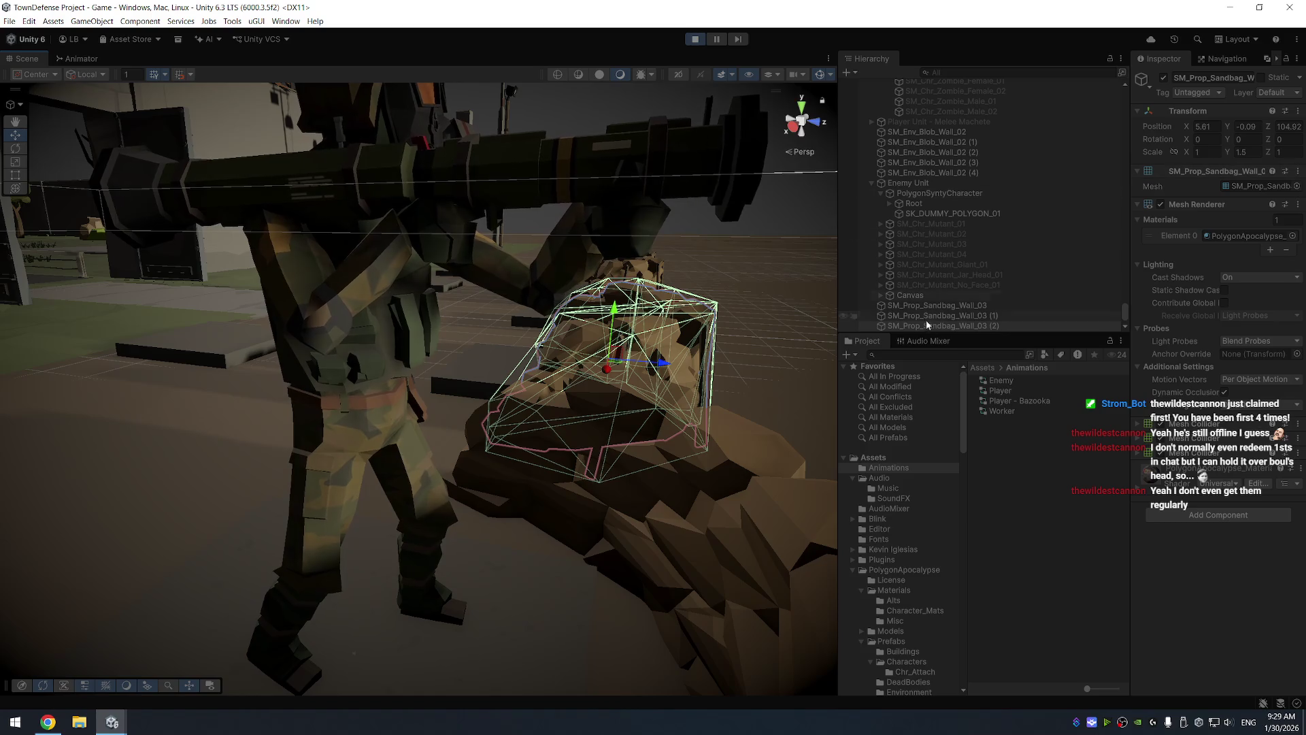
left_click(627, 190)
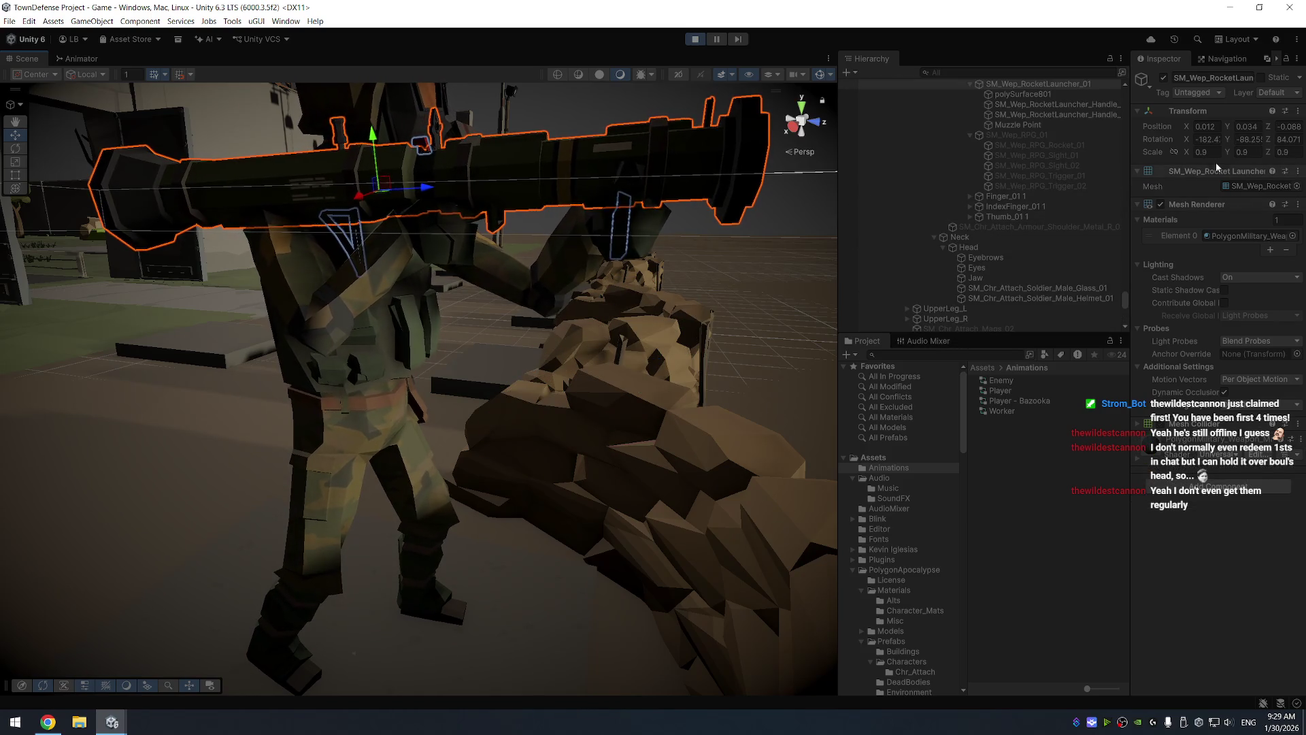
left_click(1282, 151)
type("1")
Nudge the rocket launcher slightly further into the soldier's hand
mouse_move(685, 299)
left_mouse_down()
mouse_move(664, 320)
mouse_move(679, 370)
mouse_move(667, 424)
mouse_move(626, 300)
left_mouse_up()
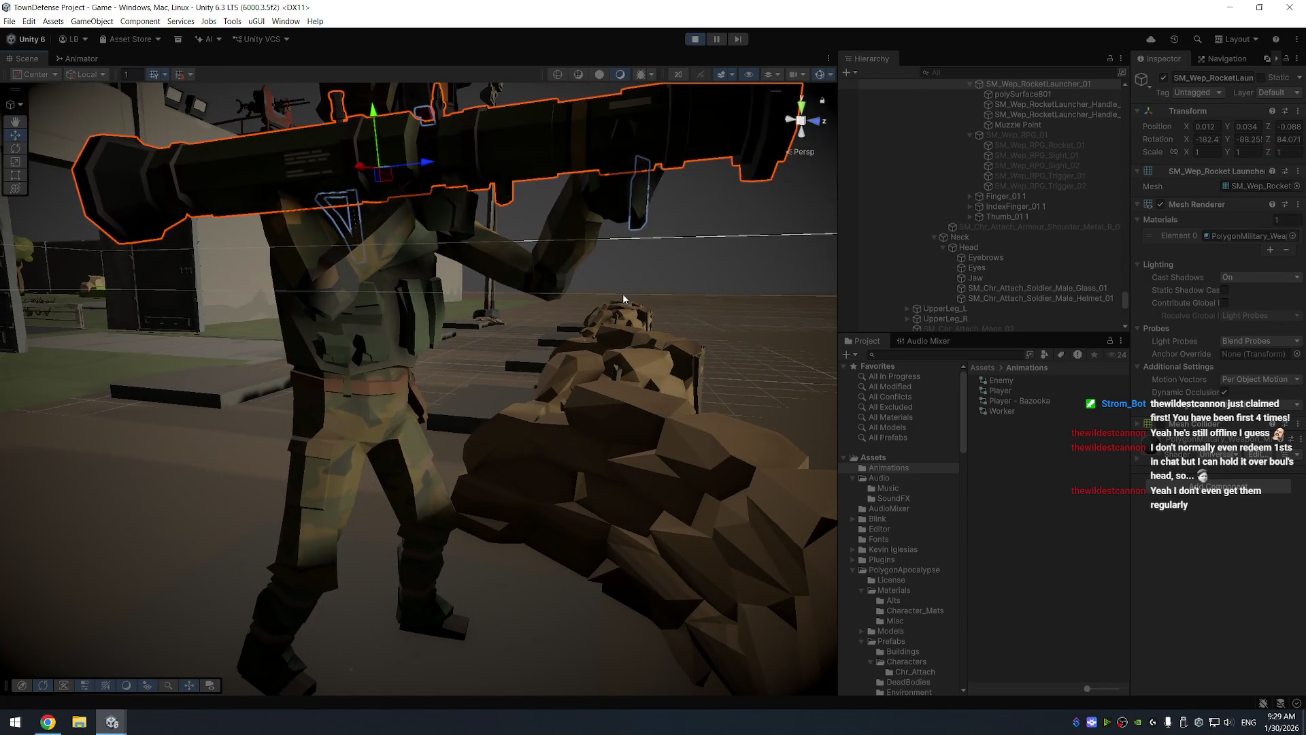
mouse_move(601, 251)
left_mouse_down()
mouse_move(571, 329)
mouse_move(527, 355)
left_mouse_up()
left_click(592, 300)
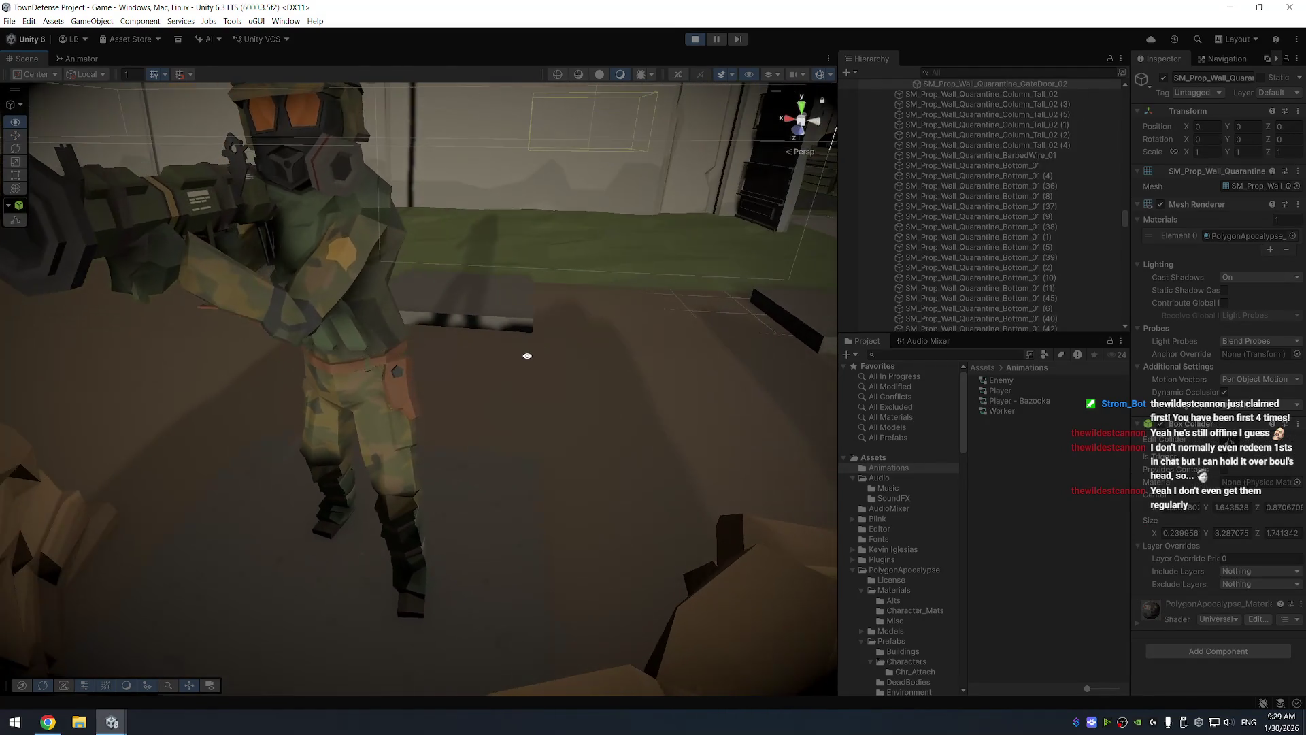
left_click(176, 217)
left_click_drag(215, 207, 219, 208)
left_click(504, 297)
mouse_move(504, 297)
left_mouse_down()
mouse_move(633, 317)
mouse_move(708, 309)
mouse_move(858, 286)
mouse_move(1030, 228)
left_mouse_up()
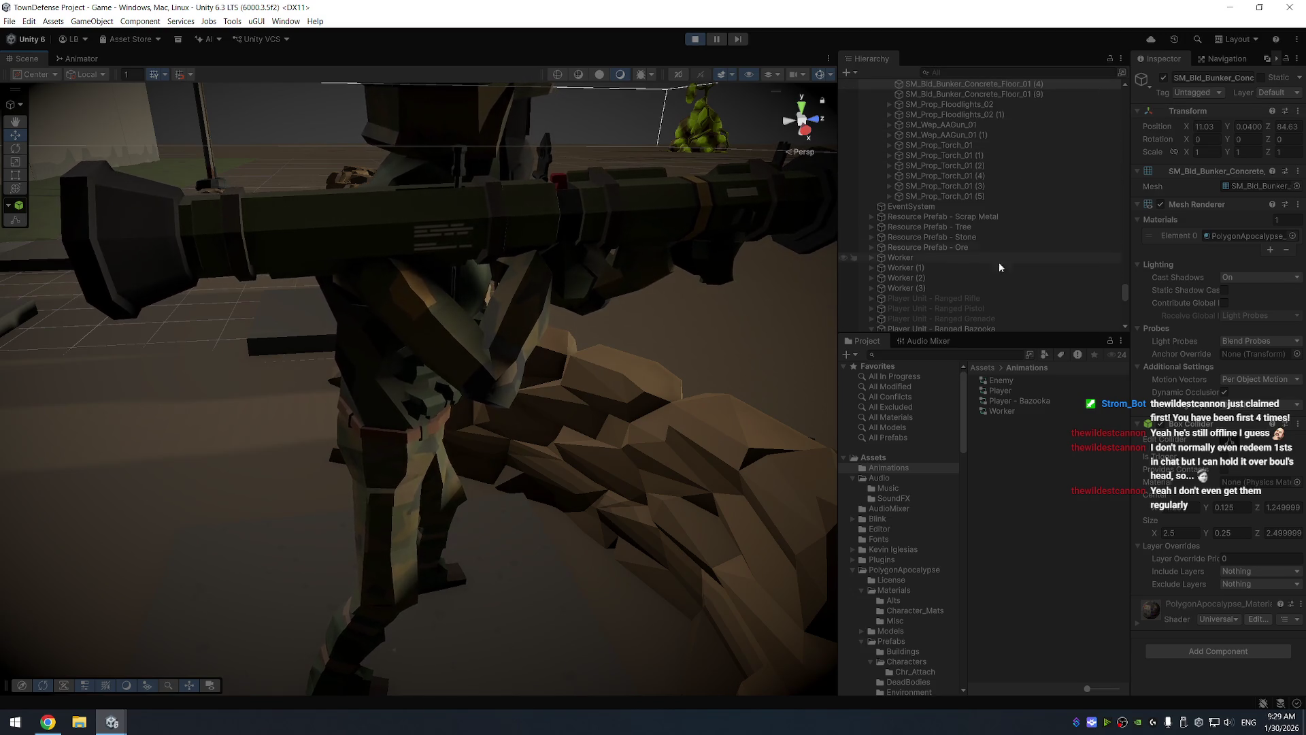
Copy the launcher's adjusted Transform component and stop play mode
left_click(637, 217)
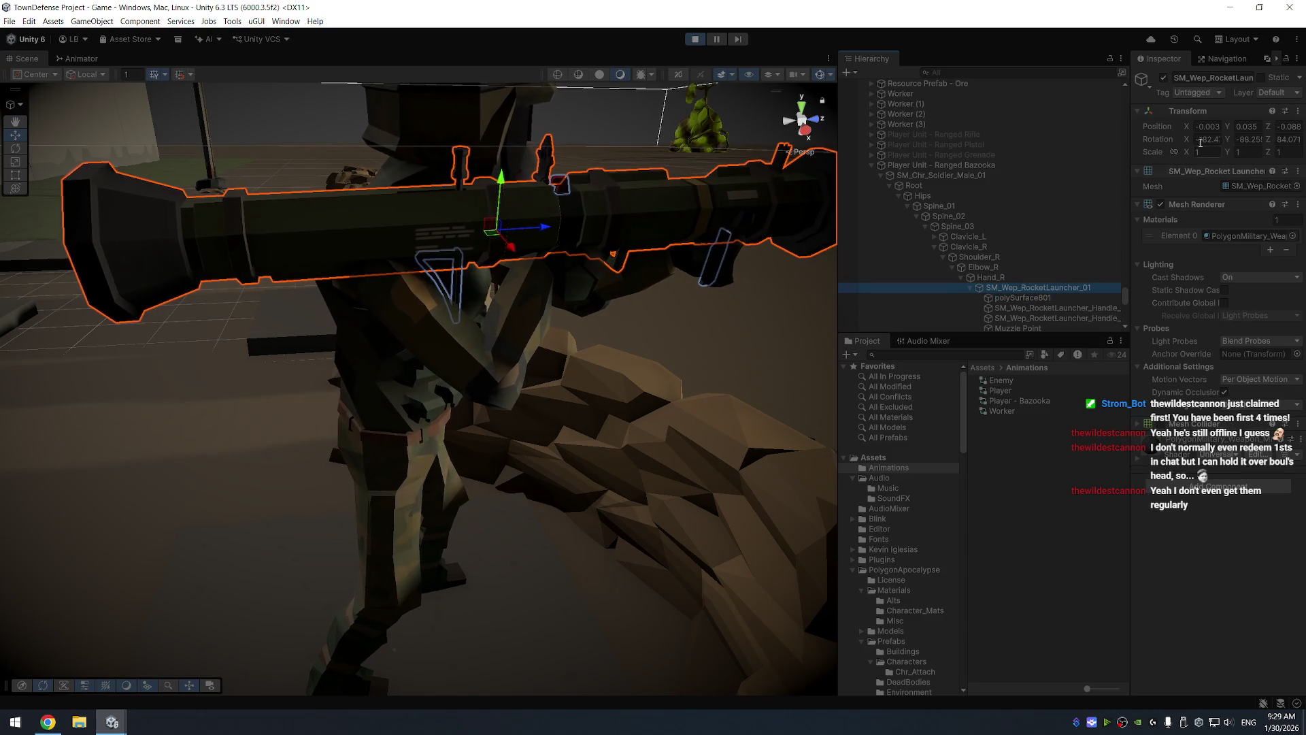
right_click(1188, 111)
mouse_move(1233, 193)
left_click(1116, 250)
left_click(696, 40)
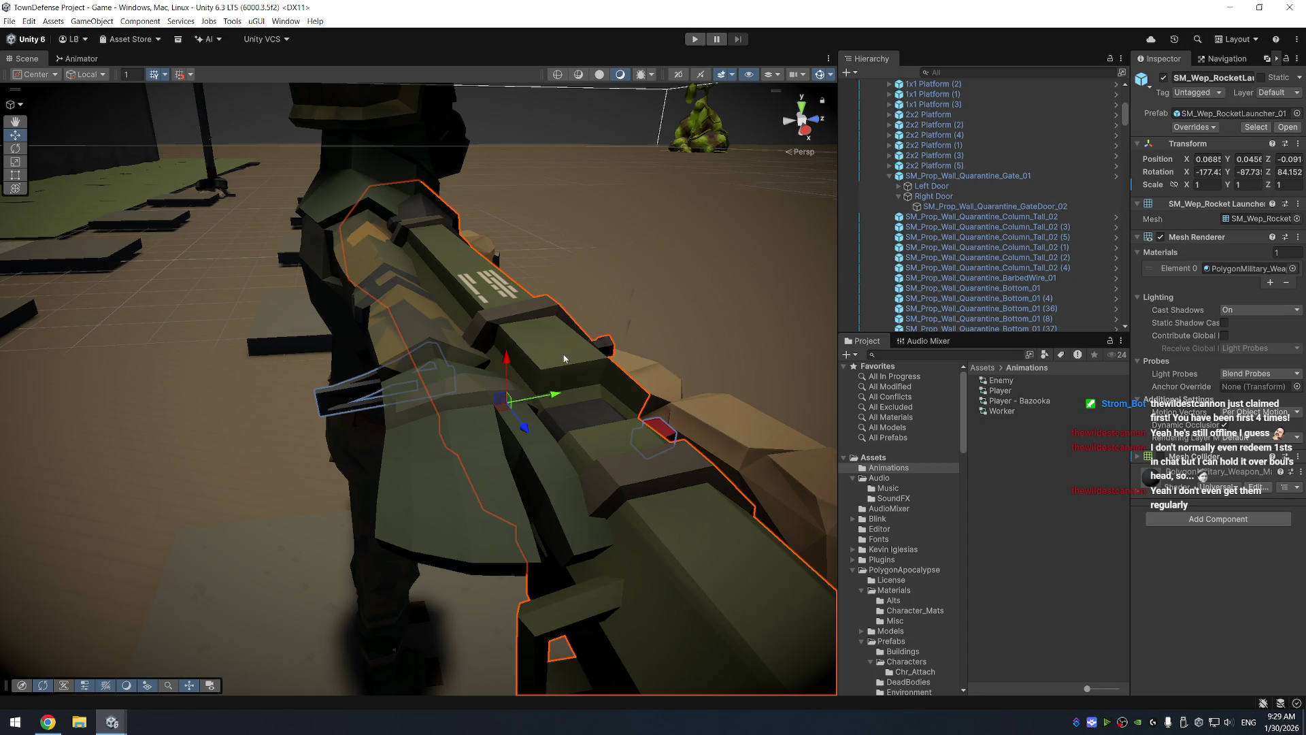
Paste the copied Transform onto SM_Wep_RocketLauncher_01 and frame it in the view
scroll(713, 377, "down", 5)
scroll(656, 315, "down", 2)
scroll(1023, 263, "down", 15)
scroll(995, 260, "down", 10)
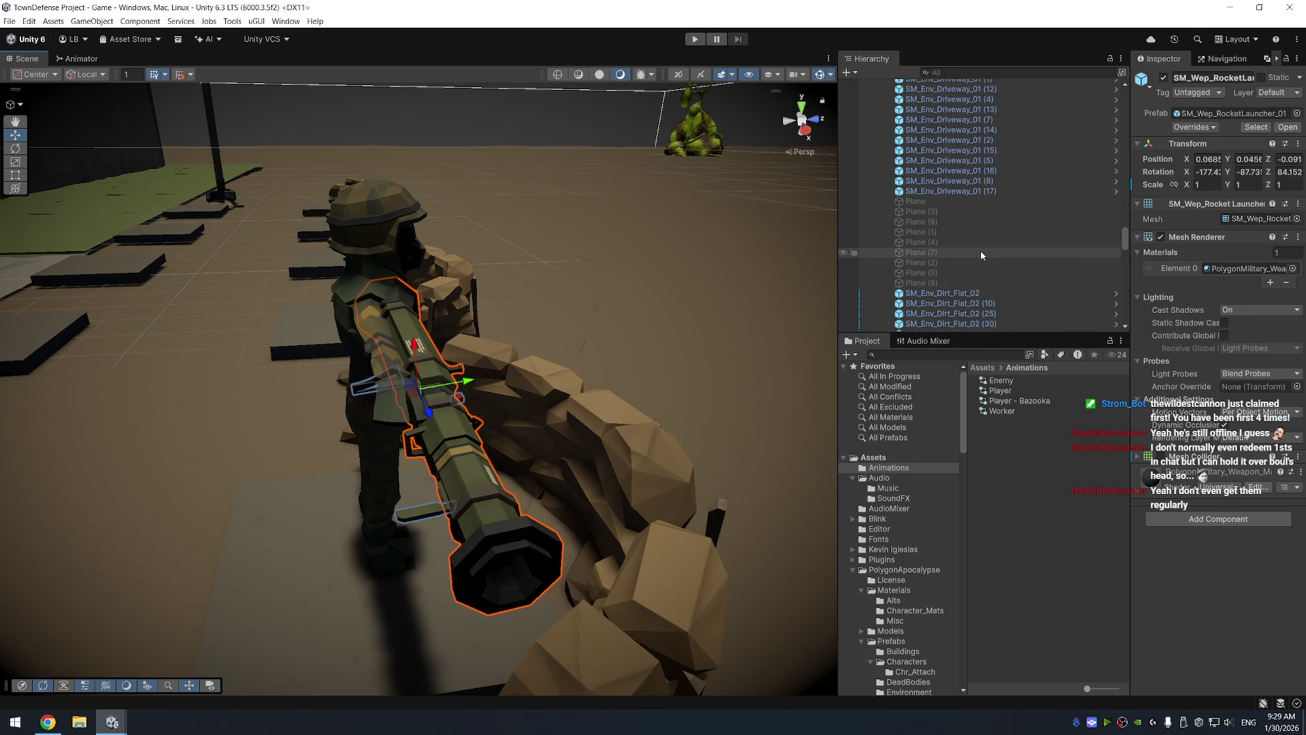
left_click(1045, 222)
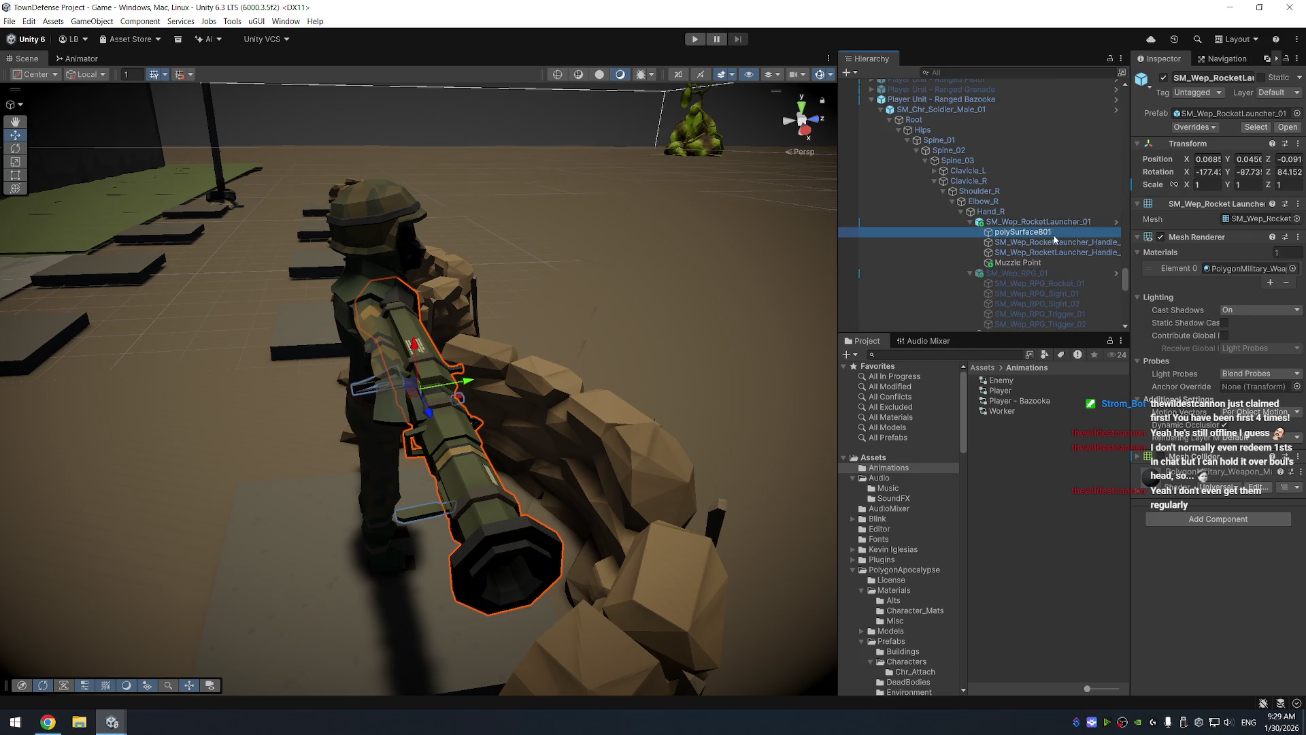
right_click(1189, 147)
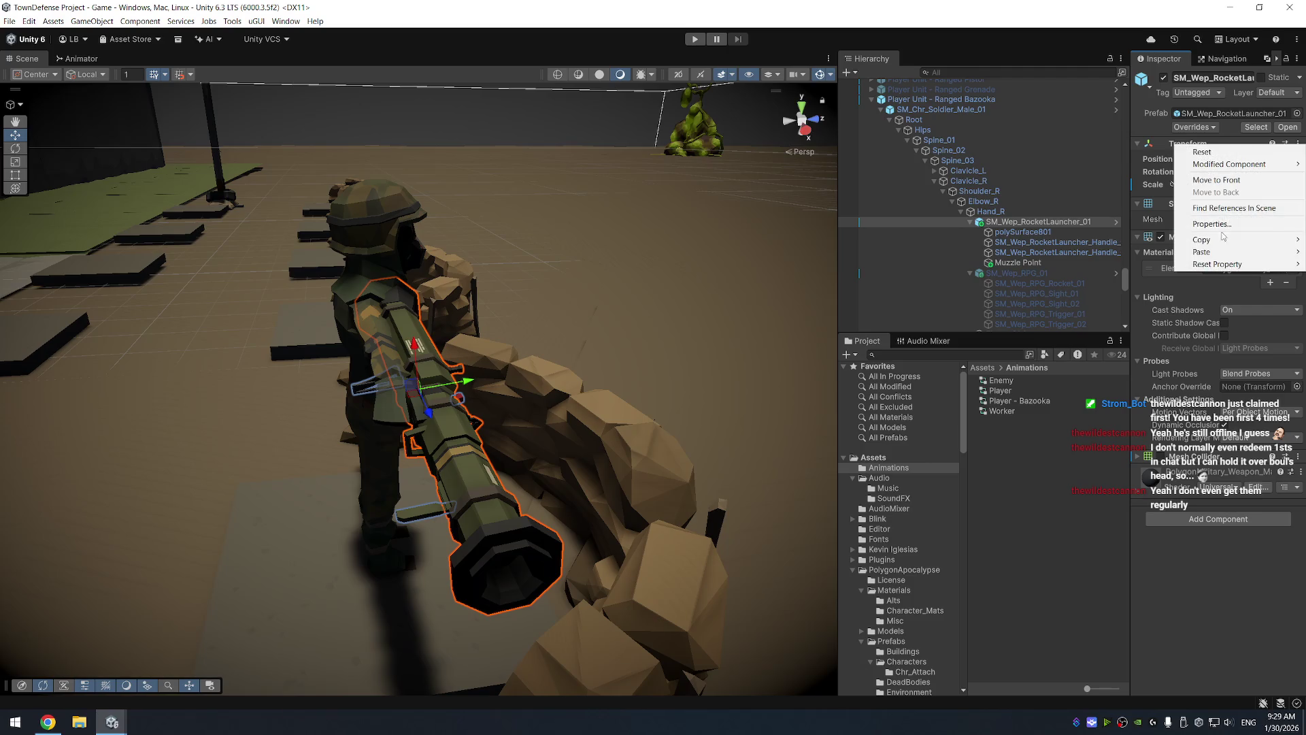
mouse_move(1224, 256)
left_click(1113, 321)
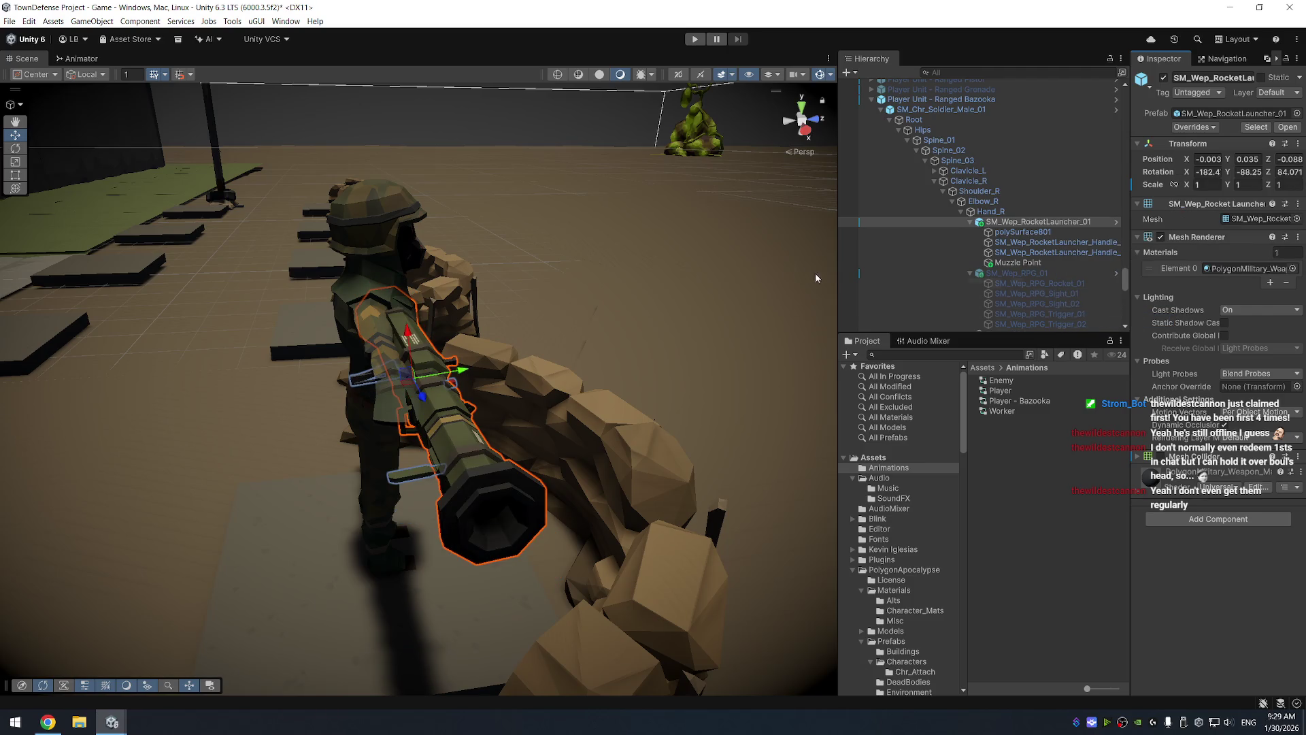
key("f")
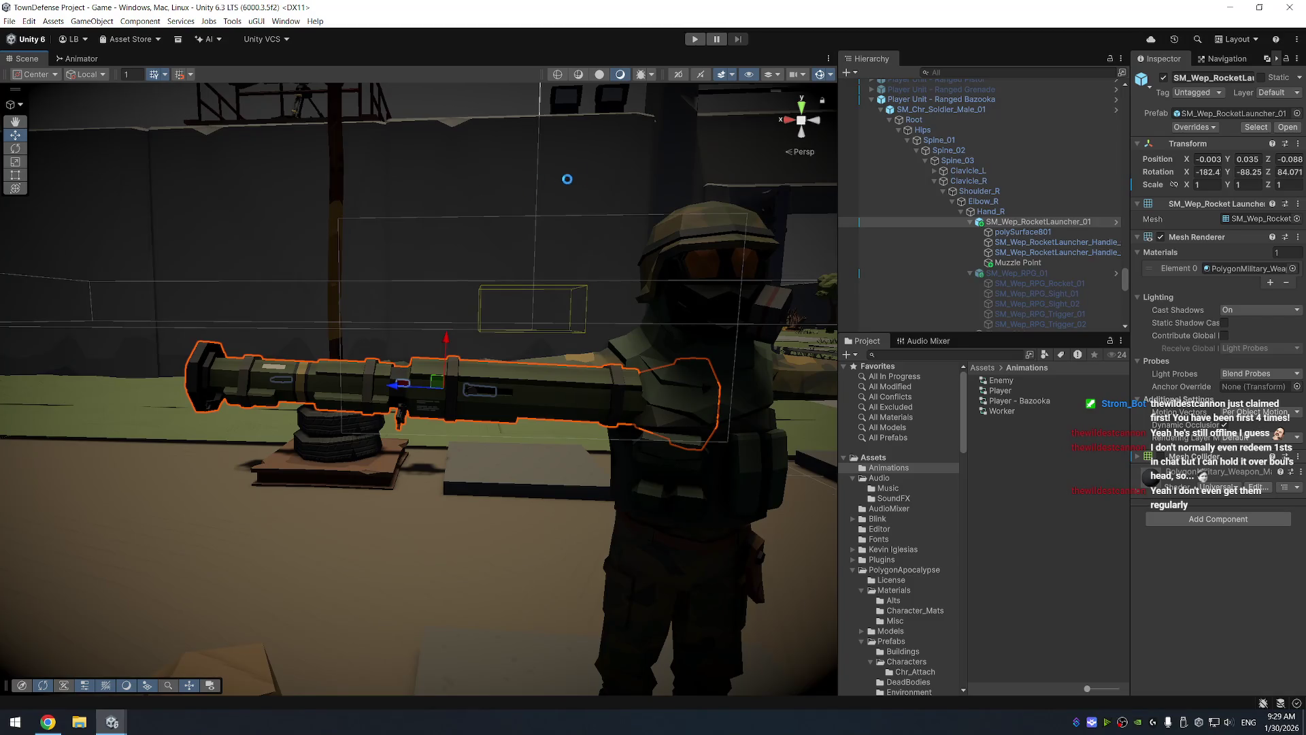
Look down on the soldier and start play mode to test the bazooka
scroll(597, 235, "down", 5)
left_click_drag(598, 235, 652, 220)
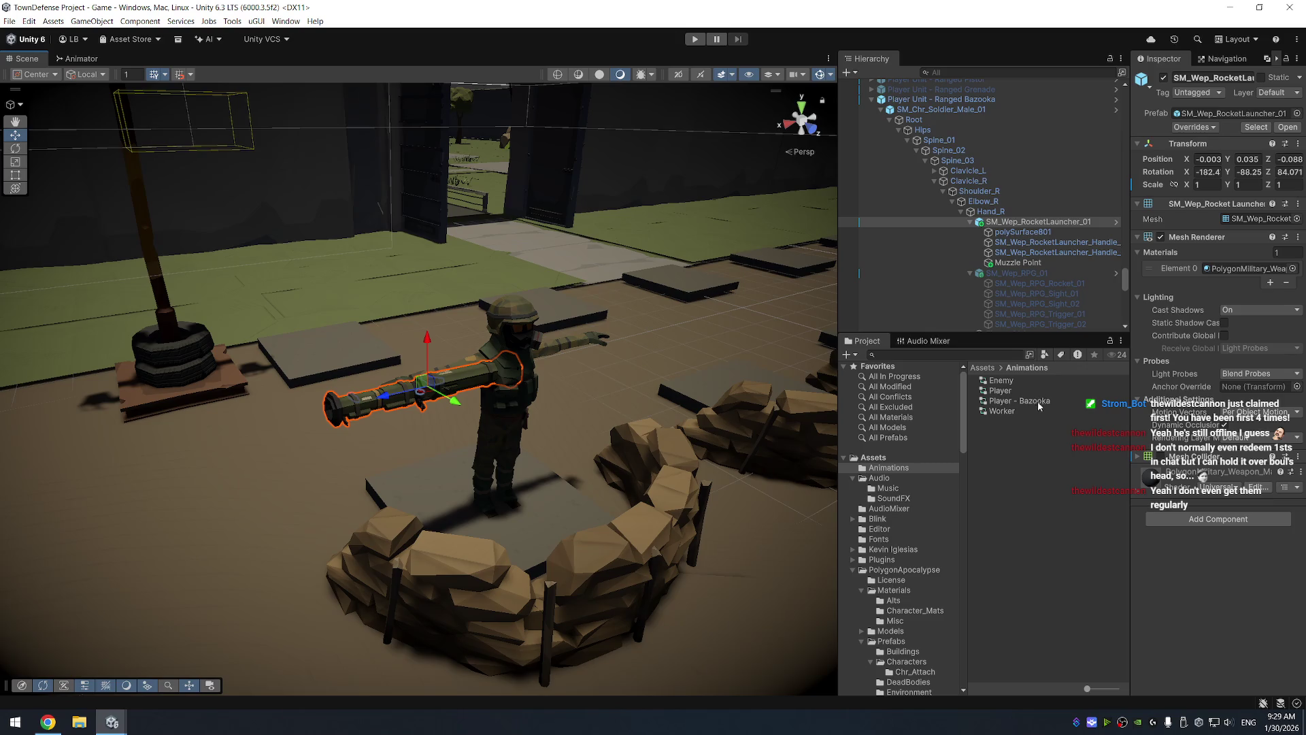
left_click(694, 39)
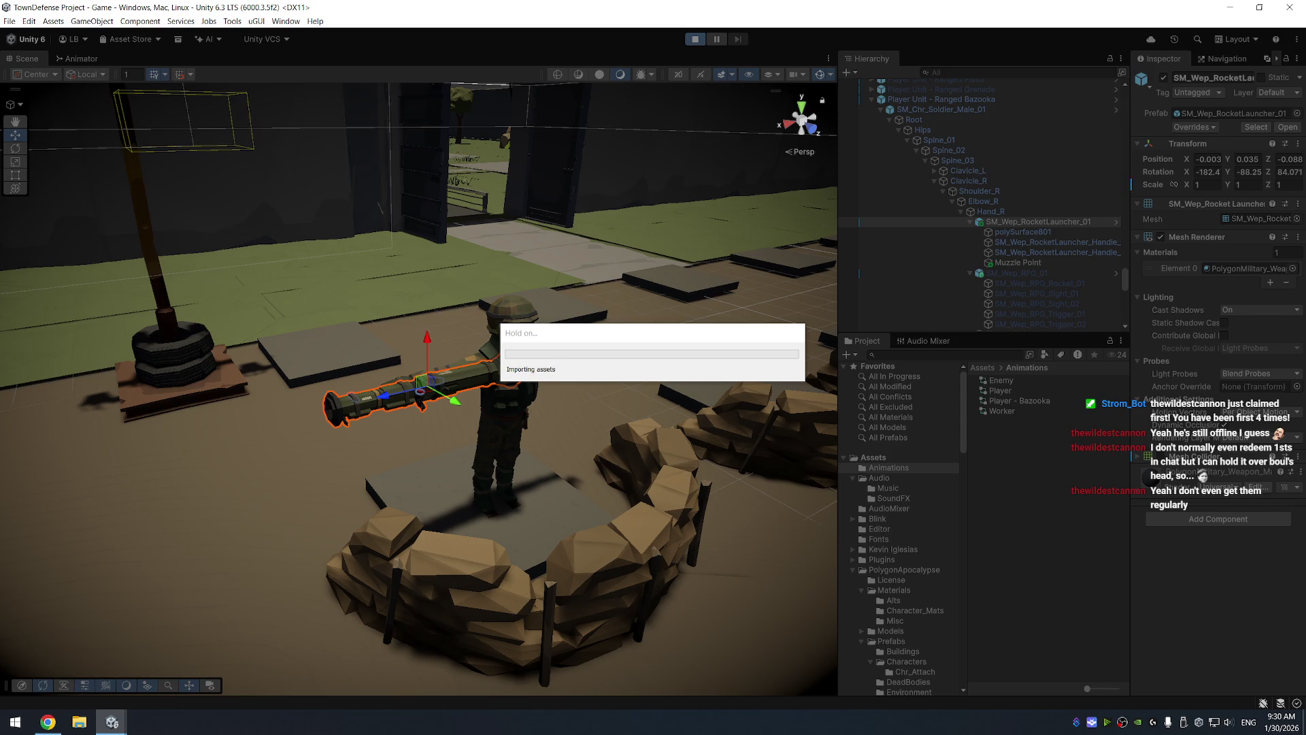
Watch the rockets hit the training dummy, frame its Enemy Unit parent, then stop play mode
key("super+d")
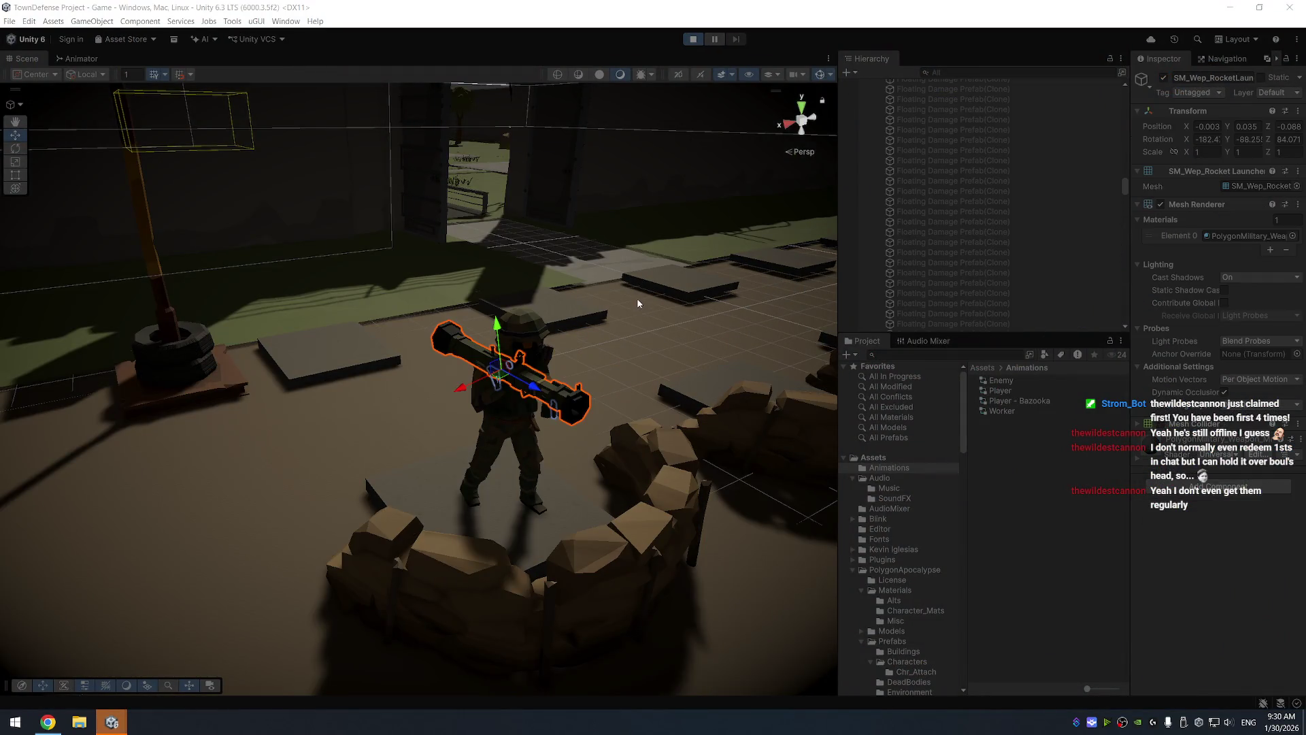
mouse_move(566, 238)
left_mouse_down()
mouse_move(668, 218)
mouse_move(598, 234)
mouse_move(651, 220)
left_mouse_up()
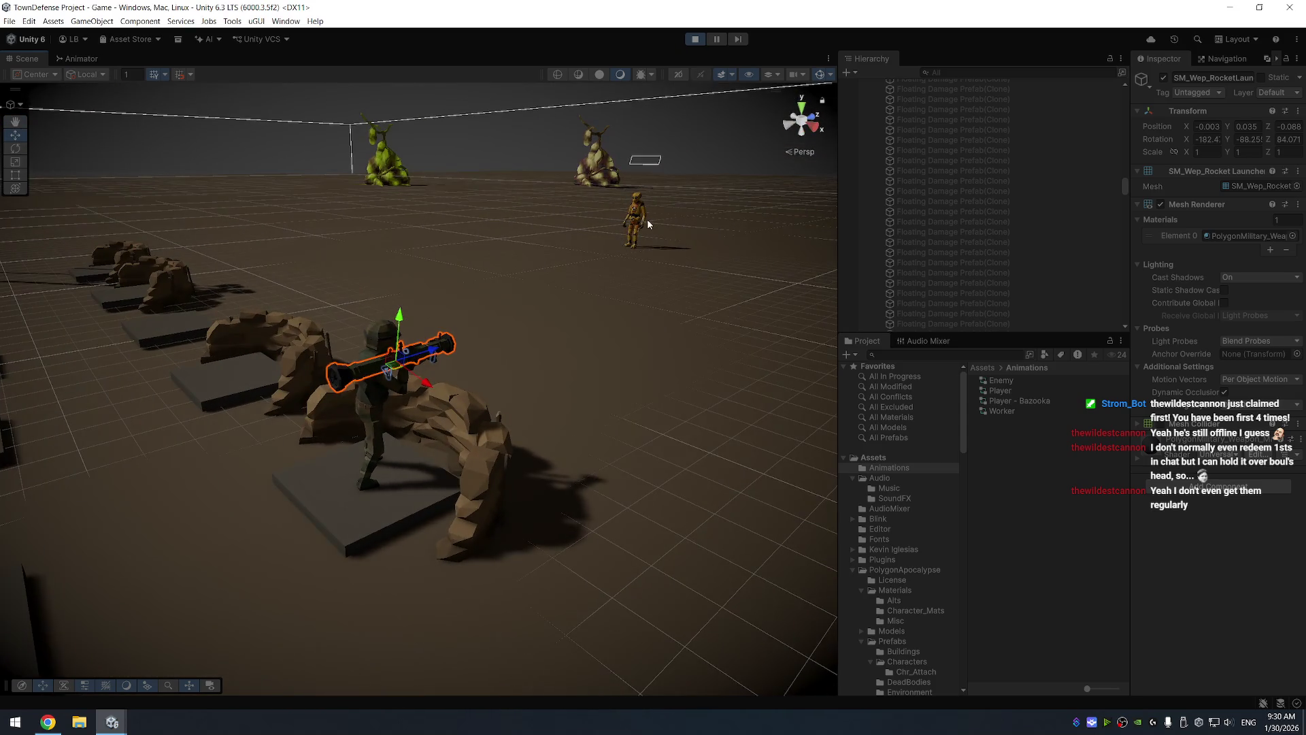
left_click(636, 216)
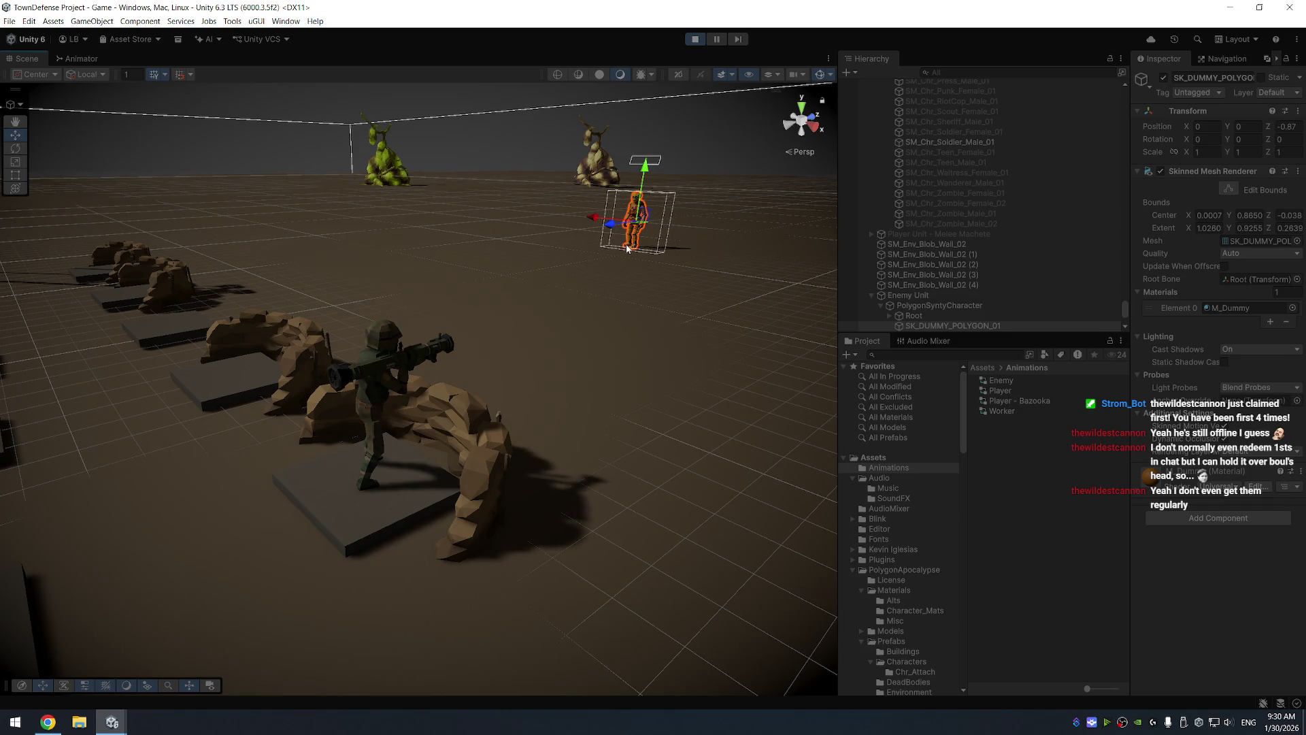
left_click(961, 295)
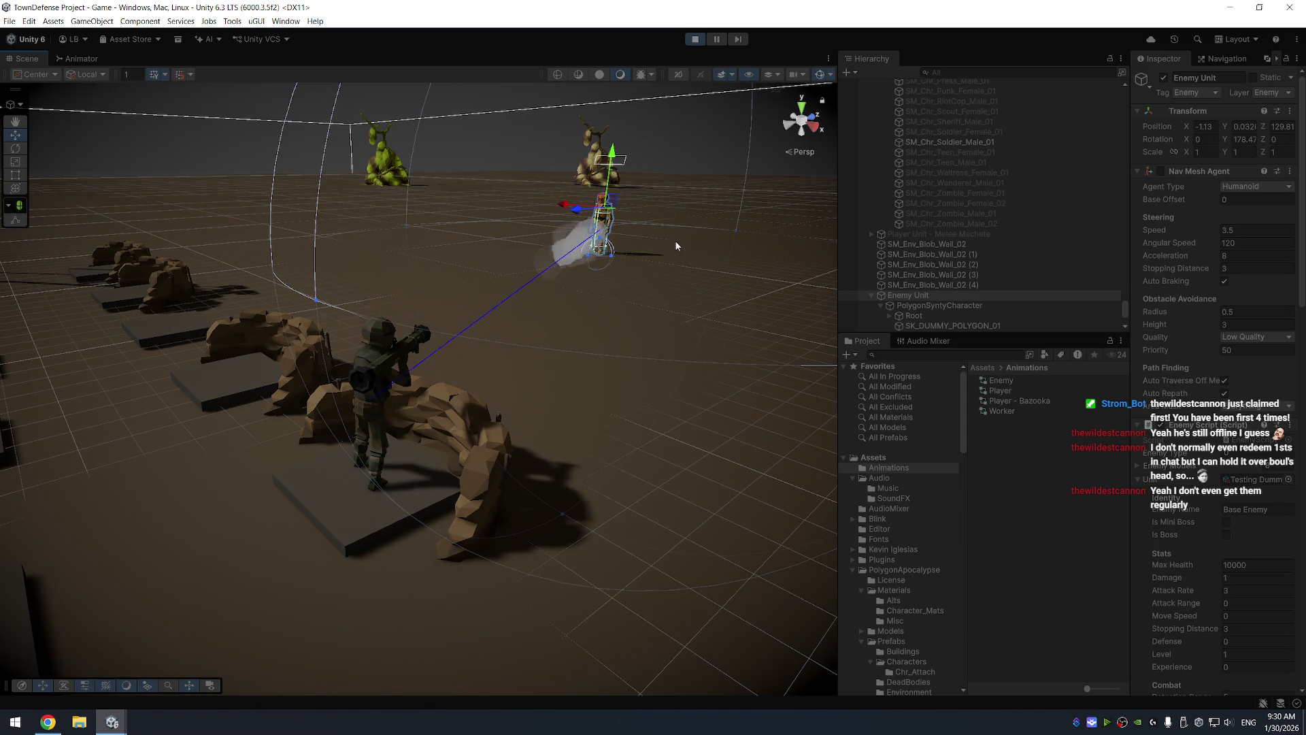
mouse_move(674, 240)
left_mouse_down()
mouse_move(705, 256)
mouse_move(366, 259)
left_mouse_up()
key("f")
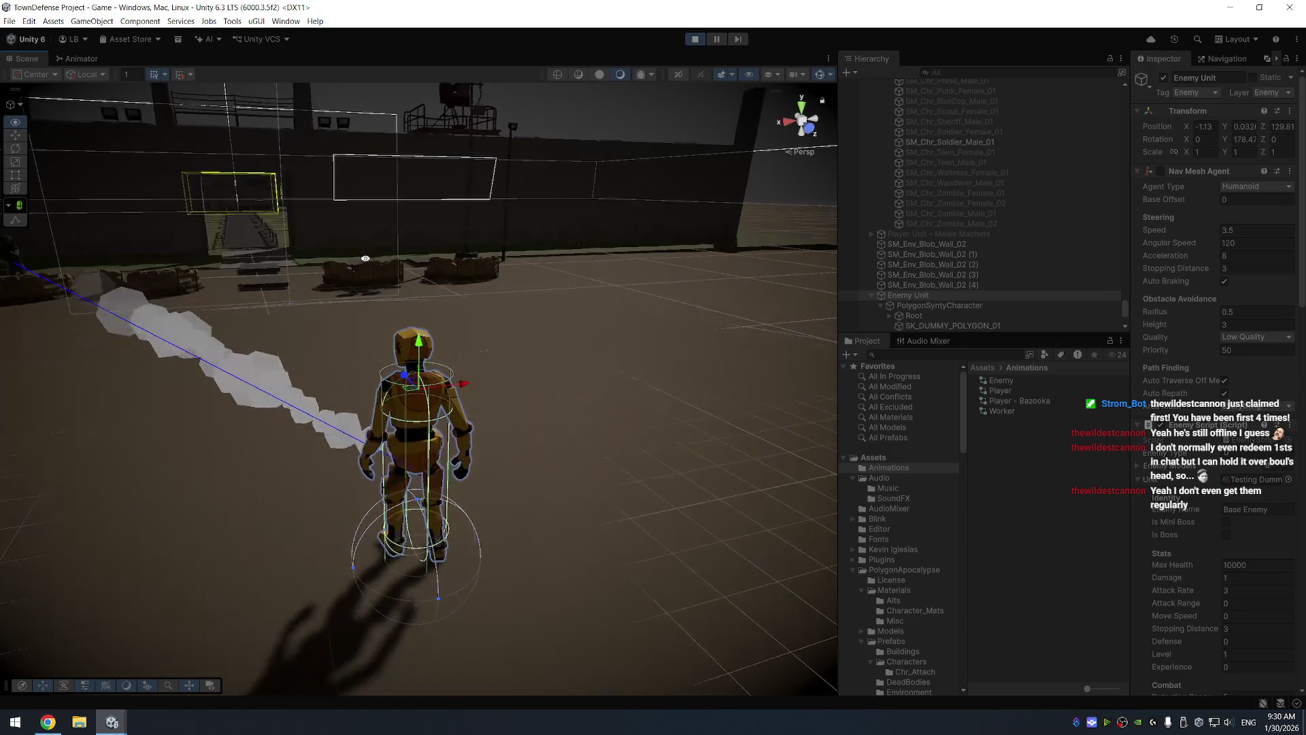
key("ctrl+p")
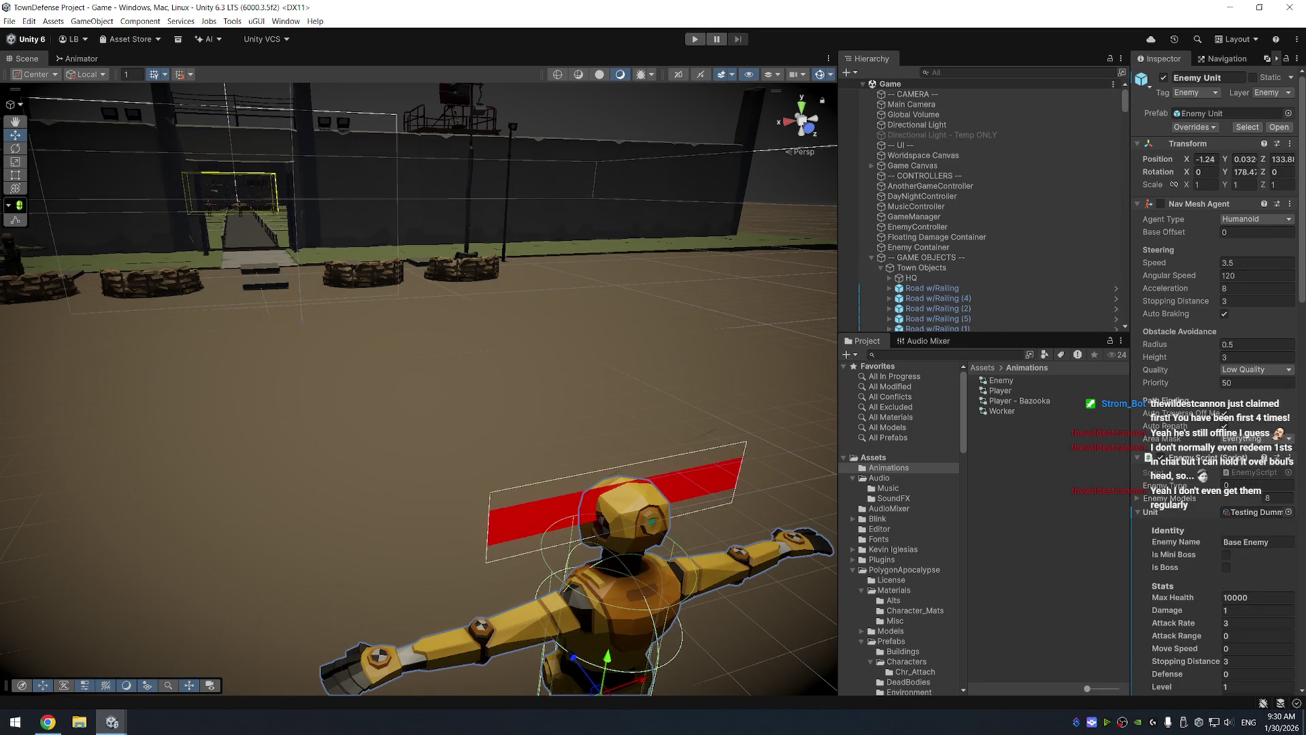
Scroll through the Hierarchy and inspect the EnemyController's spawn settings
scroll(980, 262, "down", 10)
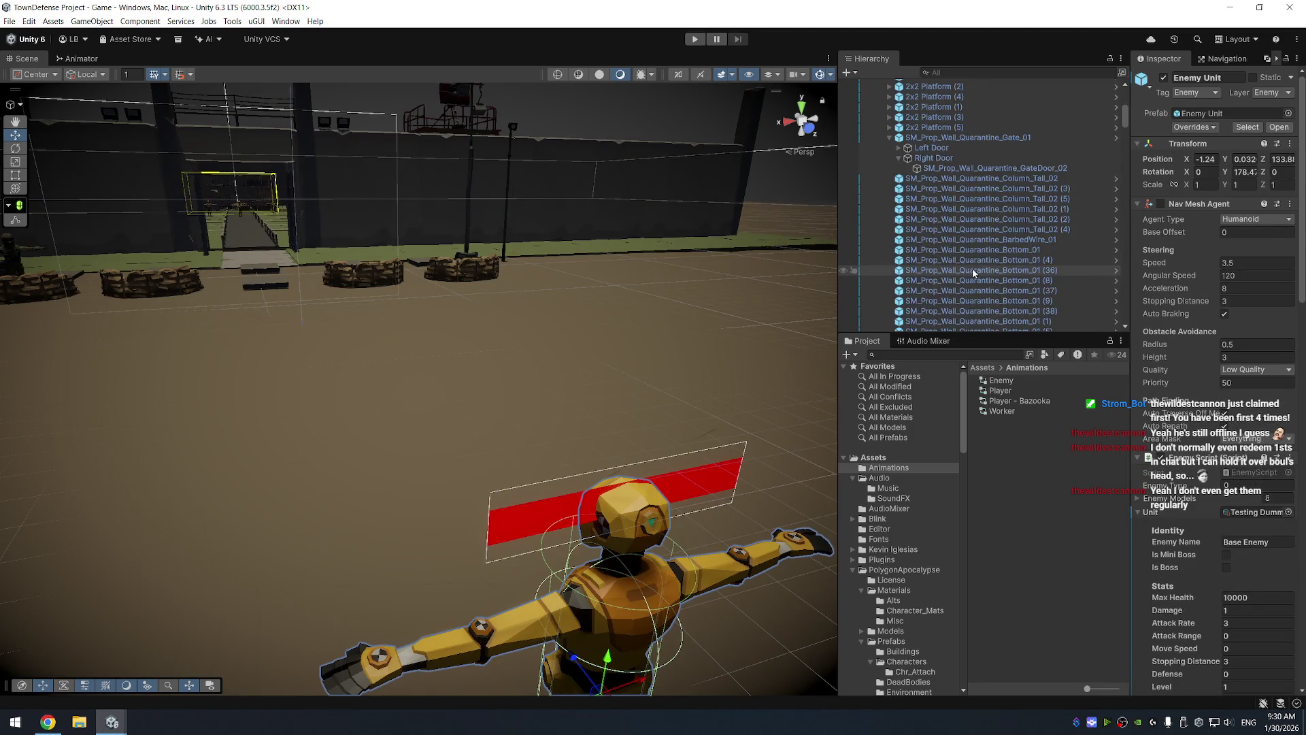
scroll(1013, 287, "down", 5)
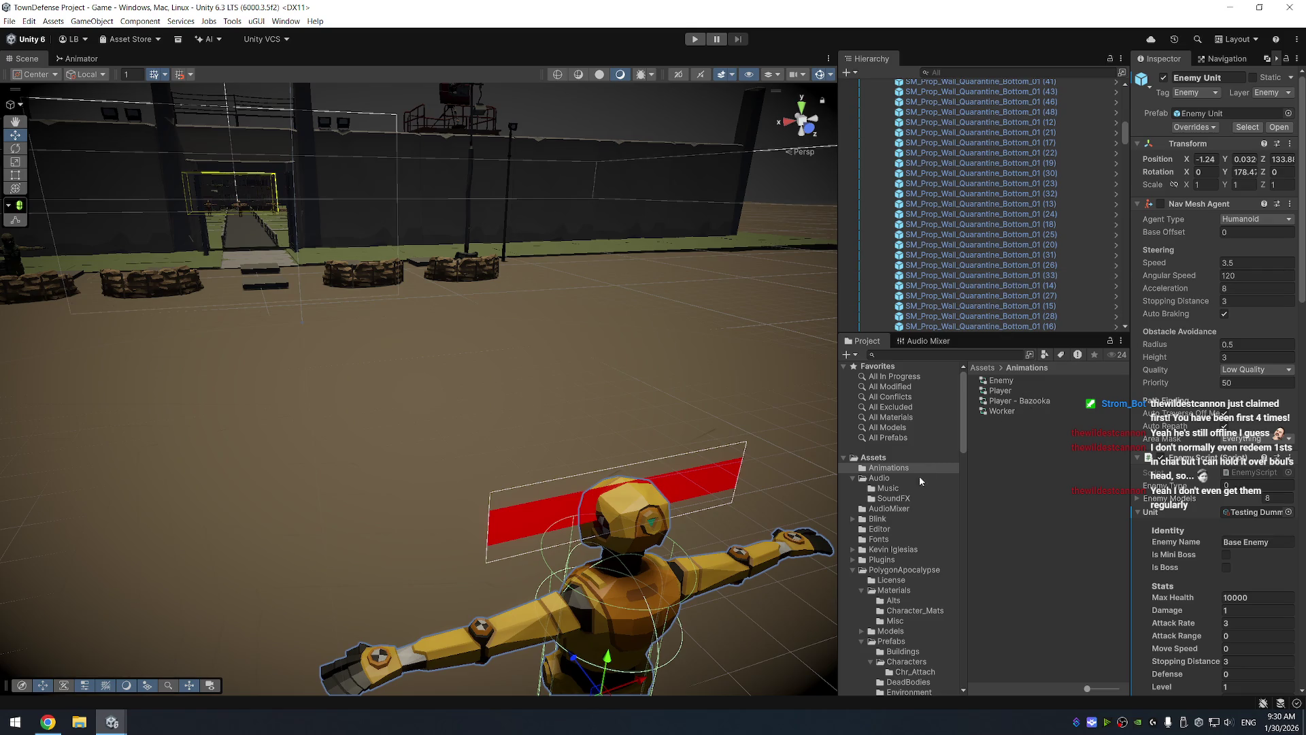
scroll(915, 517, "down", 10)
scroll(915, 510, "down", 5)
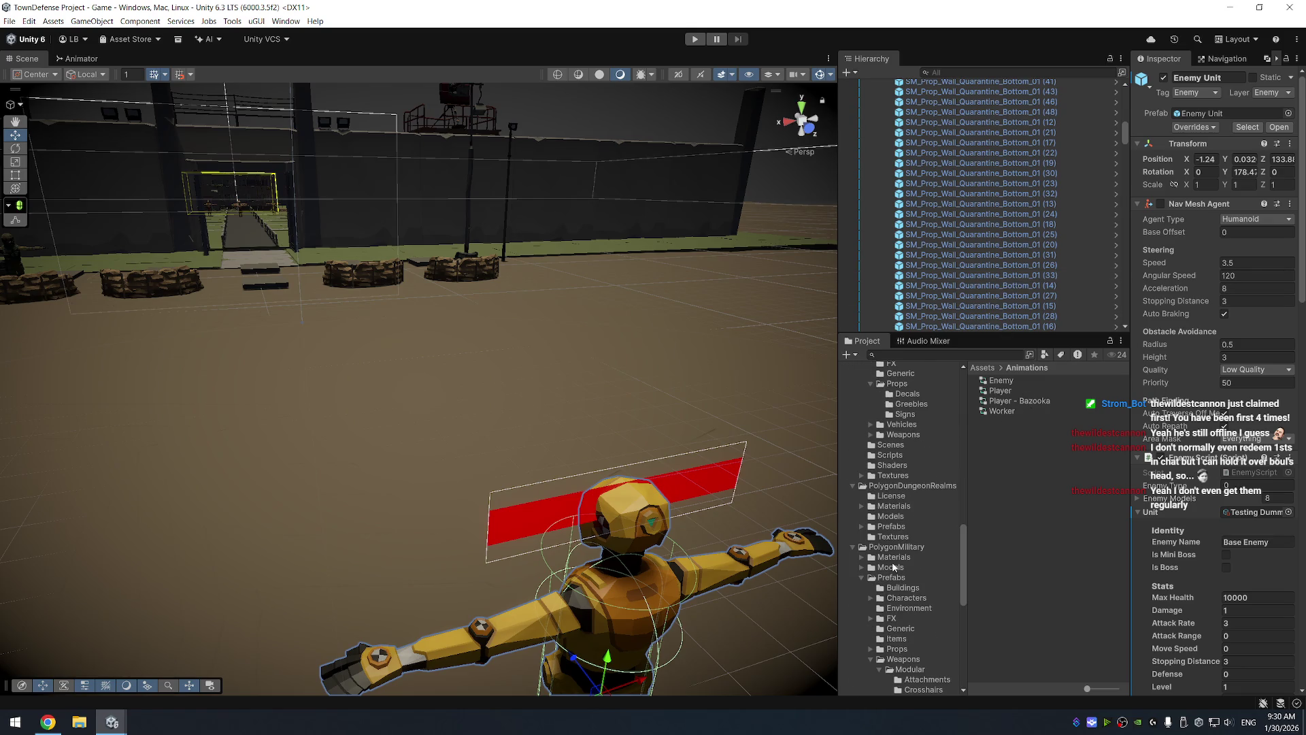
scroll(898, 523, "down", 5)
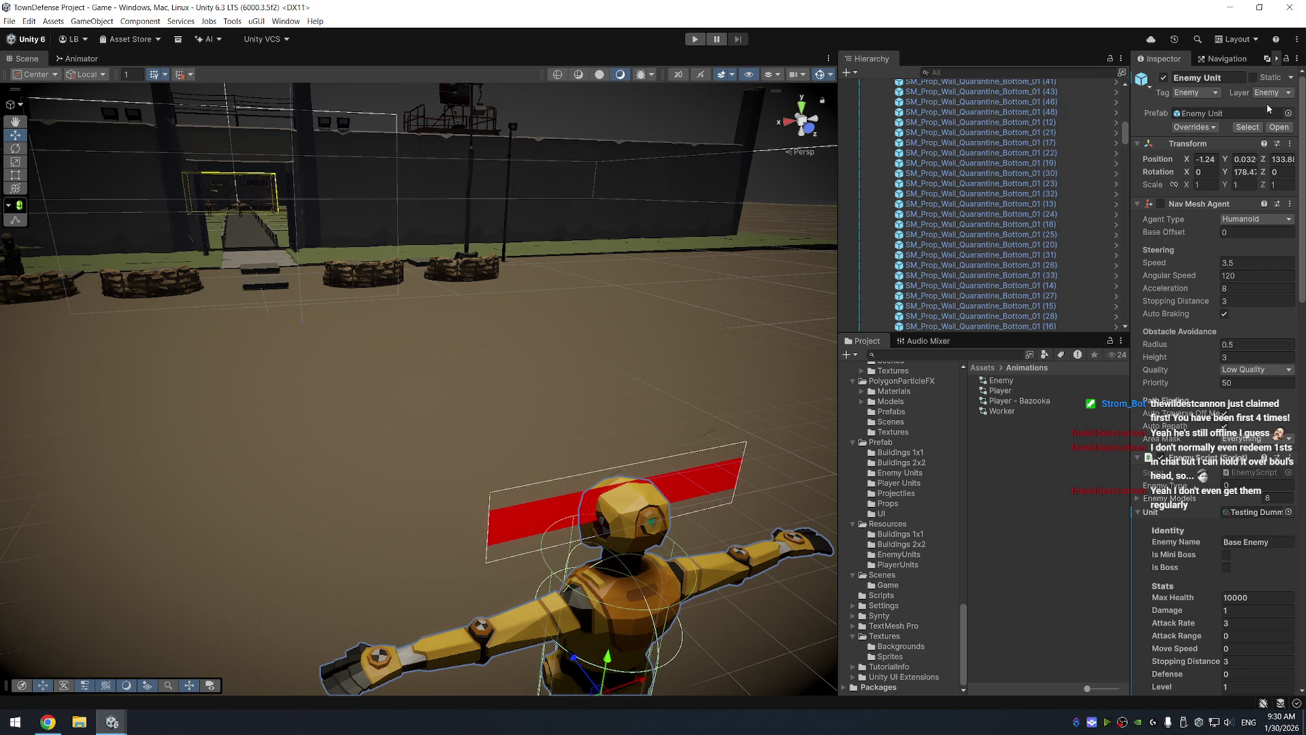
scroll(1220, 538, "down", 10)
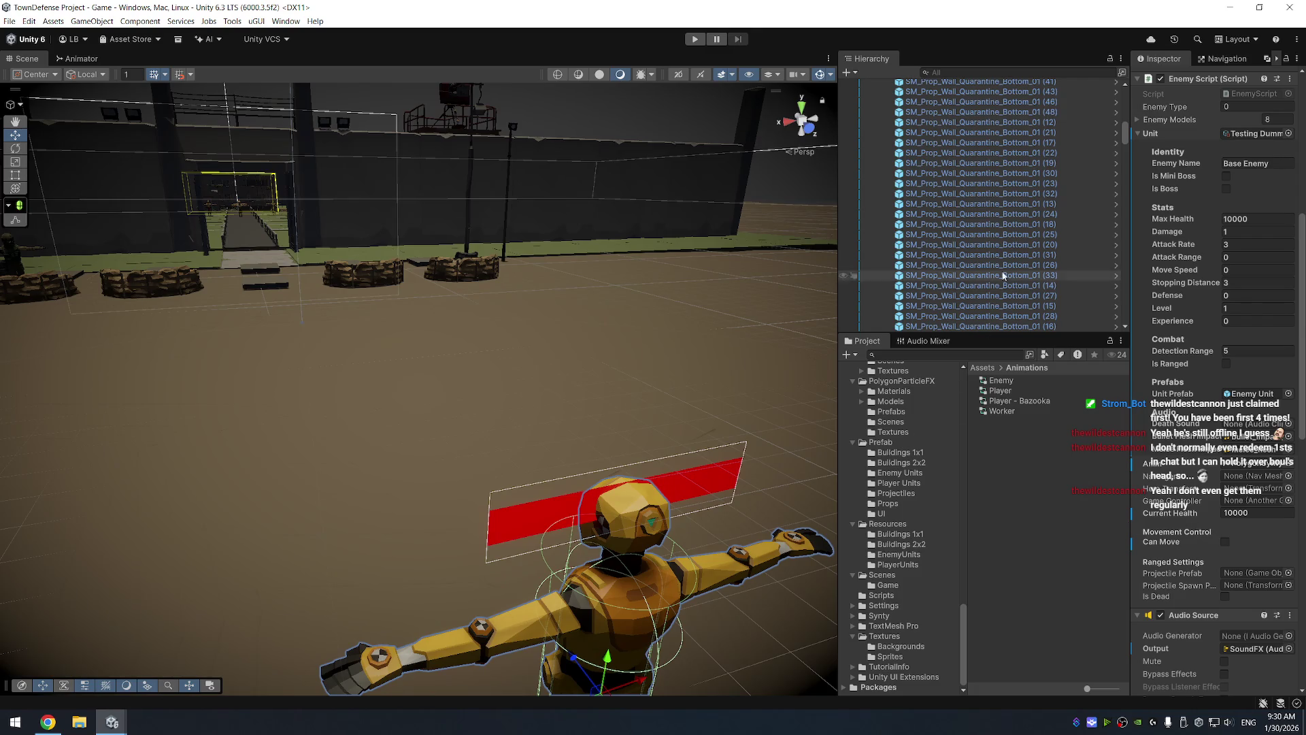
scroll(966, 128, "up", 15)
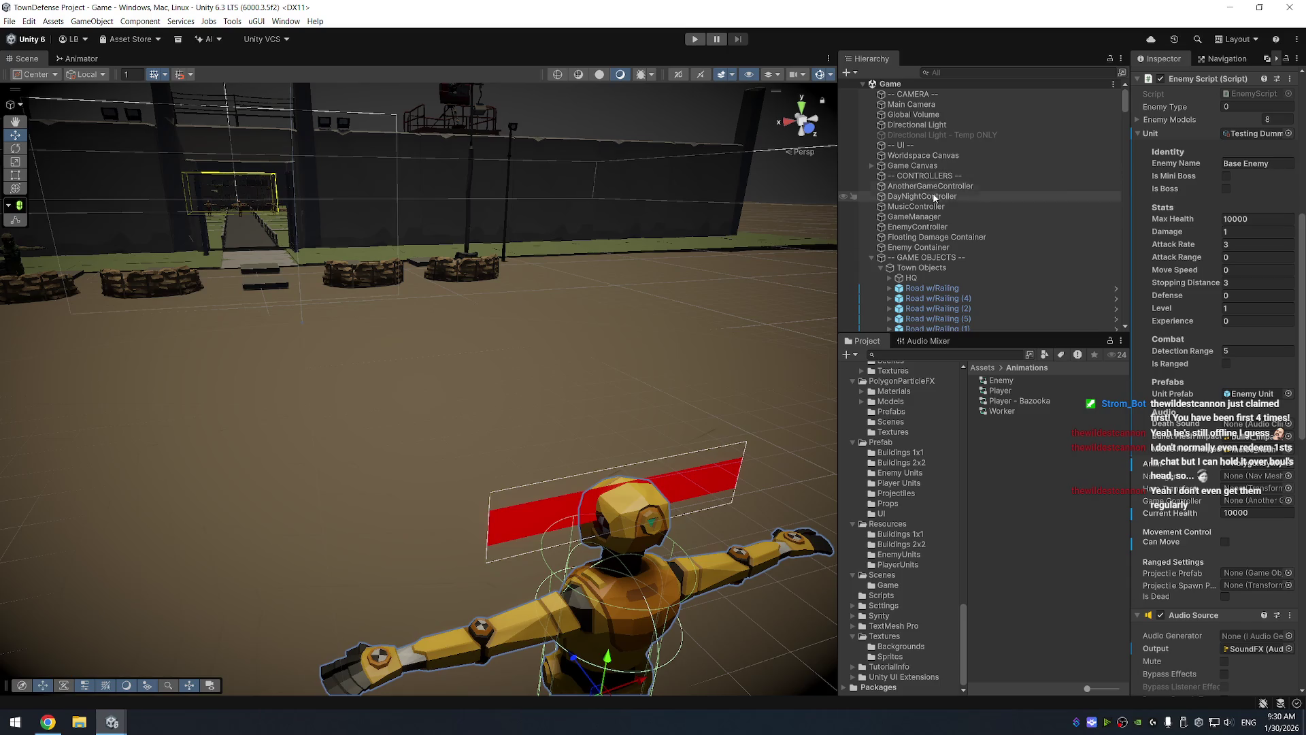
left_click(925, 229)
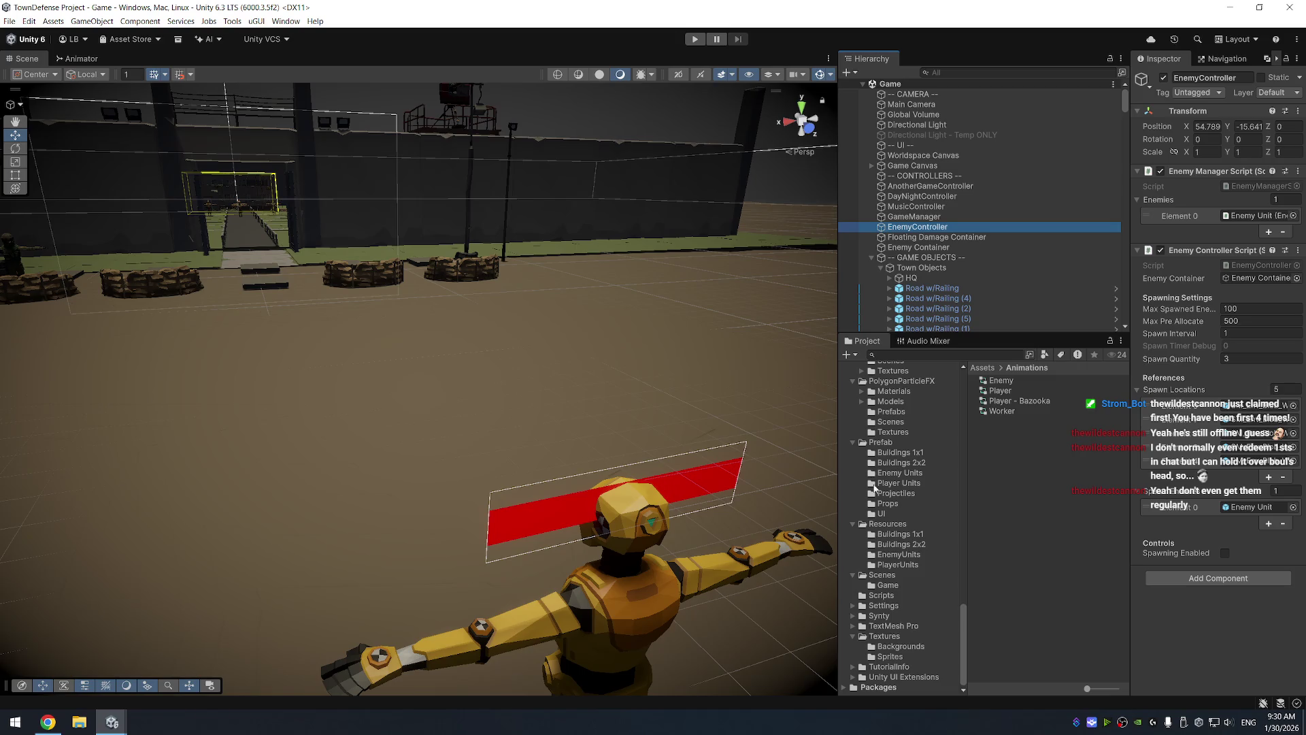
In Prefab/Projectiles, compare Rocket Prefab with Grenade Prefab down to the Audio Source
left_click(880, 443)
left_click(896, 493)
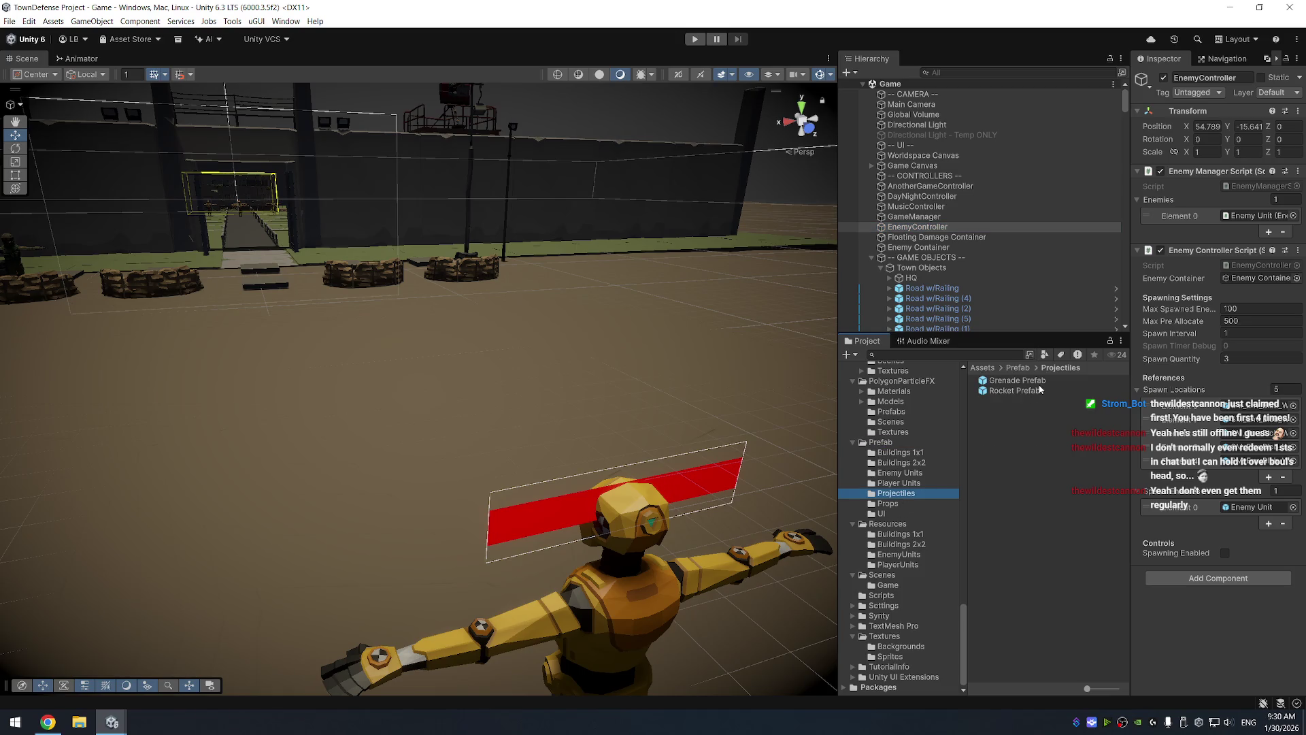
left_click(1046, 393)
key("Up")
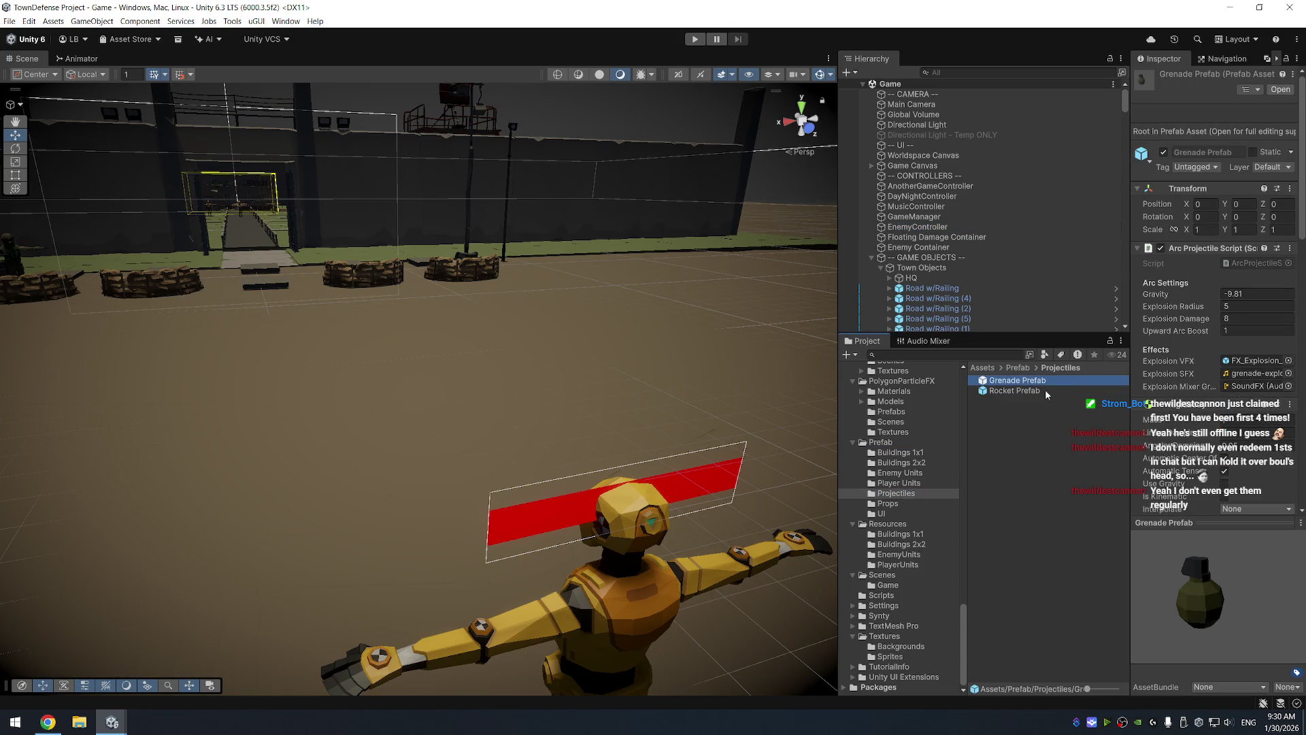
key("Down")
key("Up")
key("Down")
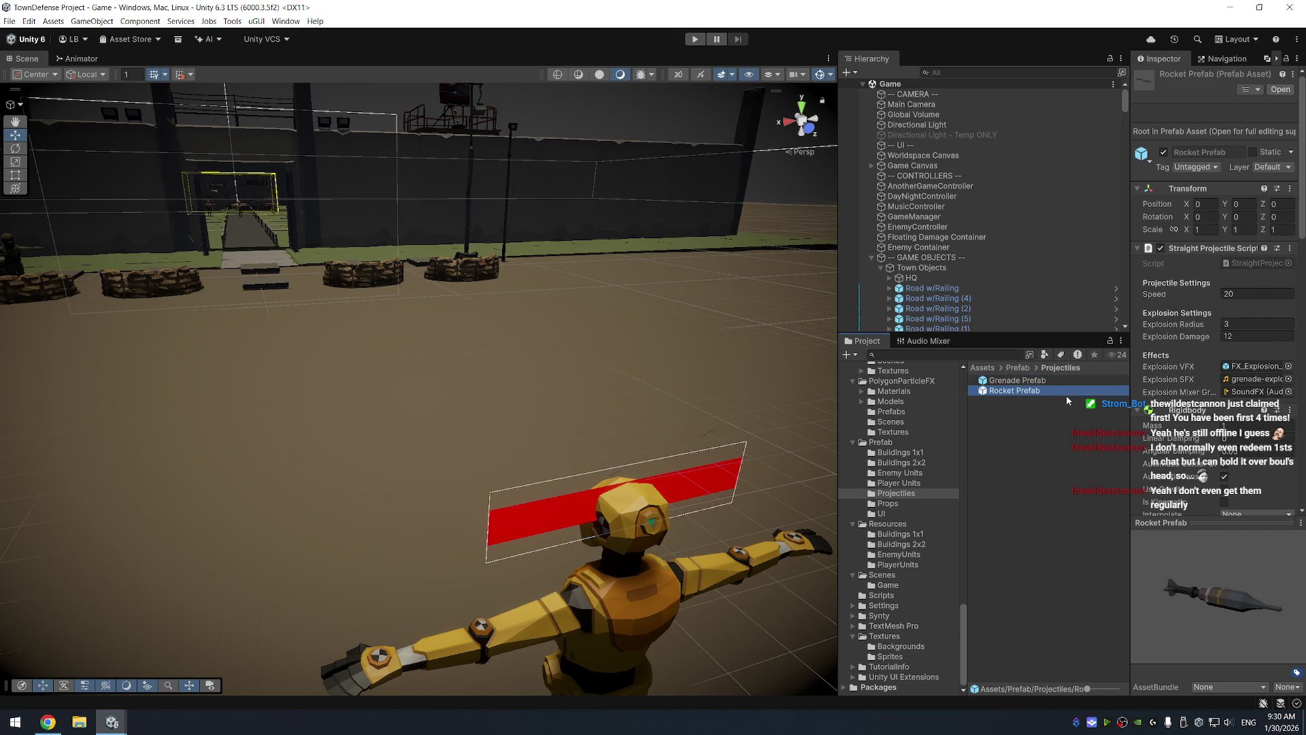
scroll(1189, 385, "down", 5)
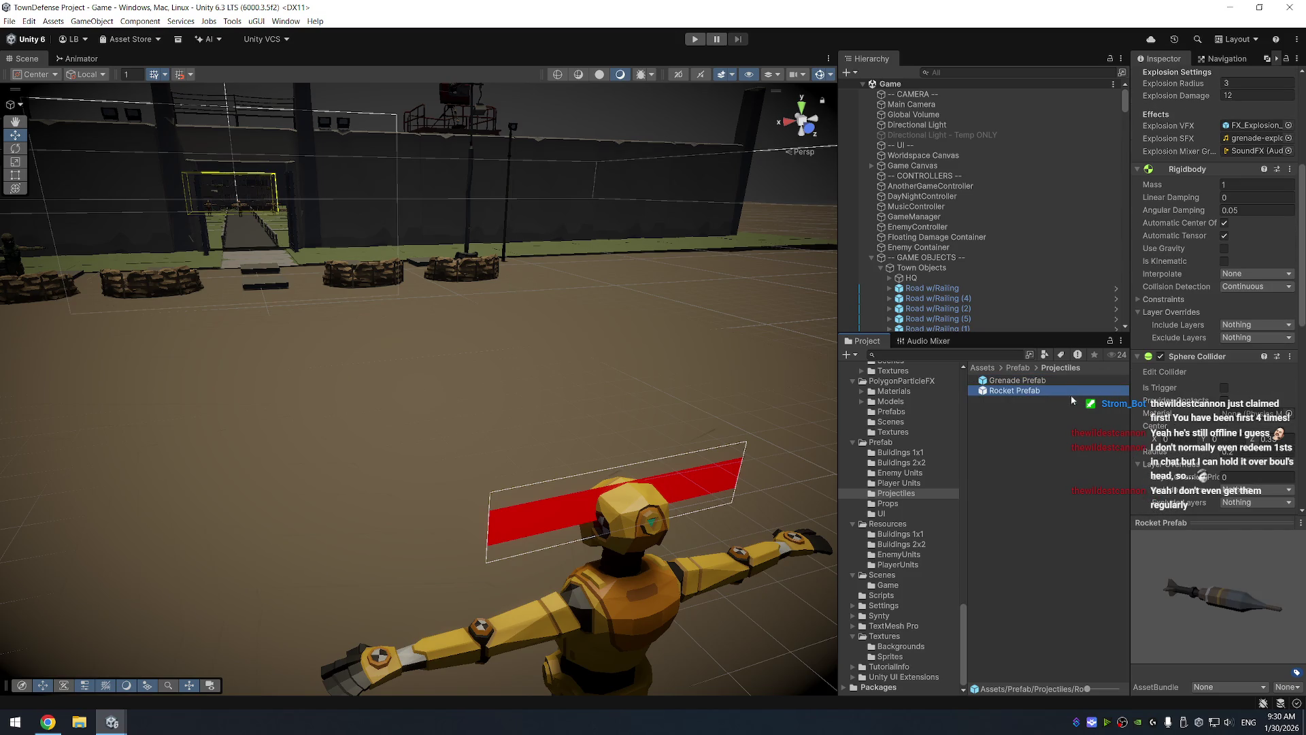
key("Up")
key("Down")
scroll(1216, 421, "down", 5)
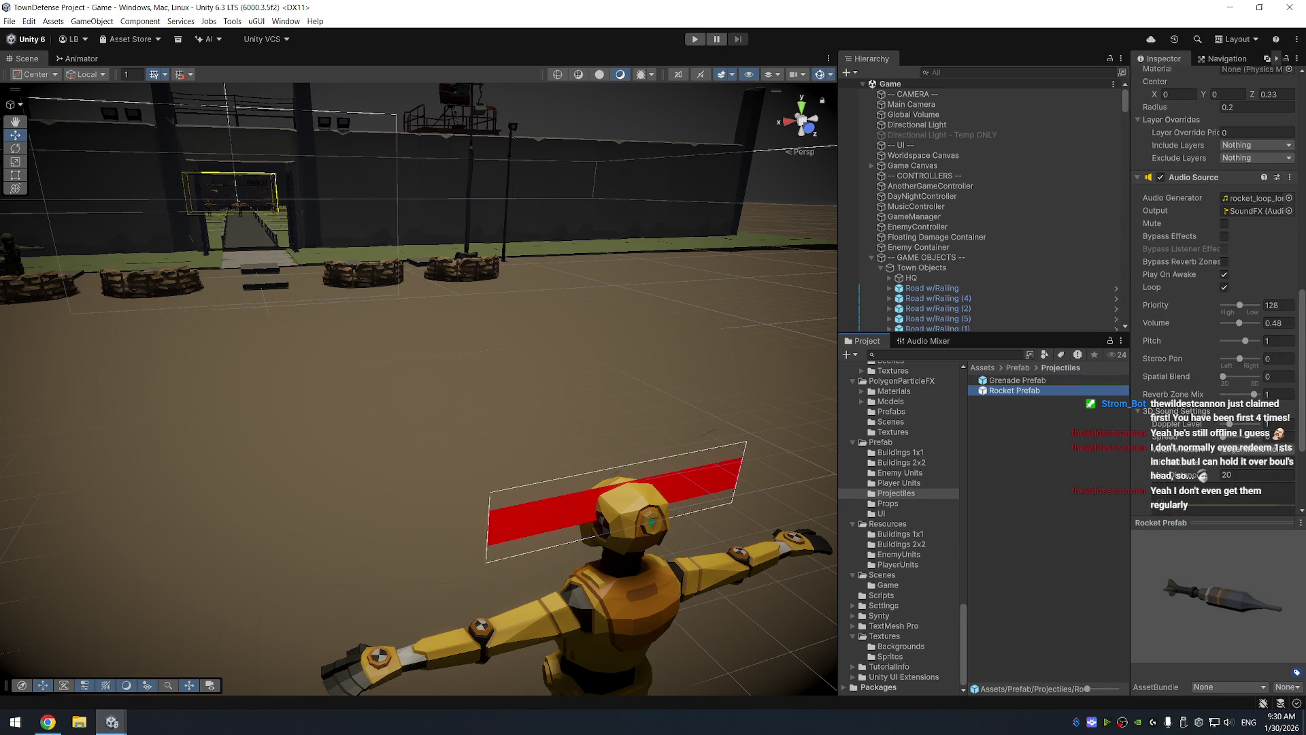
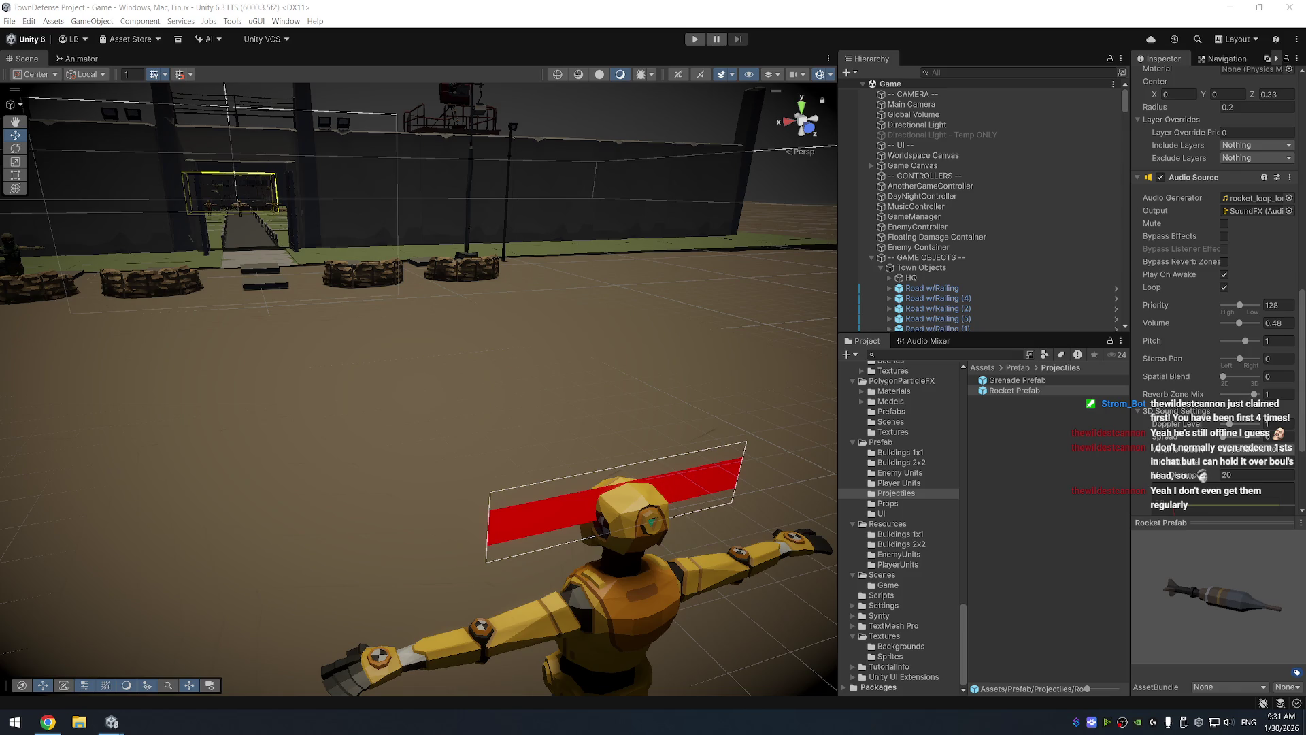
Inspect the enemy dummy's components and orbit the Scene view around the character
left_click(638, 582)
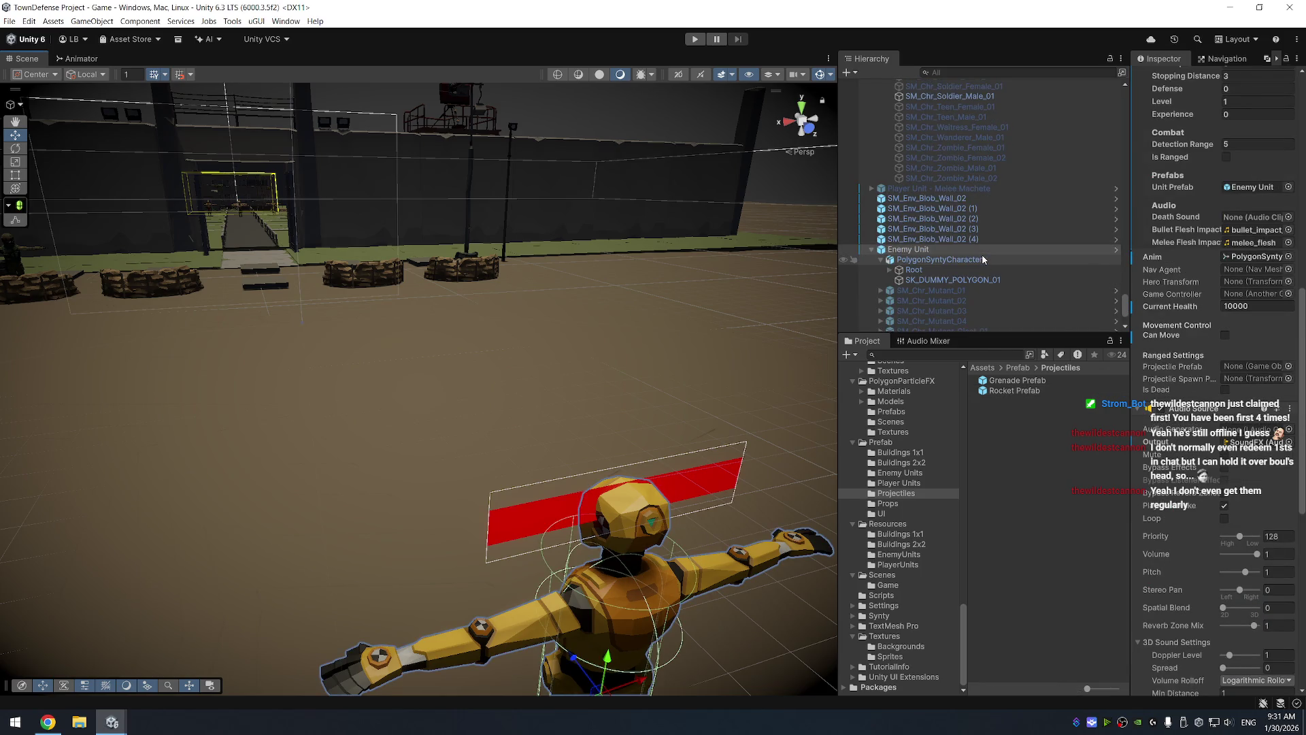
scroll(1225, 454, "down", 5)
scroll(1225, 454, "down", 4)
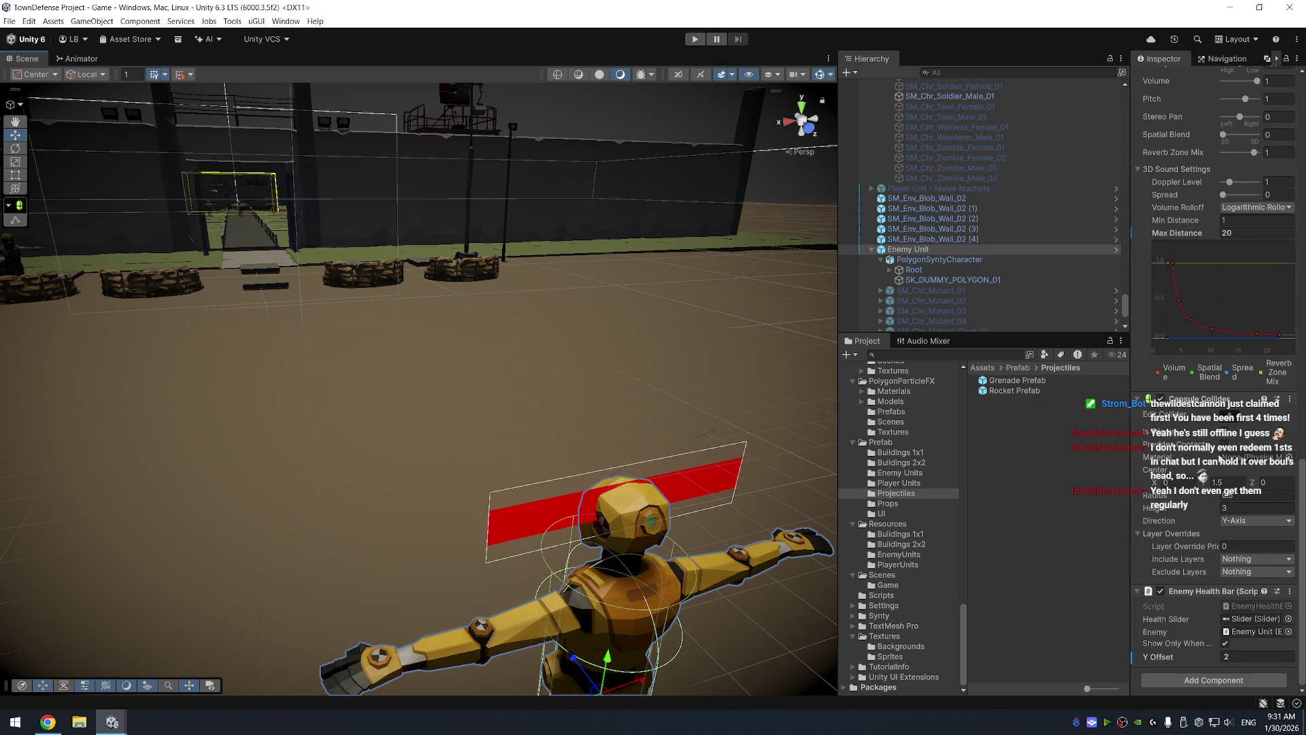
scroll(1223, 458, "up", 12)
scroll(1223, 454, "up", 6)
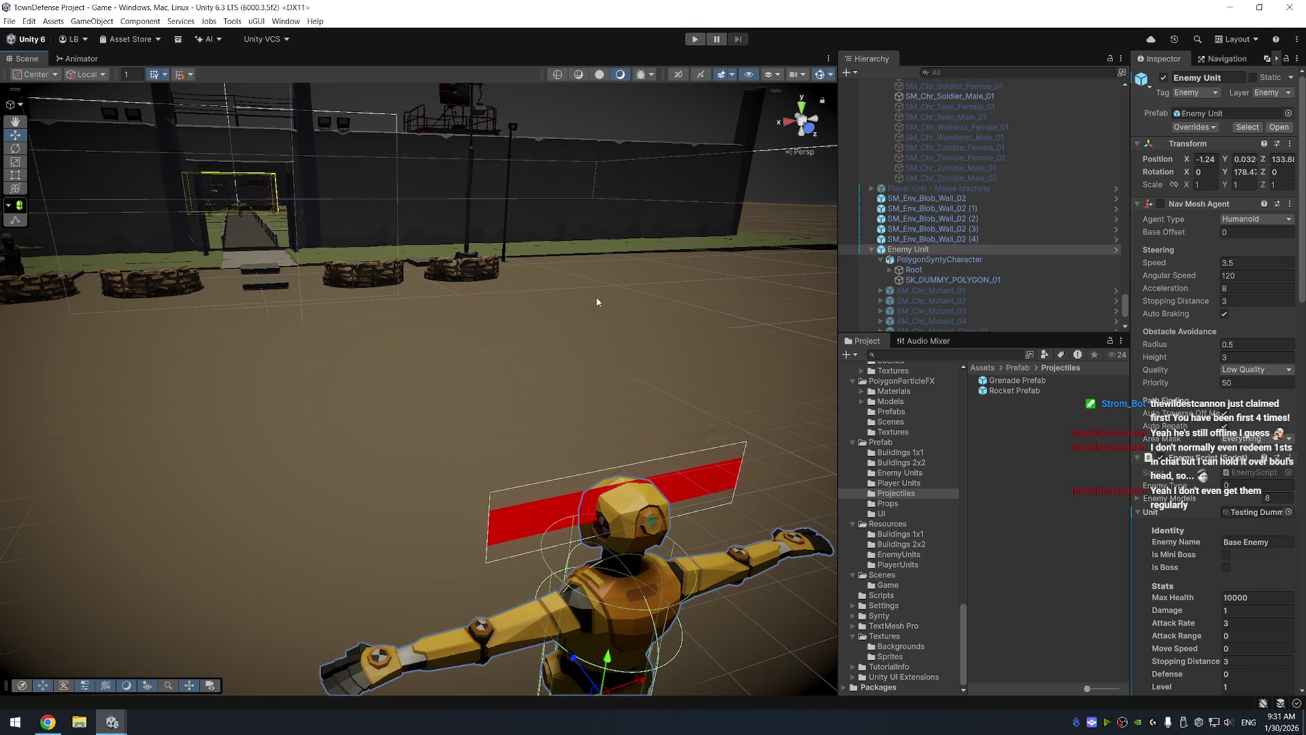
left_click(602, 351)
left_click_drag(578, 365, 934, 389)
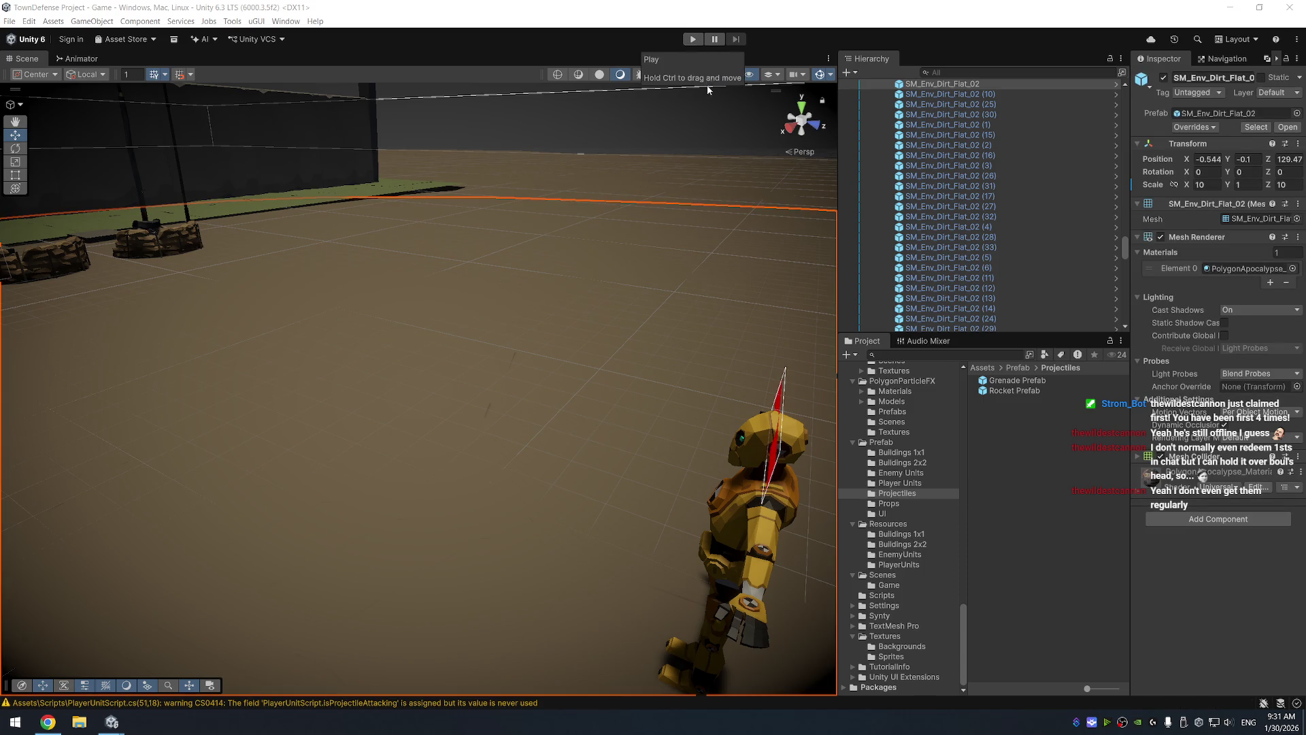
Run the game, frame the Enemy Unit, and orbit to watch the rocket's explosion smoke
left_click(694, 40)
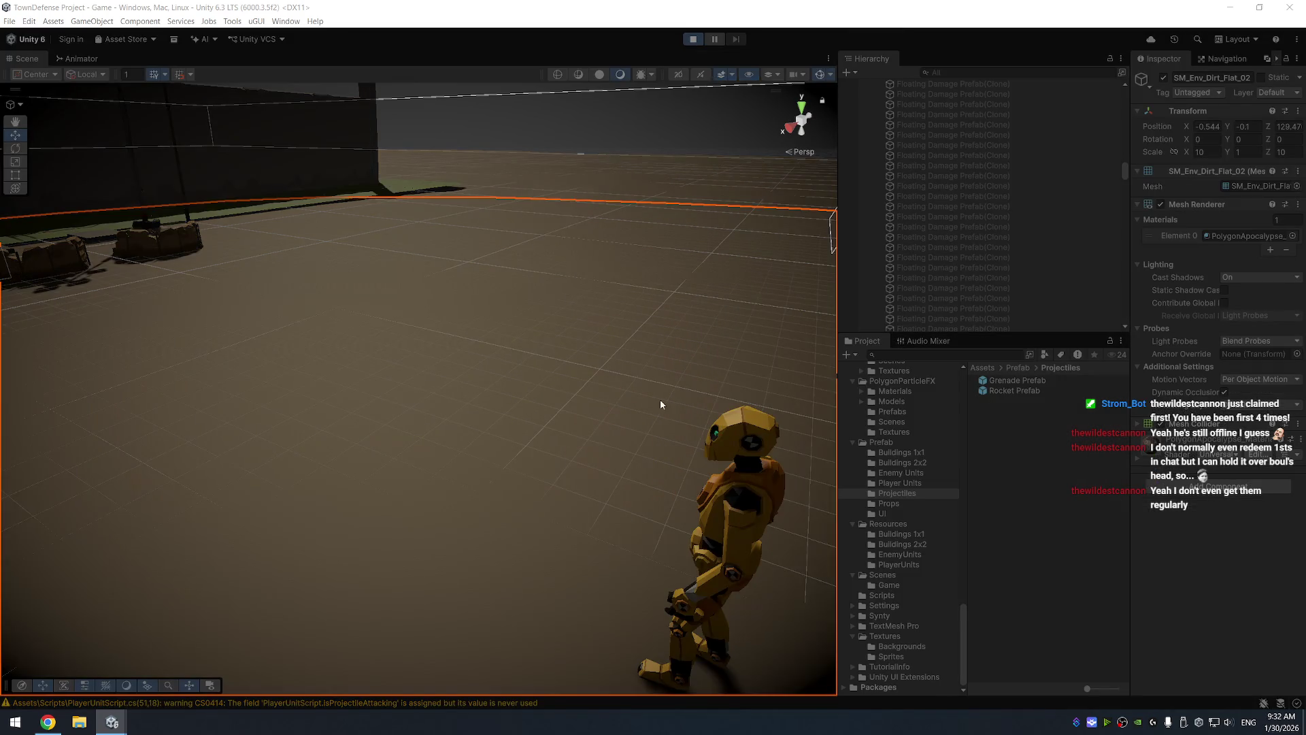
left_click_drag(510, 323, 619, 311)
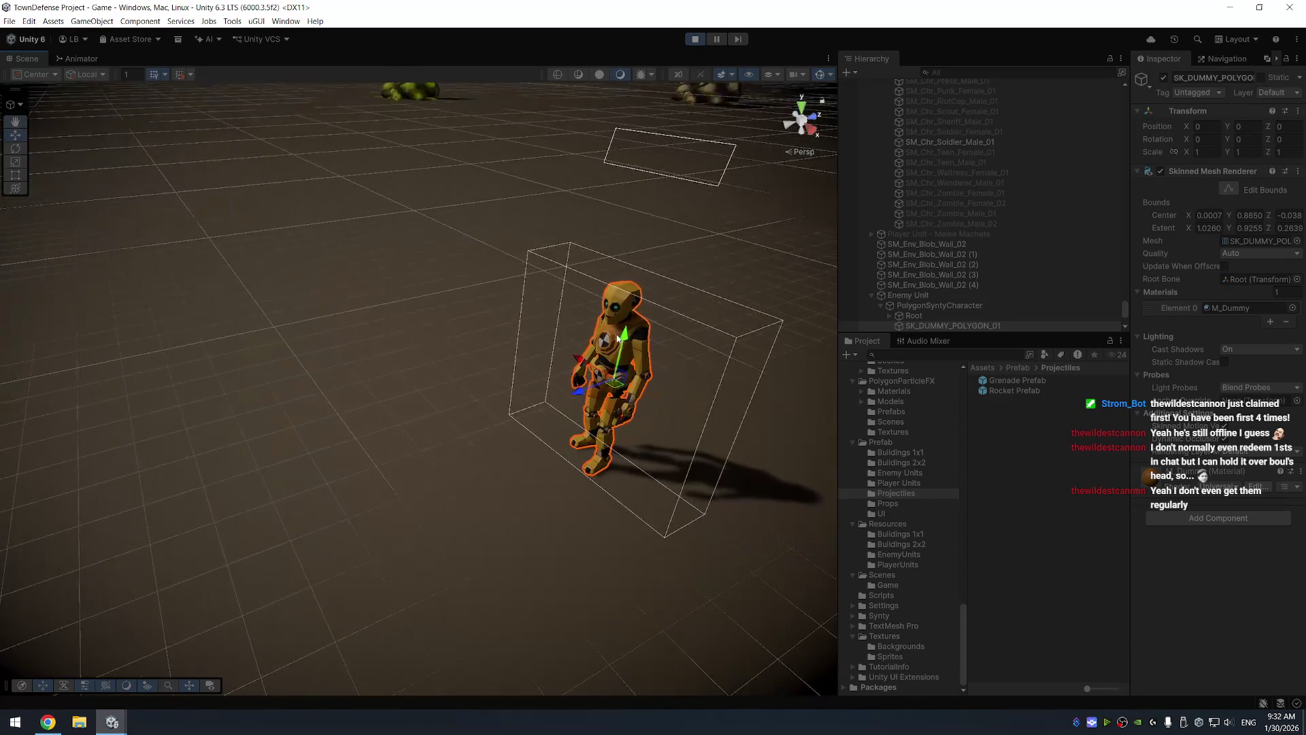
left_click(623, 349)
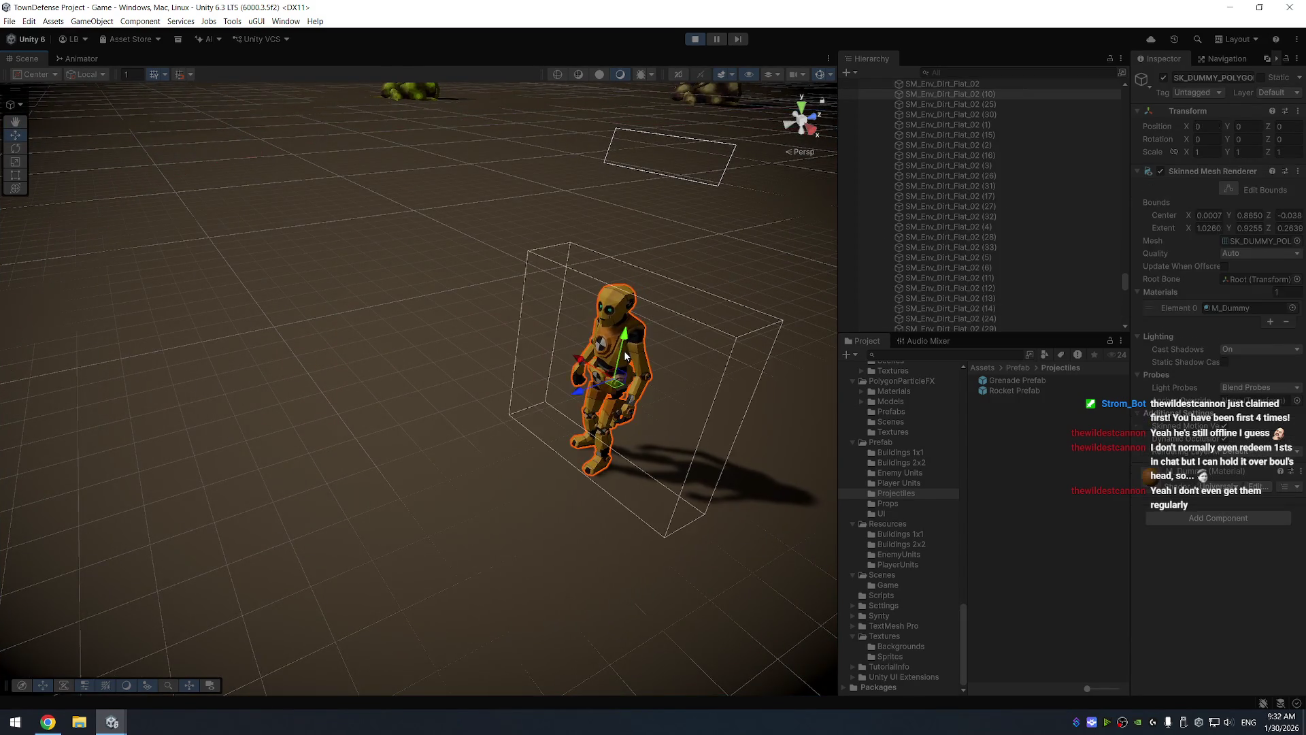
left_click(905, 296)
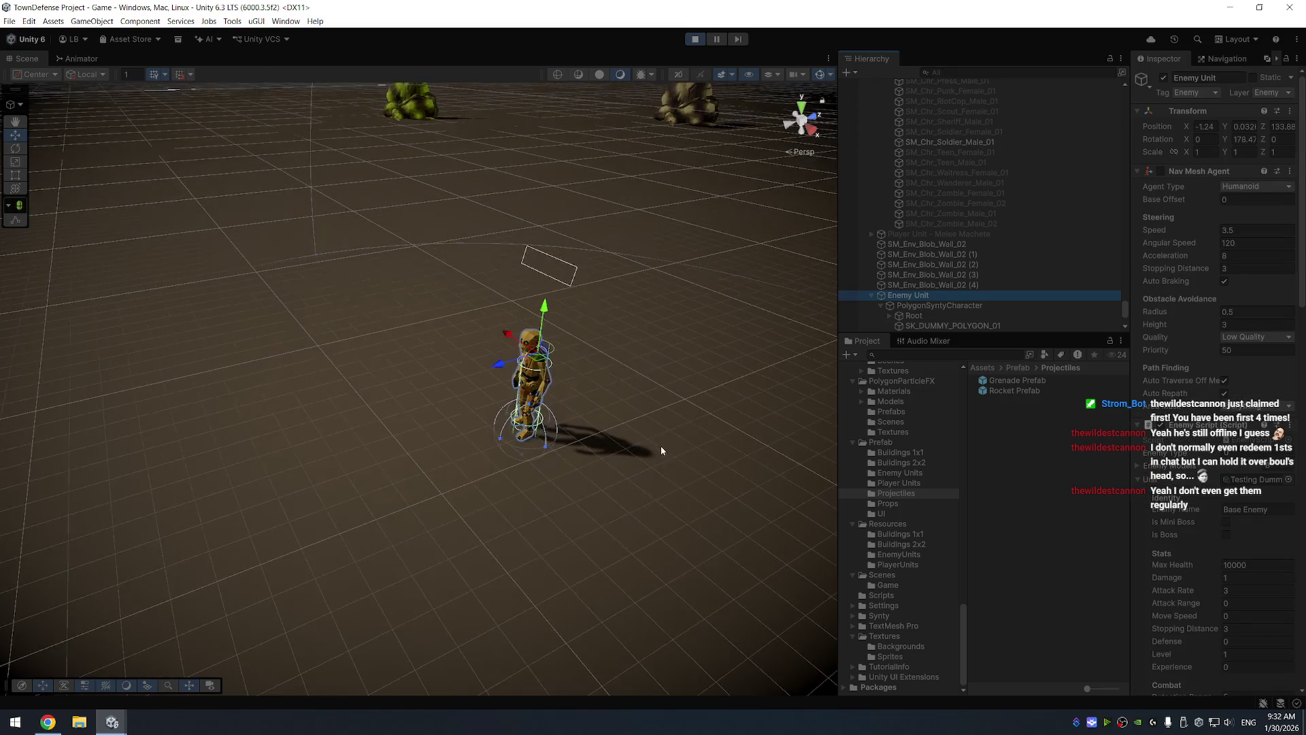
key("f")
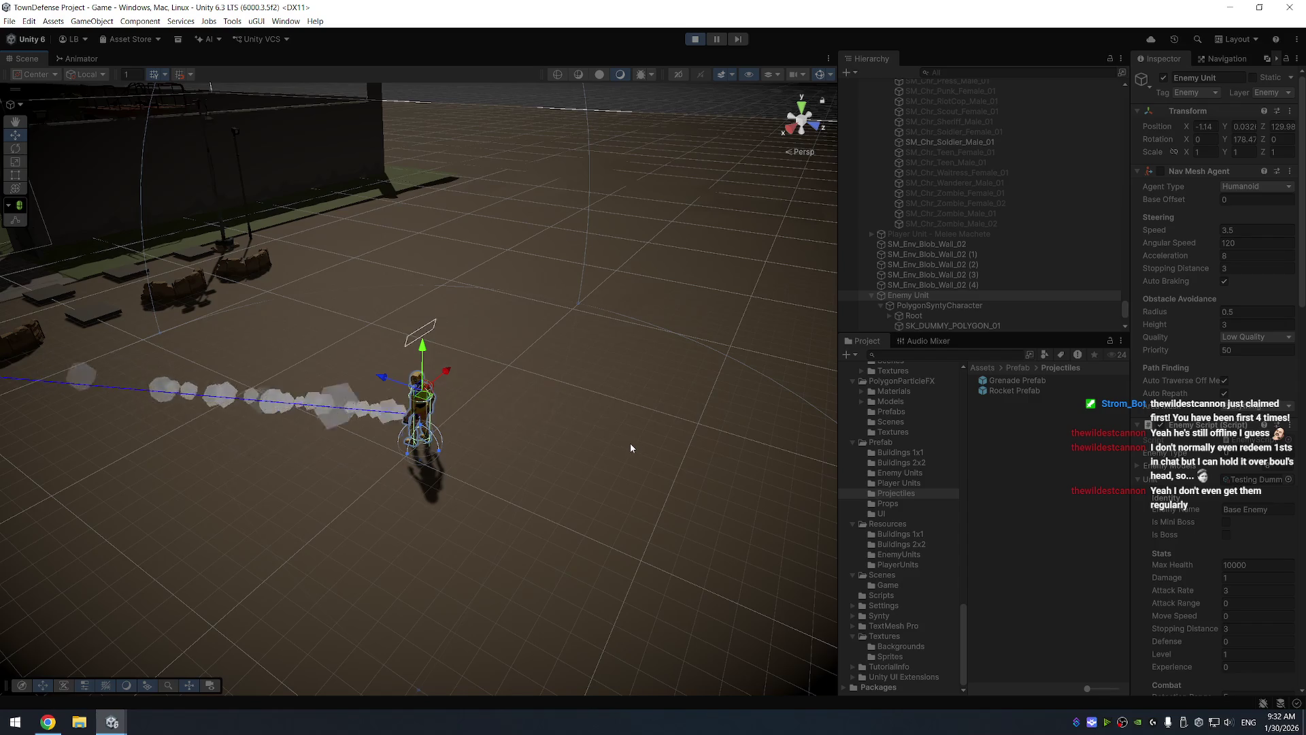
mouse_move(630, 447)
left_mouse_down()
mouse_move(329, 324)
mouse_move(385, 268)
left_mouse_up()
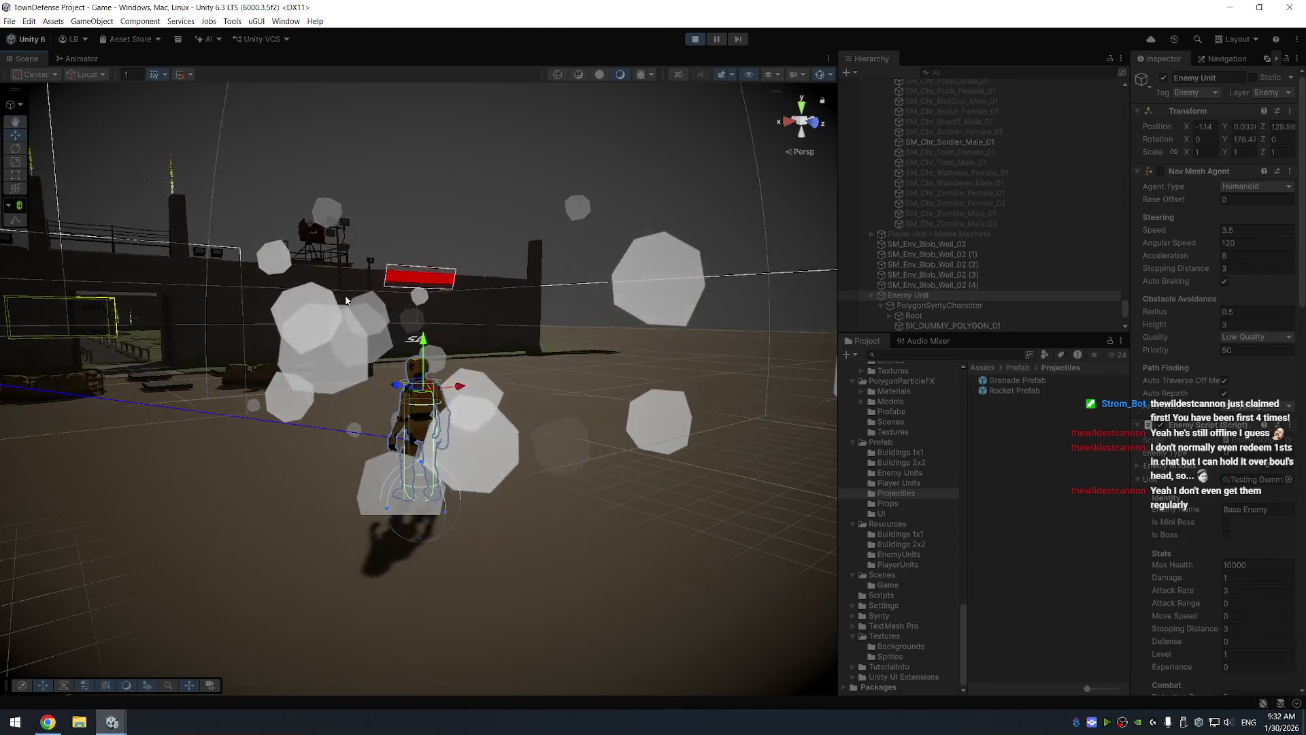
scroll(496, 280, "up", 5)
left_click_drag(495, 280, 148, 304)
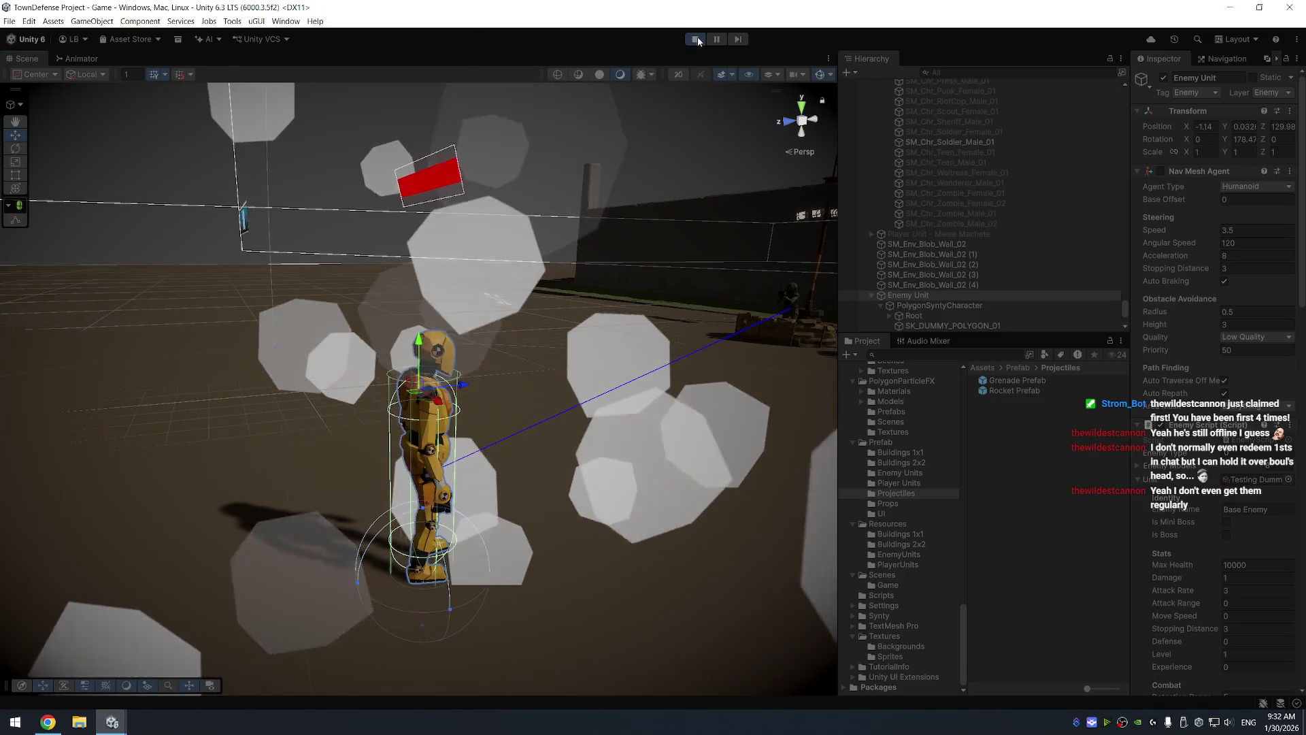
Stop play, view the Rocket Prefab in the Inspector, restart the game and select the yellow dummy
left_click(694, 38)
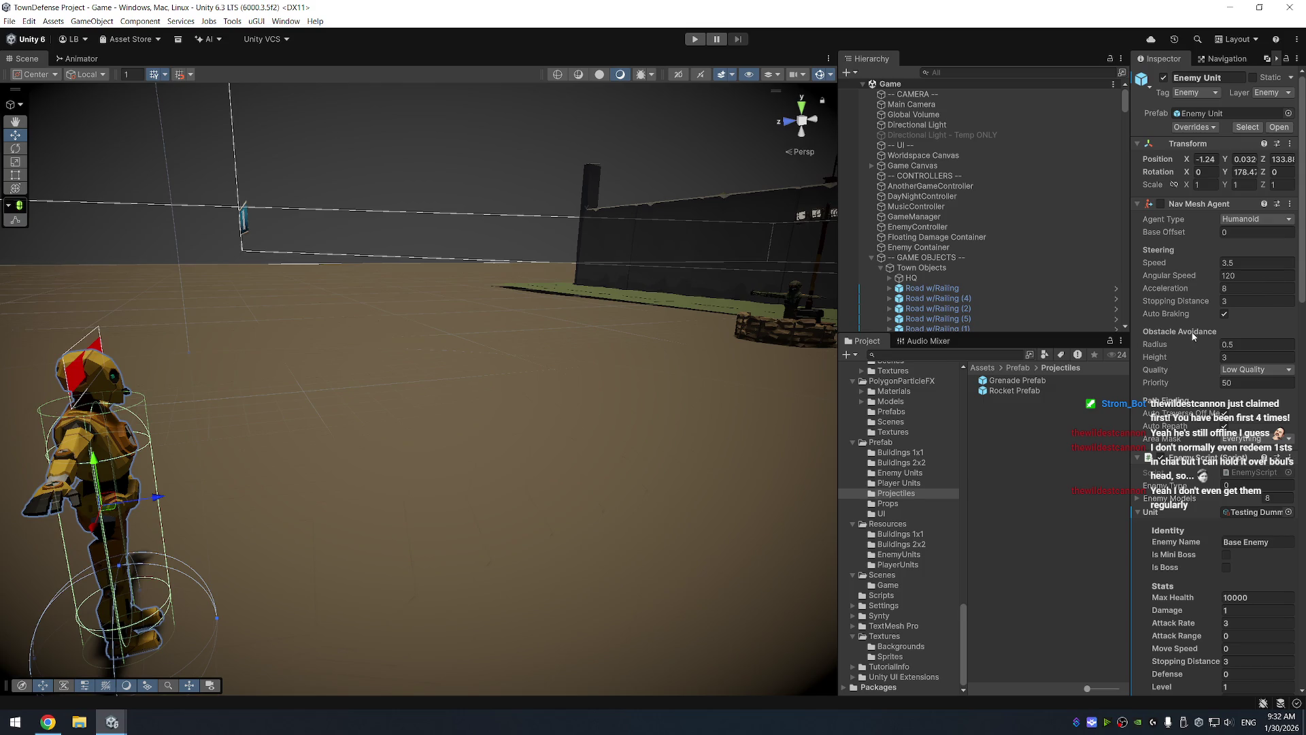
left_click(1019, 390)
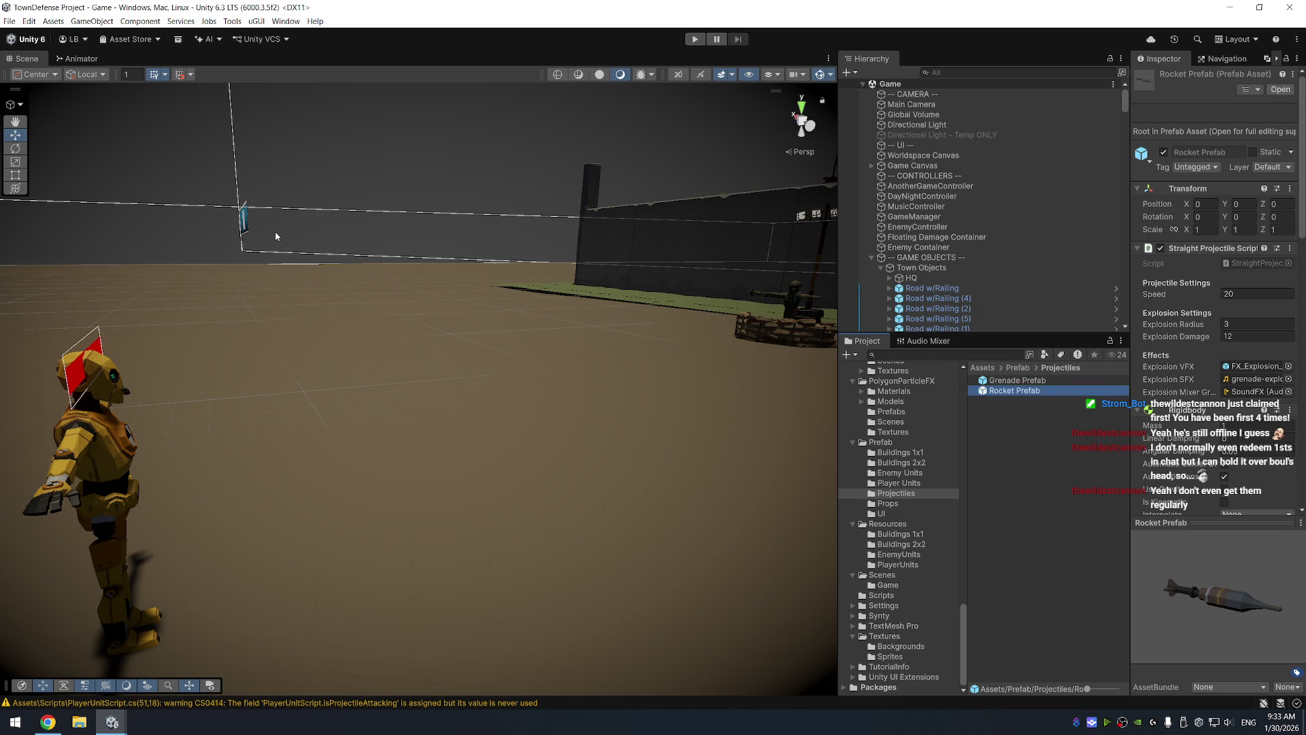
left_click(695, 39)
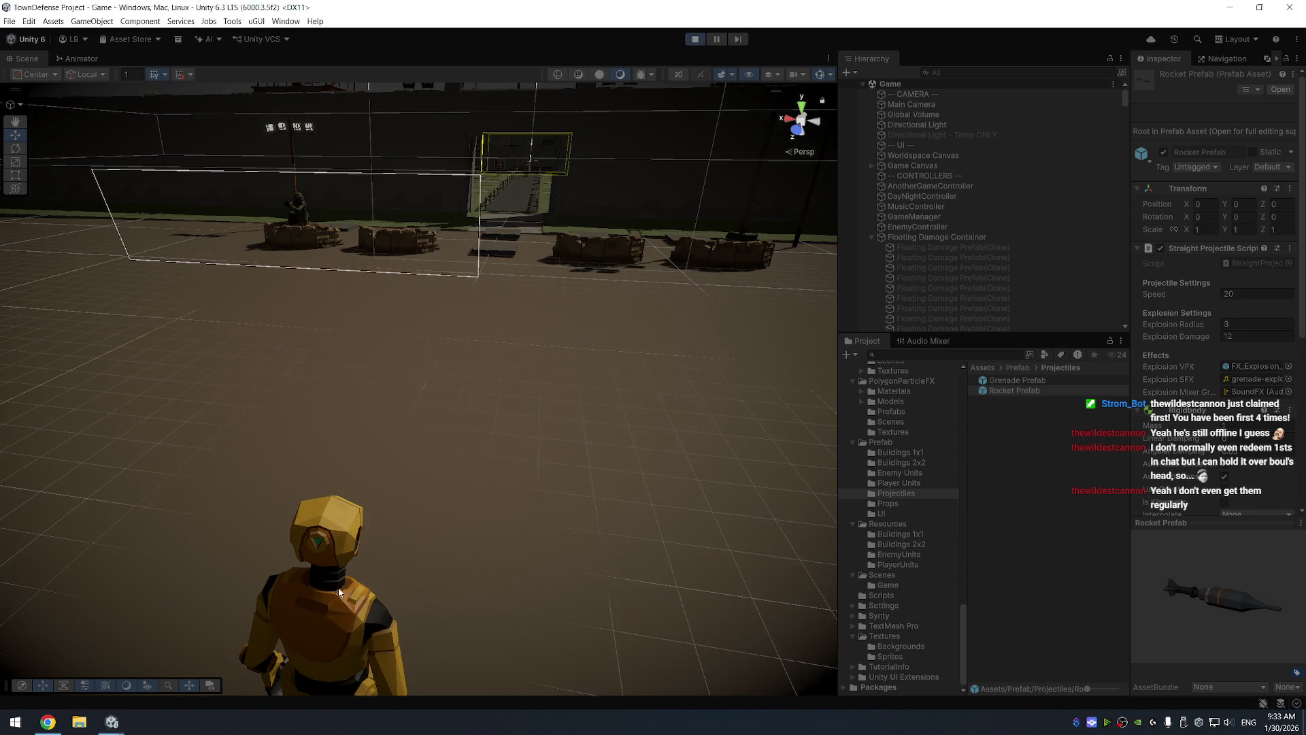
left_click(349, 578)
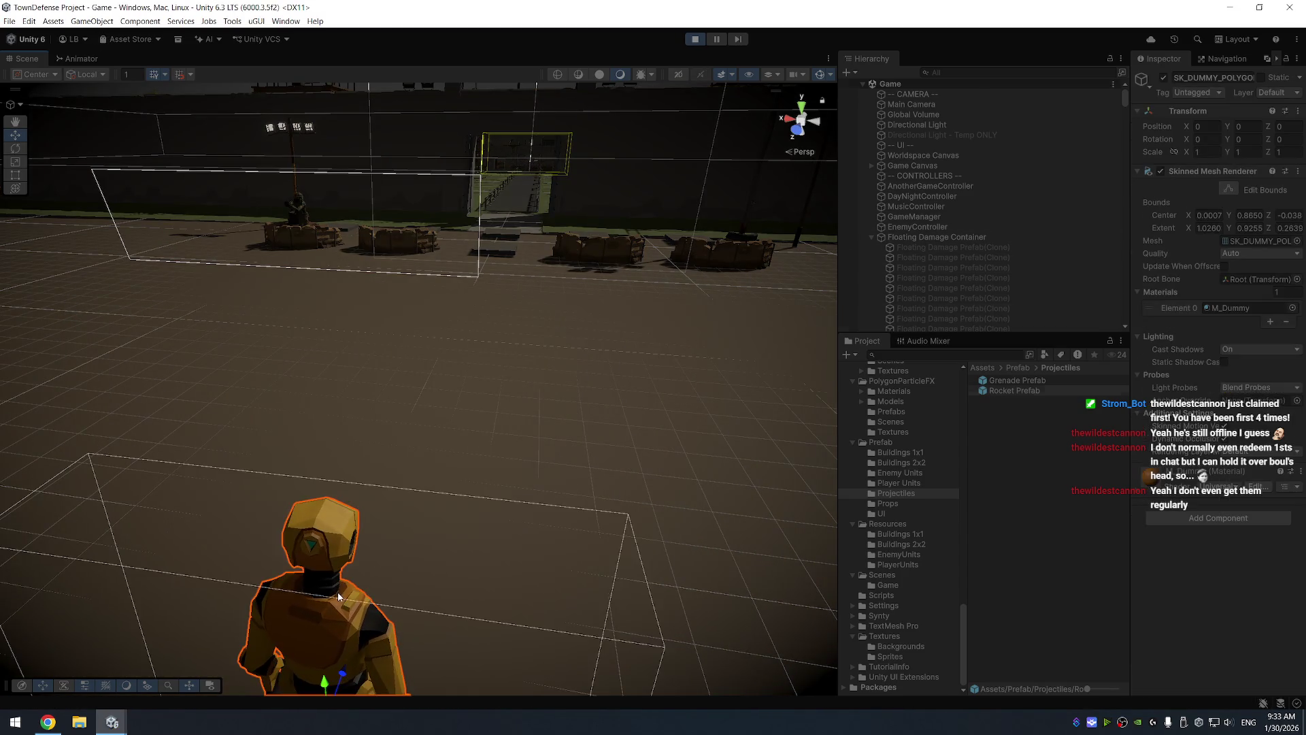
Select the Enemy Unit and orbit from a side view toward the wall with the red bar
left_click(940, 294)
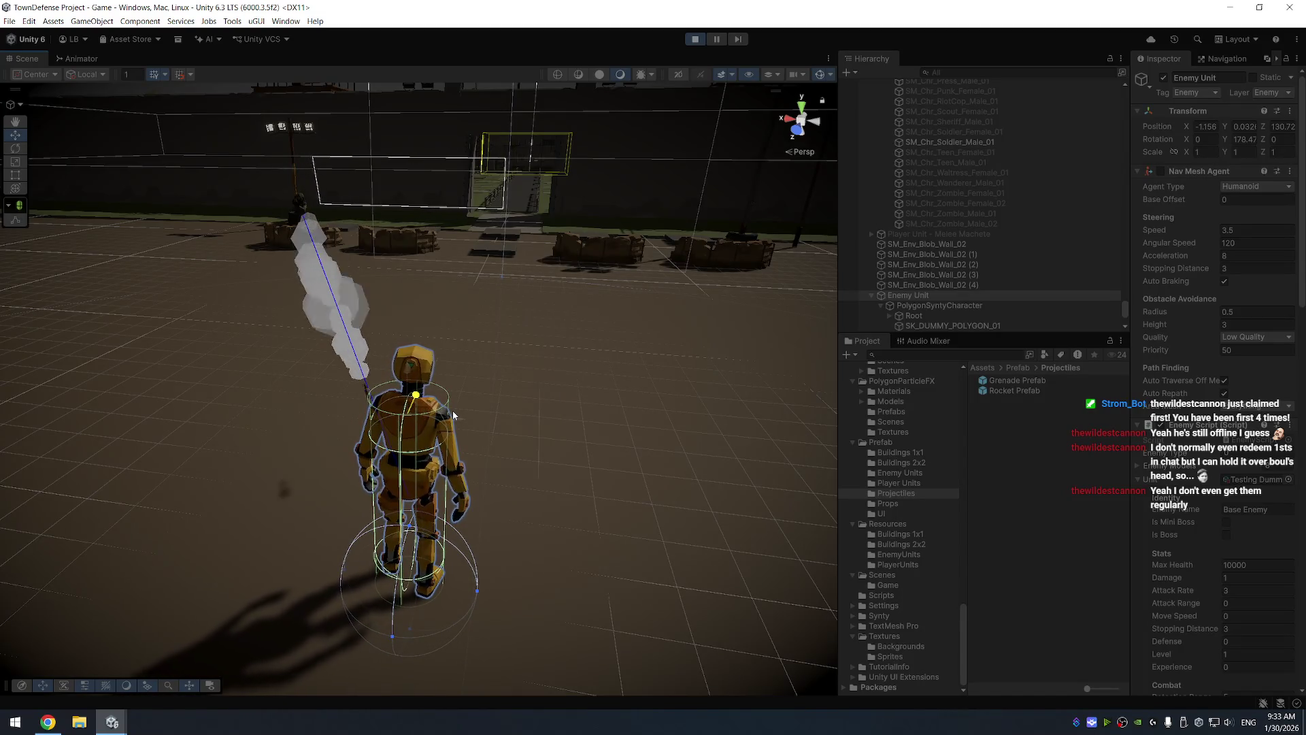
mouse_move(452, 410)
left_mouse_down()
mouse_move(440, 380)
mouse_move(510, 351)
mouse_move(540, 397)
left_mouse_up()
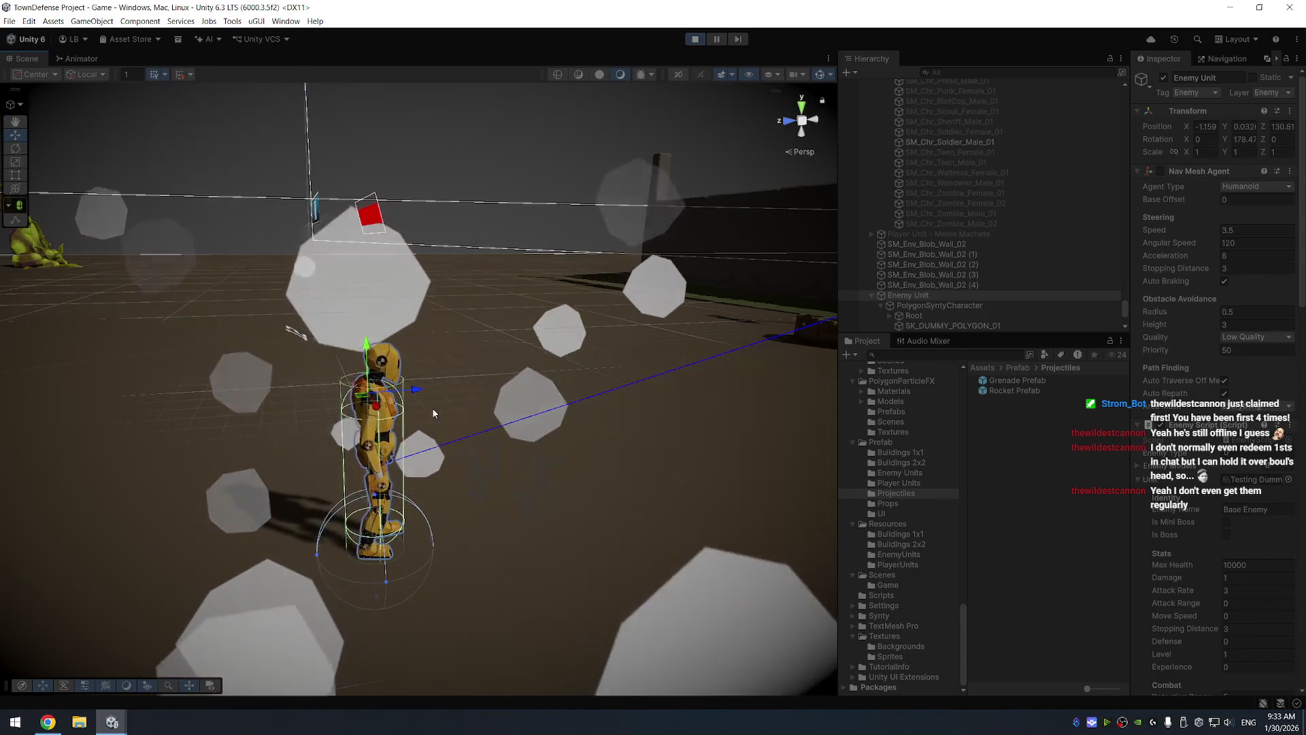
left_click_drag(516, 349, 623, 360)
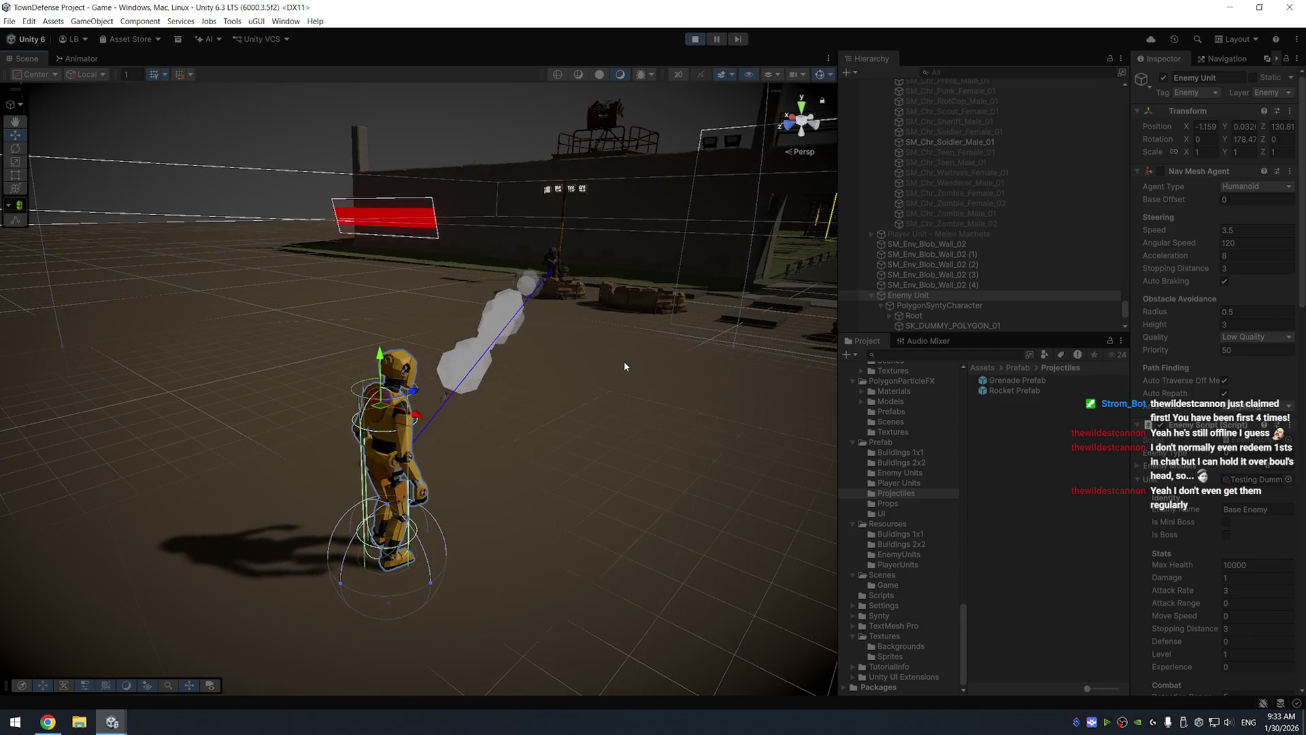
Stop Play mode and bring the Pixabay rocket sounds page to the front
left_click(695, 38)
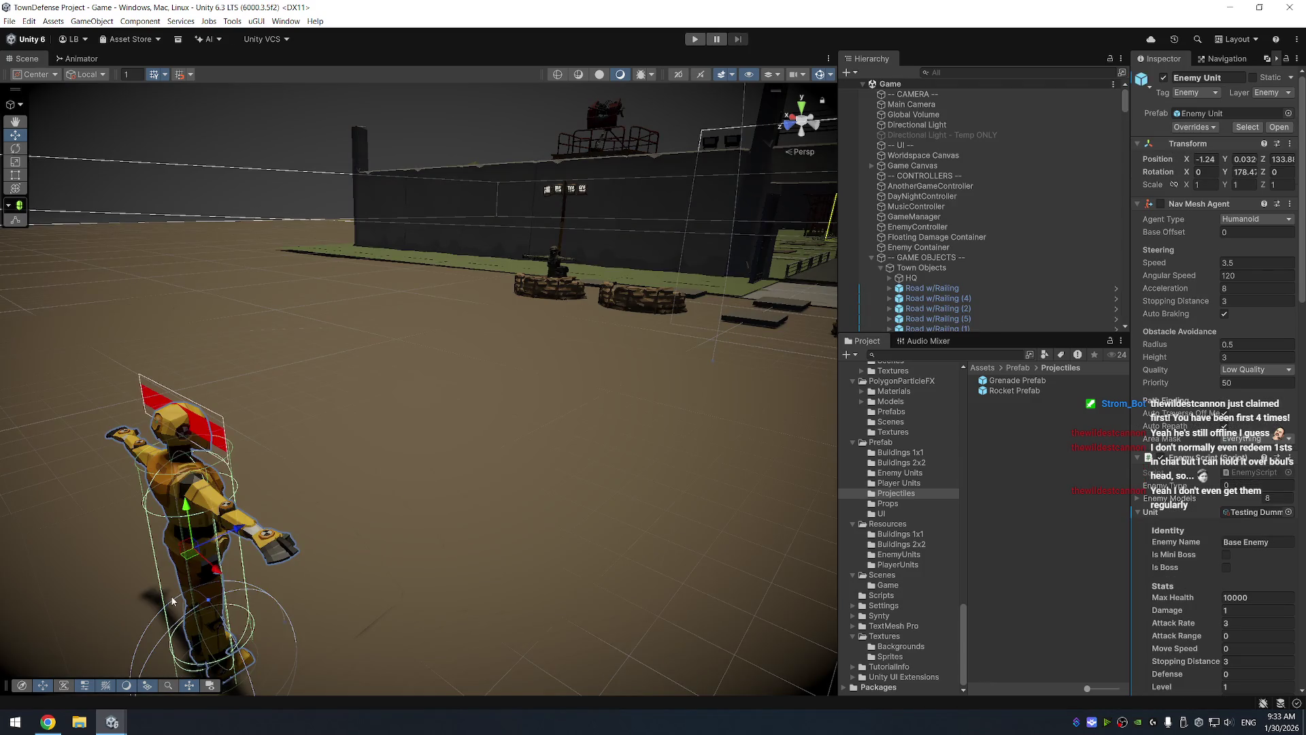
mouse_move(59, 710)
left_click(54, 663)
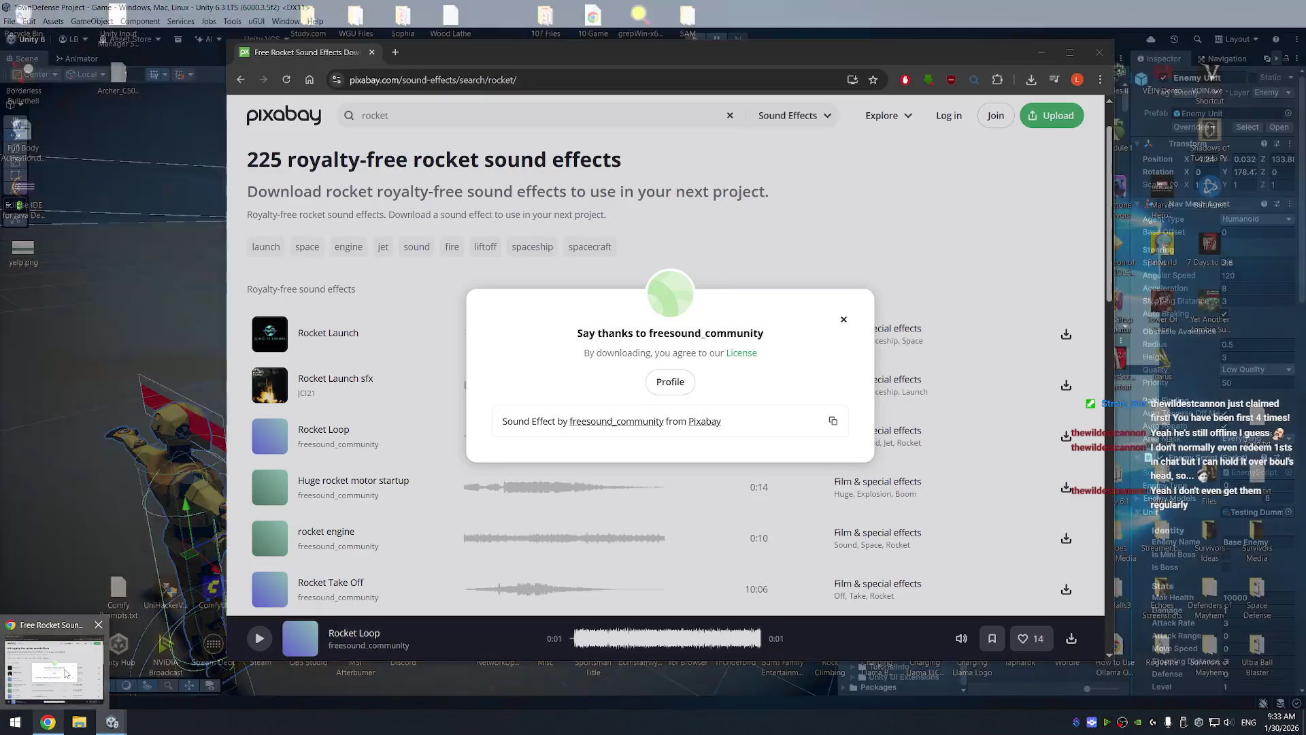
Search Pixabay sound effects for 'explosion' and preview the Explosion FX sound
left_click(843, 319)
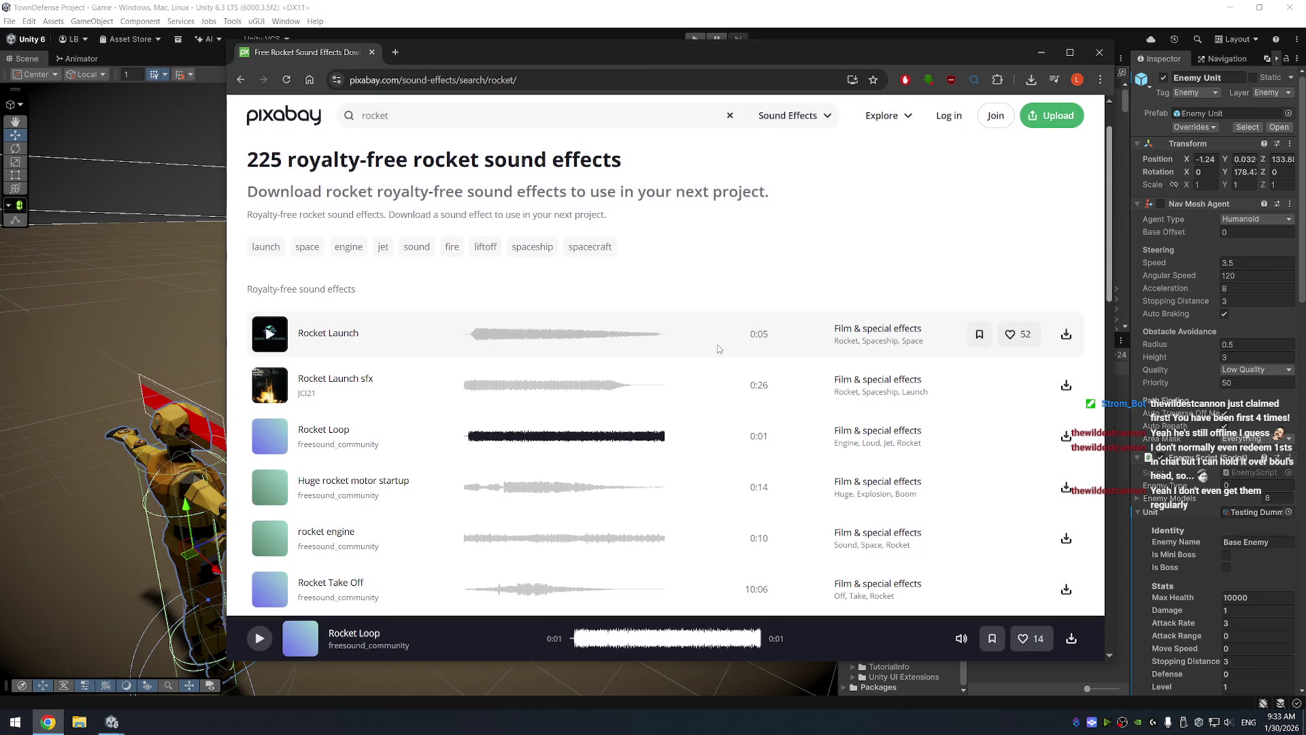
left_click_drag(392, 115, 304, 117)
type("explosion")
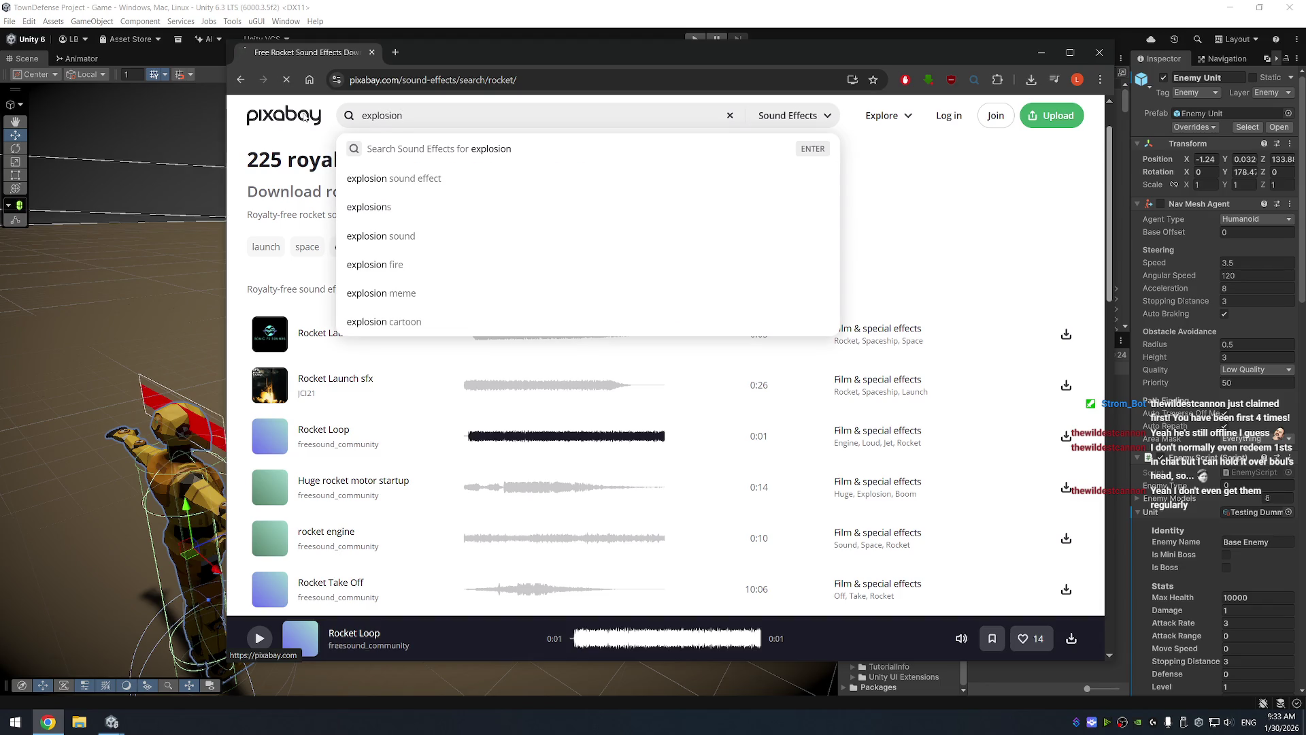
key("Return")
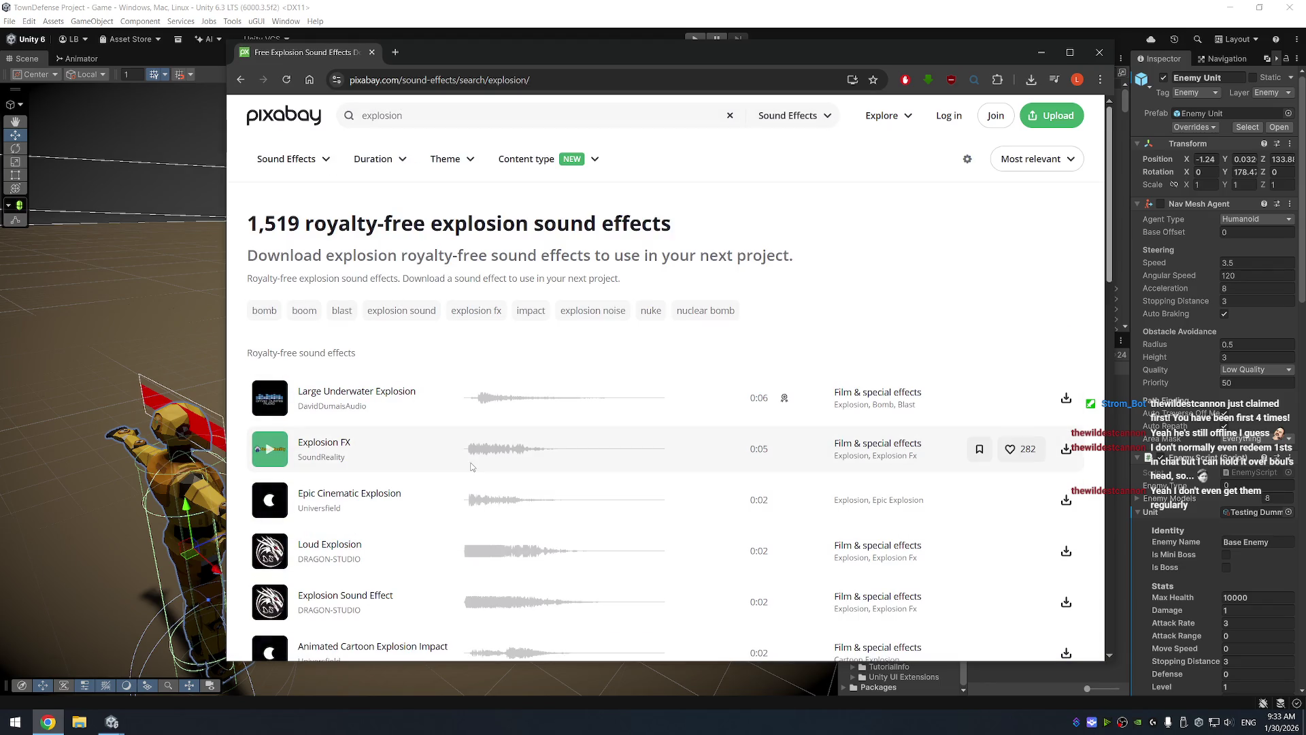
scroll(408, 445, "down", 2)
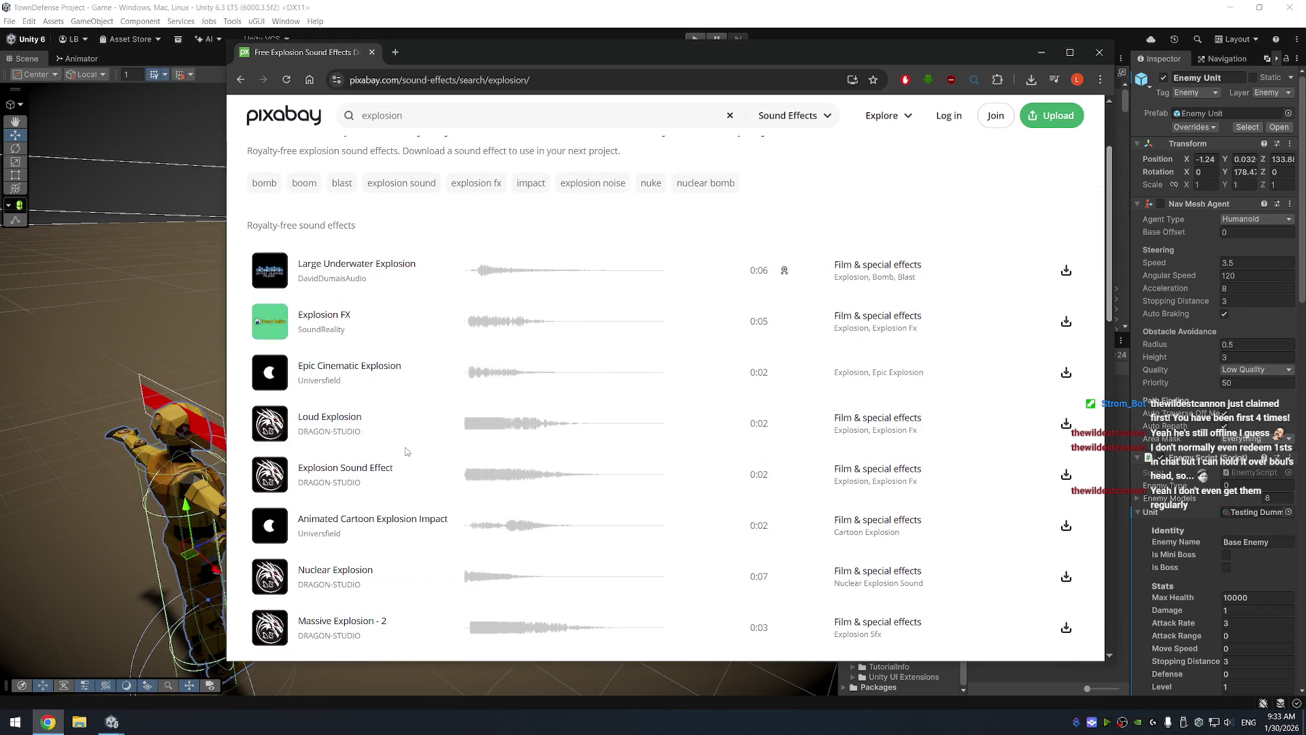
left_click(270, 321)
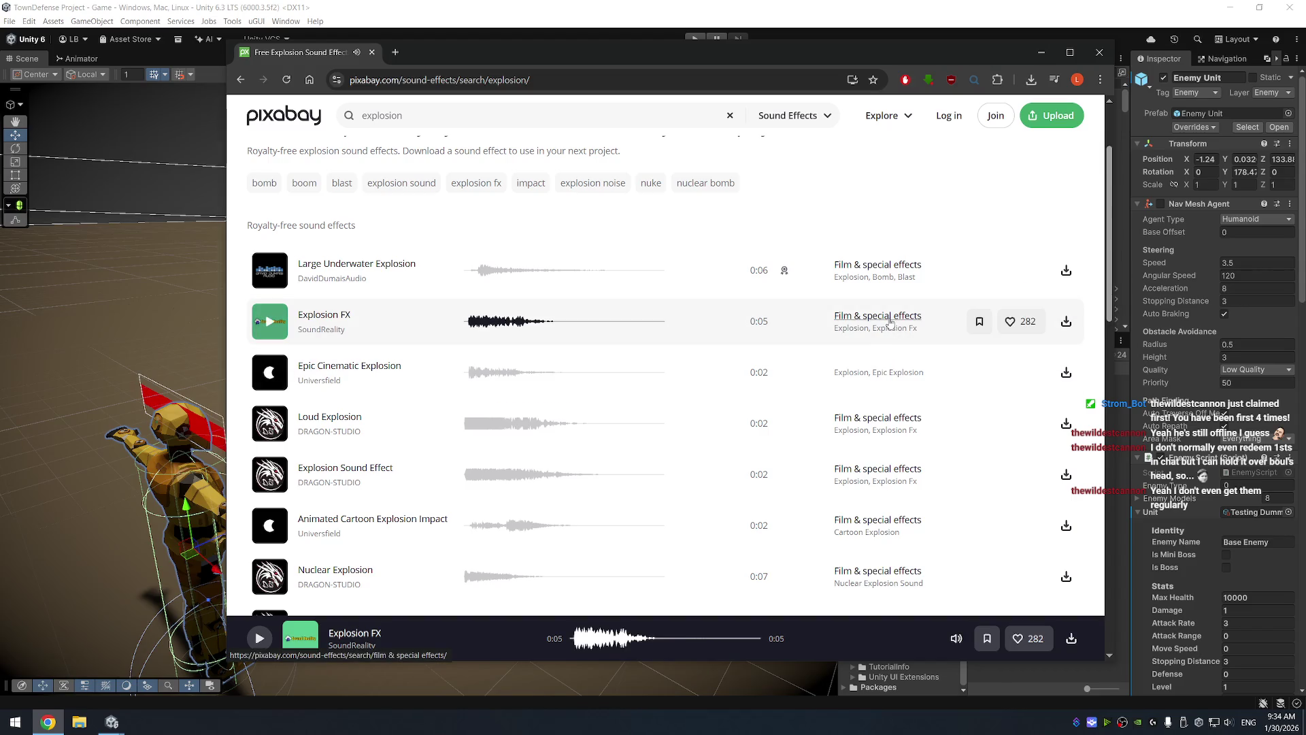
Download Explosion FX as explosion-fx-343683.mp3, confirm it in recent downloads, and close the browser
left_click(1066, 322)
left_click(846, 320)
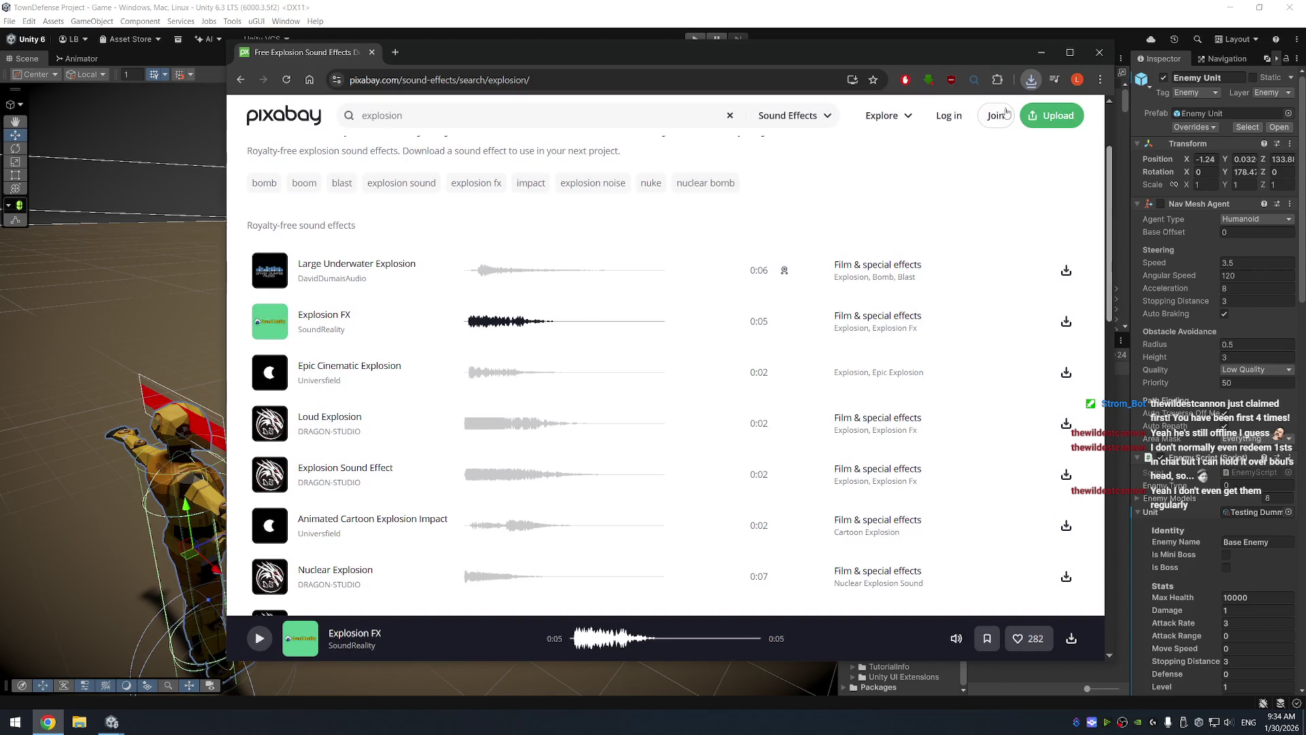
left_click(1032, 81)
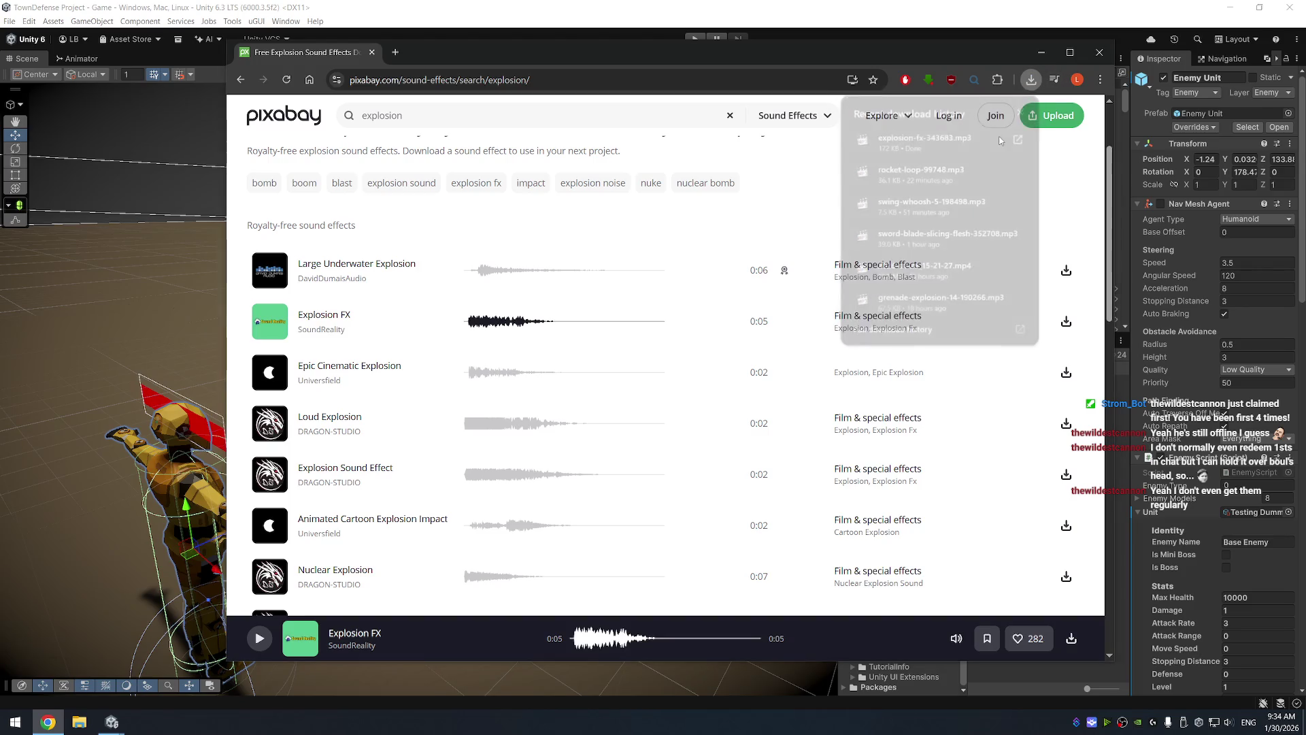
left_click(1000, 140)
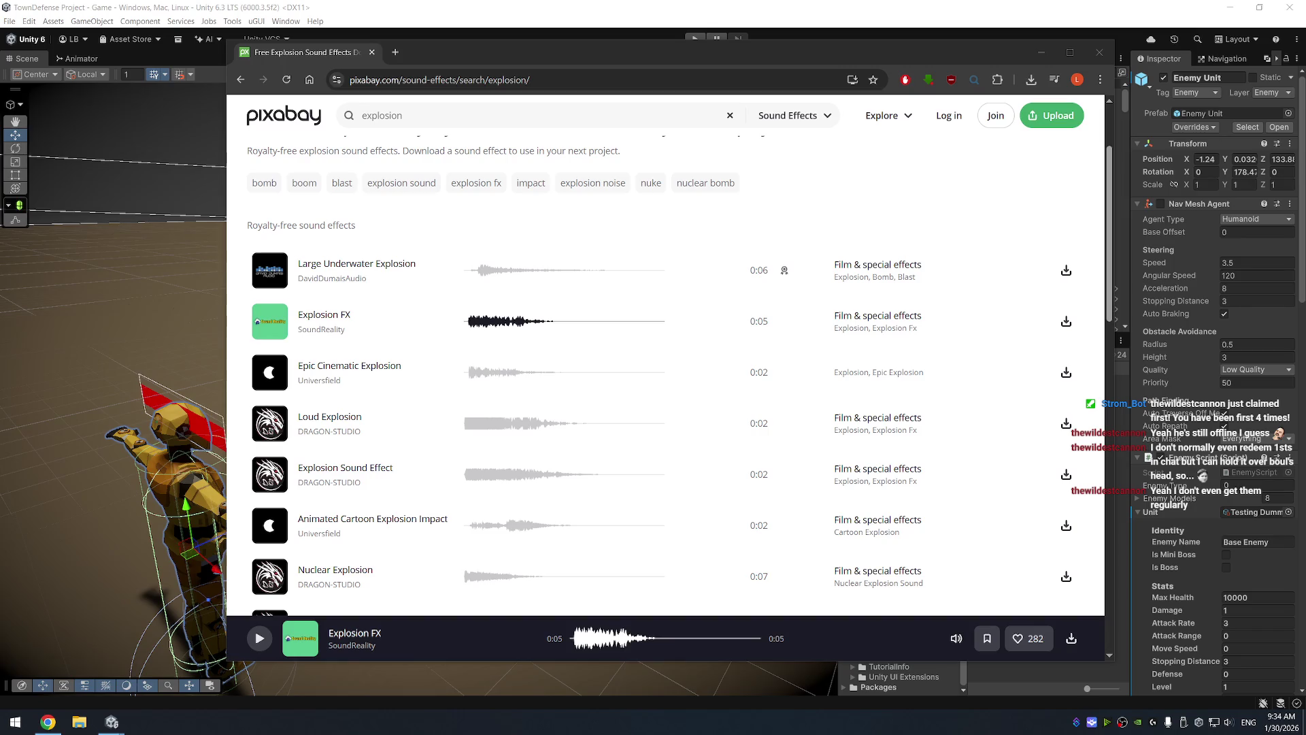
left_click(1099, 52)
Reveal the Assets/Audio/SoundFX folder in File Explorer from Unity's Project panel
scroll(898, 465, "up", 15)
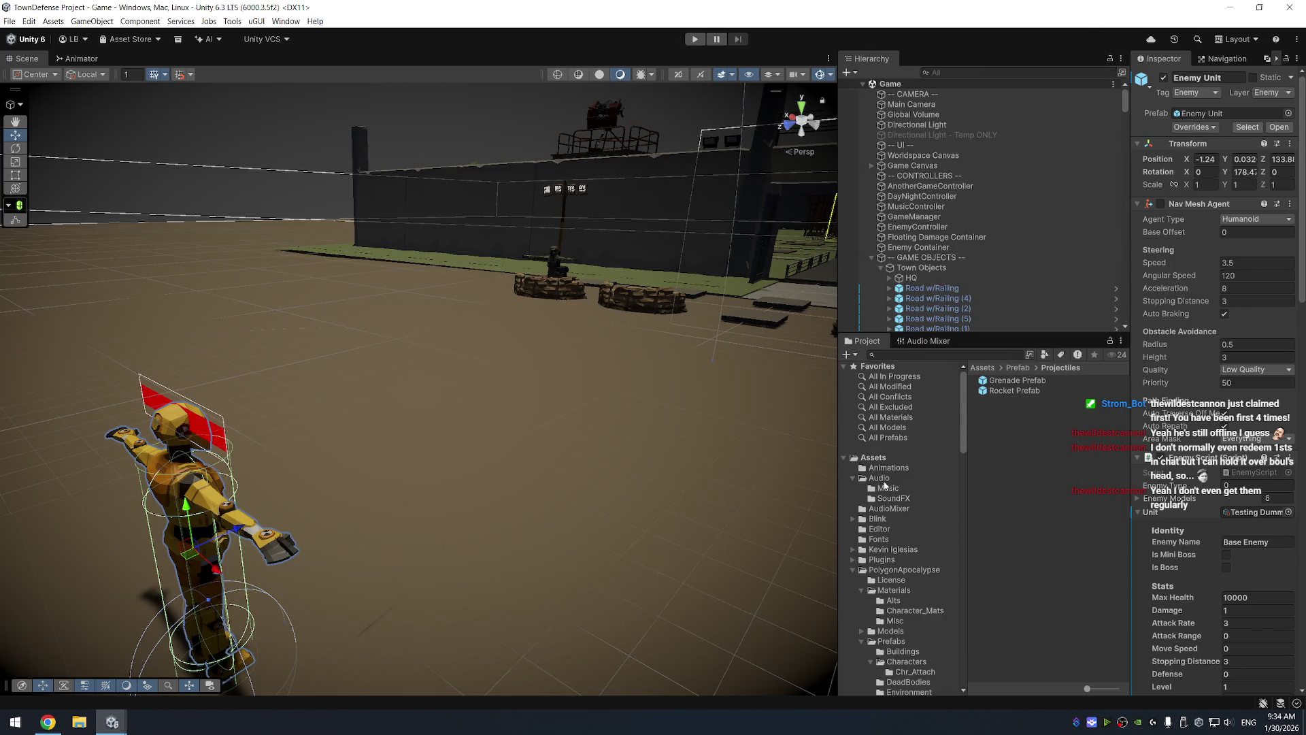
left_click(893, 498)
right_click(897, 499)
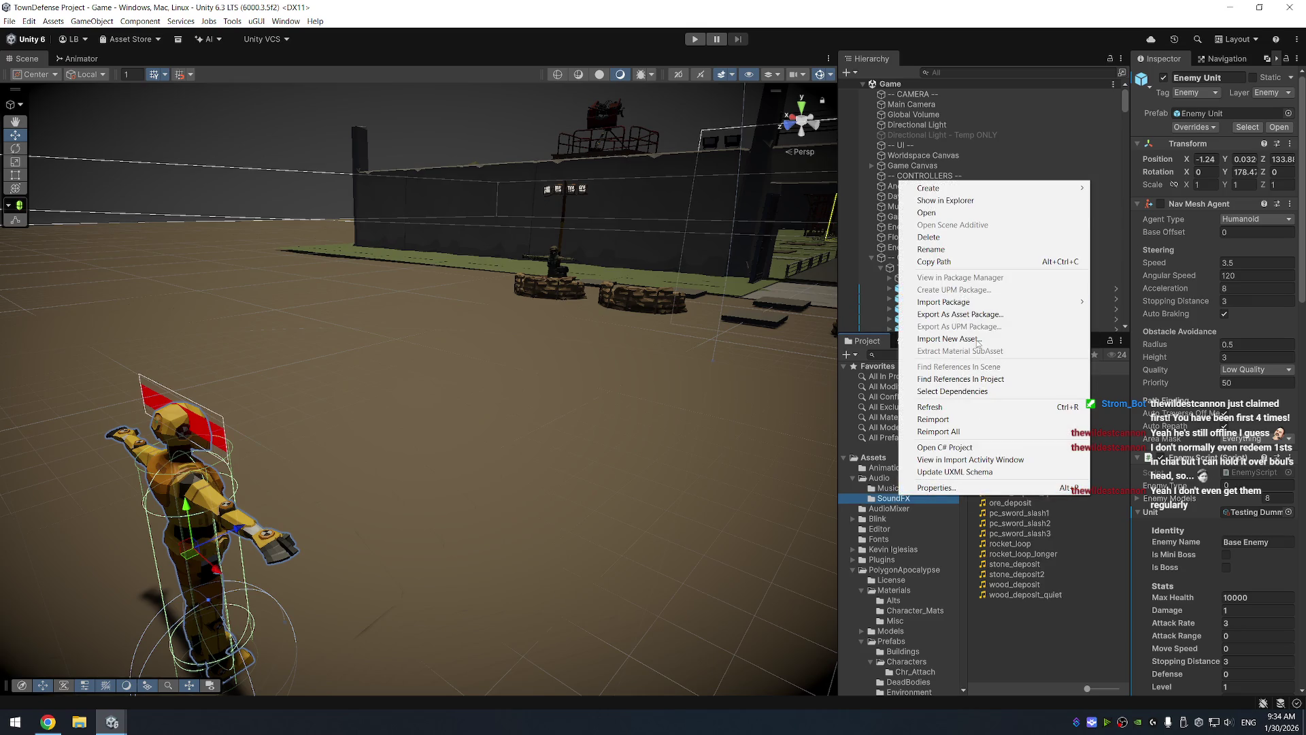
left_click(980, 201)
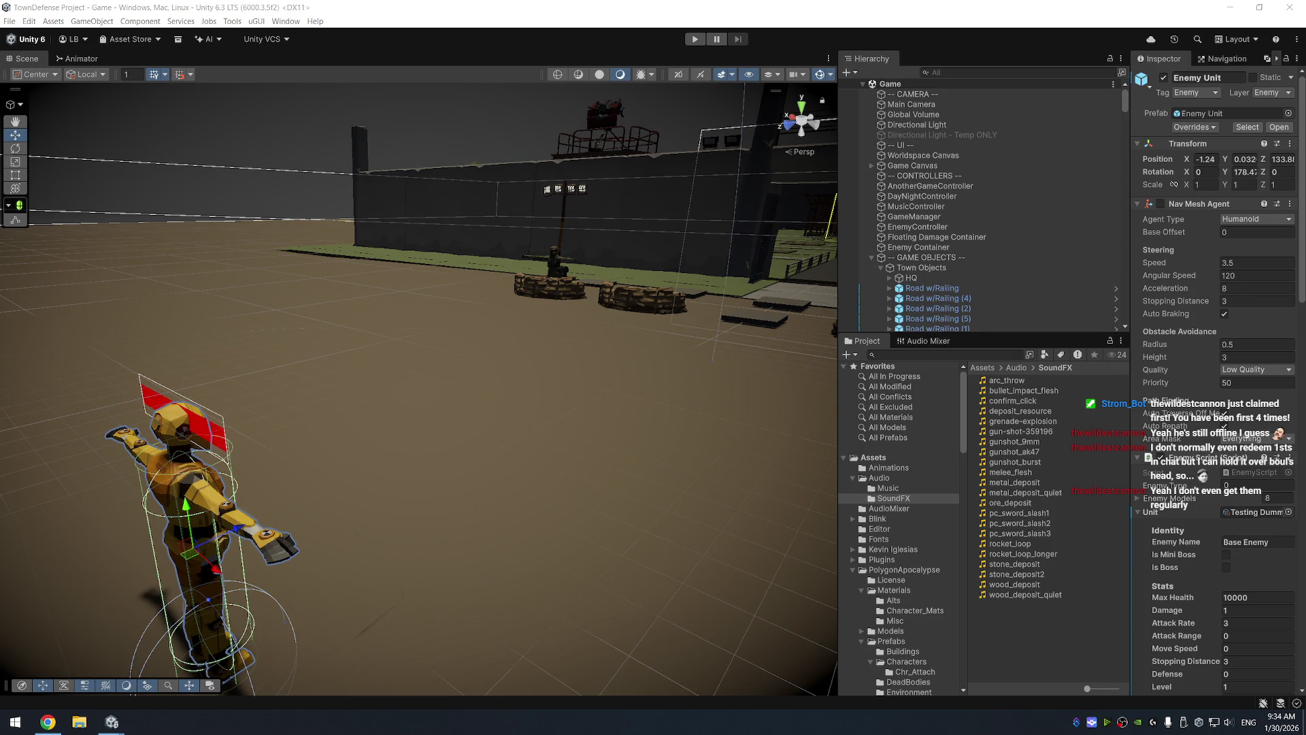
Launch Audacity through Windows search
key("super")
type("audacity")
key("Return")
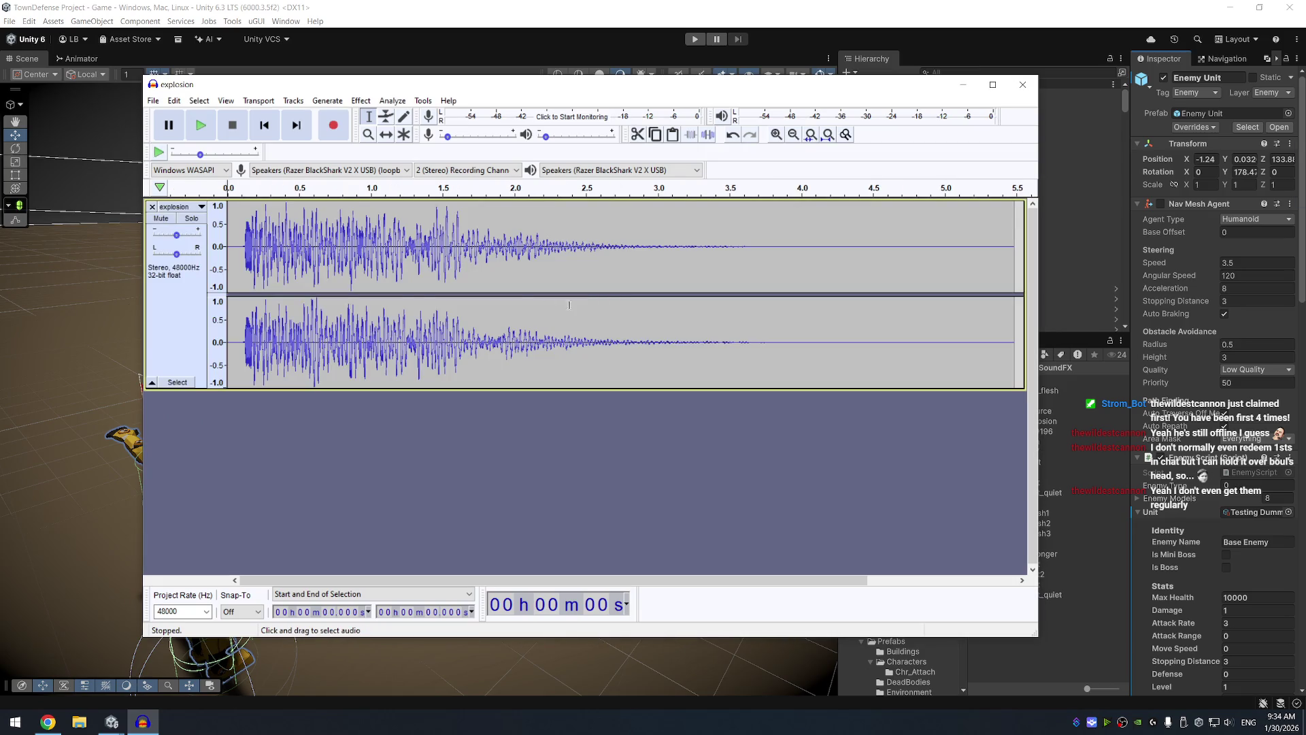
Delete the leading silence and the trailing silence after 3.39 s, then play the trimmed clip
left_click_drag(244, 256, 227, 257)
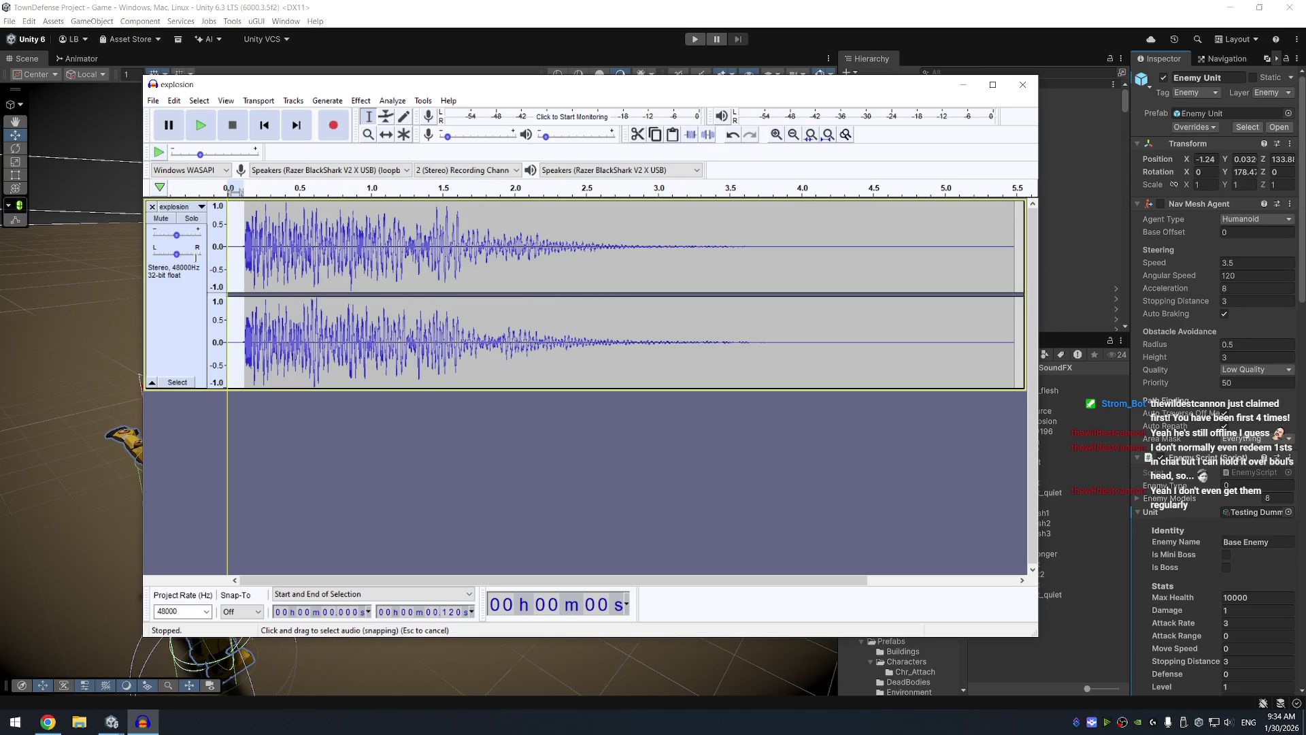
key("Delete")
mouse_move(1001, 284)
left_mouse_down()
mouse_move(882, 286)
mouse_move(713, 320)
left_mouse_up()
key("Delete")
key("ctrl+a")
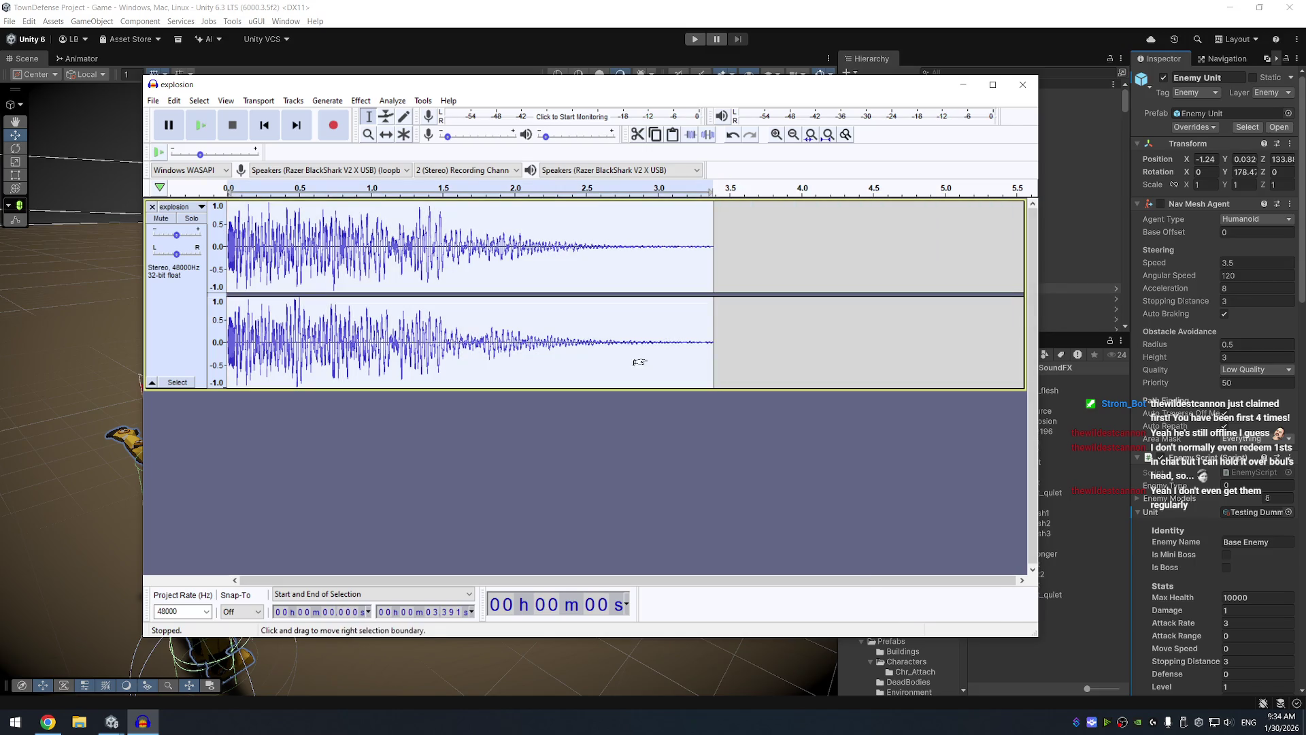
key("space")
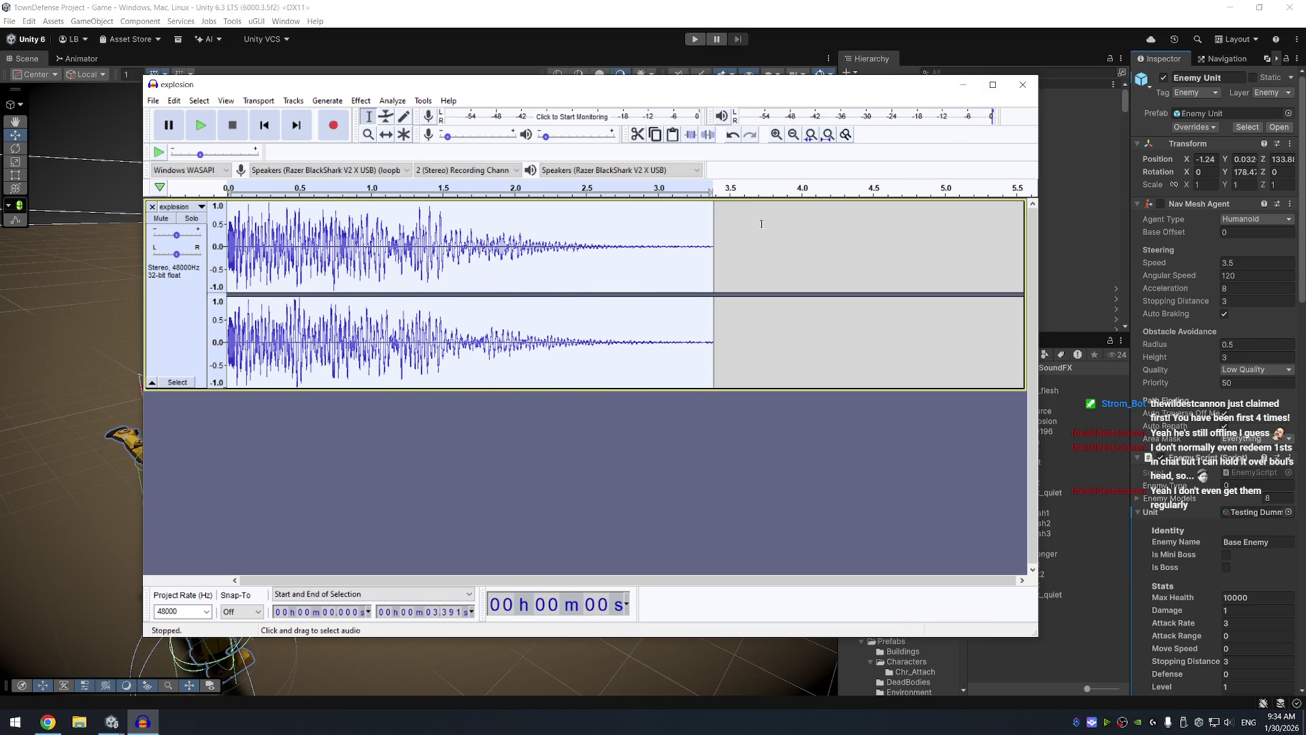
key("space")
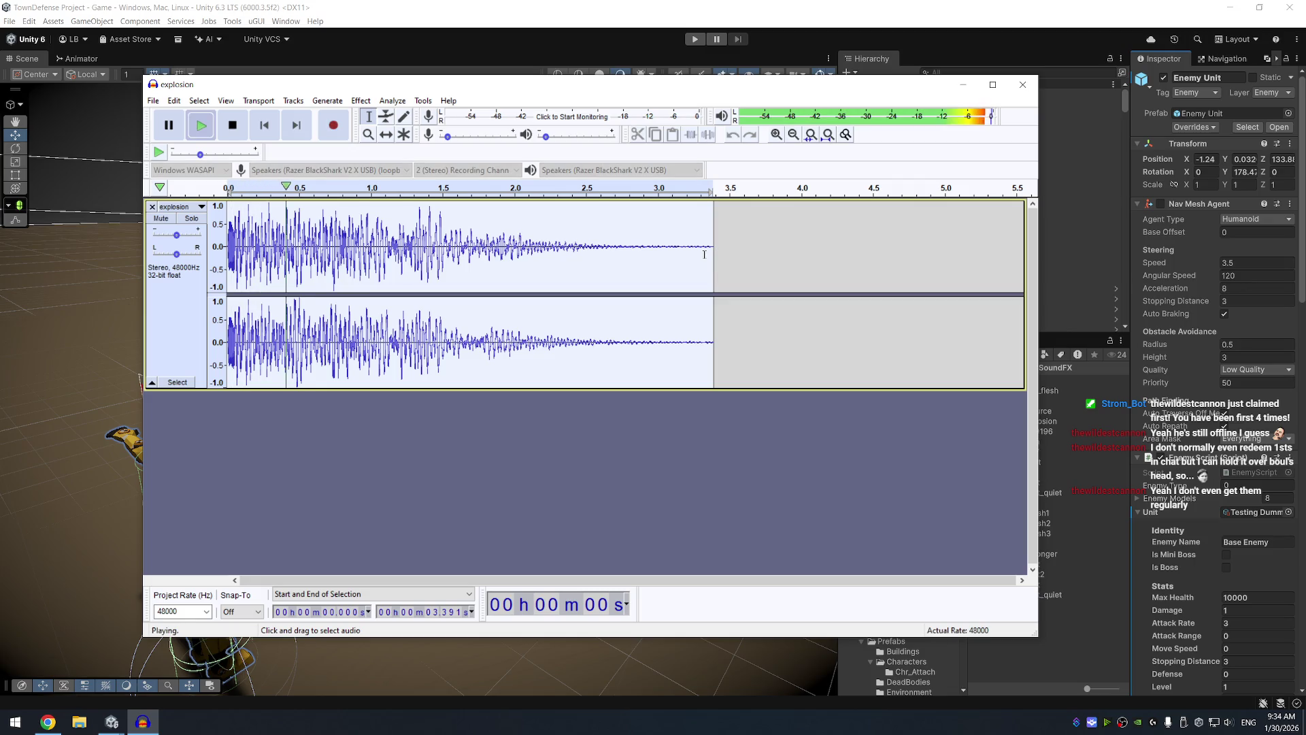
key("space")
Apply a Fade Out to the tail from about 1.56 to 2.6 s and play it back
left_click_drag(713, 251, 522, 253)
left_click_drag(600, 252, 452, 252)
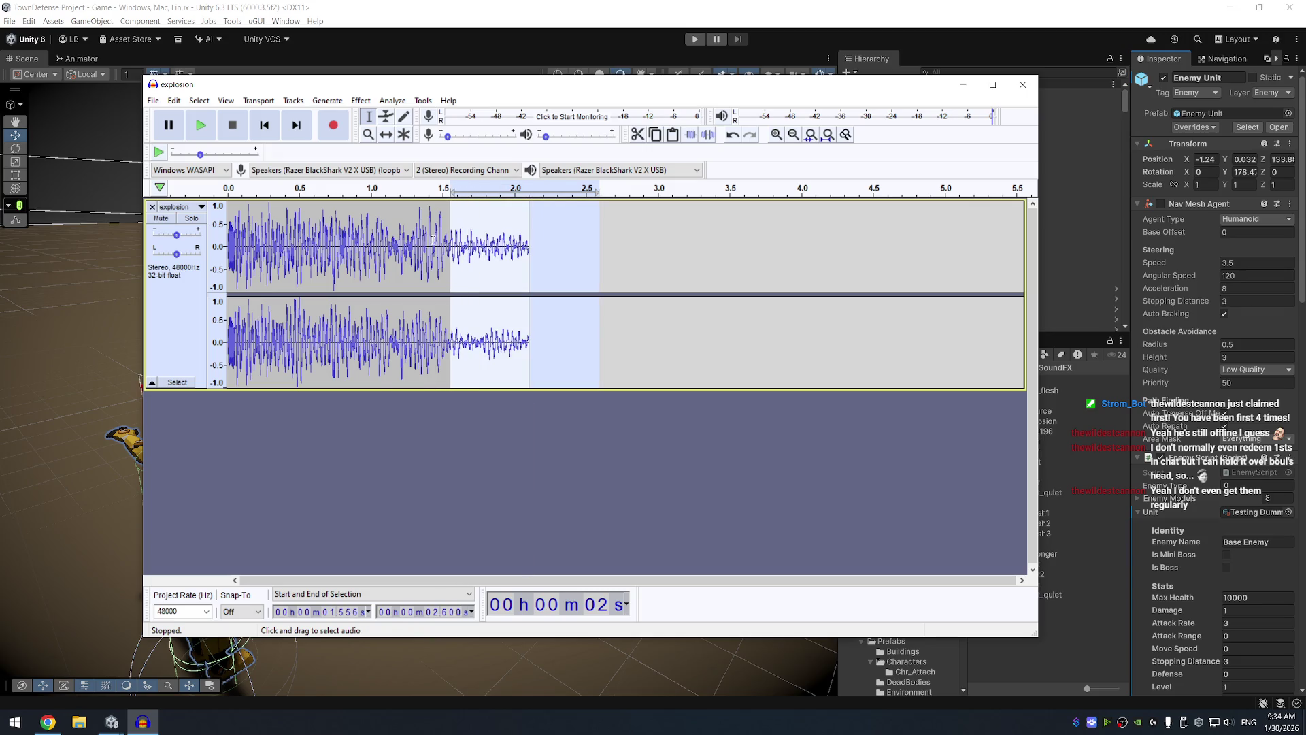
left_click(360, 100)
left_click(412, 258)
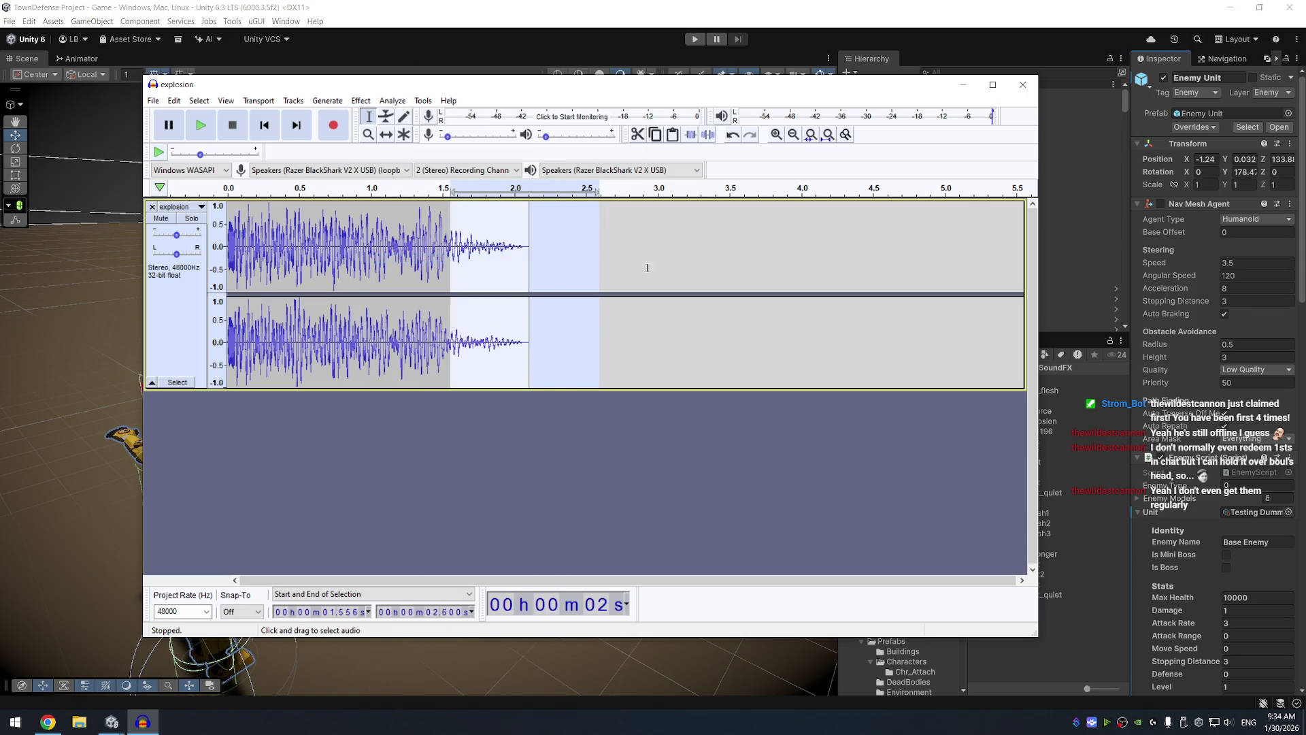
key("ctrl+a")
key("space")
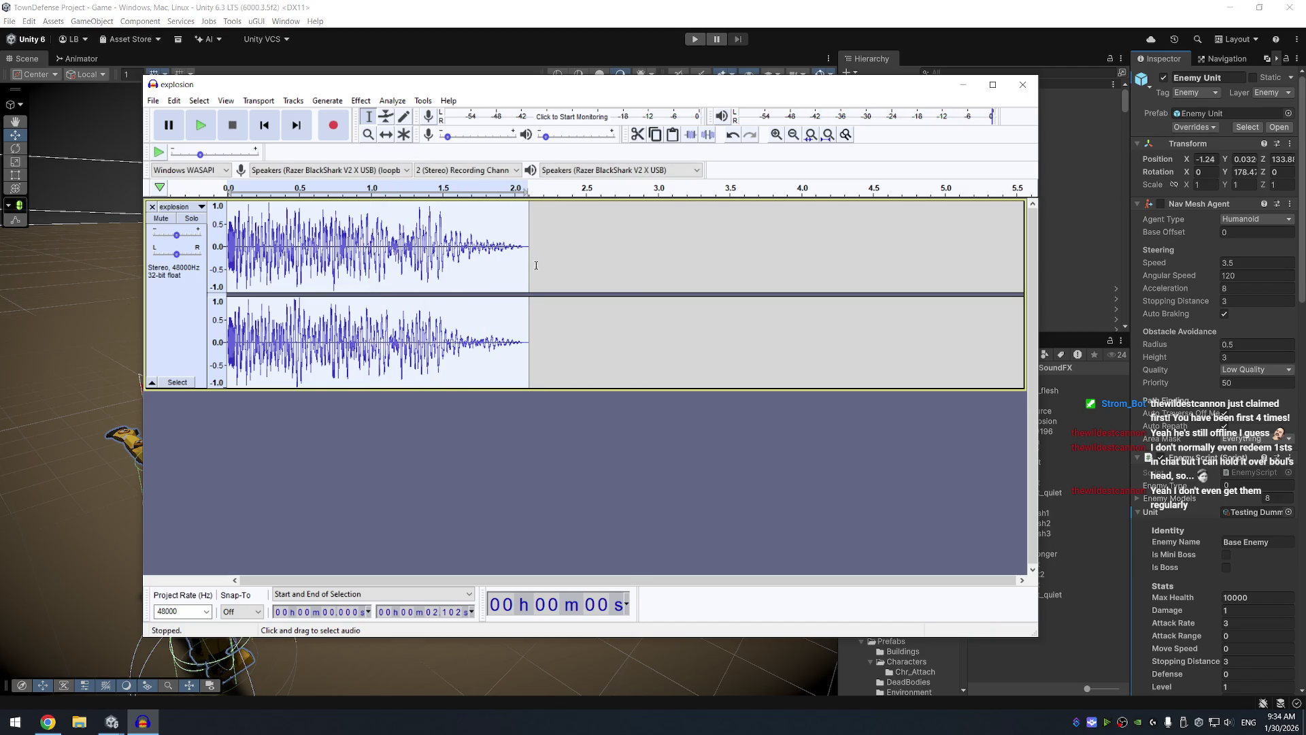
Cut the audio after 2.0 s and fade out the end of the shortened clip
mouse_move(529, 266)
left_mouse_down()
mouse_move(509, 267)
mouse_move(545, 263)
mouse_move(477, 256)
left_mouse_up()
key("Delete")
left_click(361, 100)
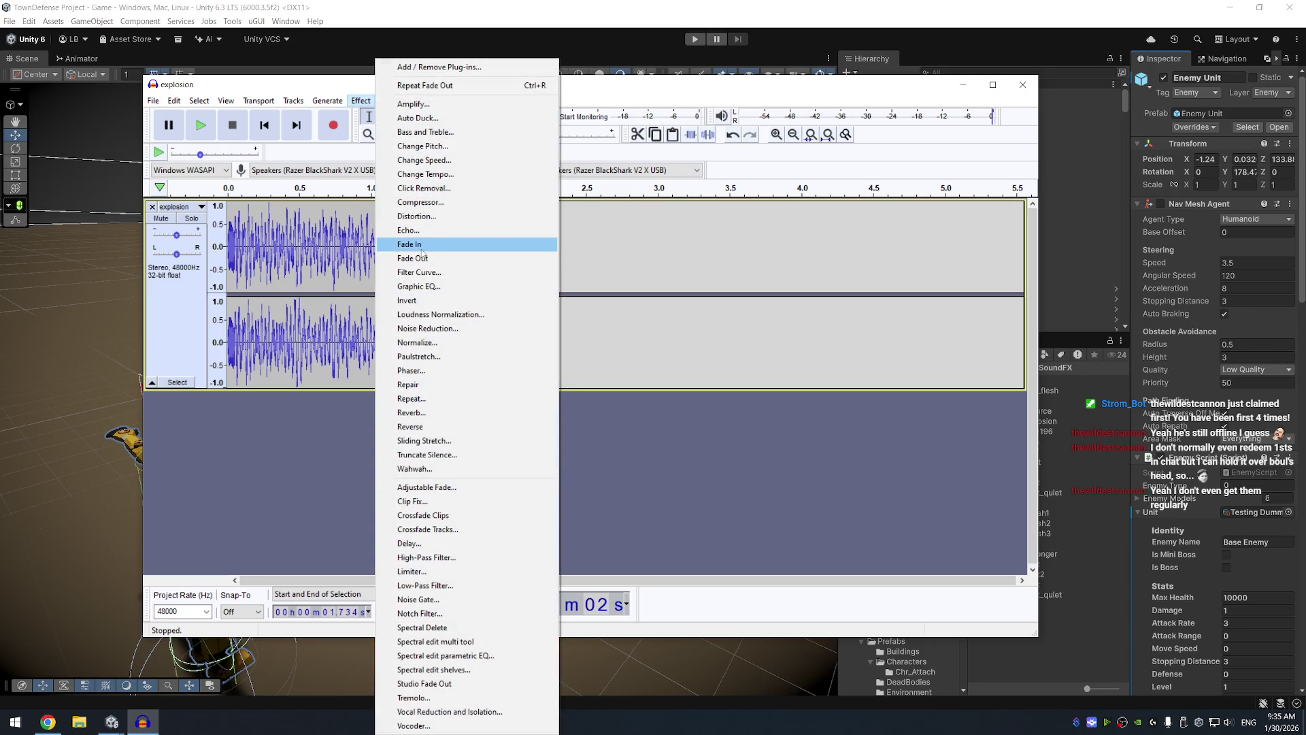
left_click(395, 243)
key("ctrl+a")
key("space")
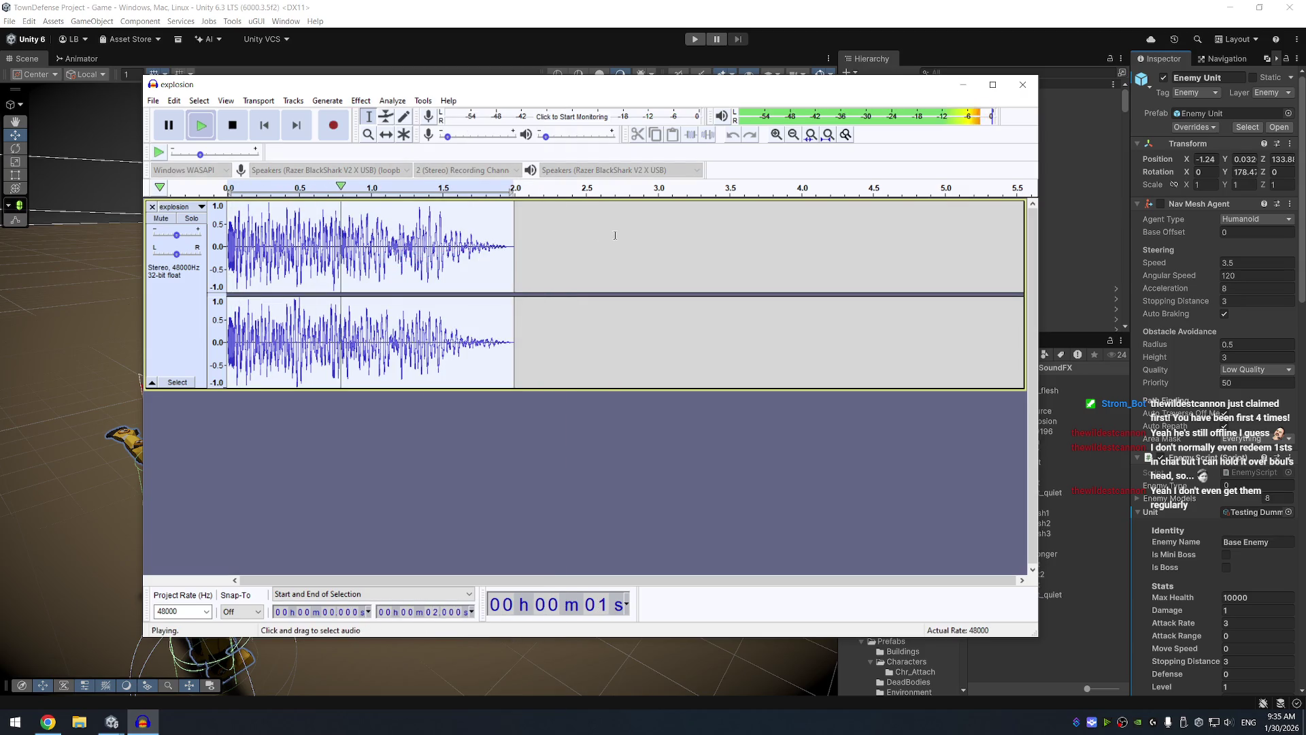
Export the clip as explosion.ogg into SoundFX and close Audacity without saving
left_click(153, 100)
mouse_move(180, 197)
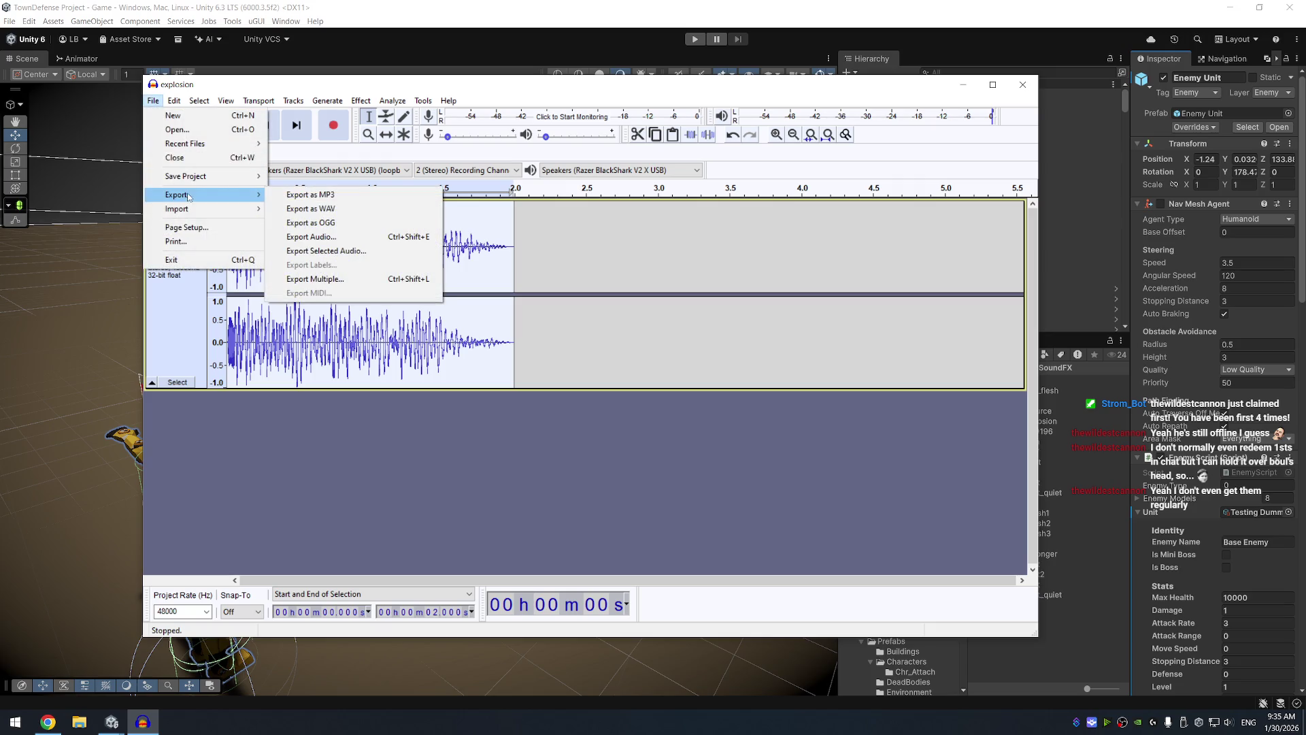
left_click(336, 230)
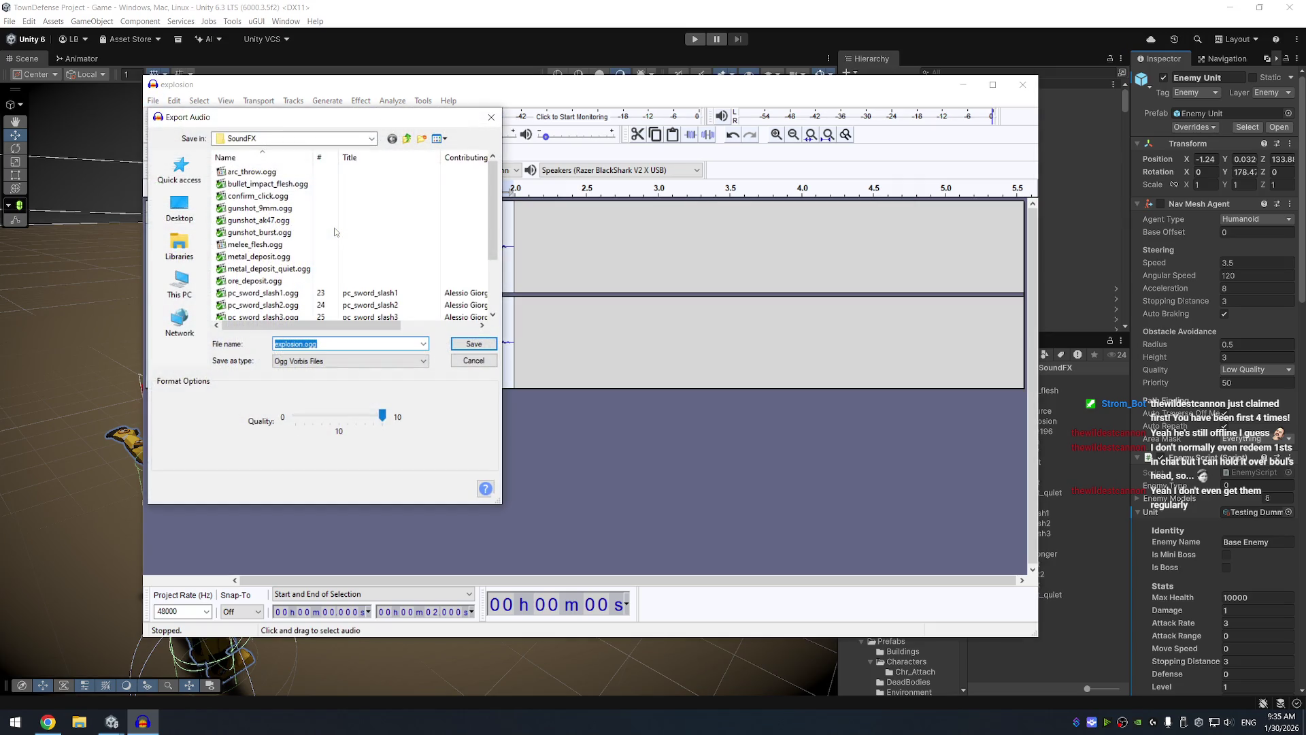
key("Return")
left_click(847, 435)
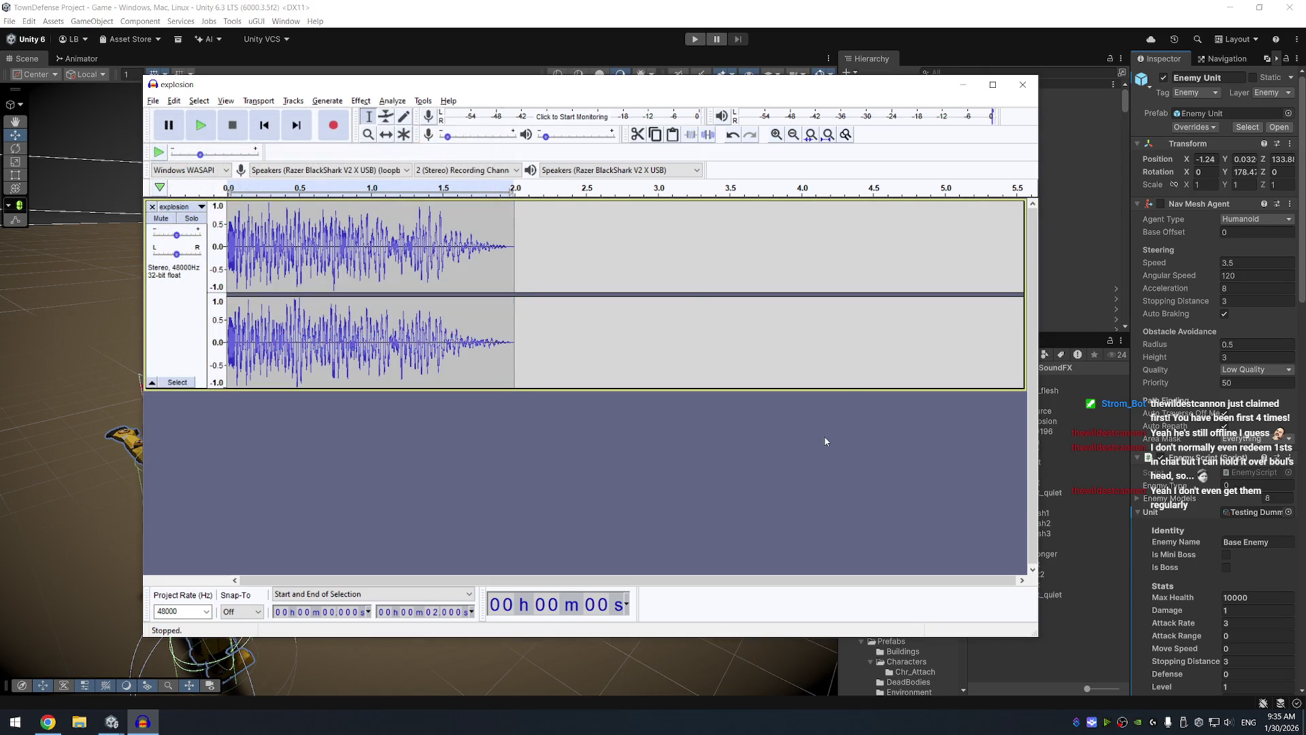
key("ctrl+w")
left_click(610, 362)
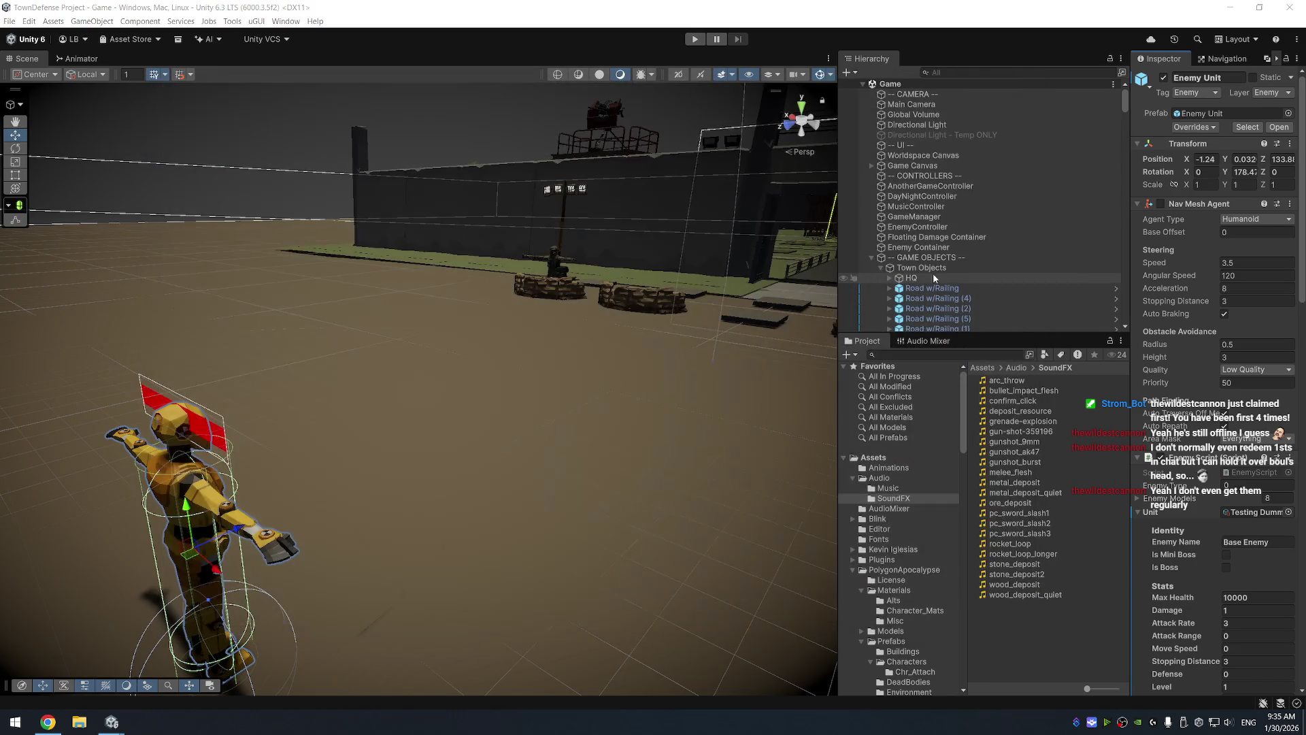
Open the PolygonApocalypse Projectiles prefab folder and inspect the Grenade Prefab
scroll(925, 561, "down", 5)
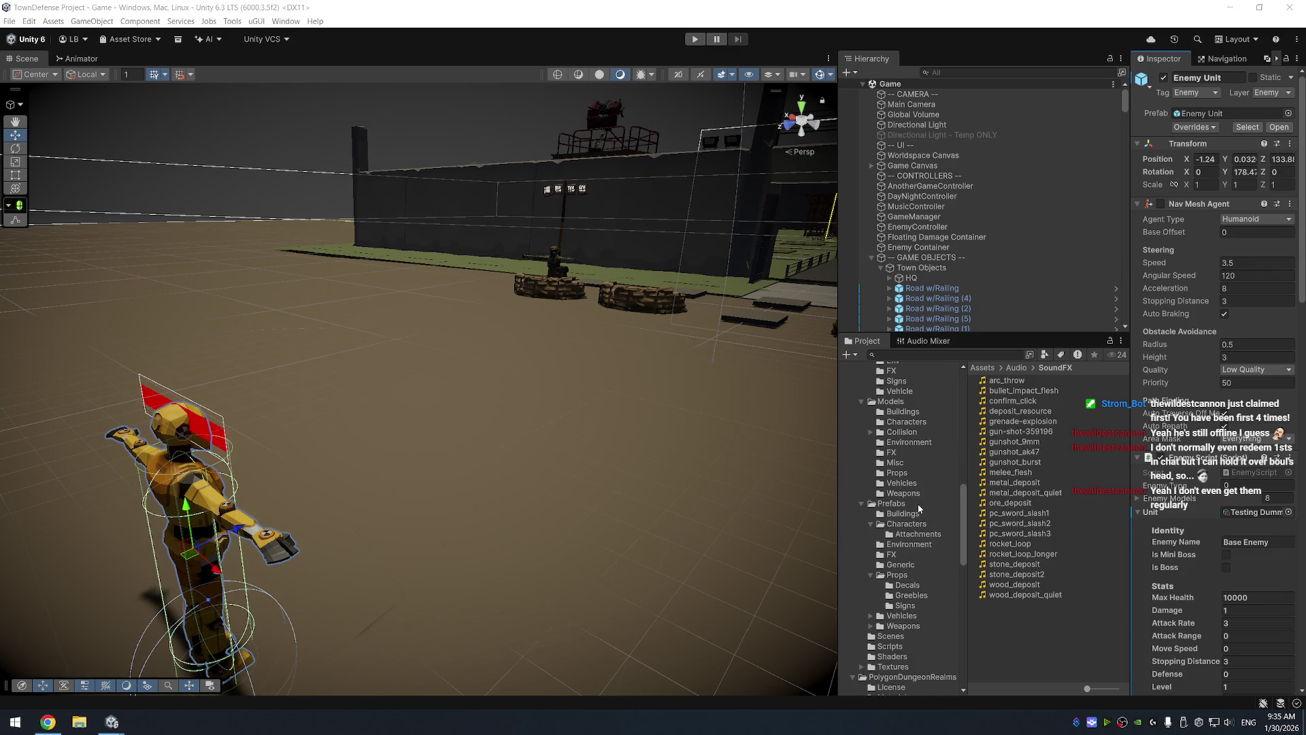
scroll(917, 504, "up", 10)
left_click(917, 502)
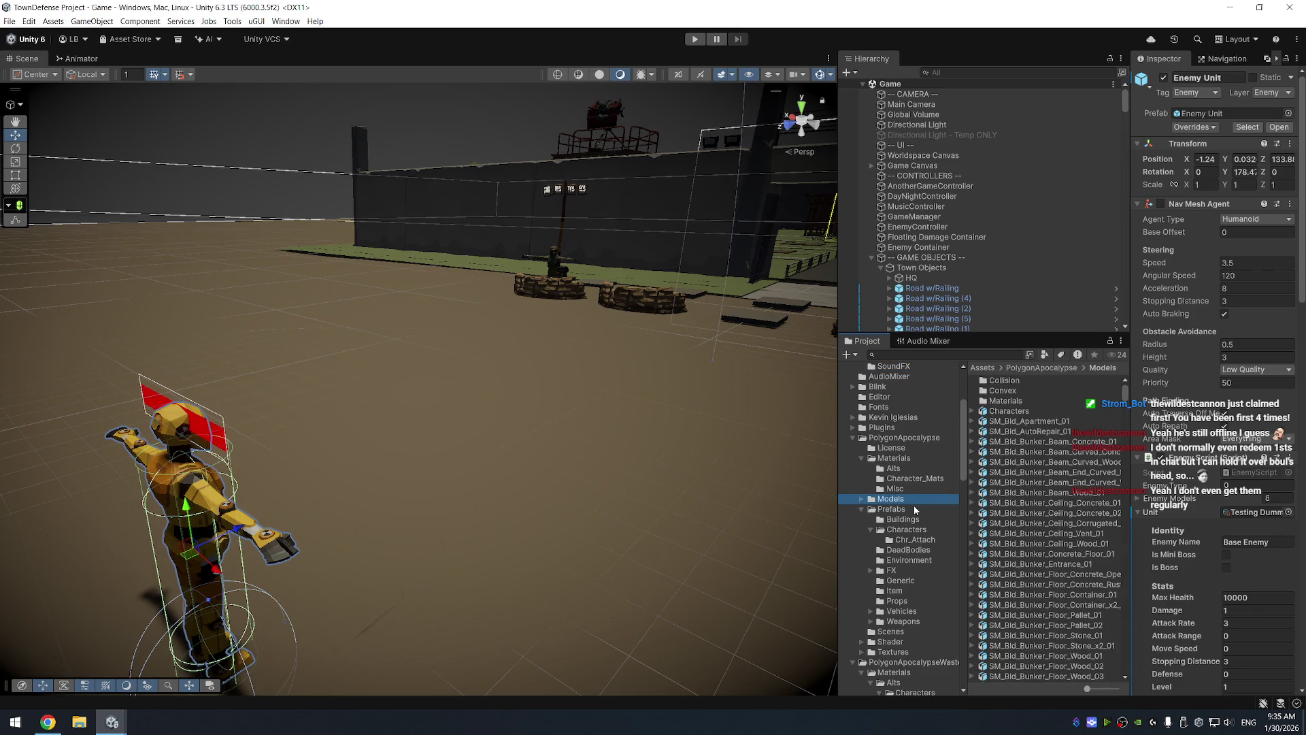
left_click(914, 509)
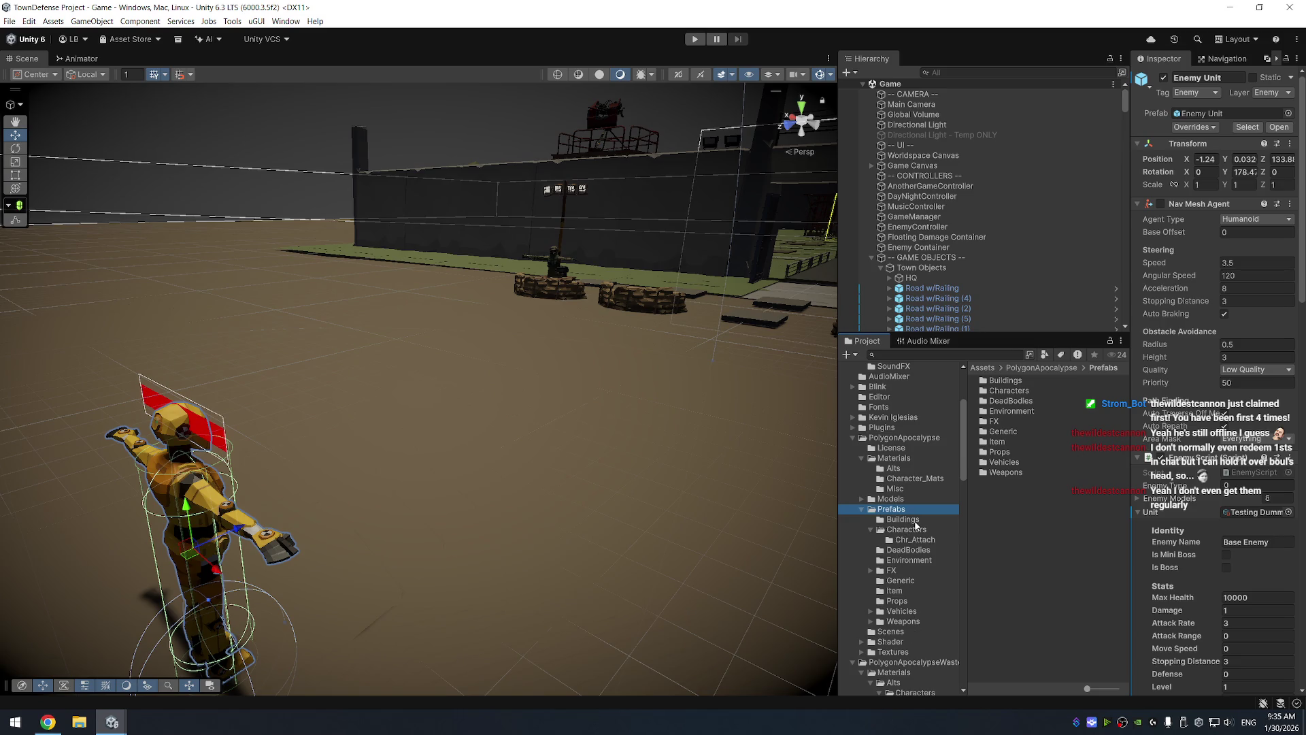
scroll(908, 541, "down", 10)
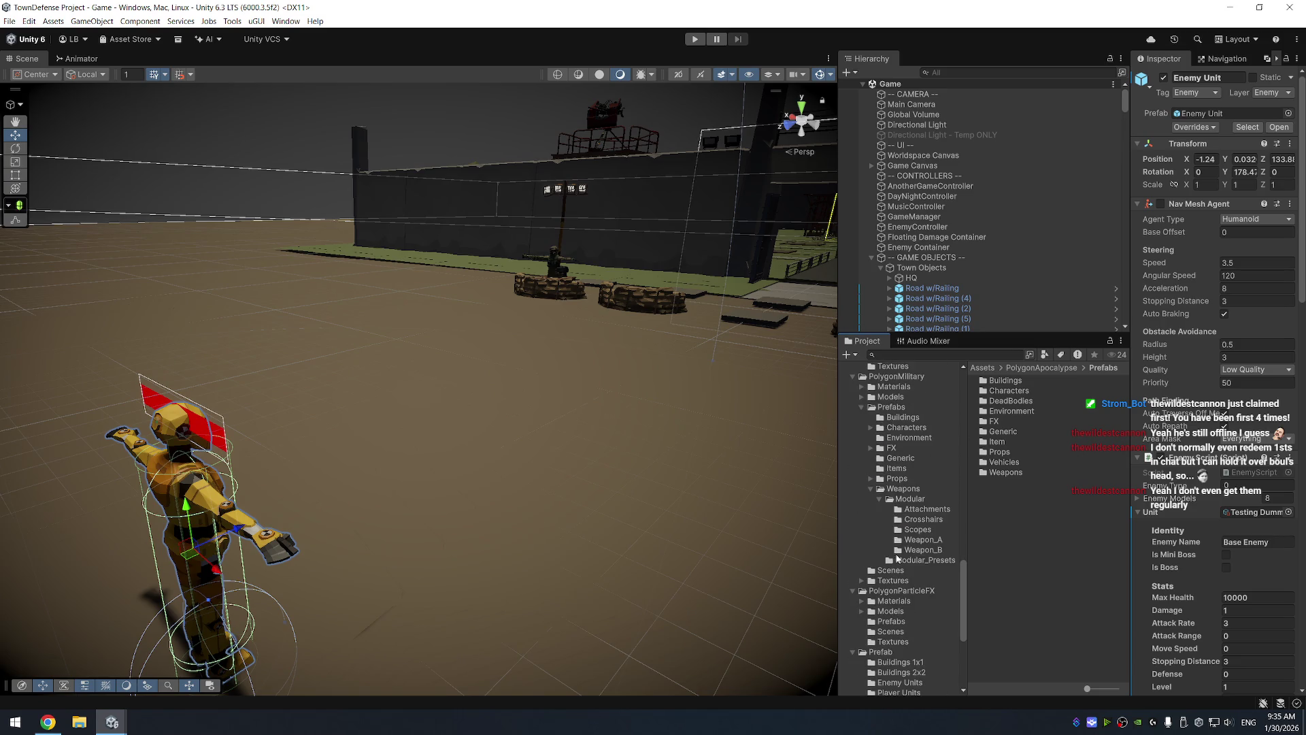
scroll(915, 593, "down", 5)
left_click(913, 549)
left_click(1024, 381)
left_click(1031, 390, "shift")
left_click(1059, 381)
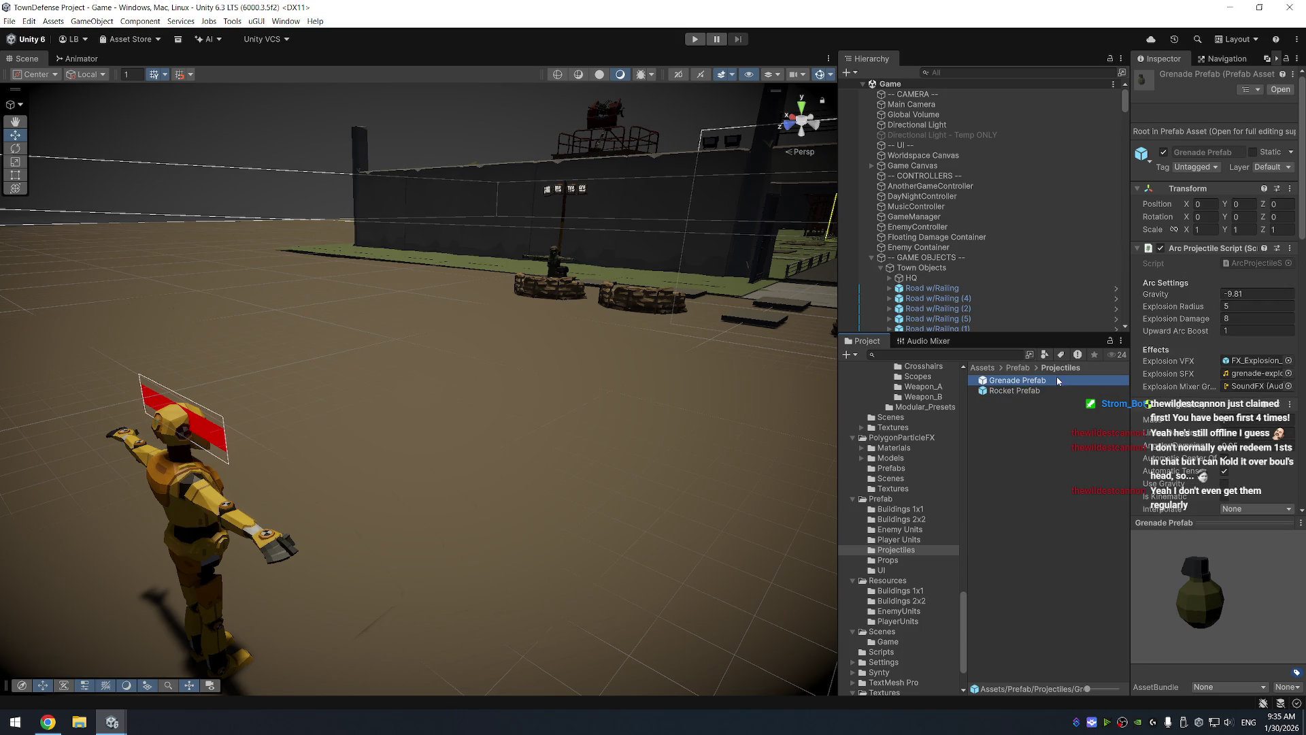
Assign the new explosion clip, found by searching 'xplo', as the Grenade Prefab's Explosion SFX
left_click(1288, 376)
type("xplo")
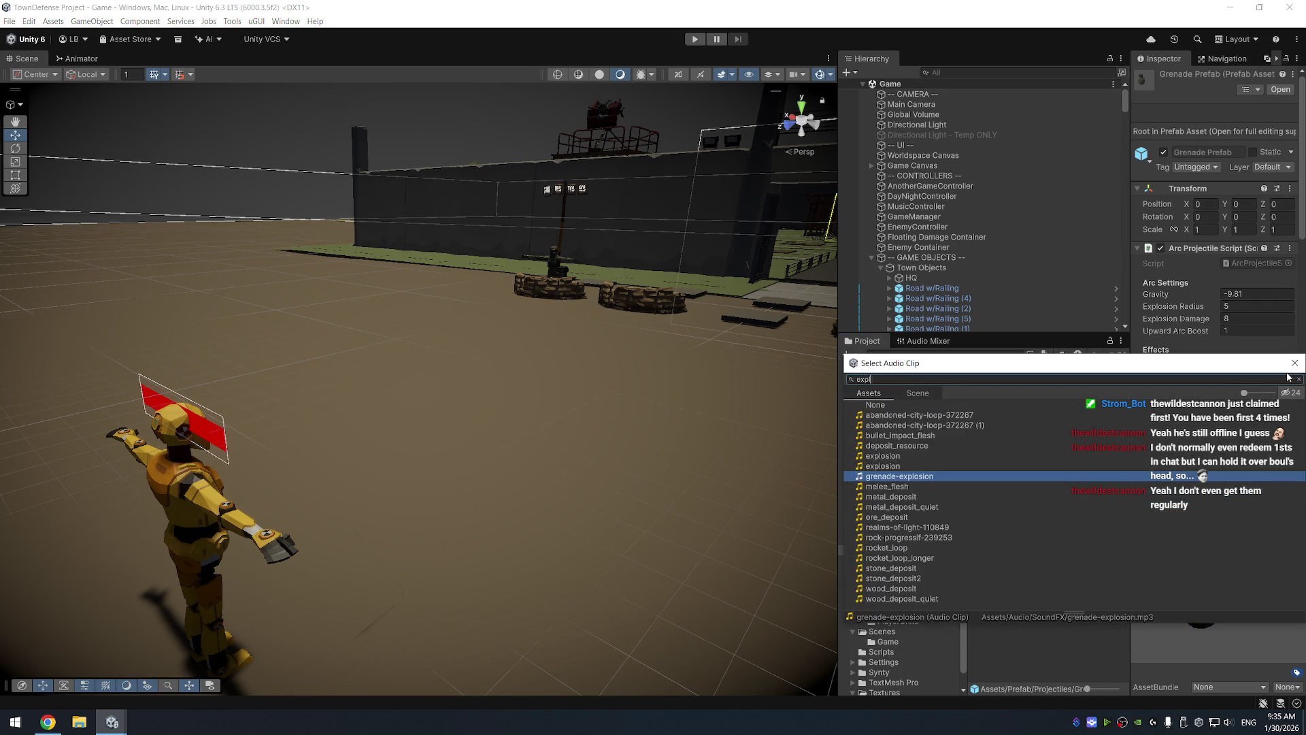
left_click(896, 427)
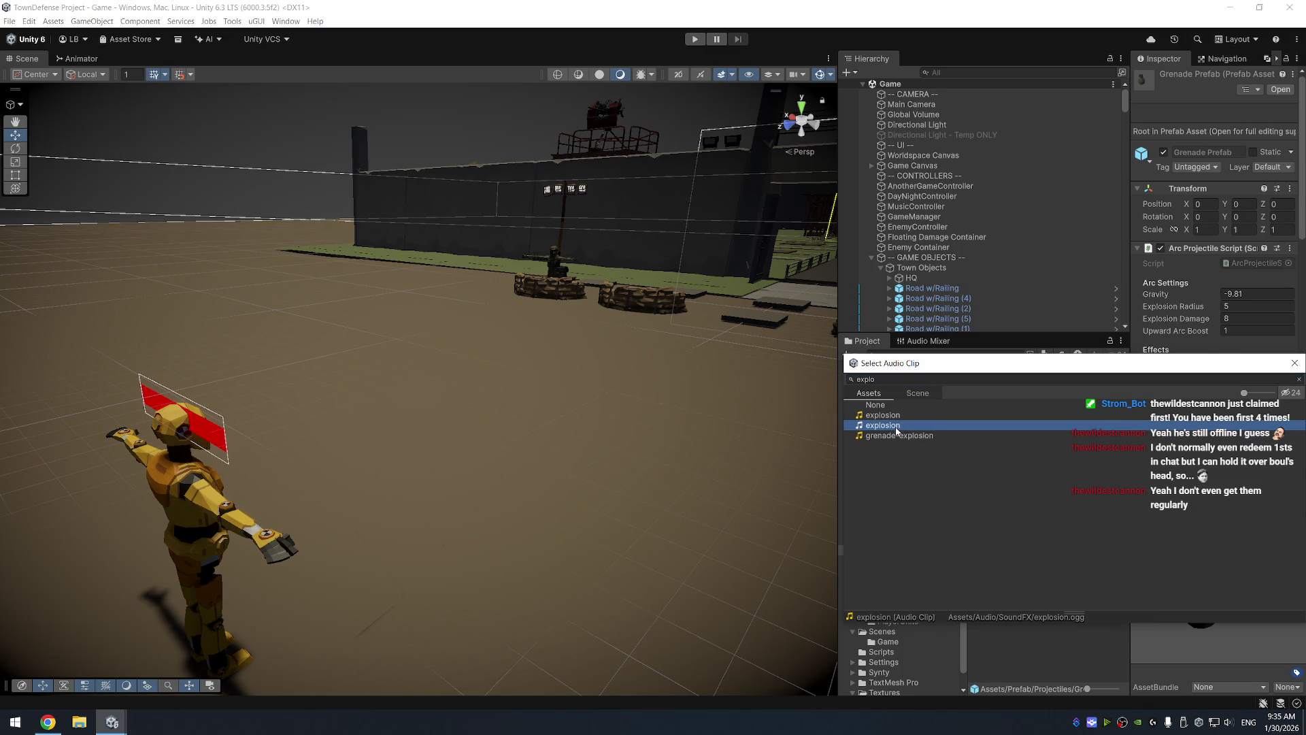
double_click(896, 427)
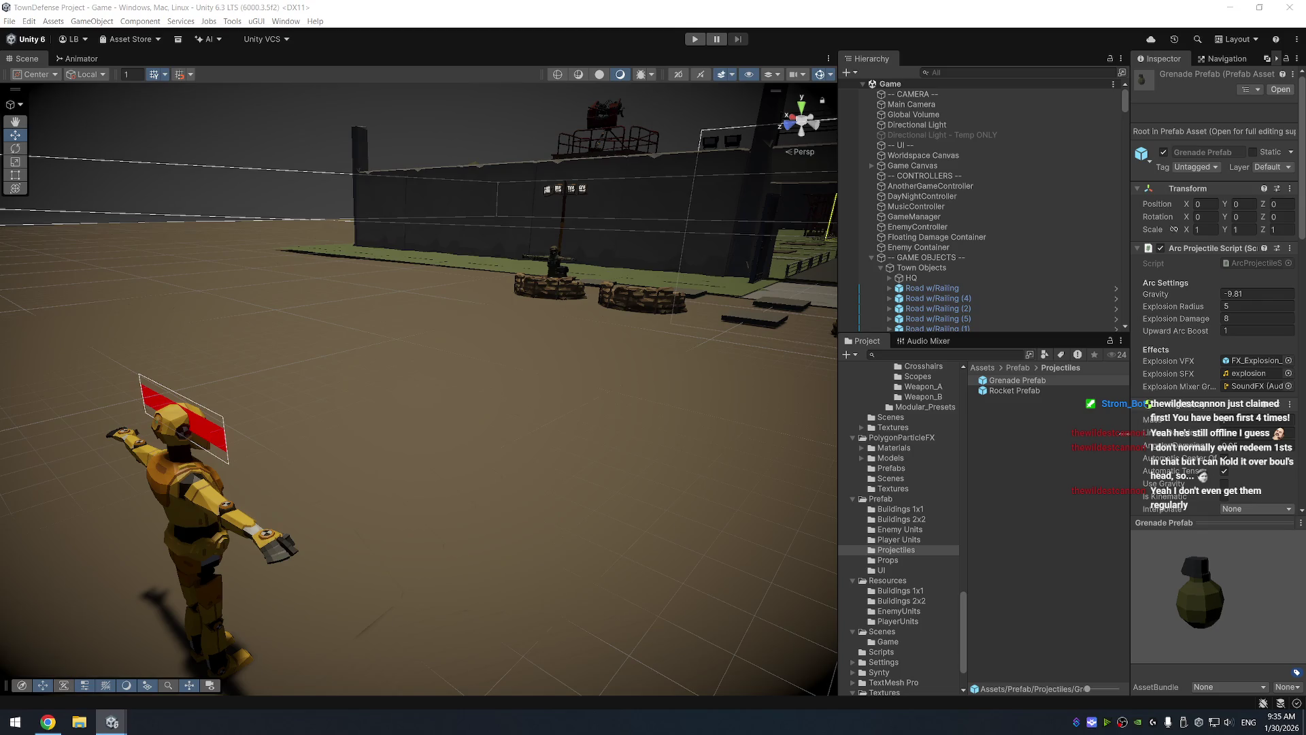
Check the Rocket Prefab's sound, then set the Grenade Prefab's Explosion SFX to explosion_cleaned
left_click(1011, 439)
left_click(1060, 390)
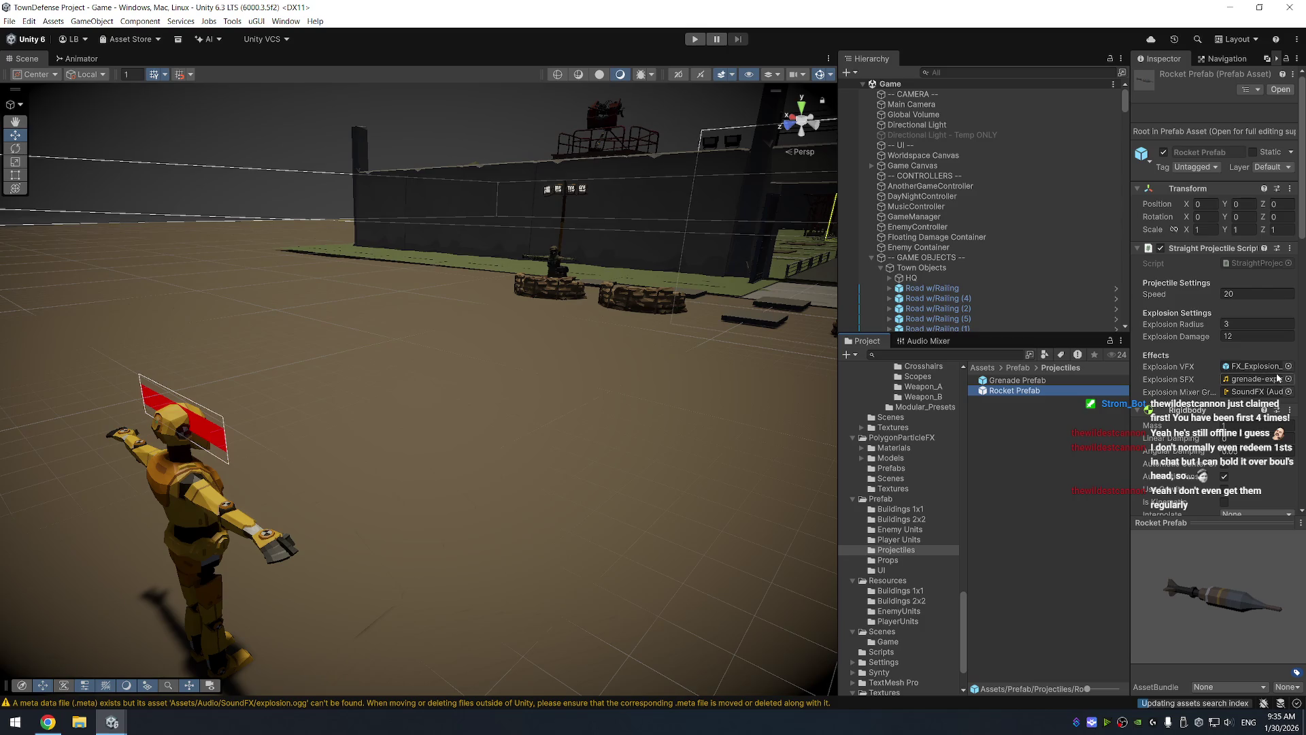
left_click(1287, 378)
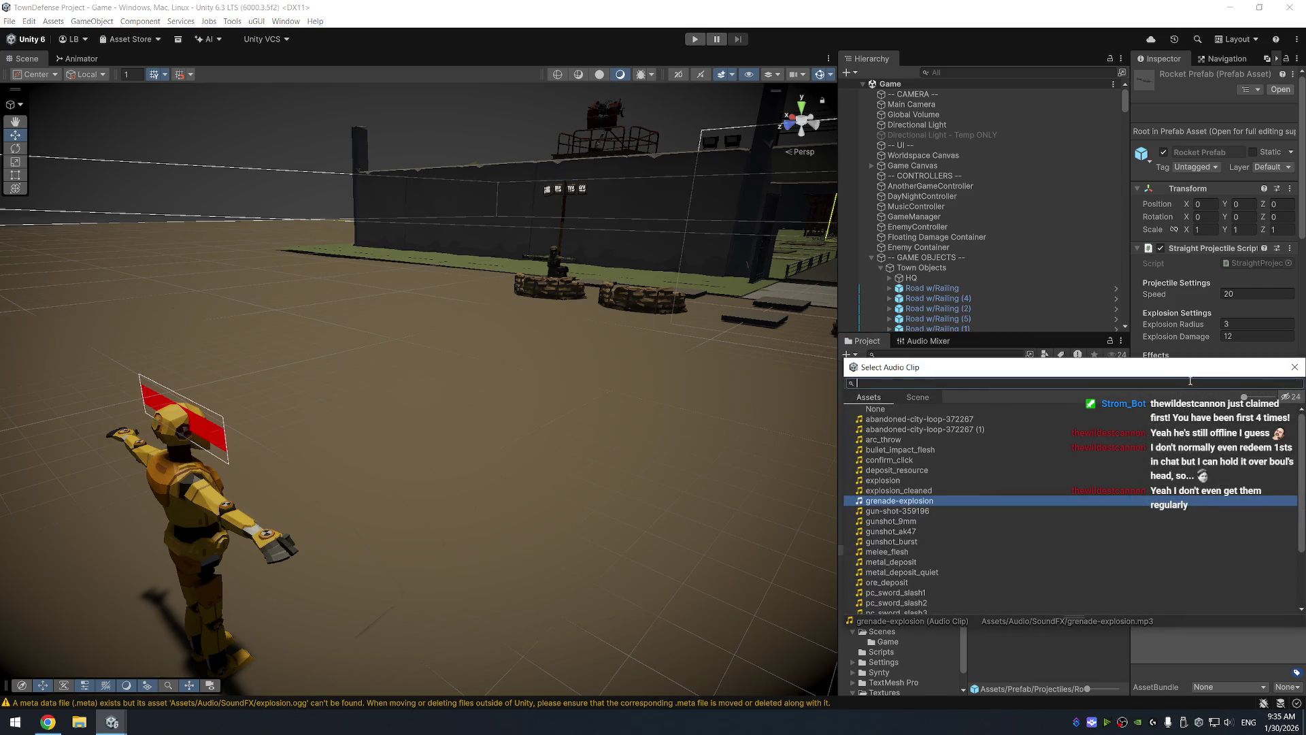
double_click(899, 501)
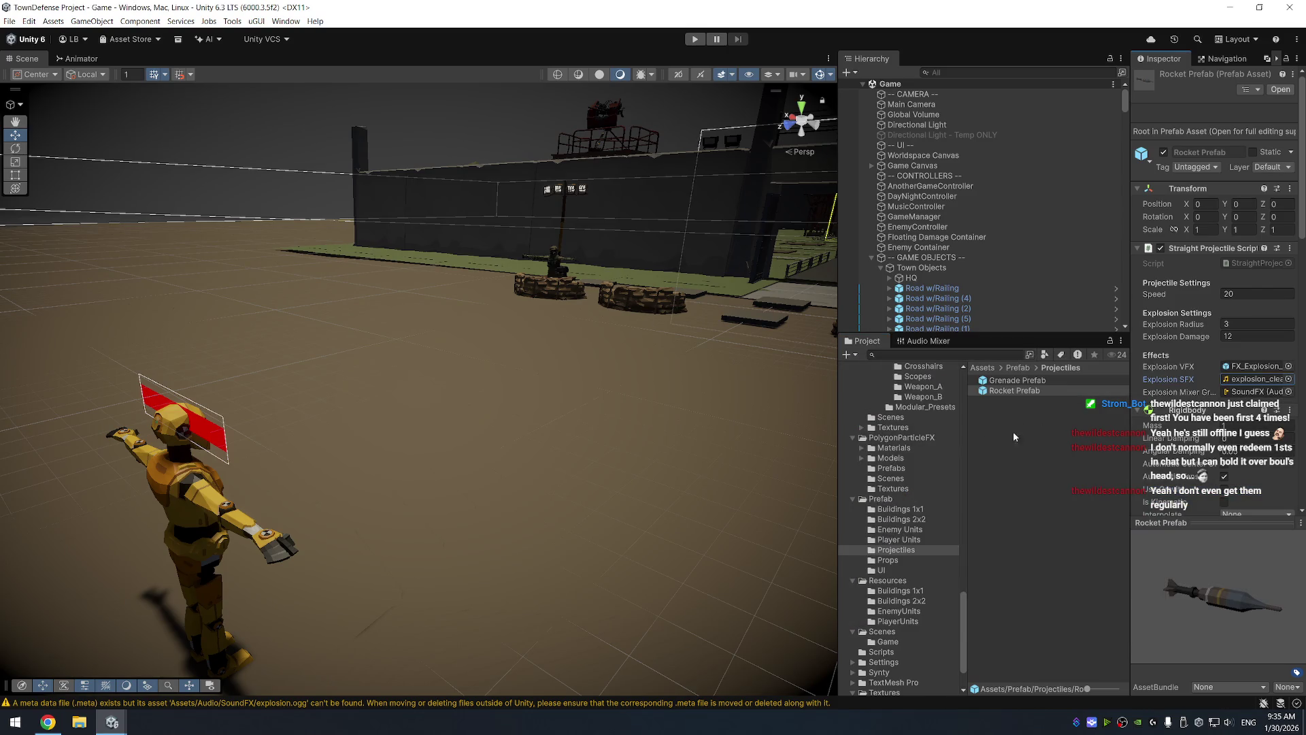
left_click(1064, 381)
left_click(1288, 373)
type("ex")
double_click(937, 423)
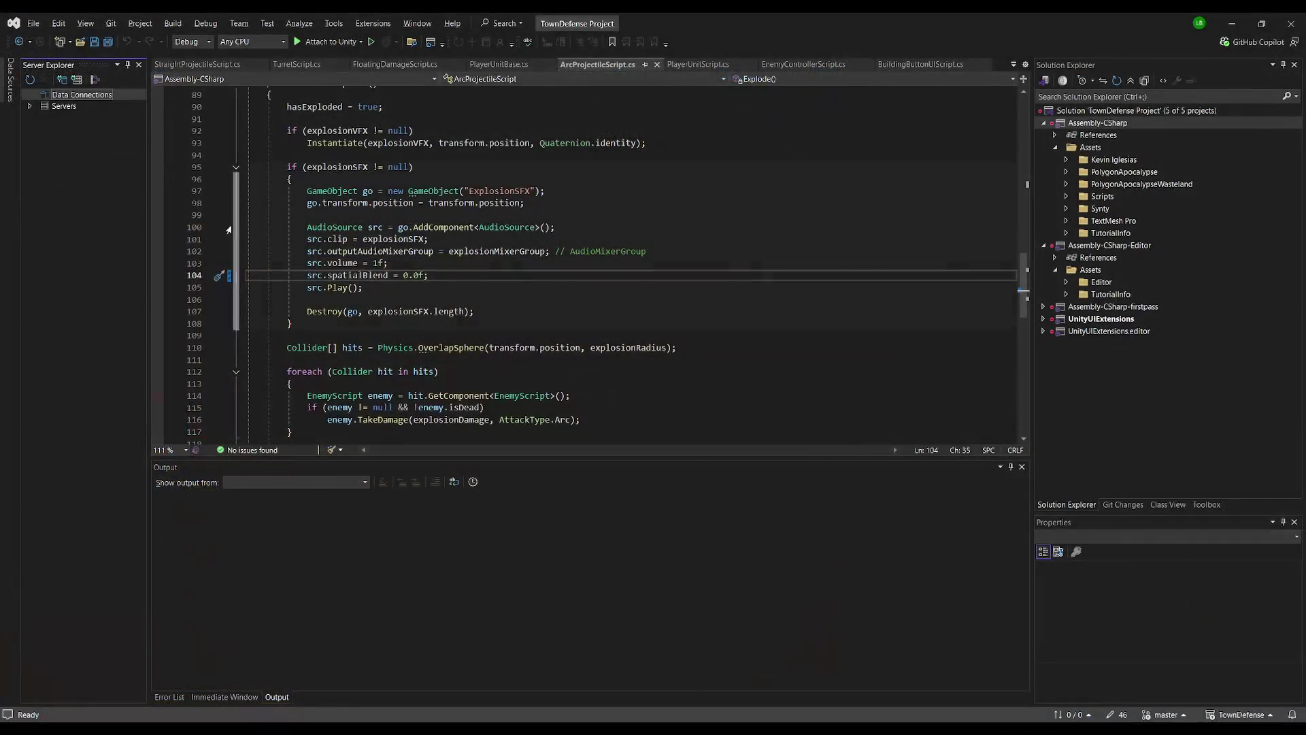
Find 'pitch' across the solution and copy PlayerUnitScript's melee random-pitch line
left_click(462, 175)
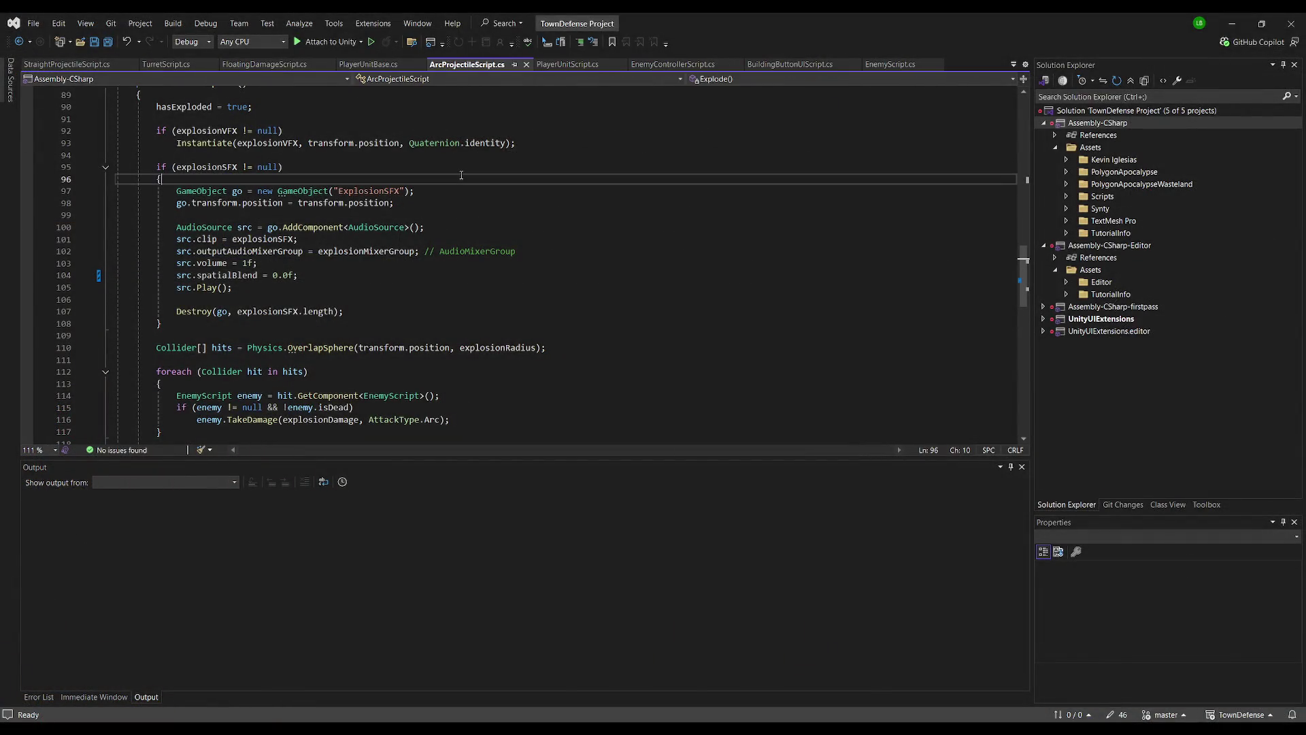
key("ctrl+shift+f")
key("Return")
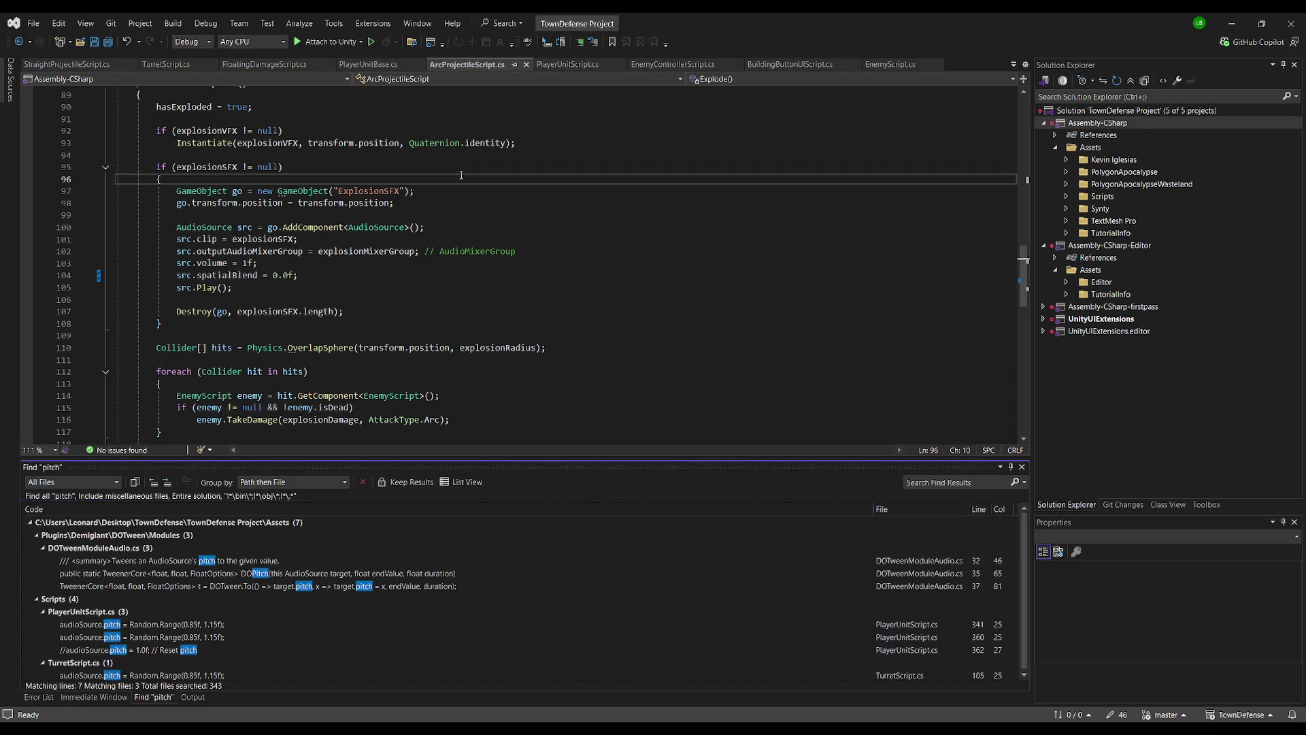
double_click(259, 622)
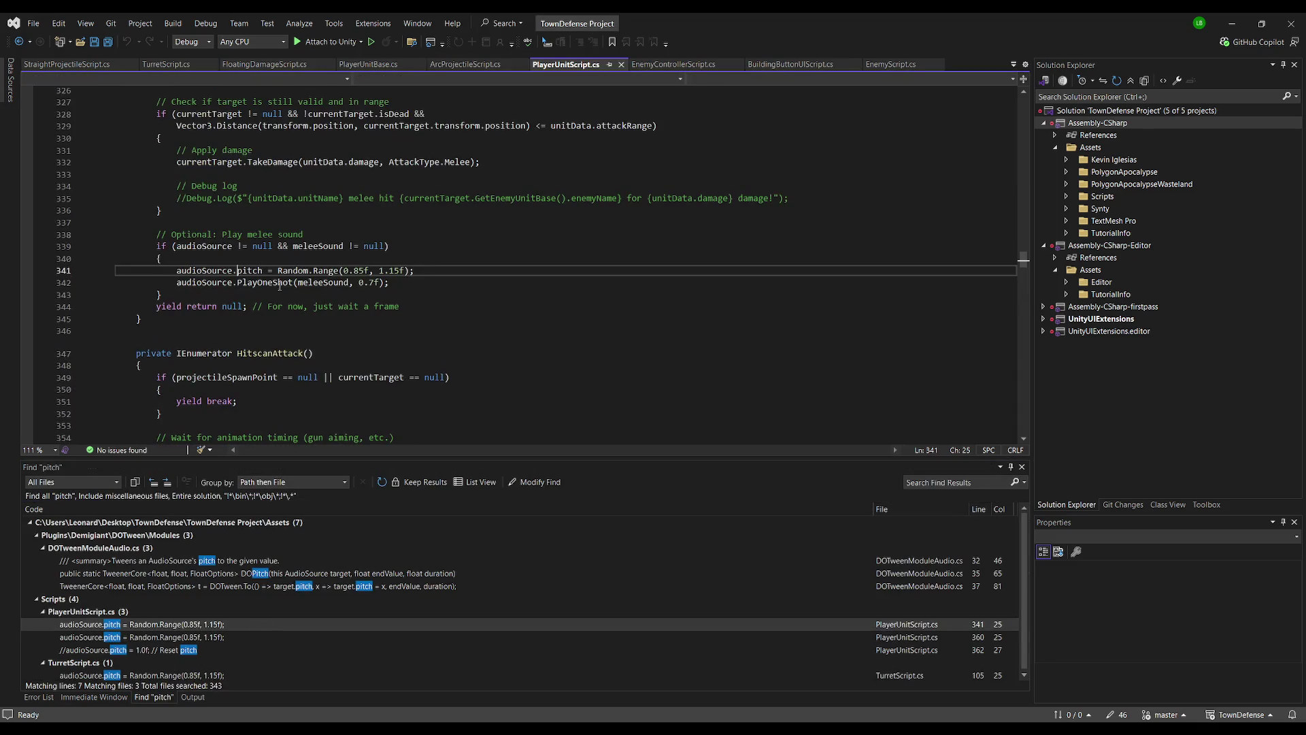
left_click(442, 269)
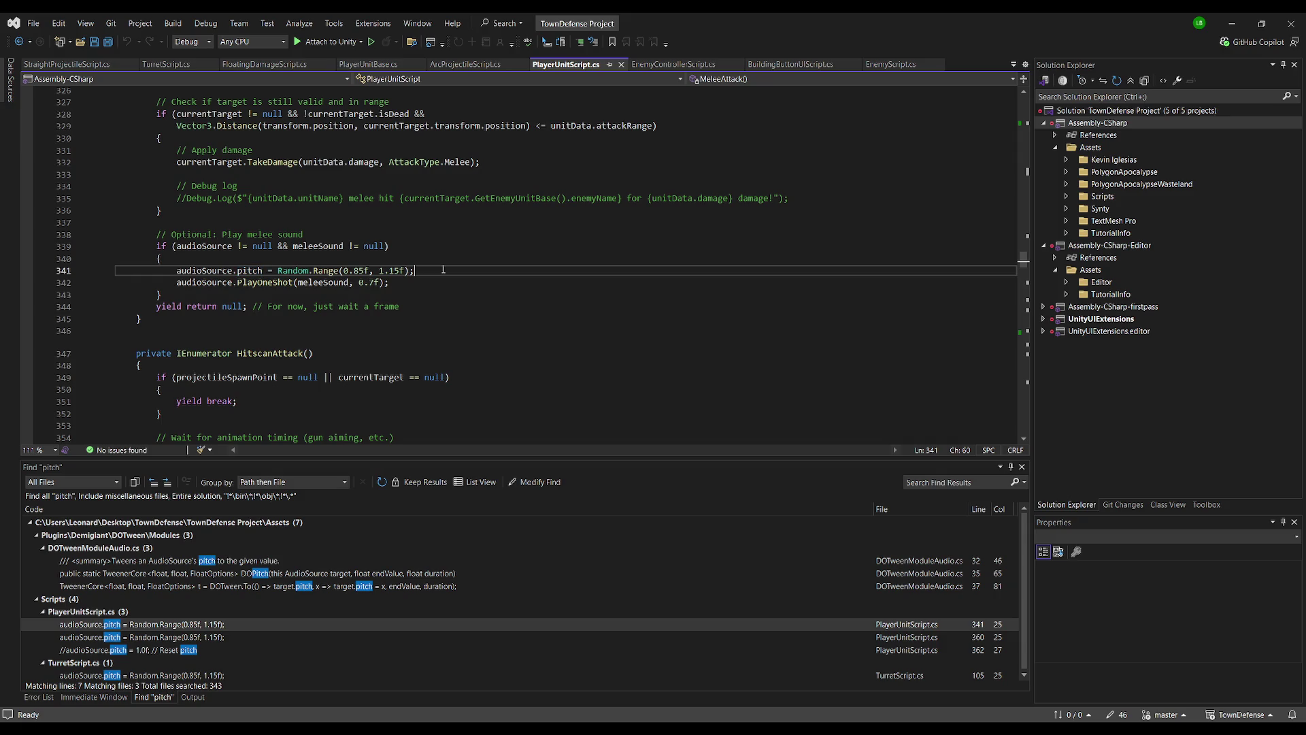
Paste the random pitch line before playback in StraightProjectileScript, renaming audioSource to src
left_click(82, 66)
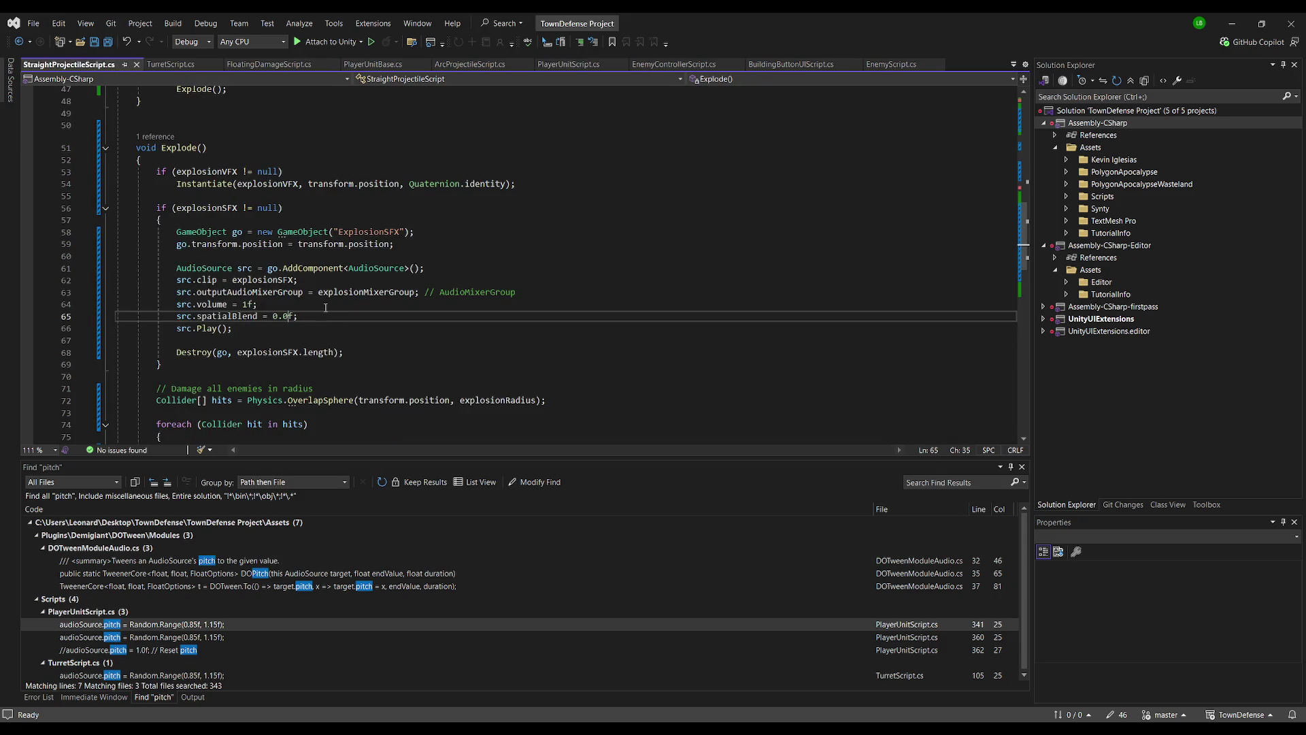
key("Down")
type("audioSource.pitch = Random.Range(0.85f, 1.15f);")
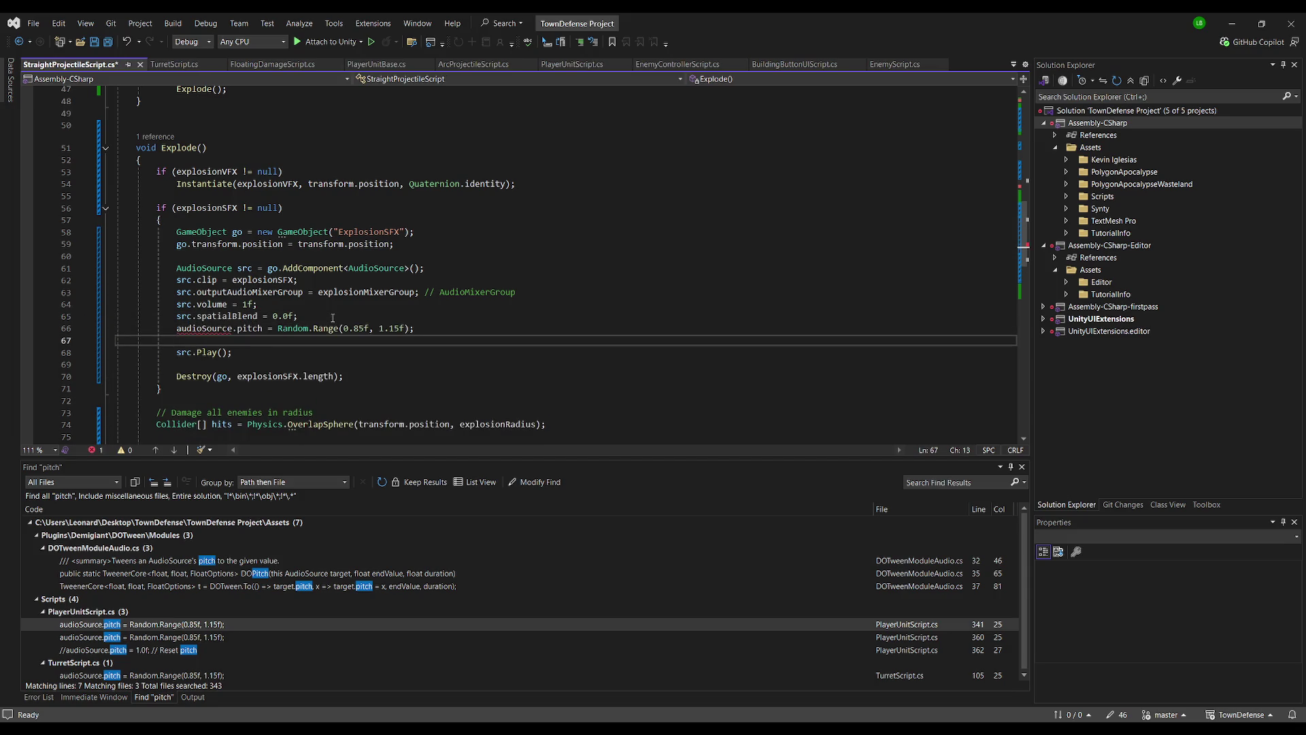
double_click(185, 329)
type("src")
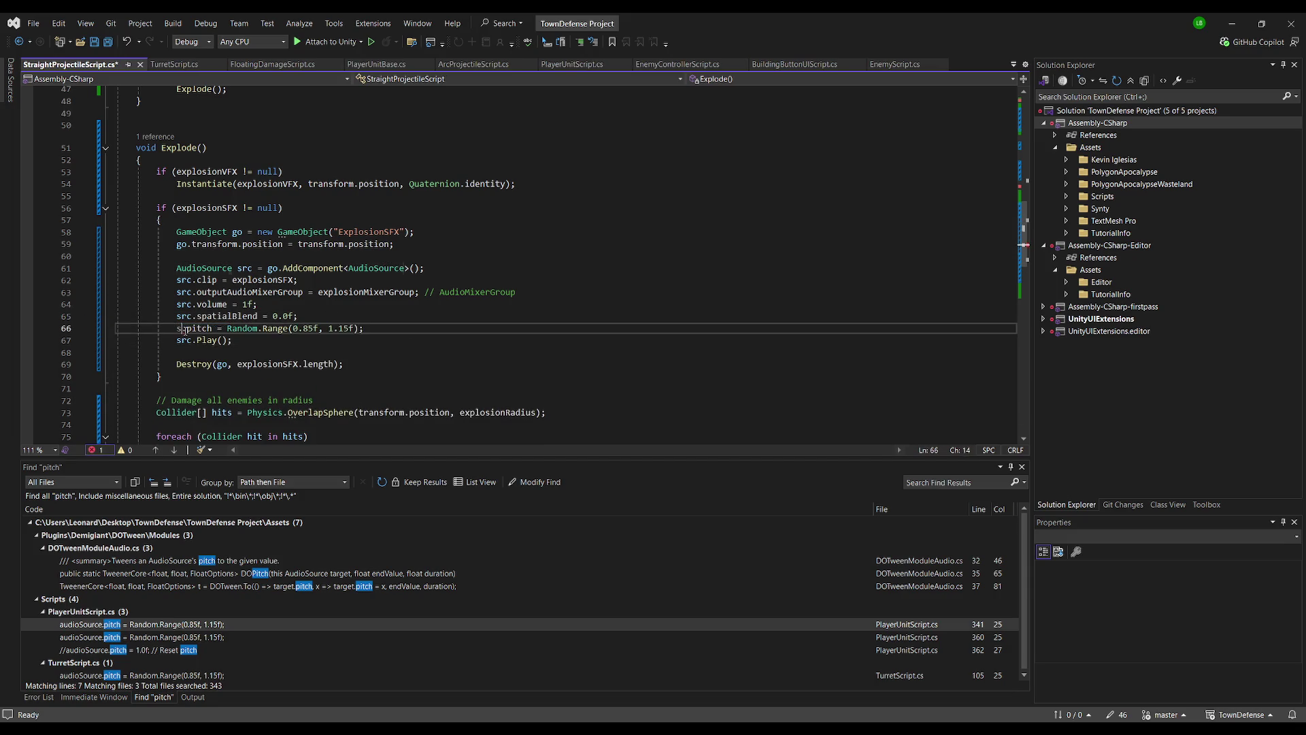
left_click(433, 300)
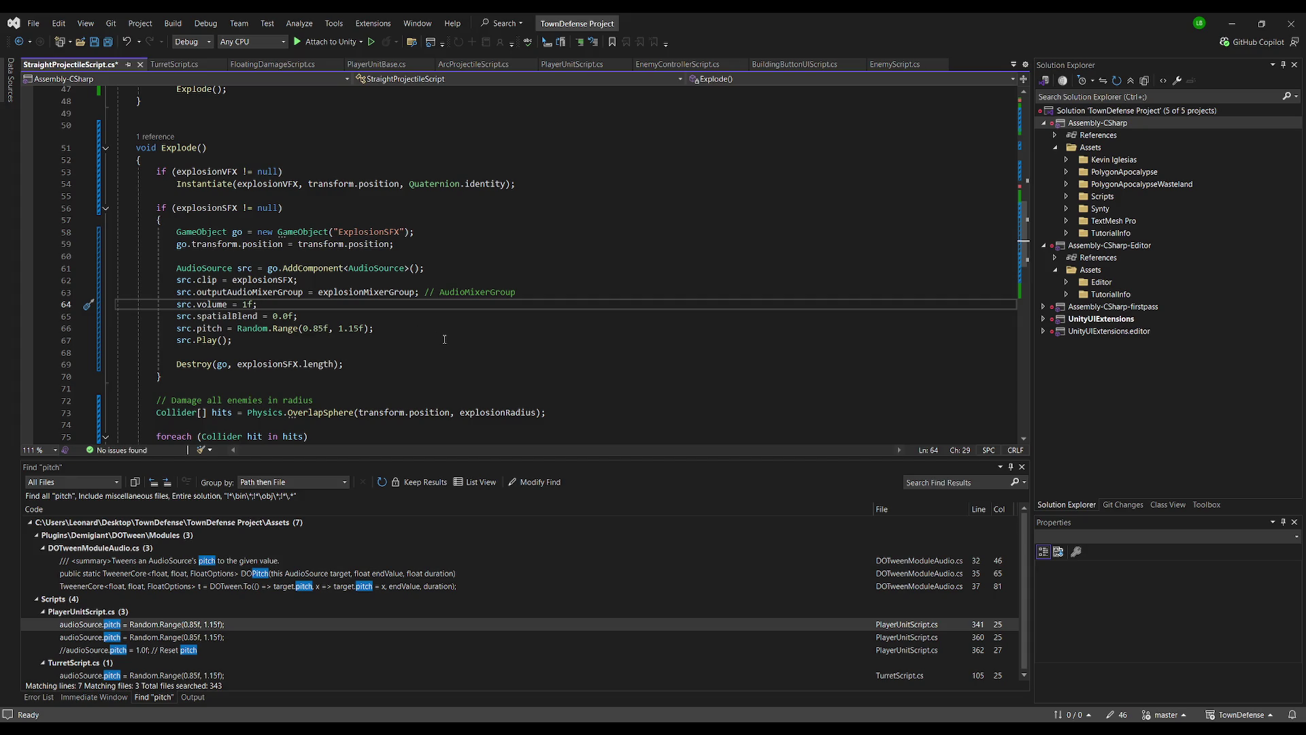
left_click(472, 64)
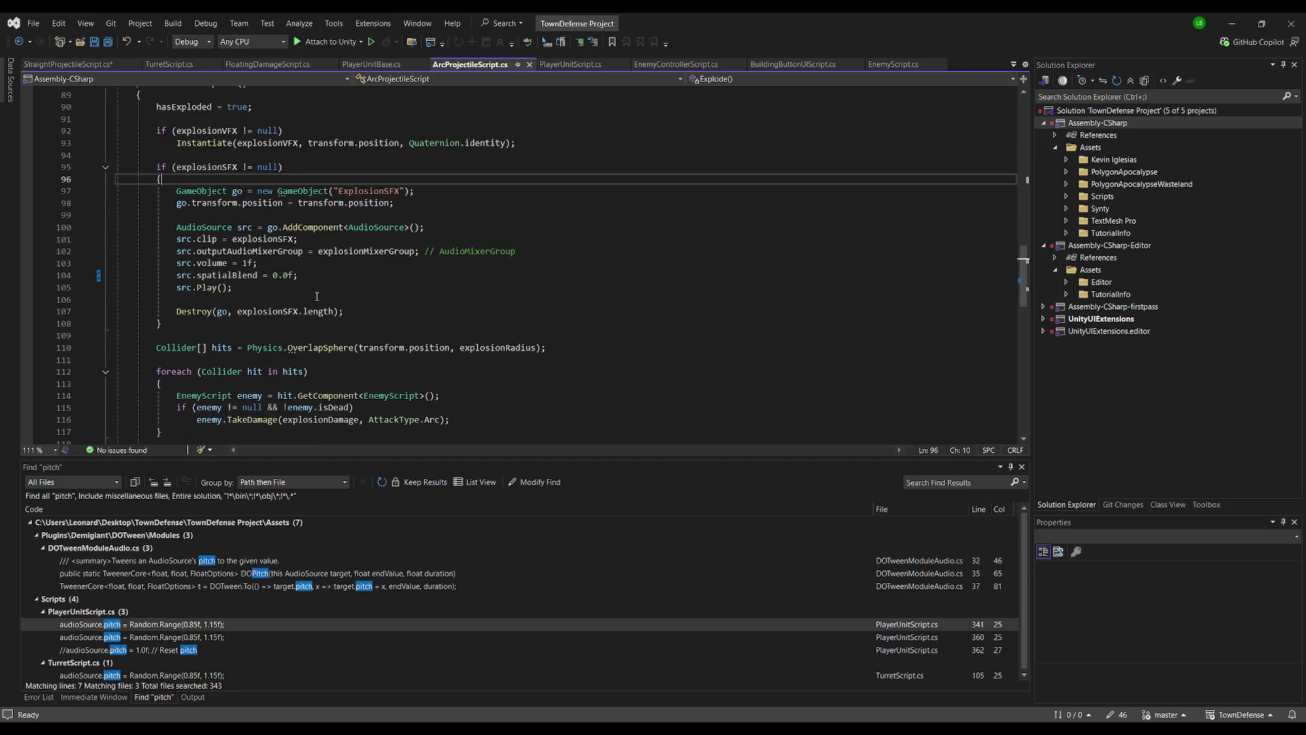
left_click(342, 275)
Add the random pitch line to ArcProjectileScript's explosion sound
key("Return")
type("audioSource.pitch = Random.Range(0.85f, 1.15f);")
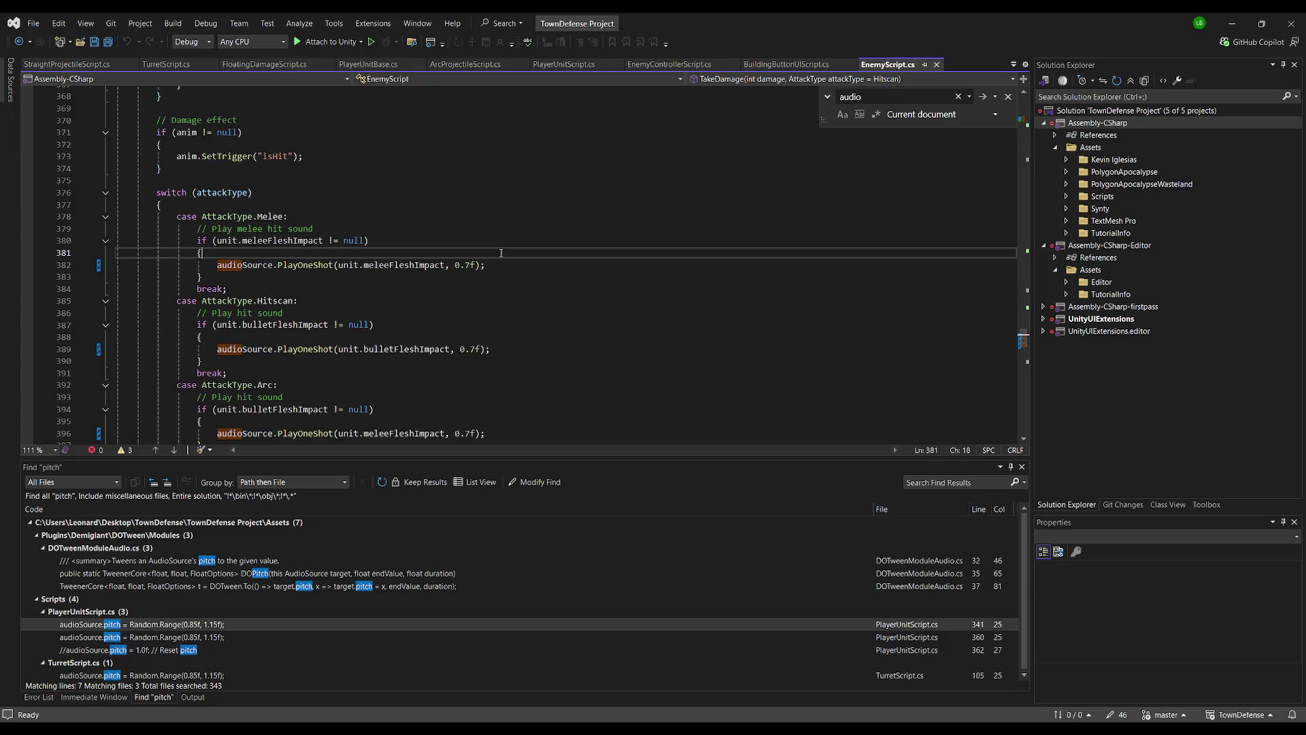
key("Return")
type("src.volume = 1f;")
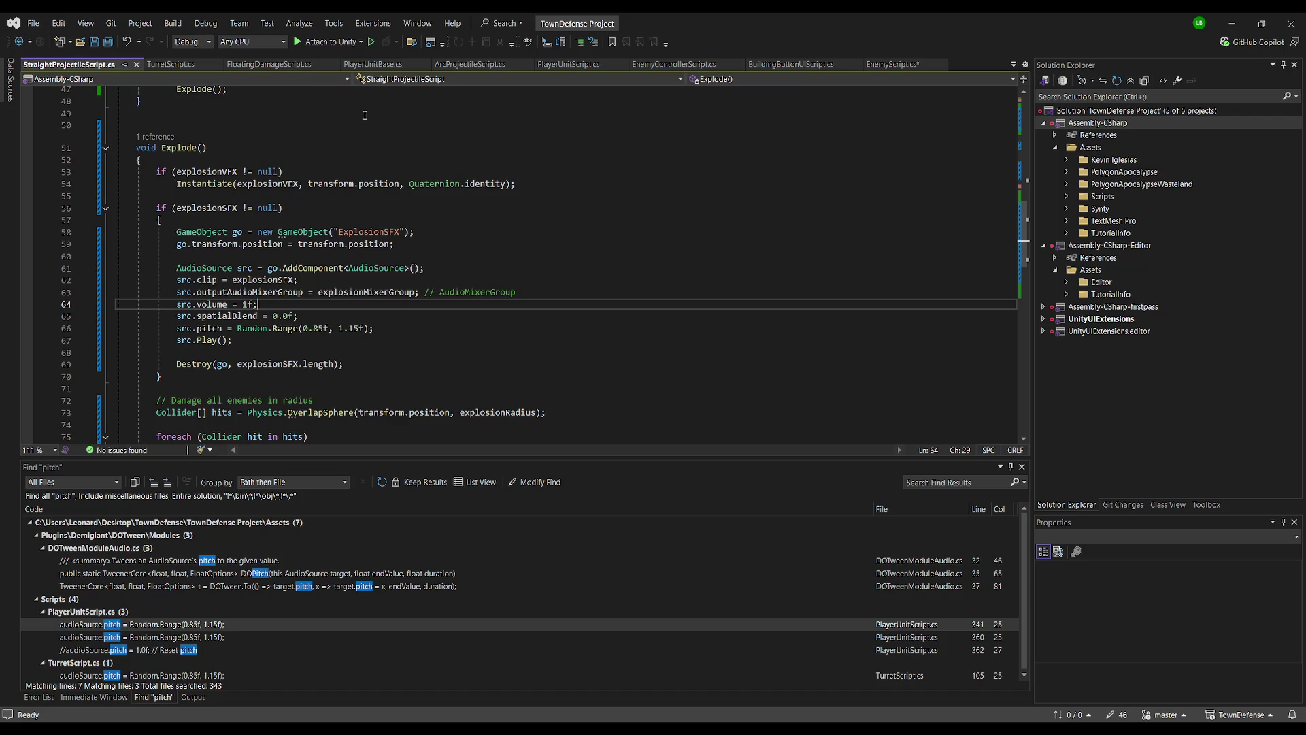
left_click(402, 327)
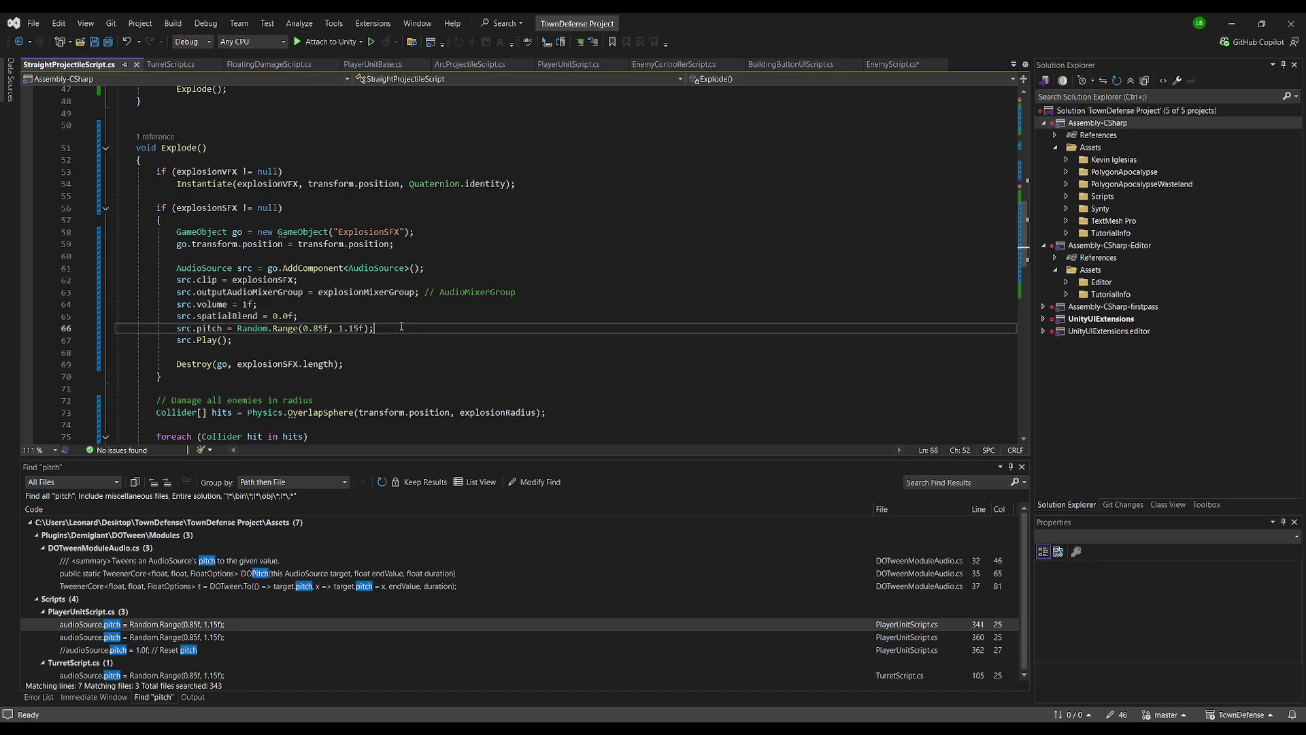
Paste the pitch line into EnemyScript's melee hit block, using audioSource instead of src
key("ctrl+Tab")
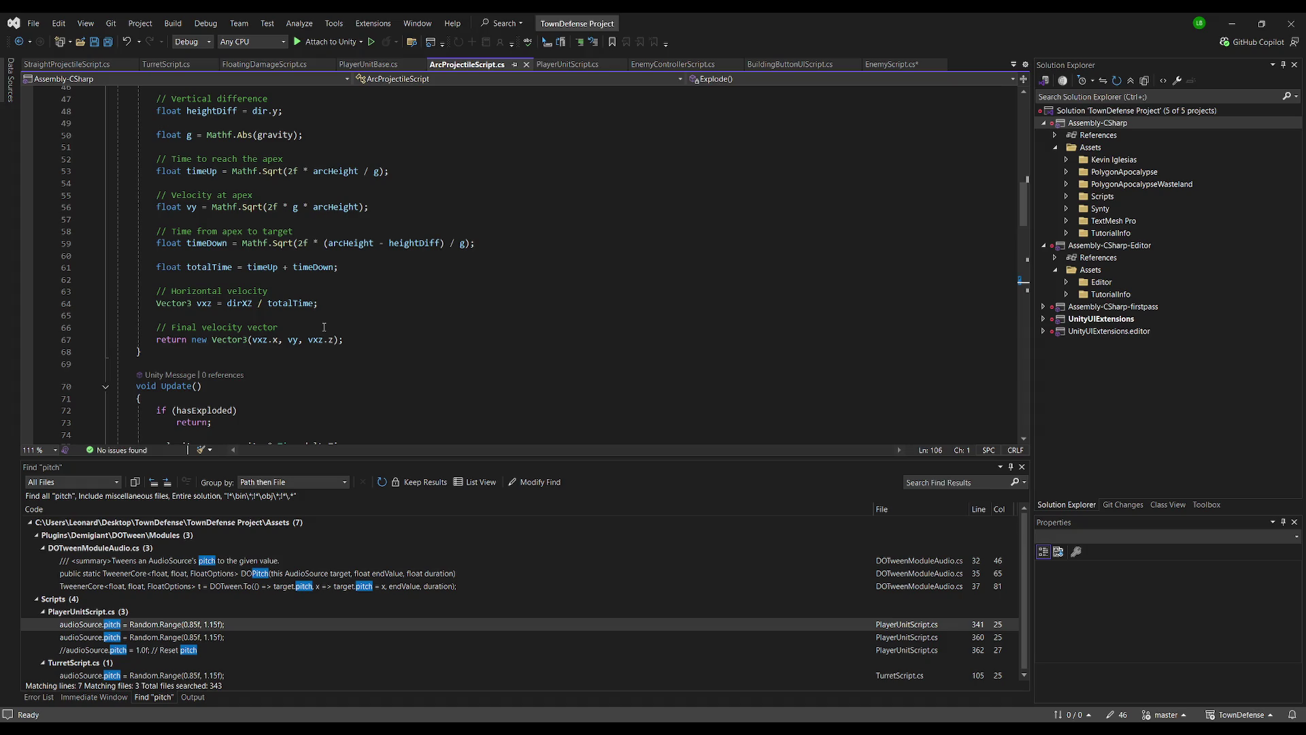
key("ctrl+Tab")
type("src.pitch = Random.Range(0.85f, 1.15f);")
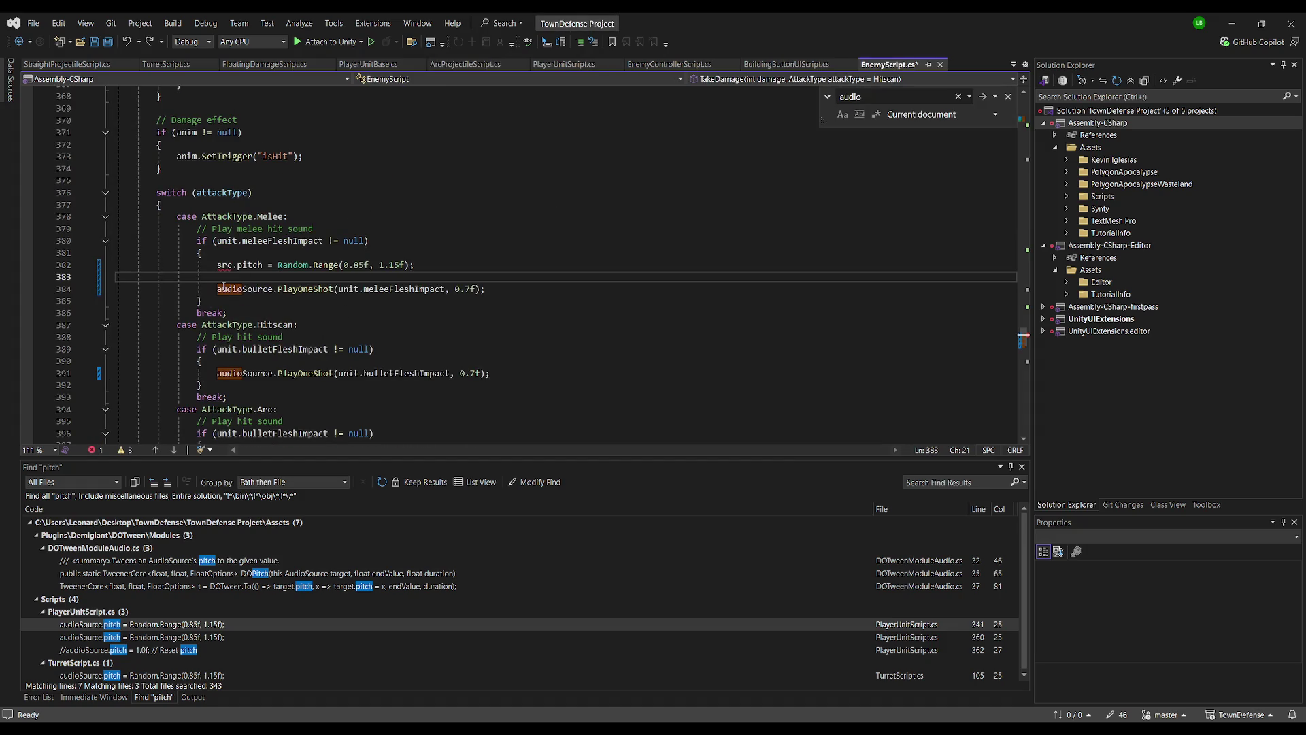
double_click(225, 289)
key("ctrl+c")
double_click(222, 265)
key("ctrl+v")
key("Down")
key("Delete")
key("Up")
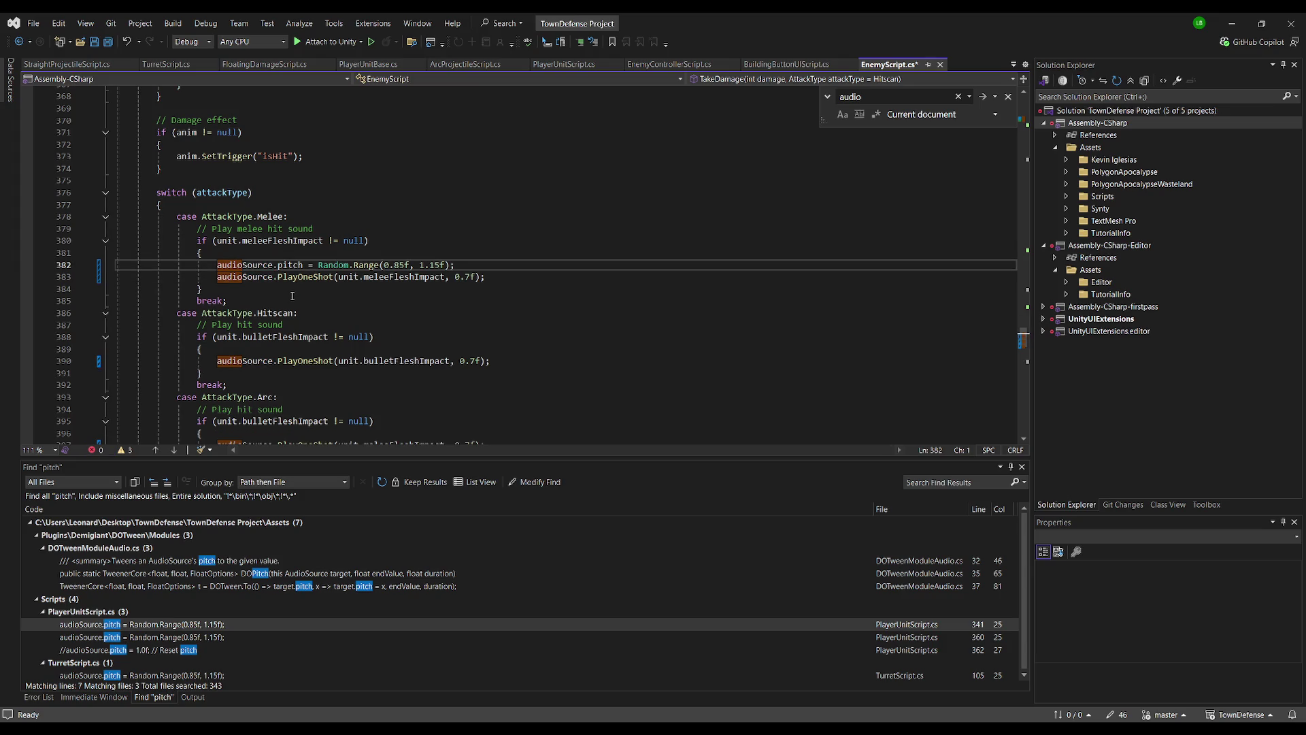
Add the random pitch line before the hitscan hit sound and remove the blank line
left_click(242, 348)
key("Return")
key("ctrl+v")
key("Return")
key("Home")
key("Delete")
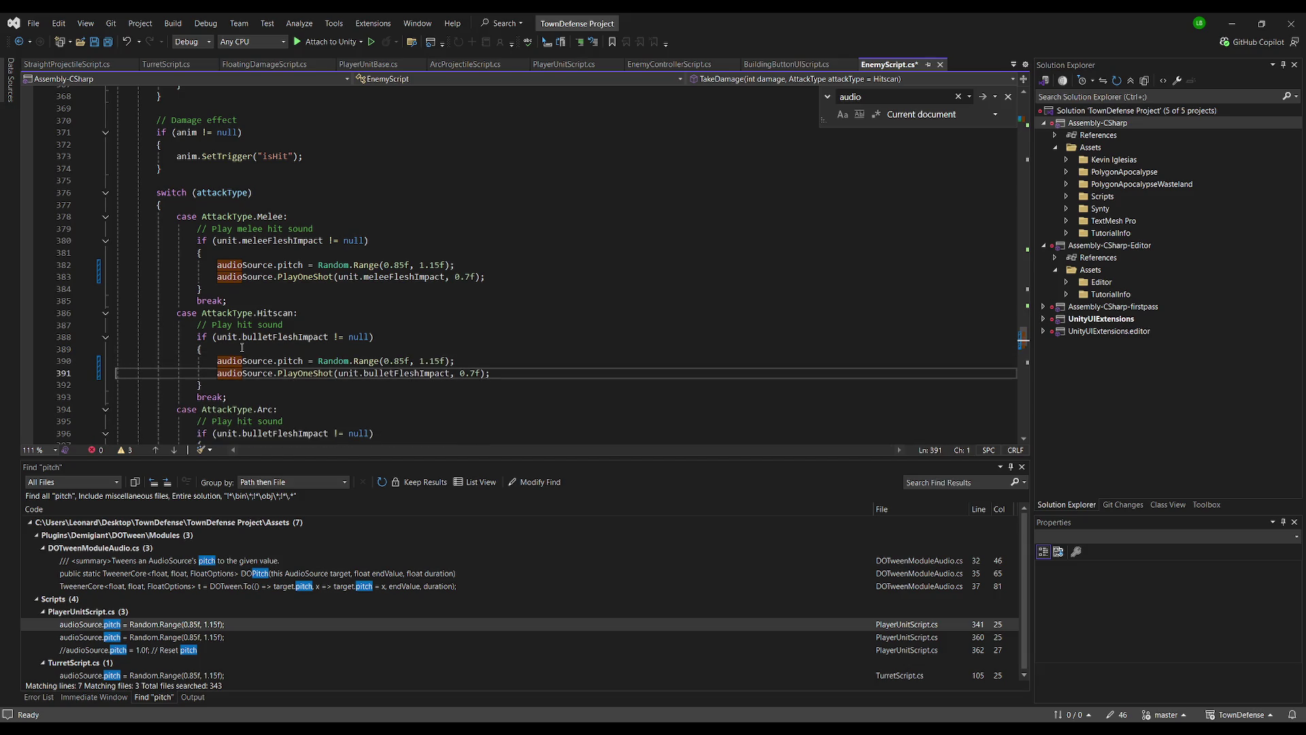
scroll(243, 348, "down", 4)
Copy the pitch line into the arc hit block, remove extra blank lines, and save EnemyScript
left_click(279, 305)
key("Return")
key("Return")
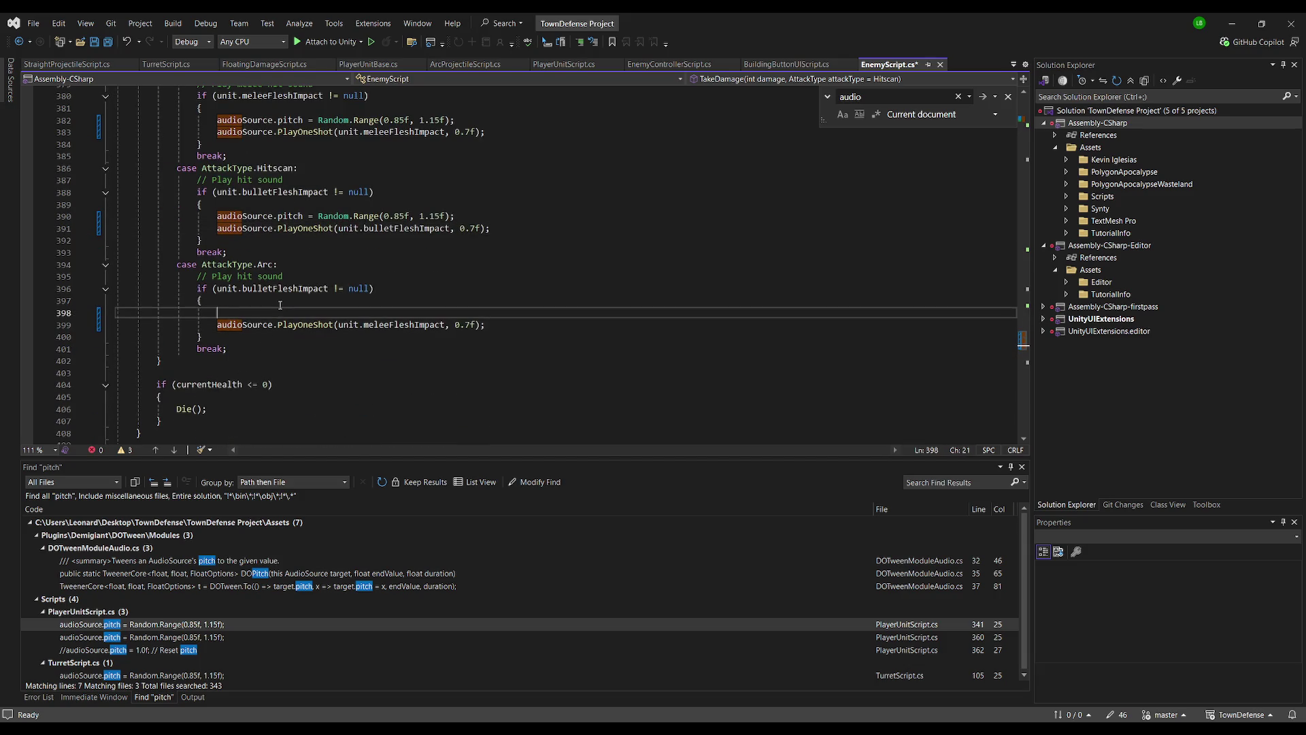
key("Up")
left_click(455, 213)
key("ctrl+c")
left_click(270, 315)
key("ctrl+v")
key("Down")
key("Up")
key("ctrl+shift+l")
key("ctrl+shift+l")
key("ctrl+s")
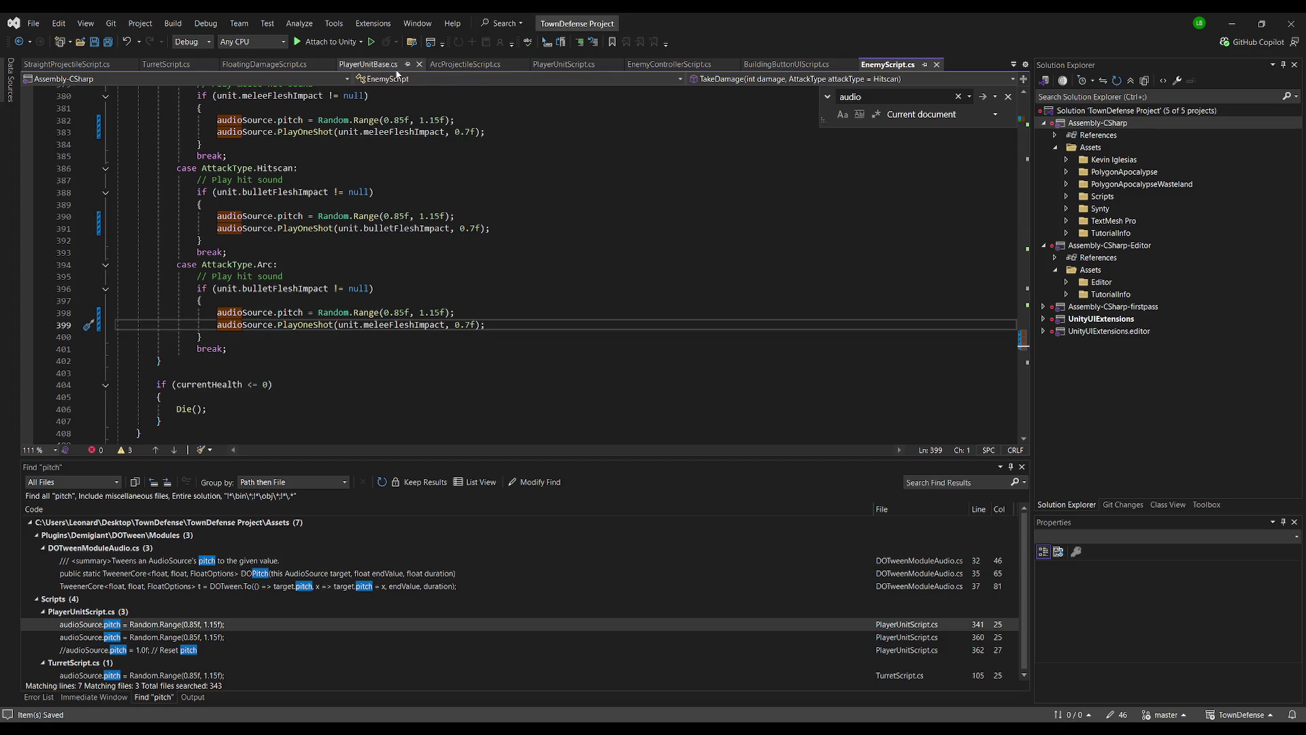
left_click(578, 68)
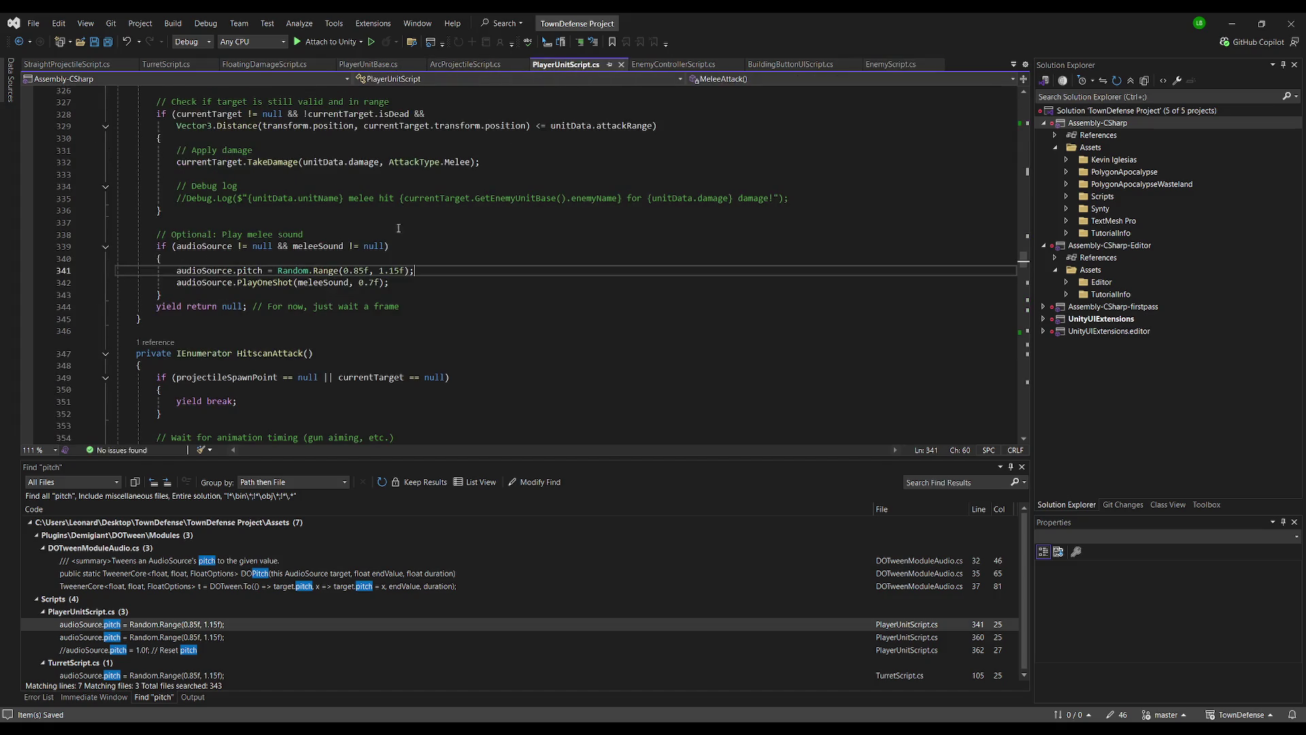
scroll(419, 258, "down", 20)
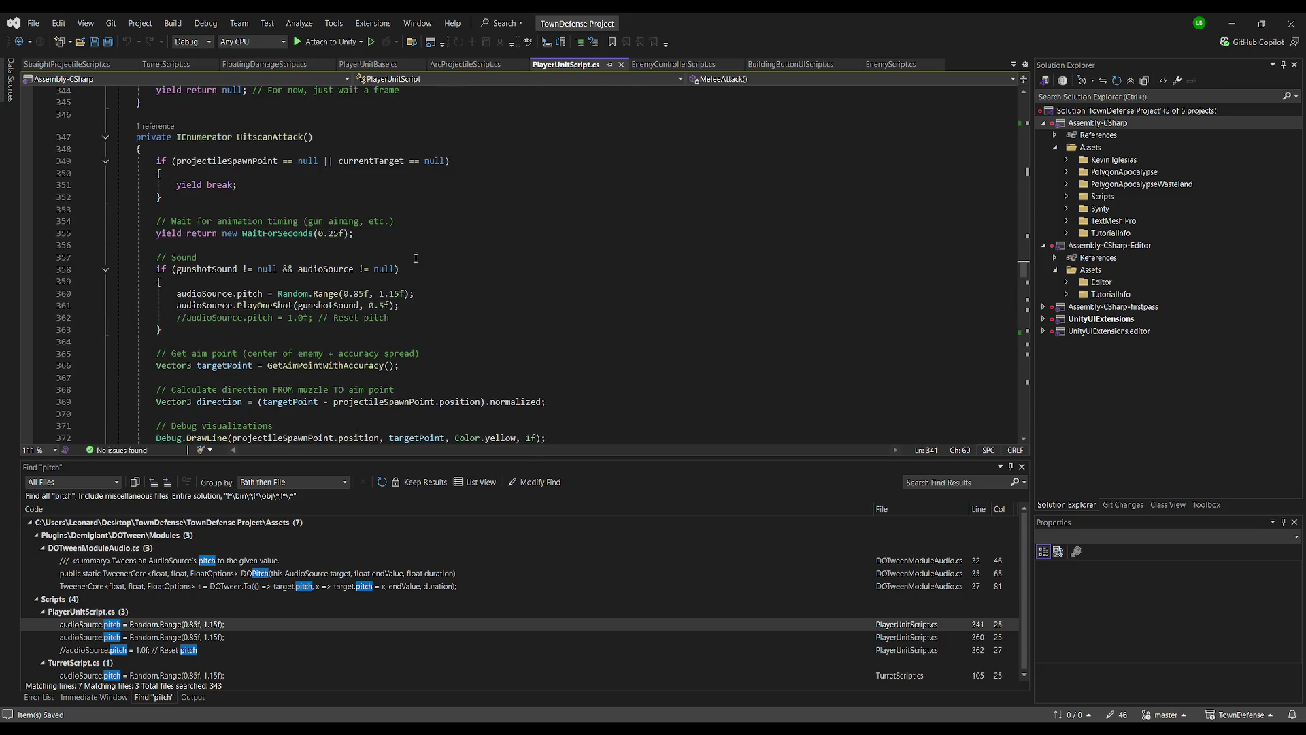
scroll(413, 250, "down", 2)
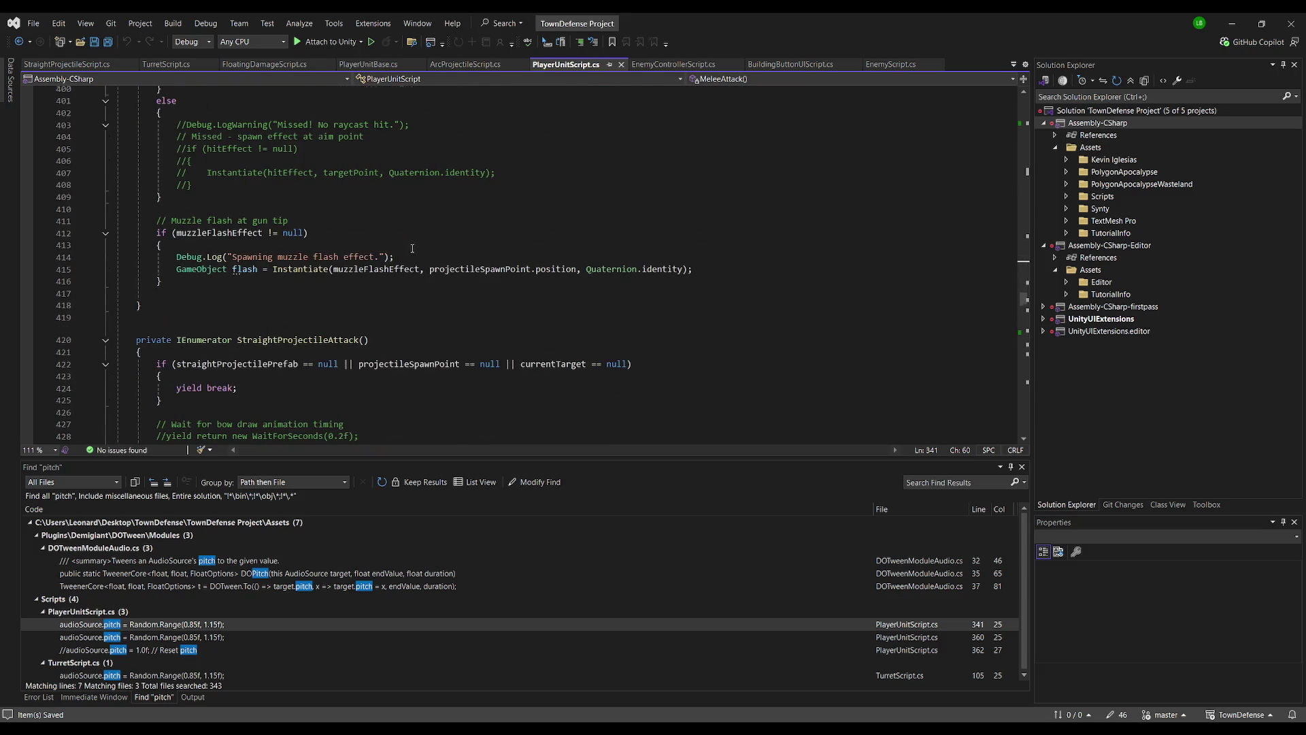
scroll(309, 267, "up", 8)
scroll(310, 267, "up", 5)
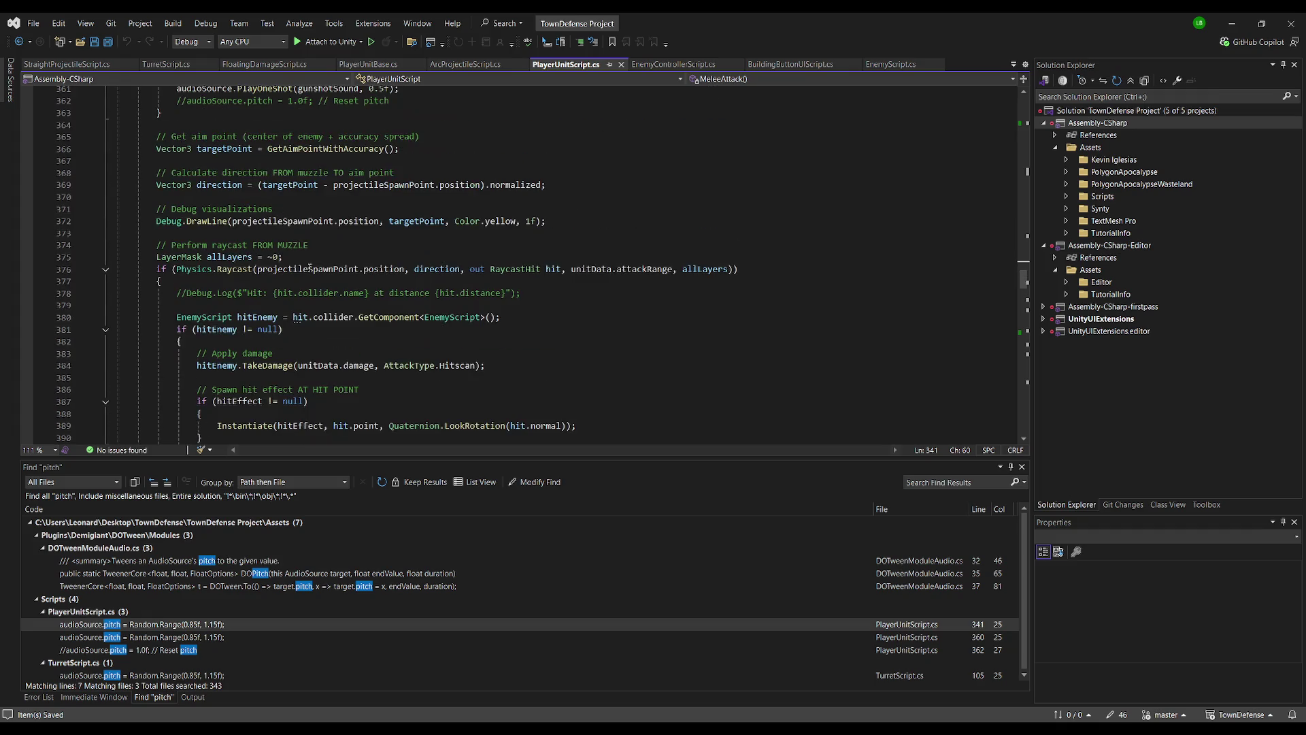
scroll(302, 262, "down", 19)
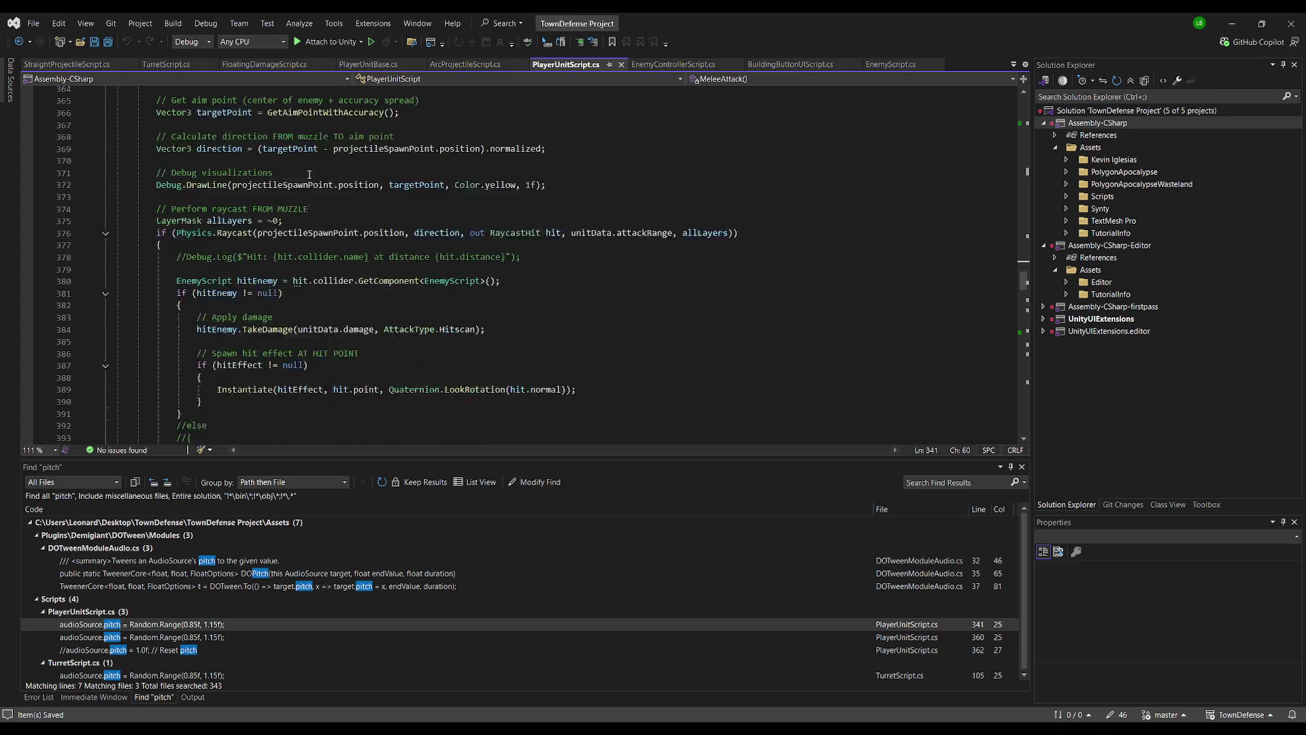
scroll(304, 187, "down", 5)
scroll(304, 187, "up", 3)
scroll(314, 194, "down", 5)
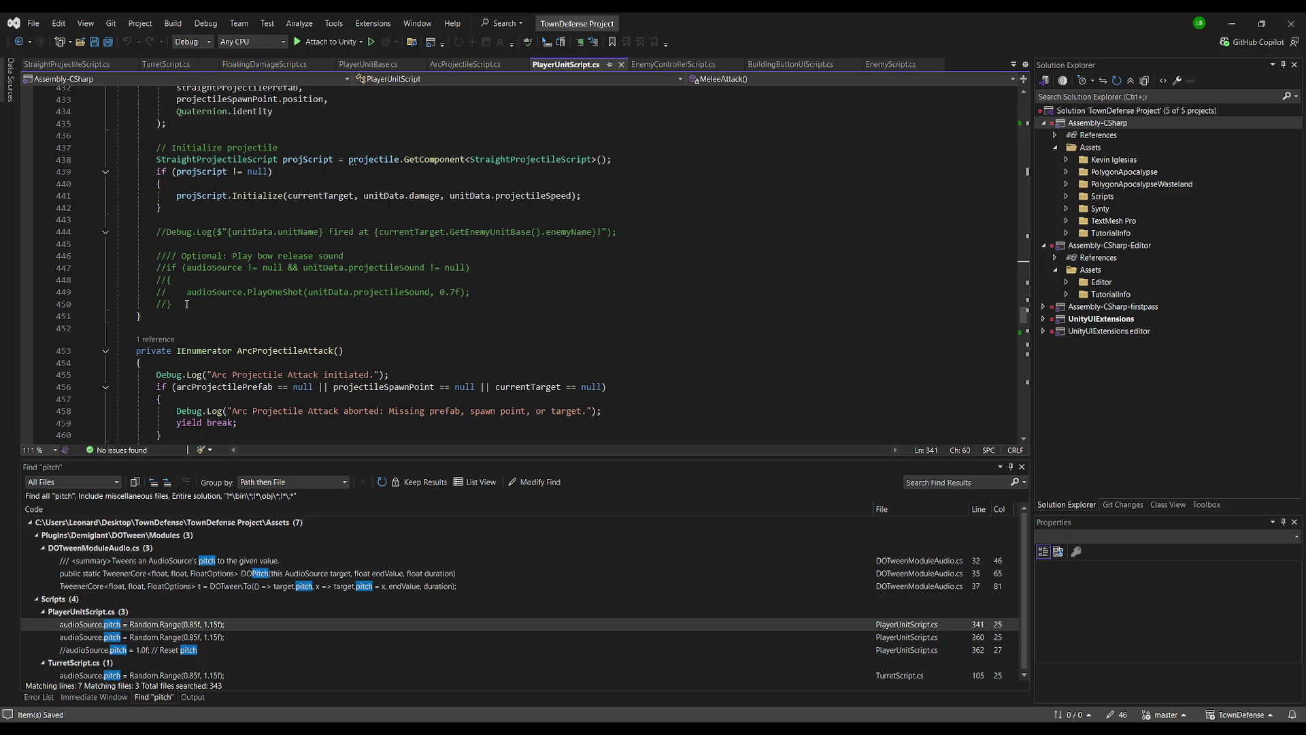
scroll(242, 291, "down", 5)
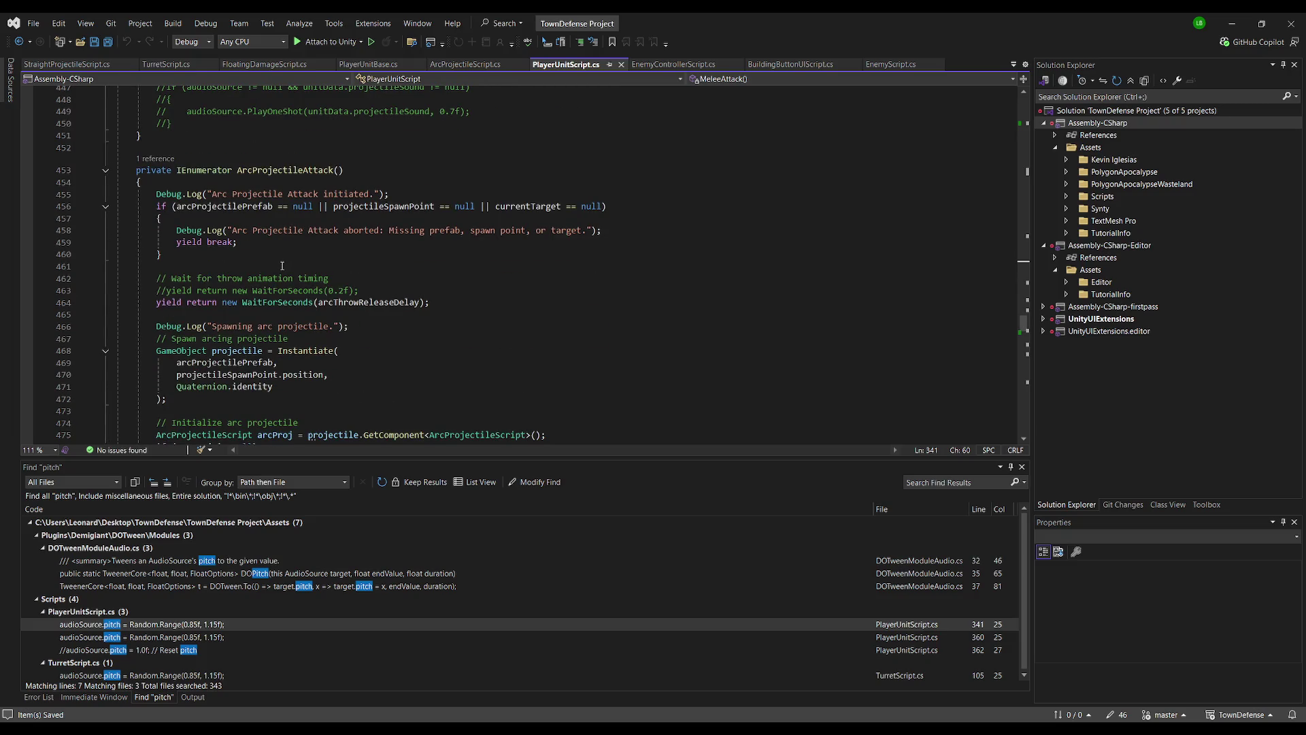
Set audioSource.pitch to Random.Range(0.85, 1.15) before PlayOneShot, then save PlayerUnitScript.cs
scroll(285, 266, "up", 3)
scroll(280, 276, "down", 5)
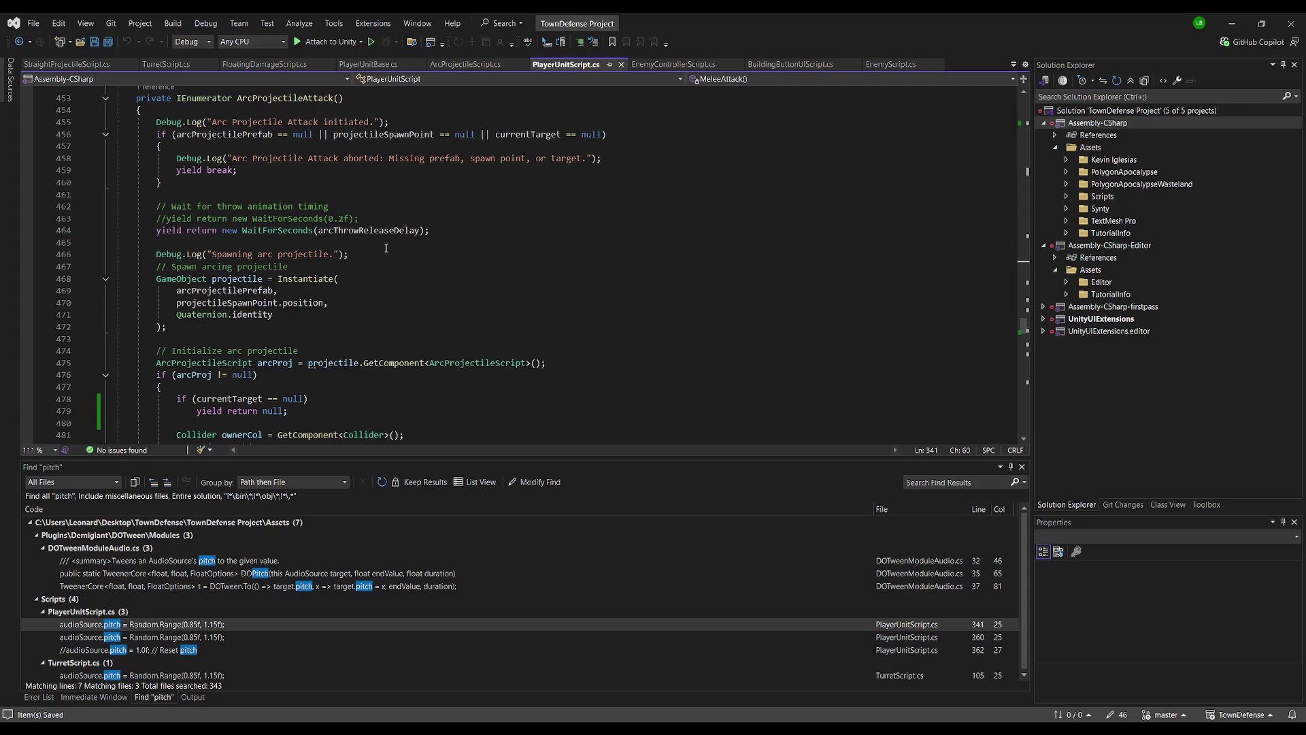
scroll(386, 248, "down", 10)
left_click(403, 221)
key("Return")
key("Return")
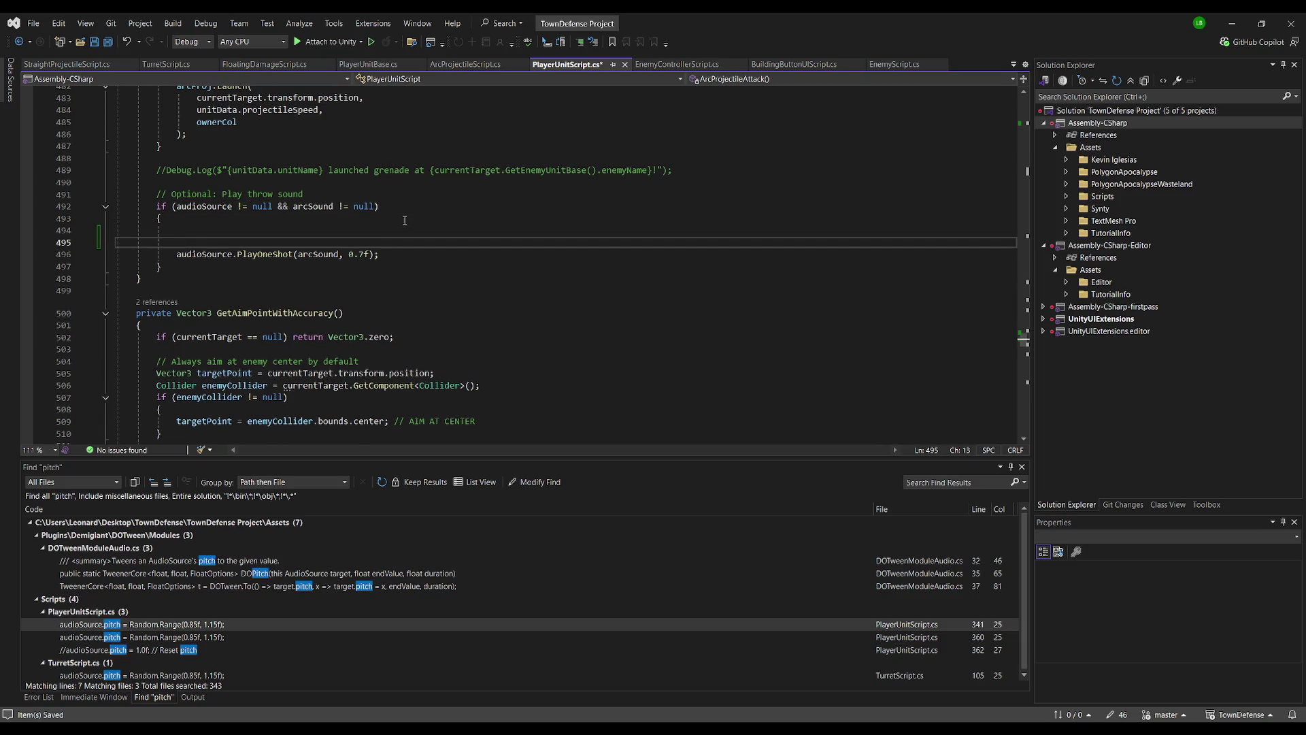
key("BackSpace")
type("audioSource")
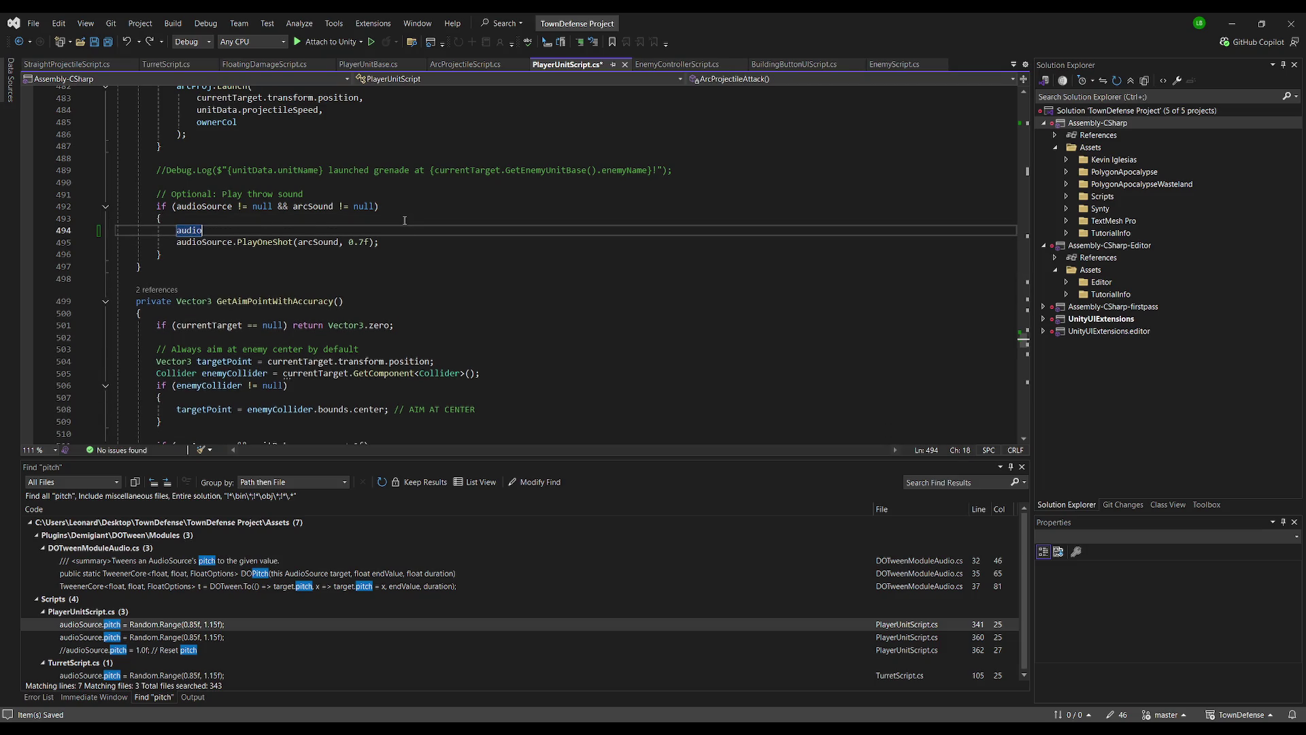
key("Tab")
key("ctrl+s")
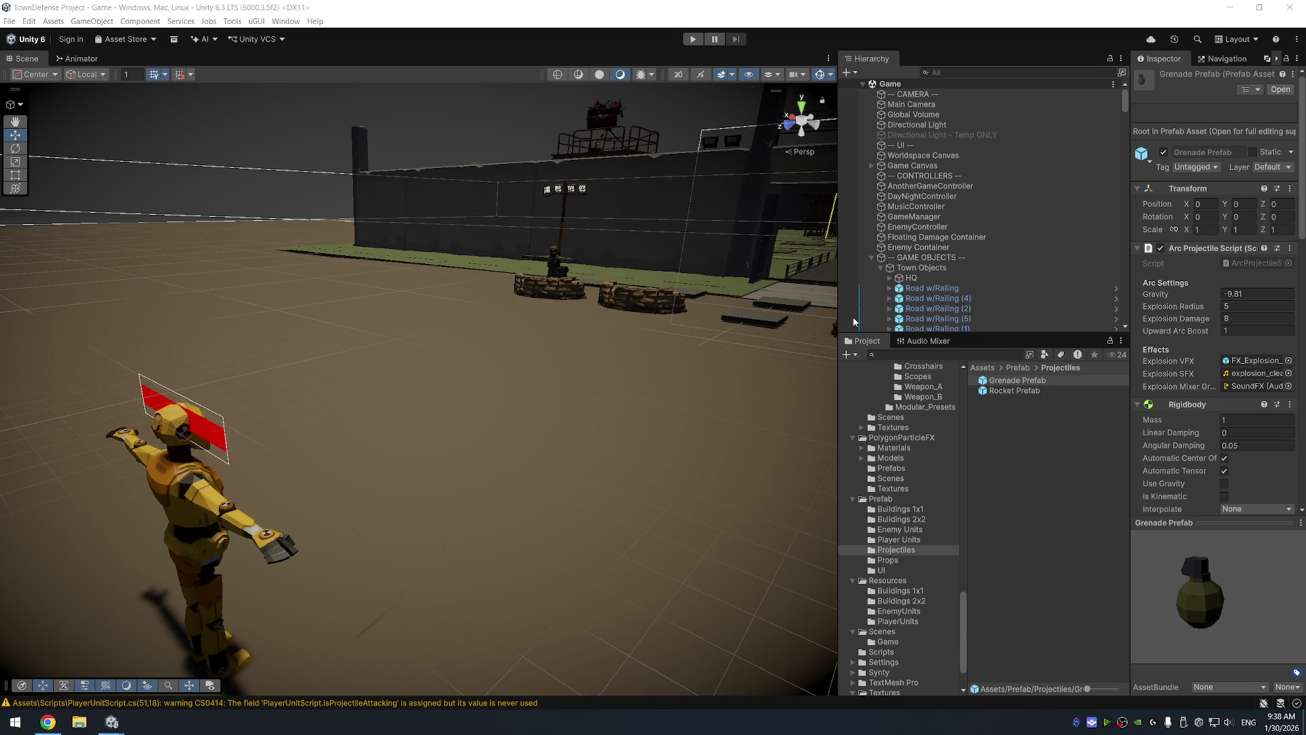
Play TownDefense and compare the grenade throw sound against the pitch code in Visual Studio
left_click(691, 41)
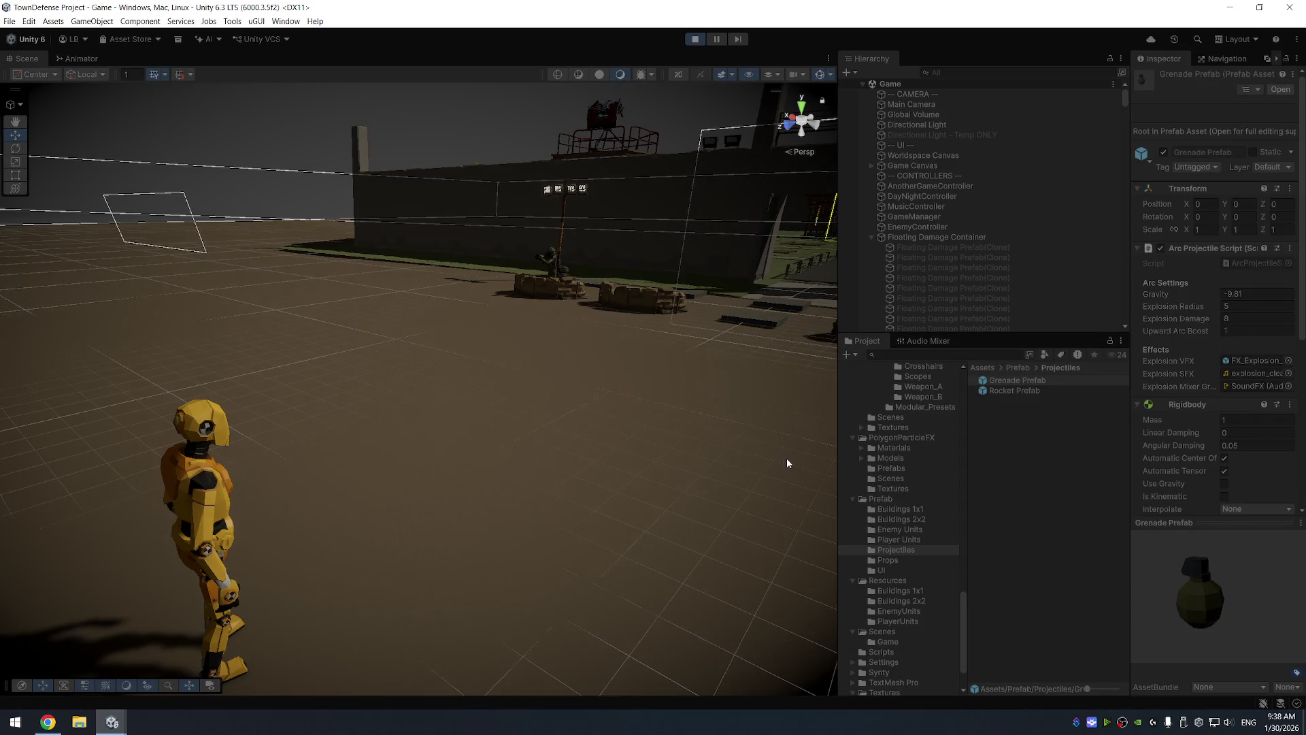
left_click(724, 448)
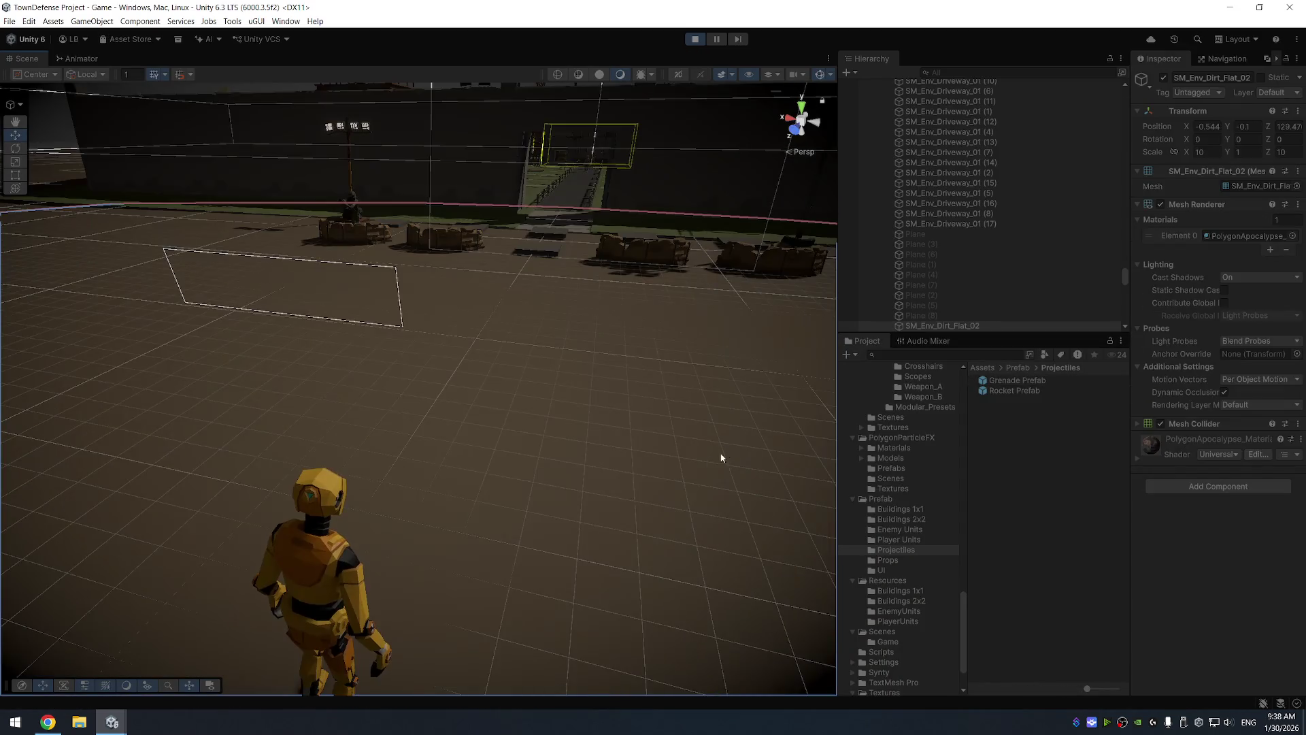
key("alt+Tab")
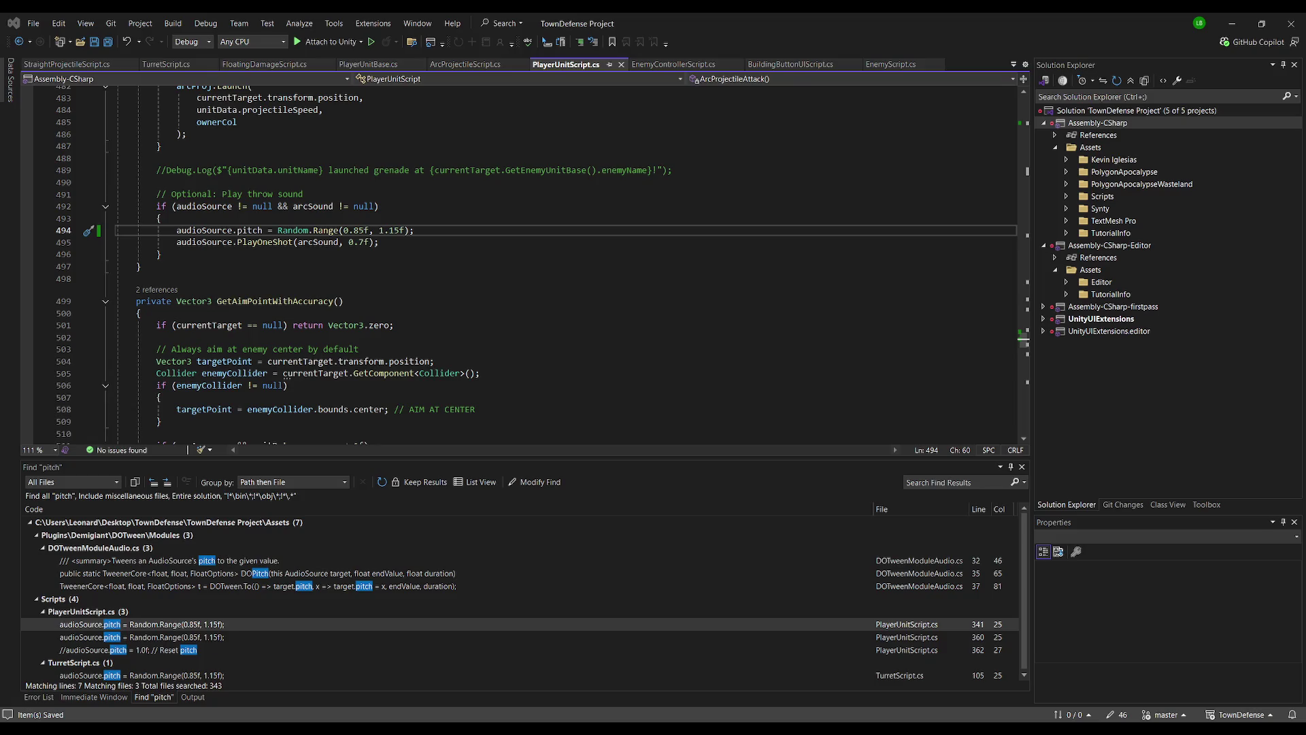
key("alt+Tab")
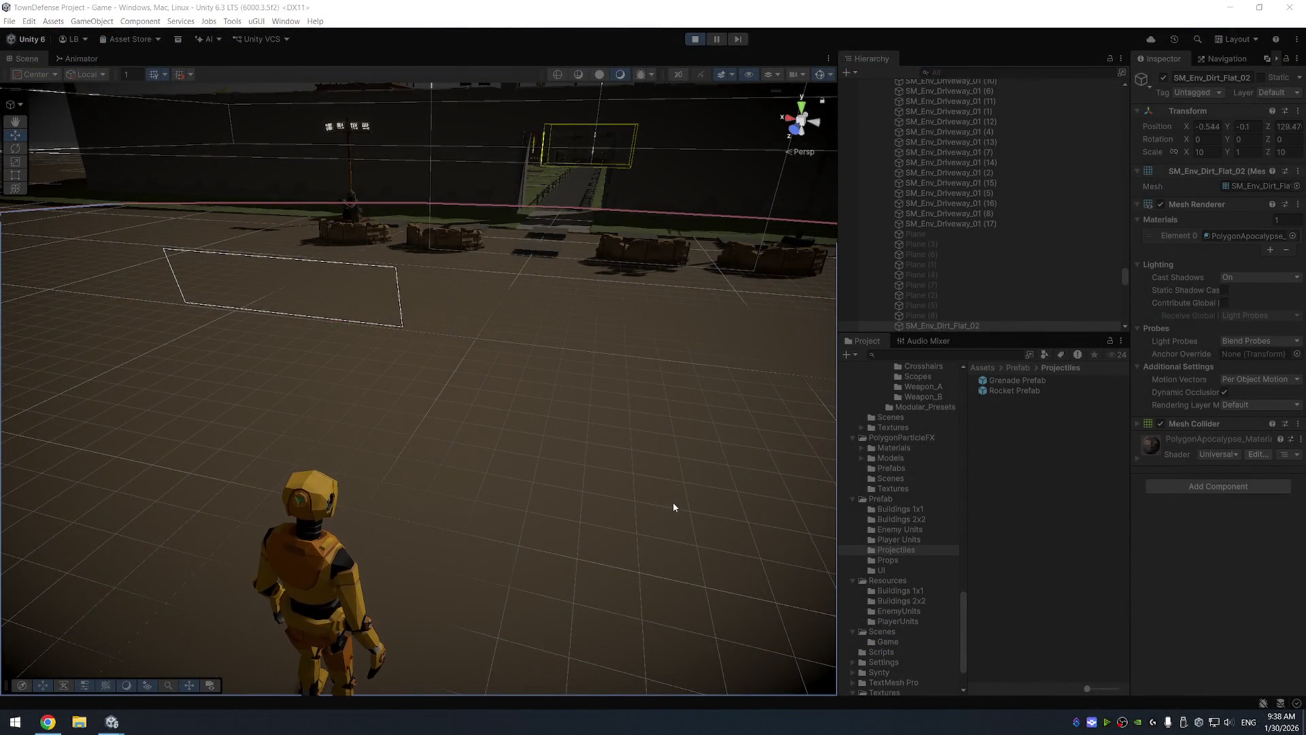
key("alt+Tab")
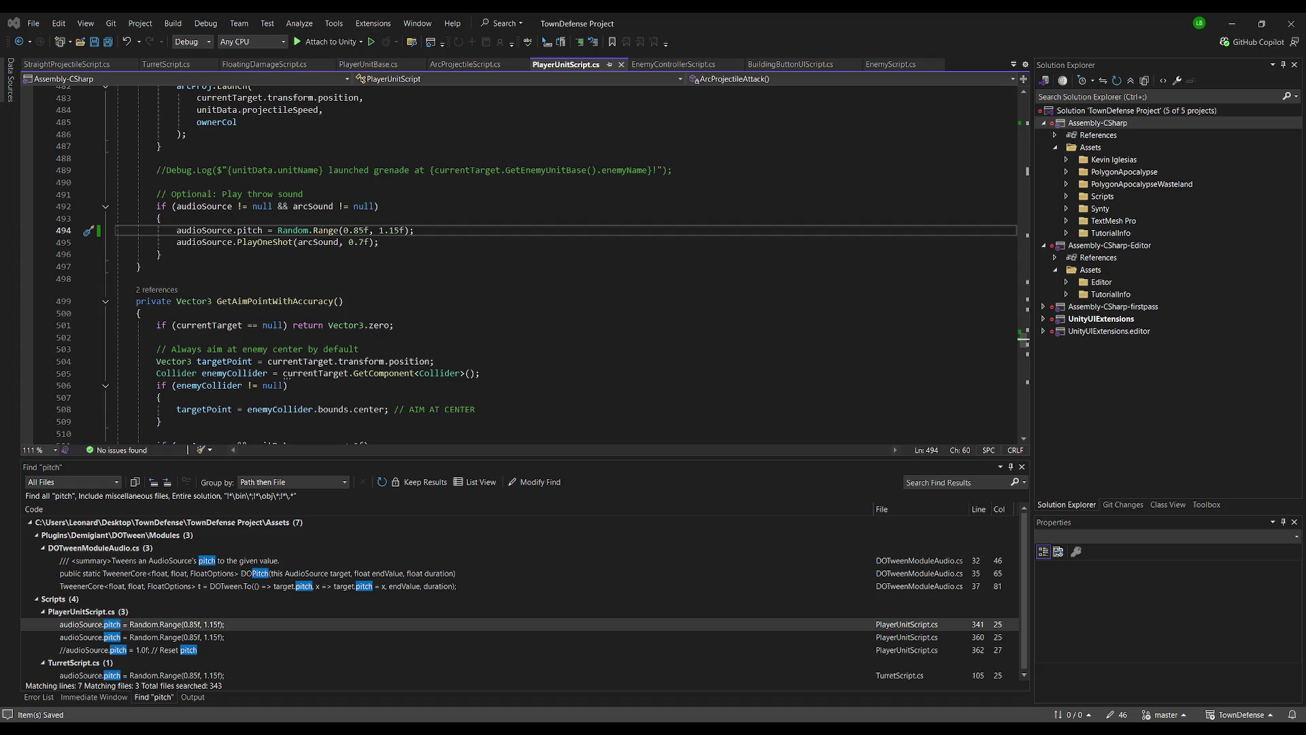
key("alt+Tab")
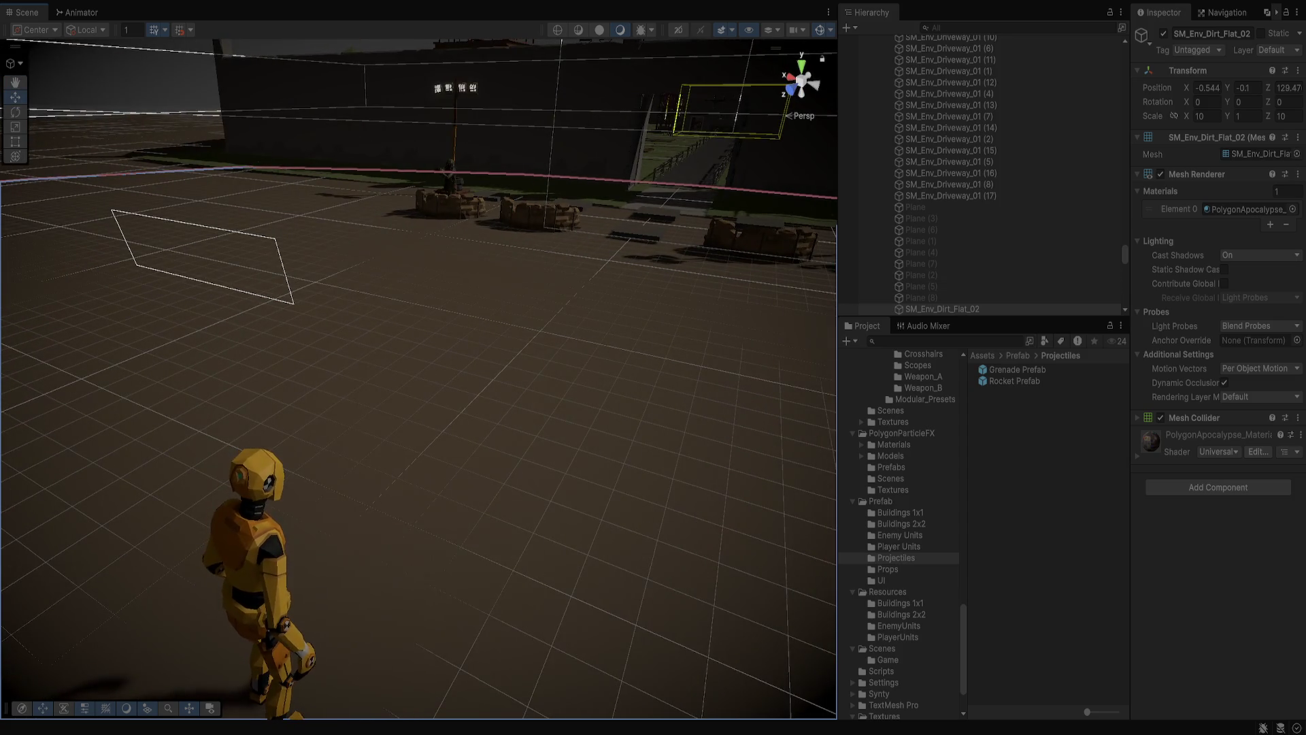
Select the Enemy Unit dummy, frame it in the Scene view, then exit Play mode
left_click(248, 517)
left_click(908, 274)
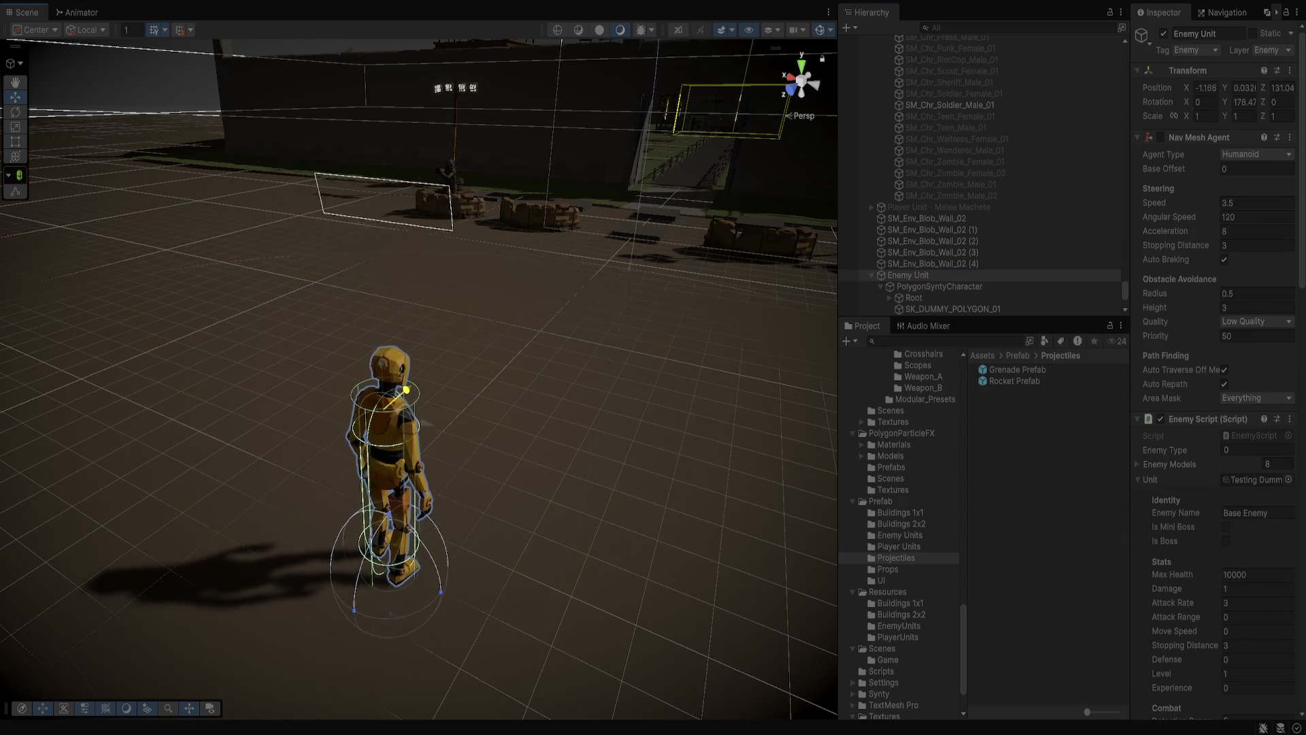
key("f")
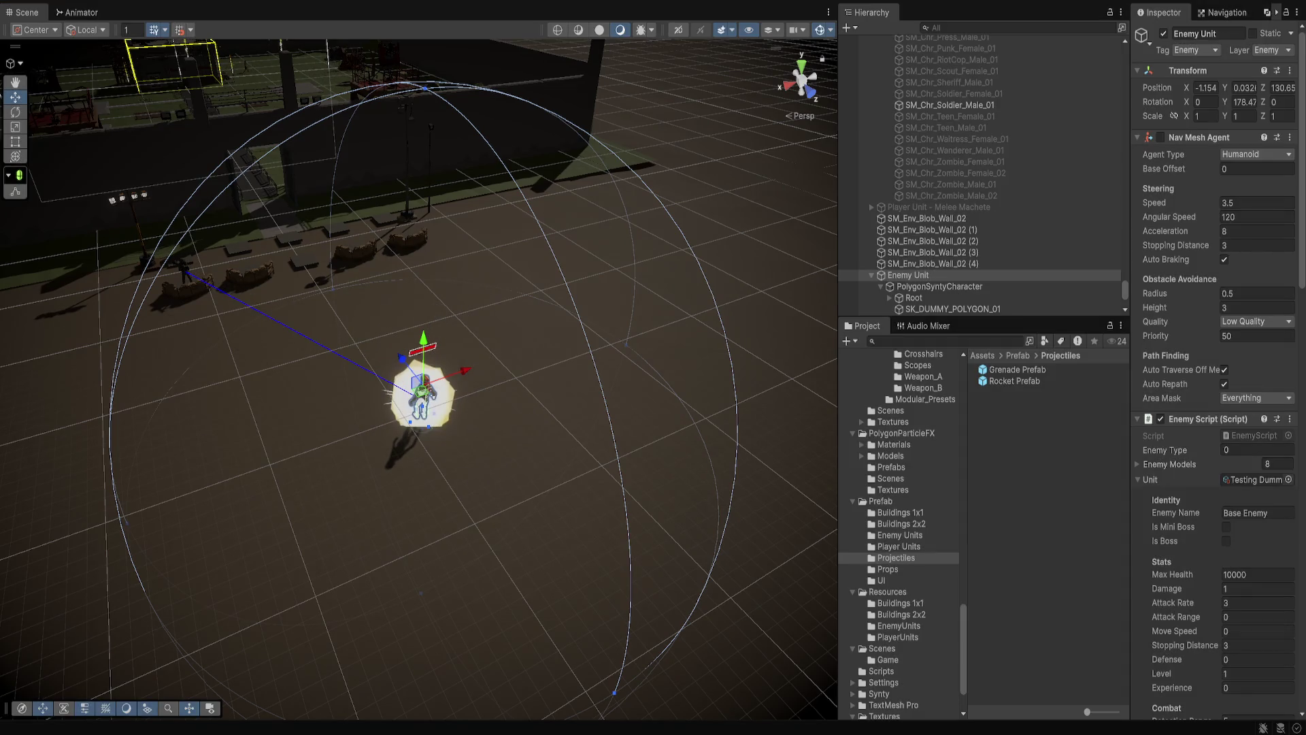
key("ctrl+p")
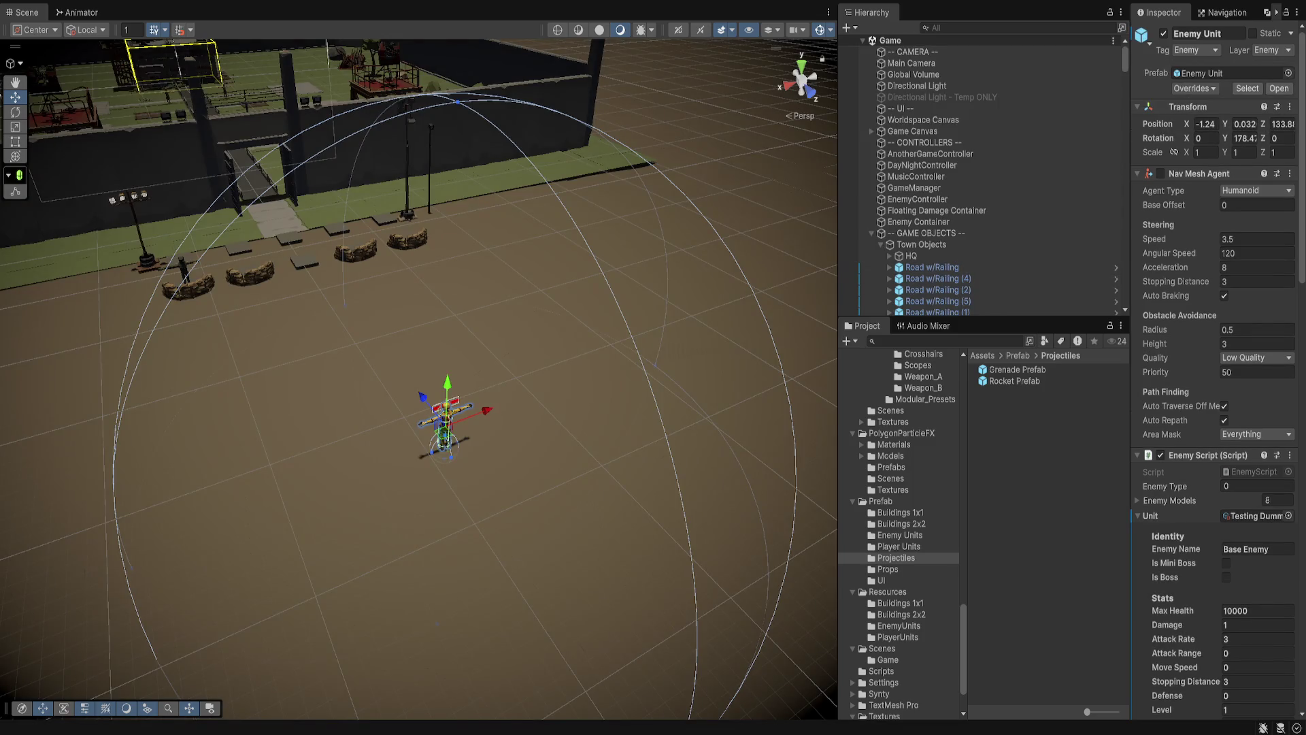
Open the Prefab > Player Units folder, undoing the accidental Ranged Bazooka prefab deletion
left_click(183, 272)
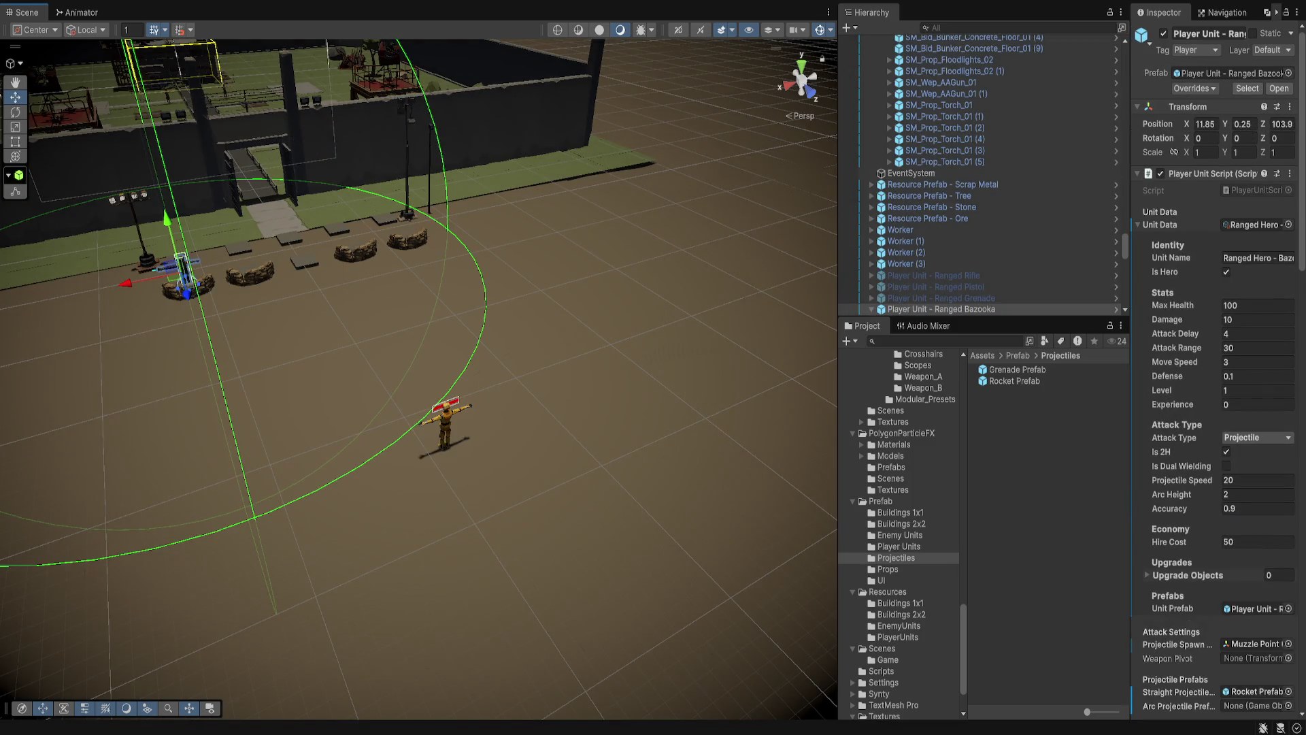
scroll(898, 534, "down", 3)
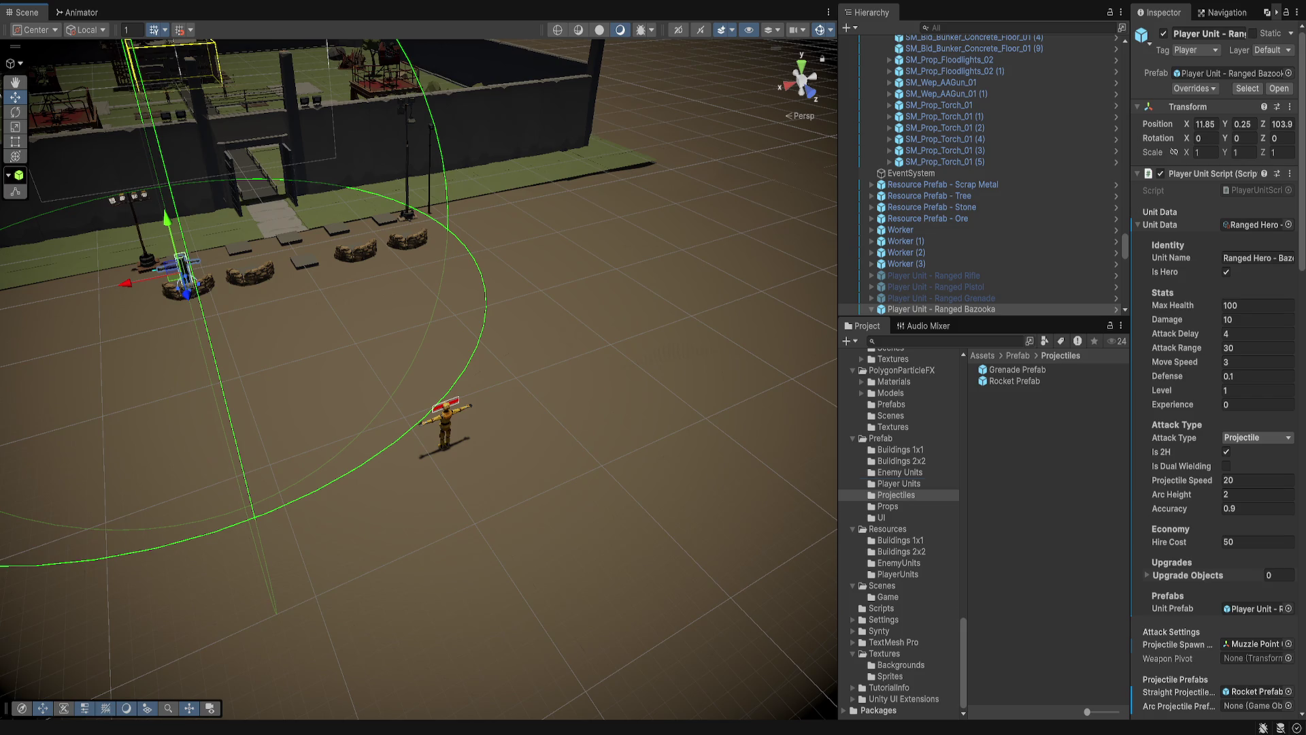
left_click(899, 483)
left_click(1043, 392)
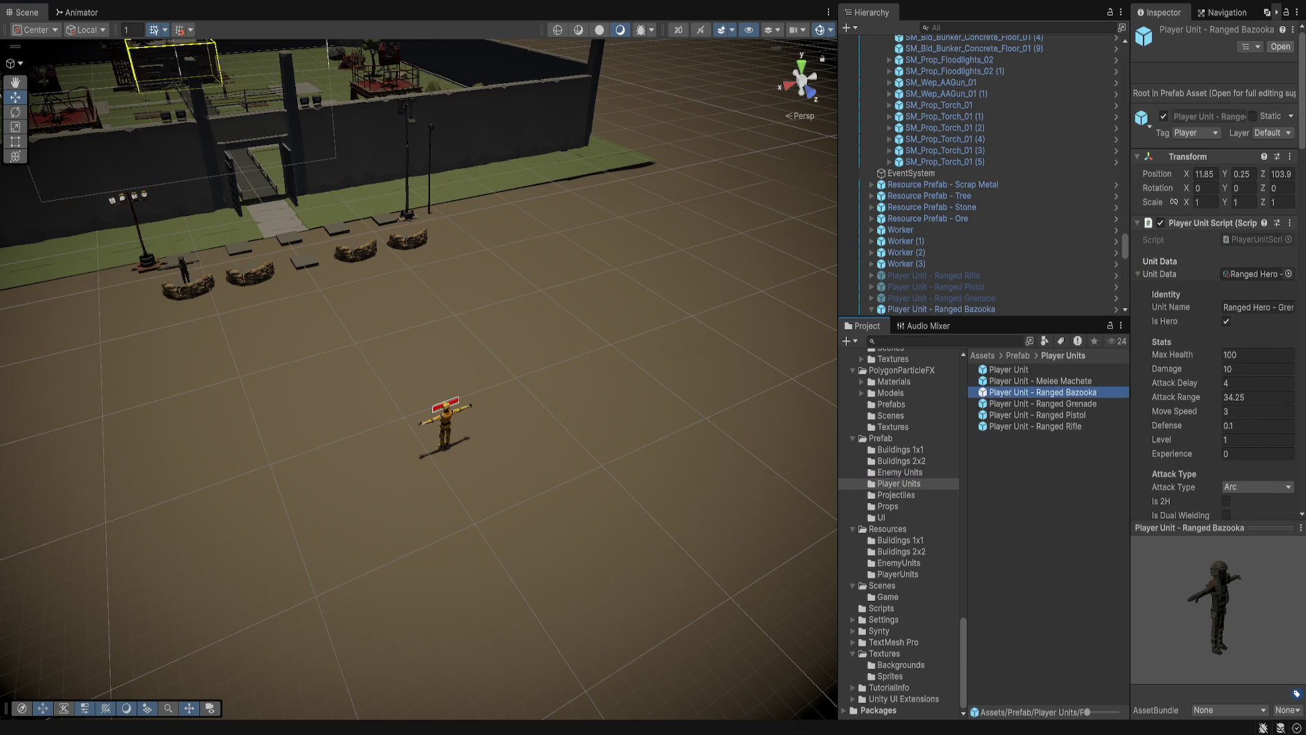
key("Delete")
scroll(979, 174, "down", 2)
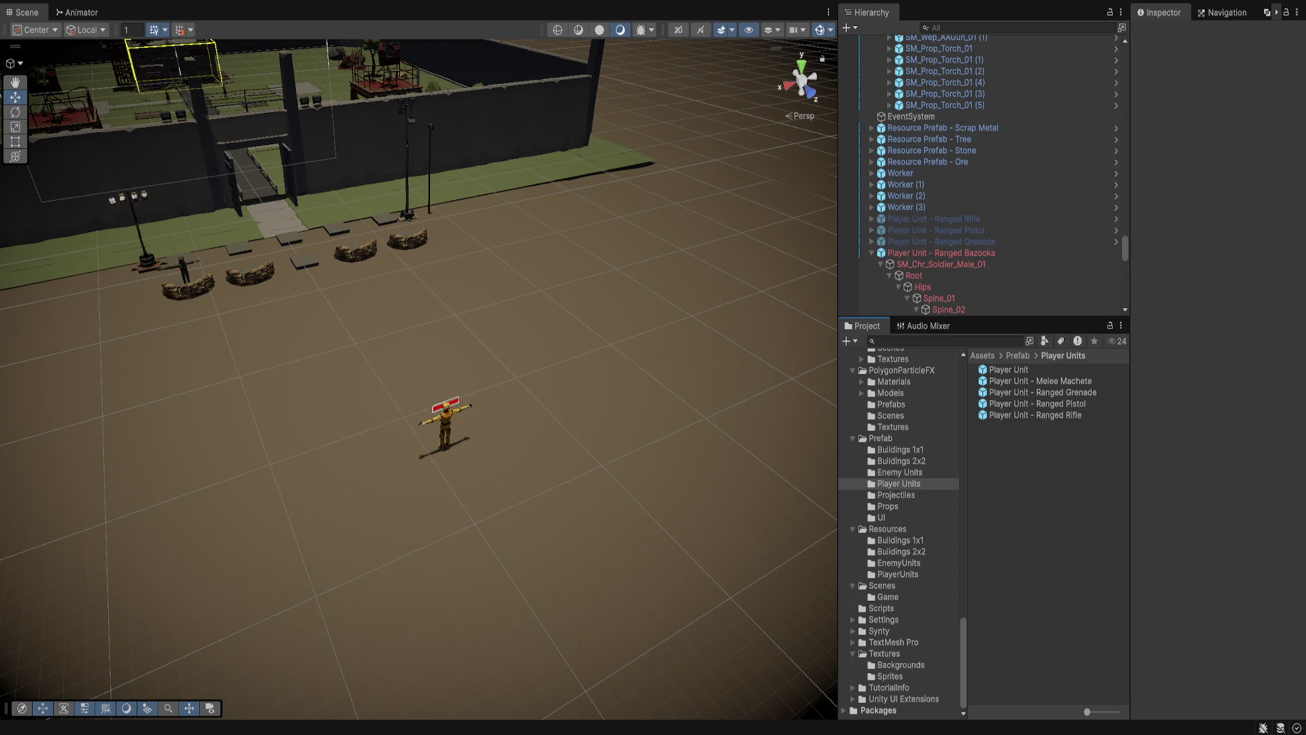
key("ctrl+z")
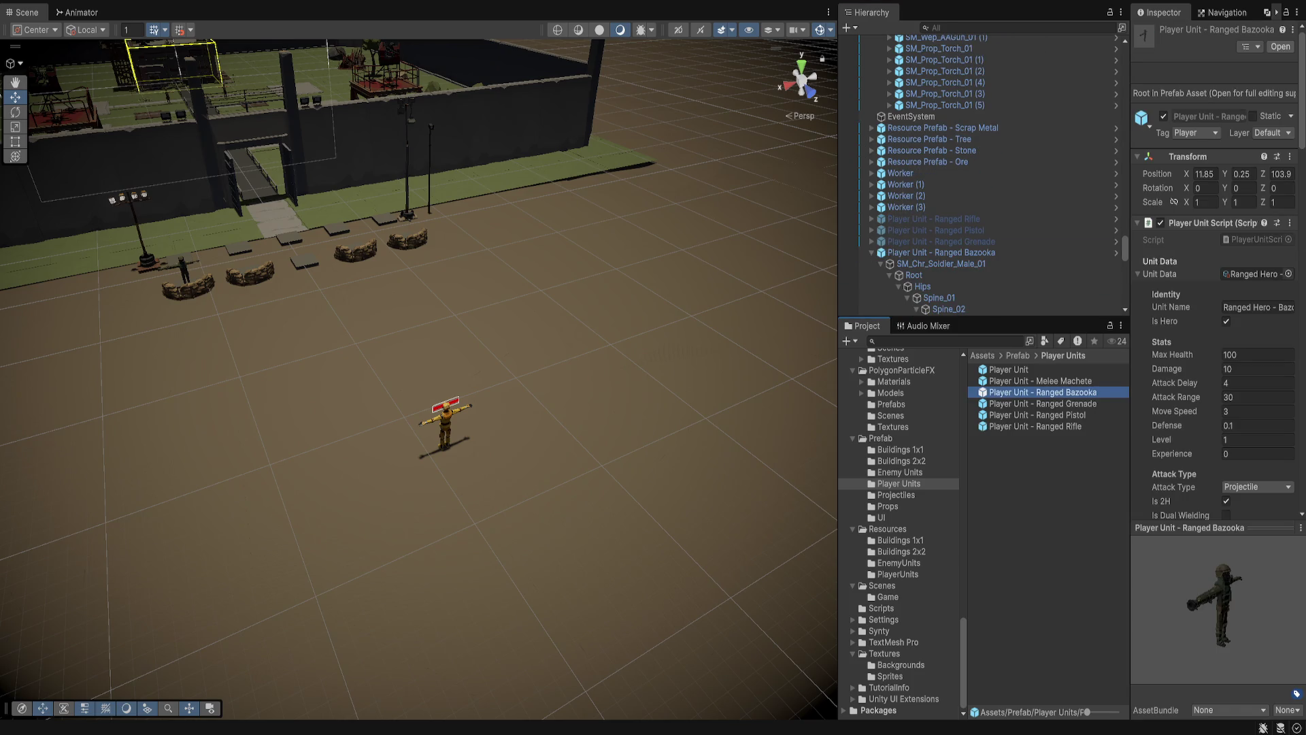
Frame the Ranged Rifle, Pistol, Grenade and Melee Machete units and zoom the Scene view
left_click_drag(979, 317, 979, 375)
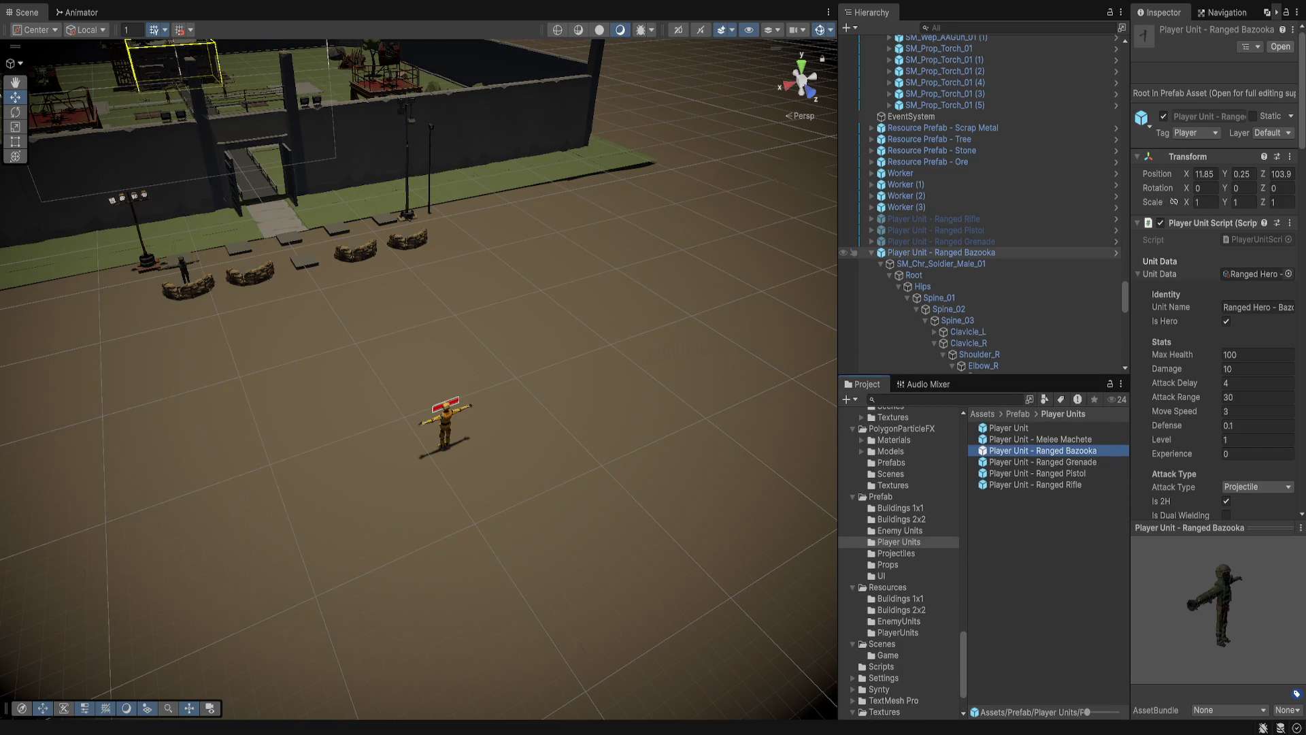
left_click(871, 252)
left_click(932, 218)
left_click(935, 230, "ctrl")
left_click(939, 242, "ctrl")
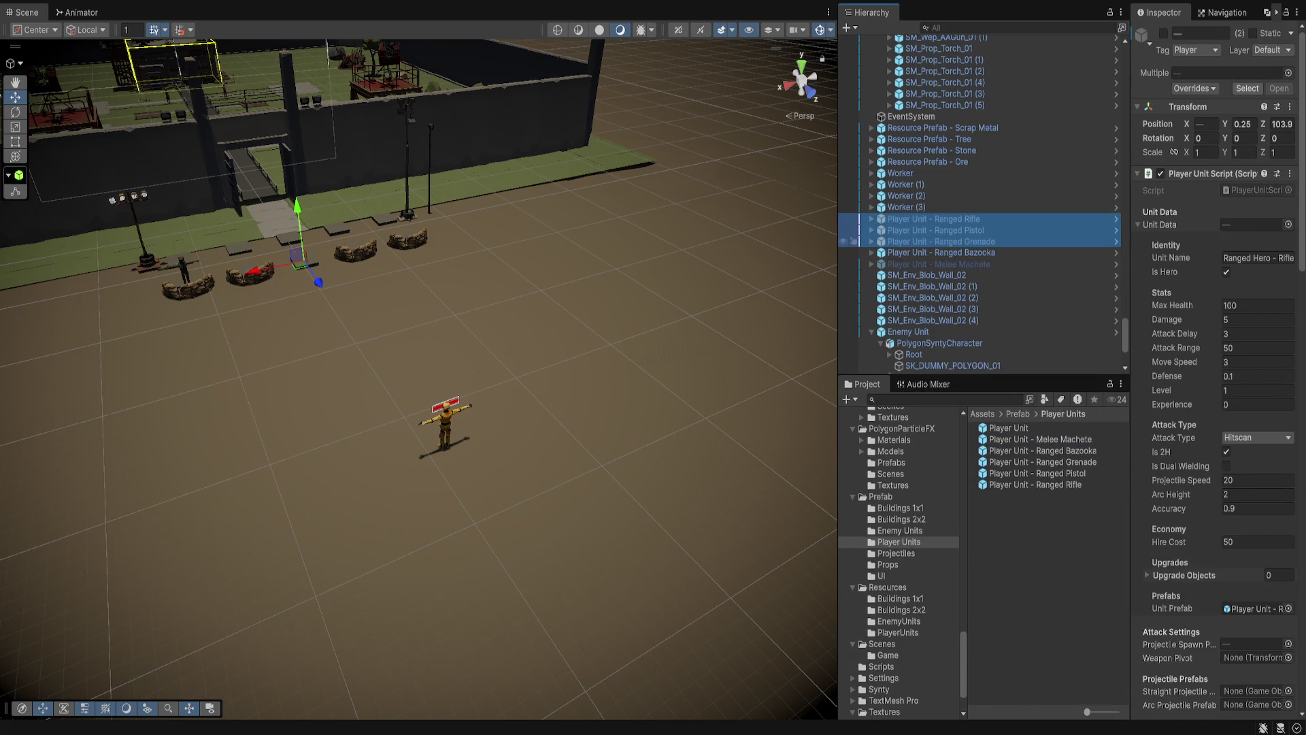
left_click(936, 264, "ctrl")
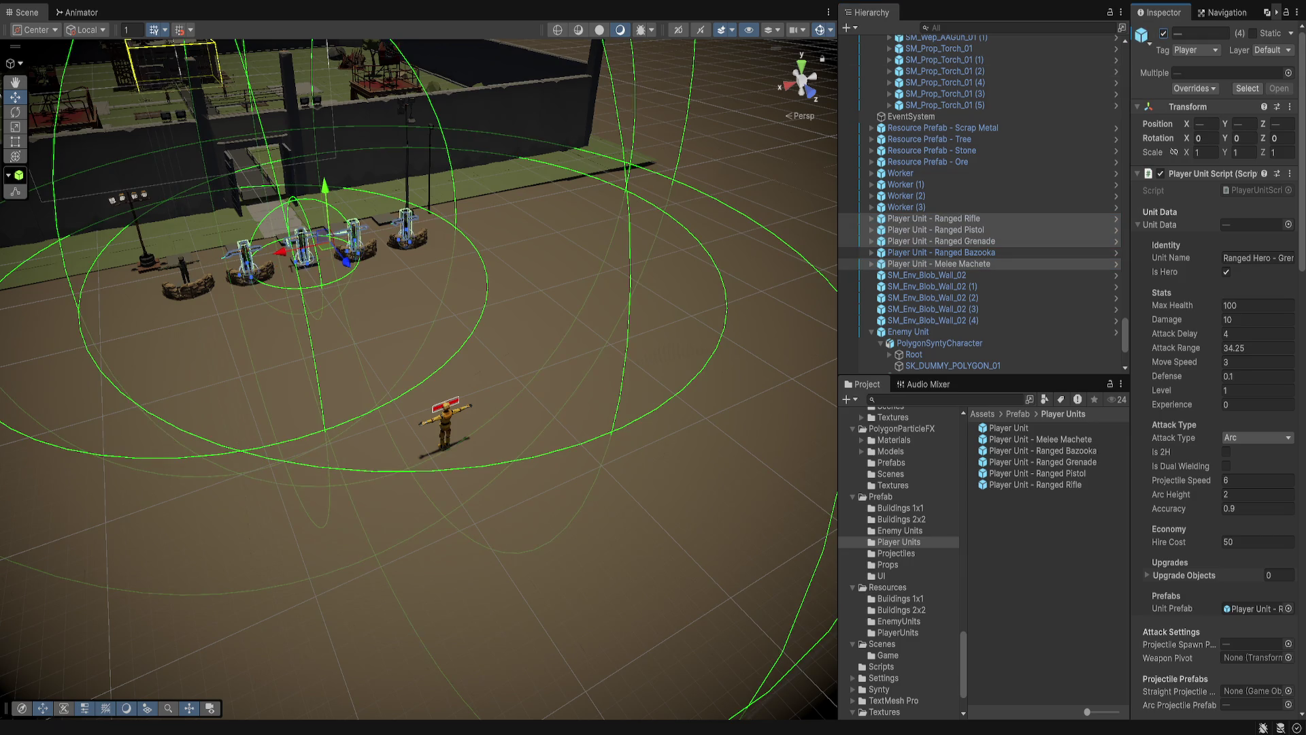
key("f")
left_click(468, 229)
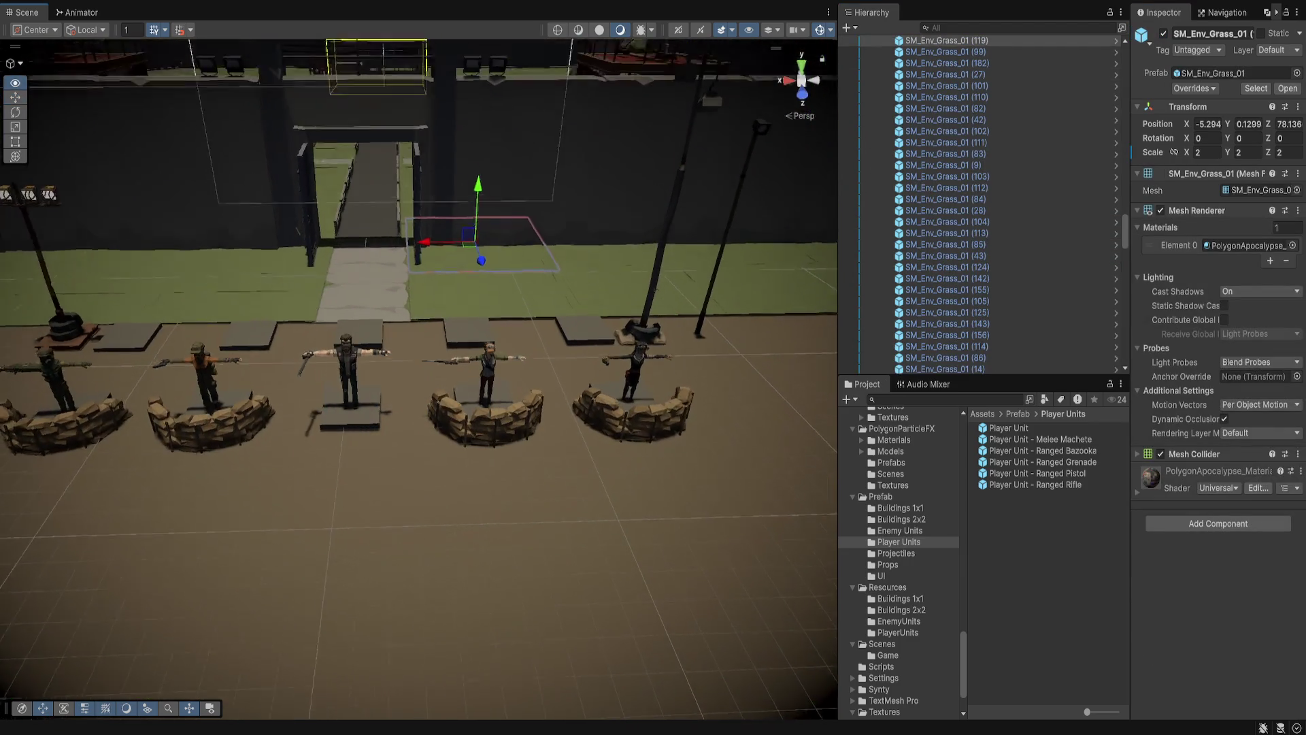
scroll(468, 229, "down", 5)
scroll(419, 272, "up", 3)
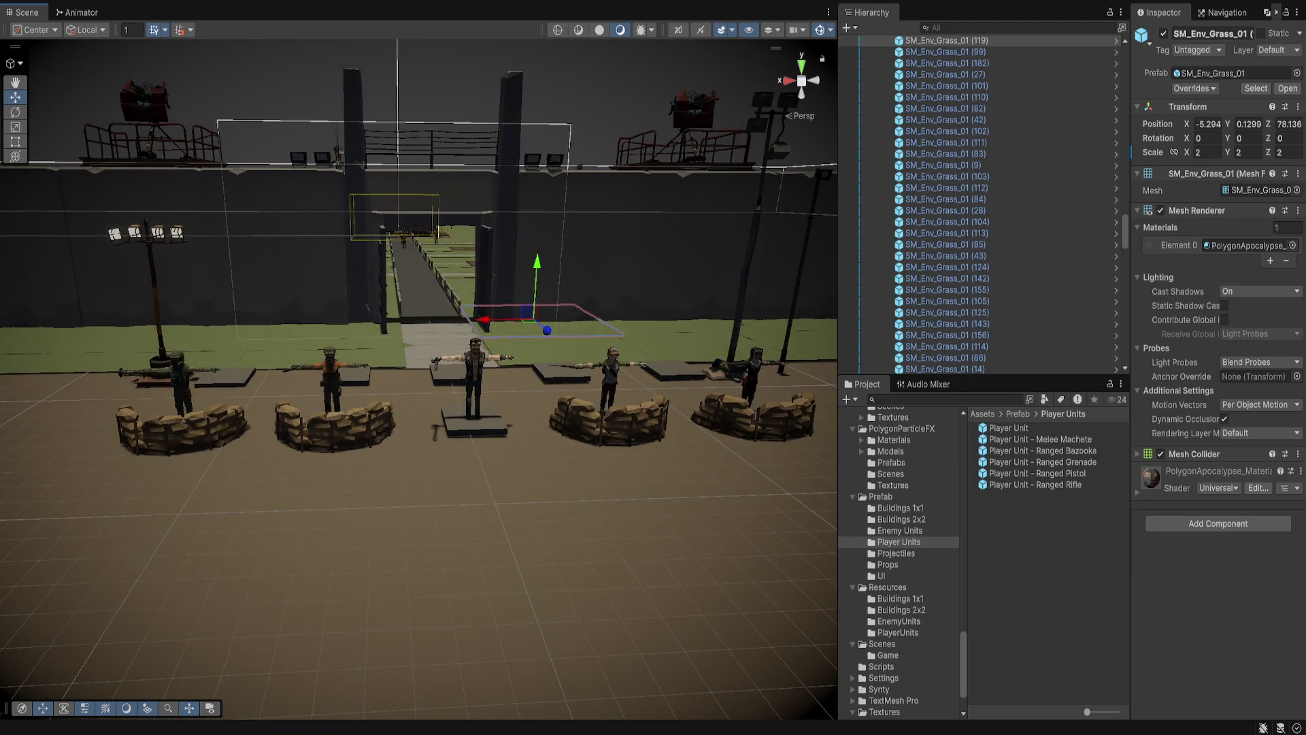
scroll(419, 272, "down", 5)
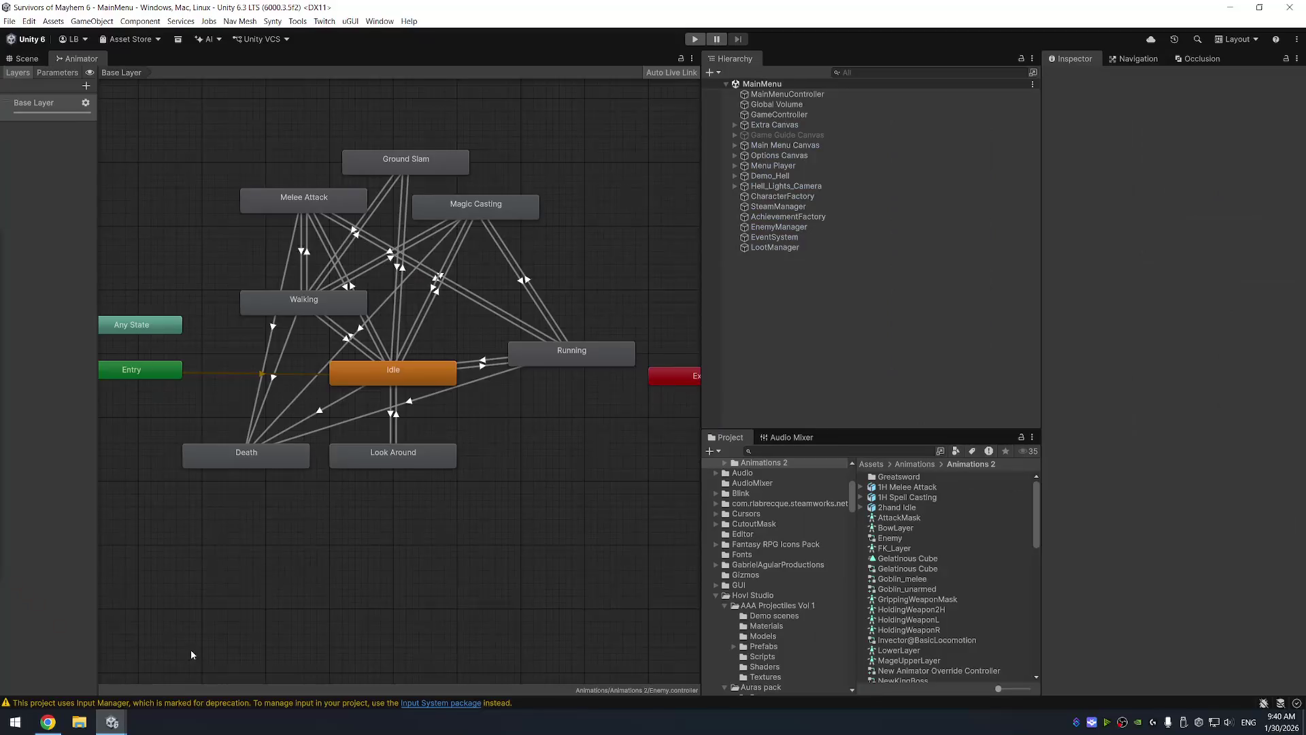
scroll(782, 559, "up", 3)
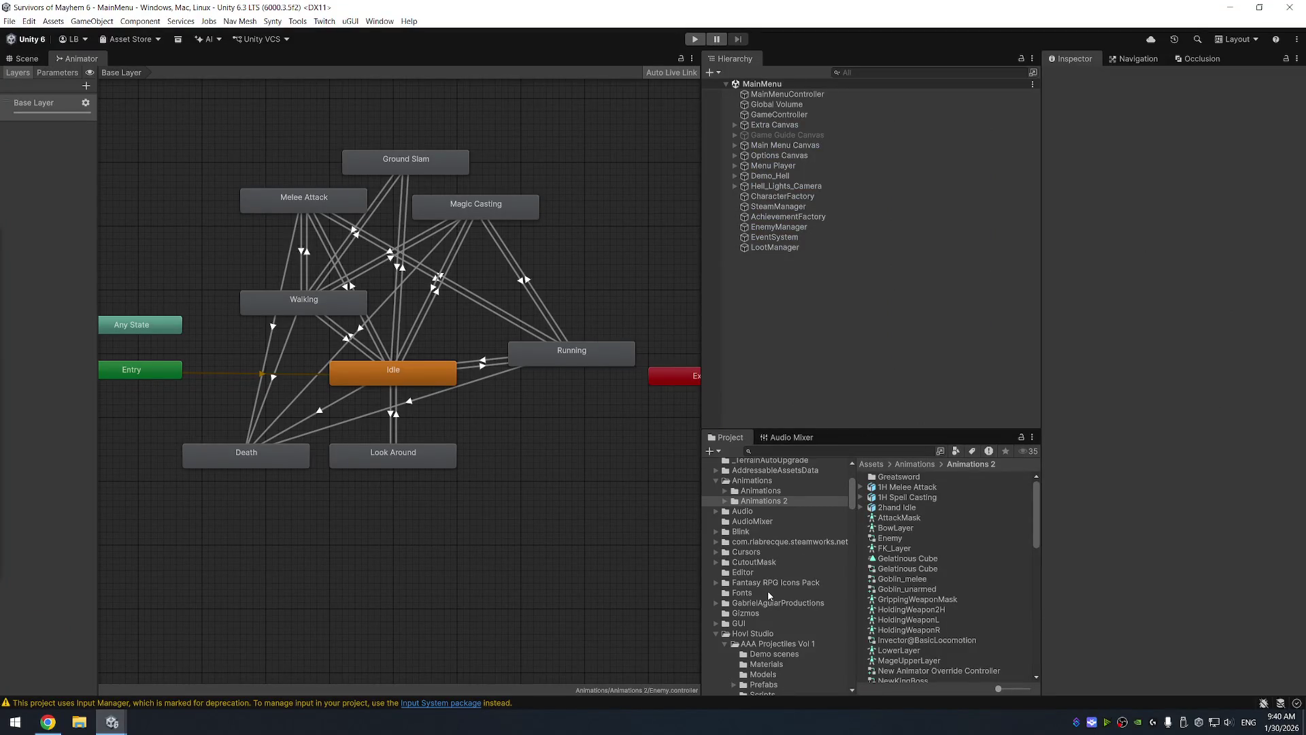
scroll(790, 632, "down", 5)
left_click(763, 608)
scroll(925, 585, "down", 3)
scroll(927, 586, "down", 2)
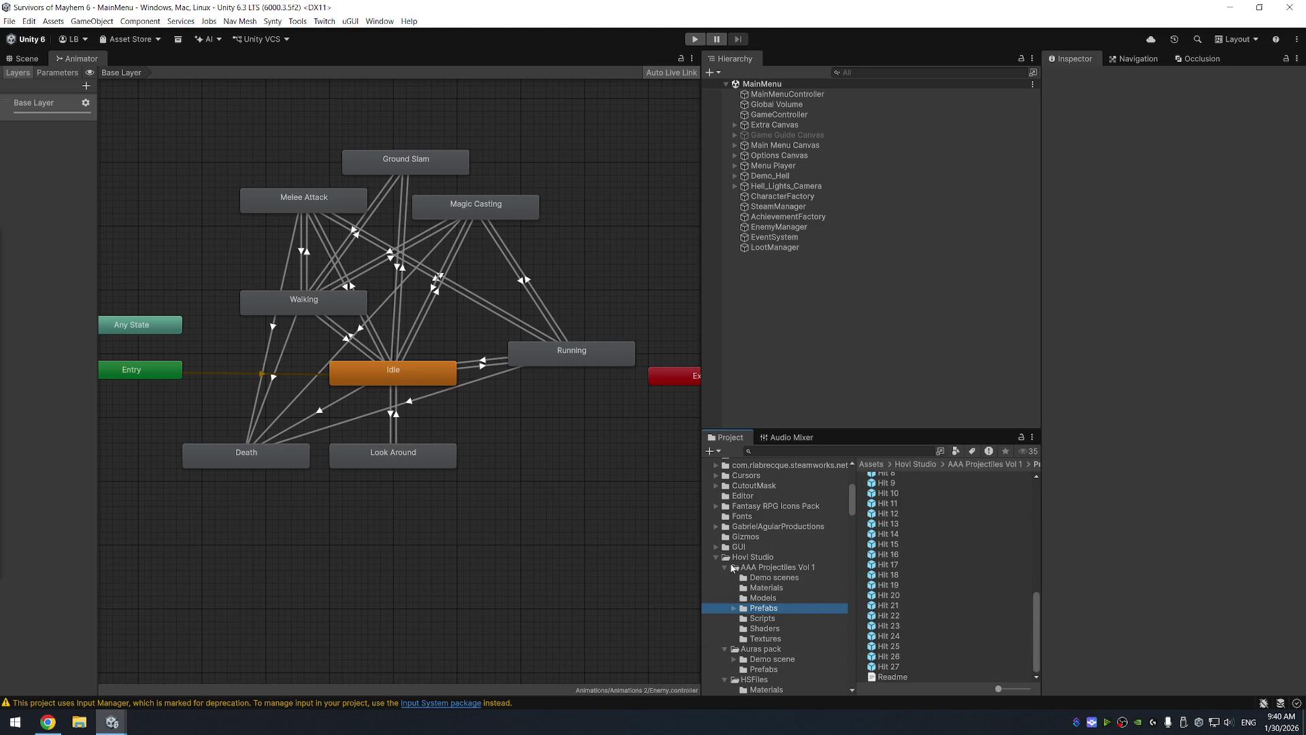
left_click(802, 559)
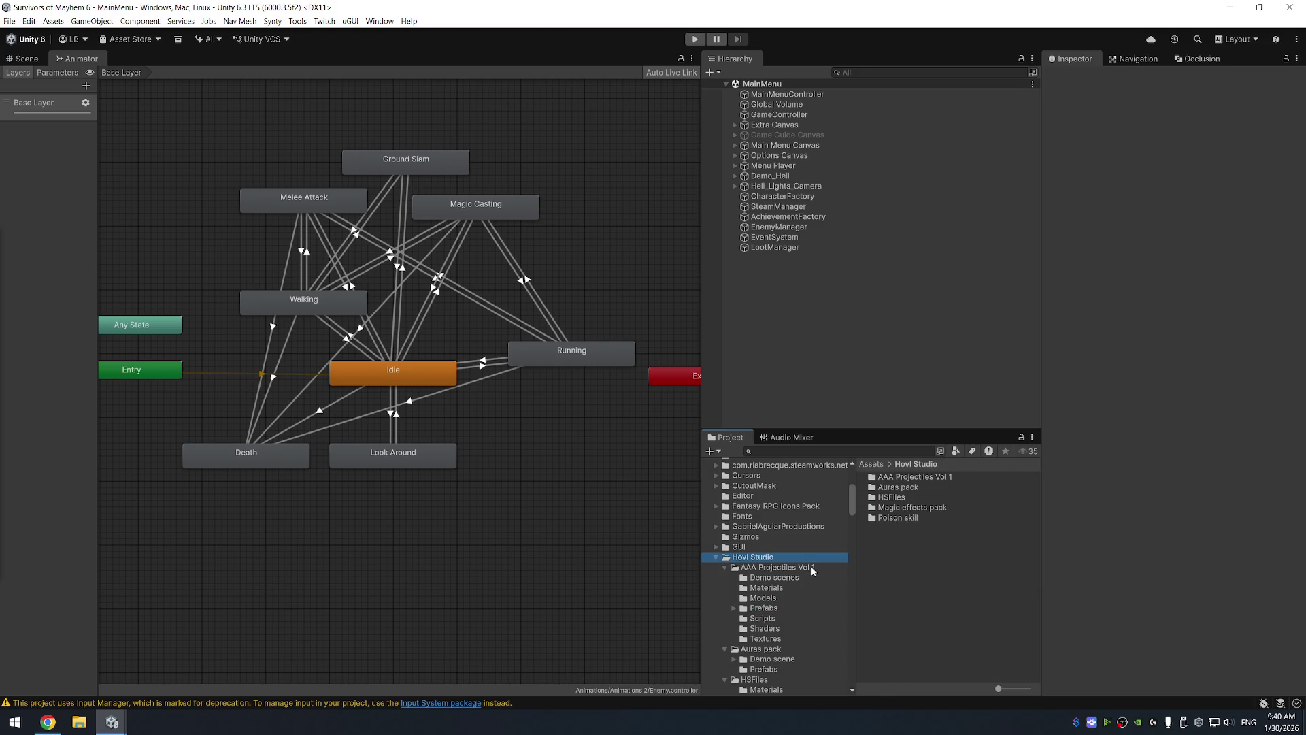
left_click(811, 568)
left_click(817, 557)
right_click(760, 561)
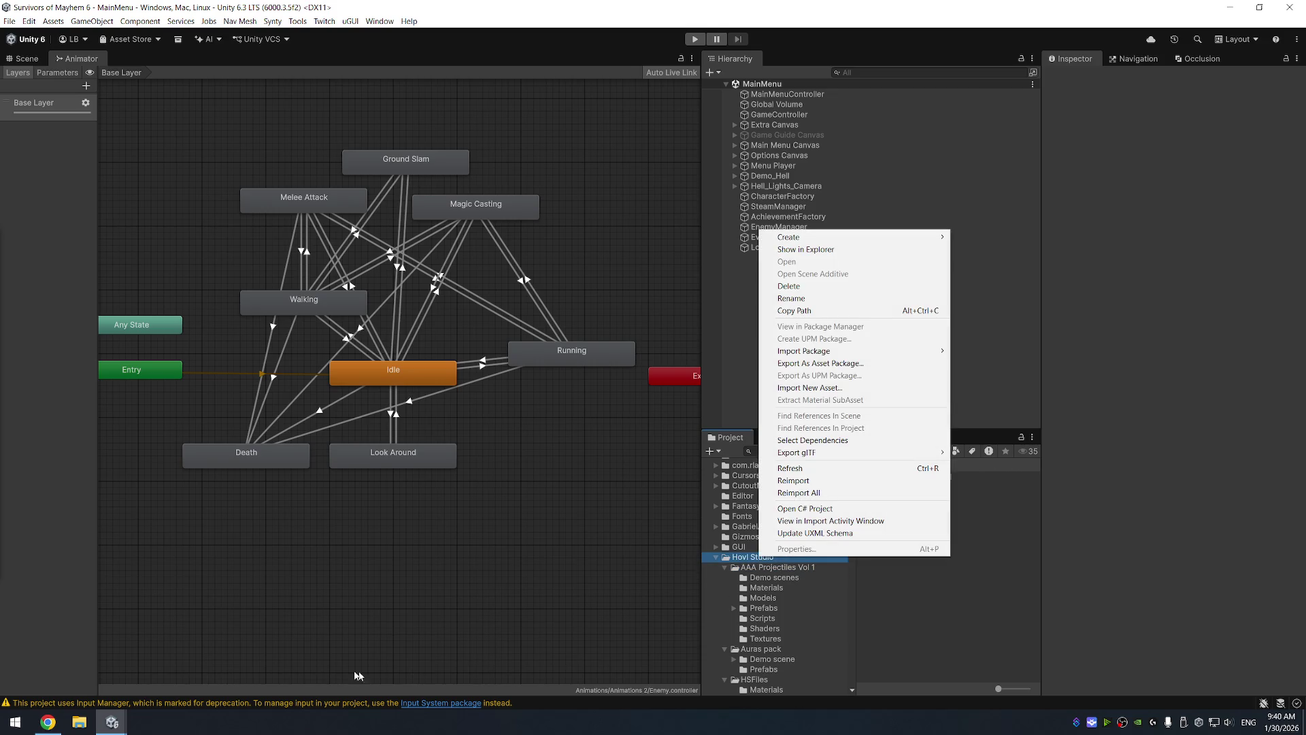
left_click(119, 720)
left_click(68, 659)
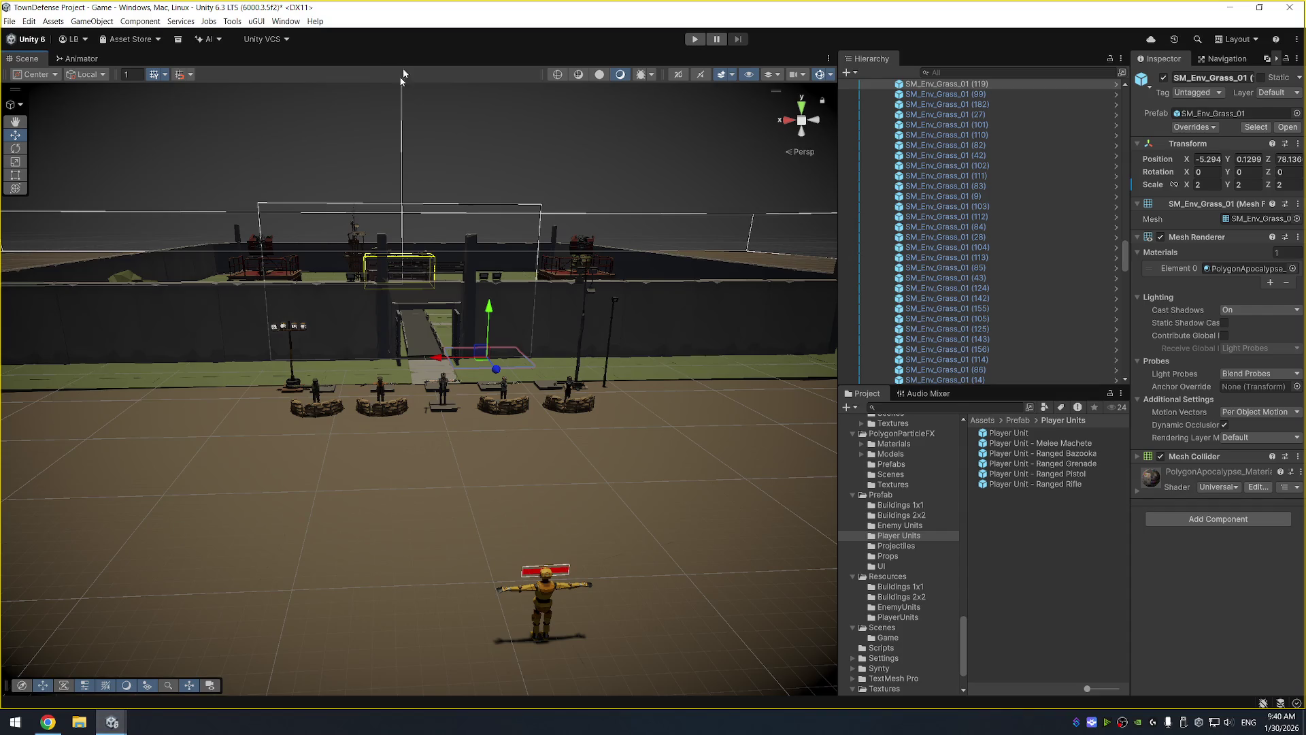
Search My Assets in the Package Manager for 'hovl'
left_click(285, 21)
mouse_move(354, 205)
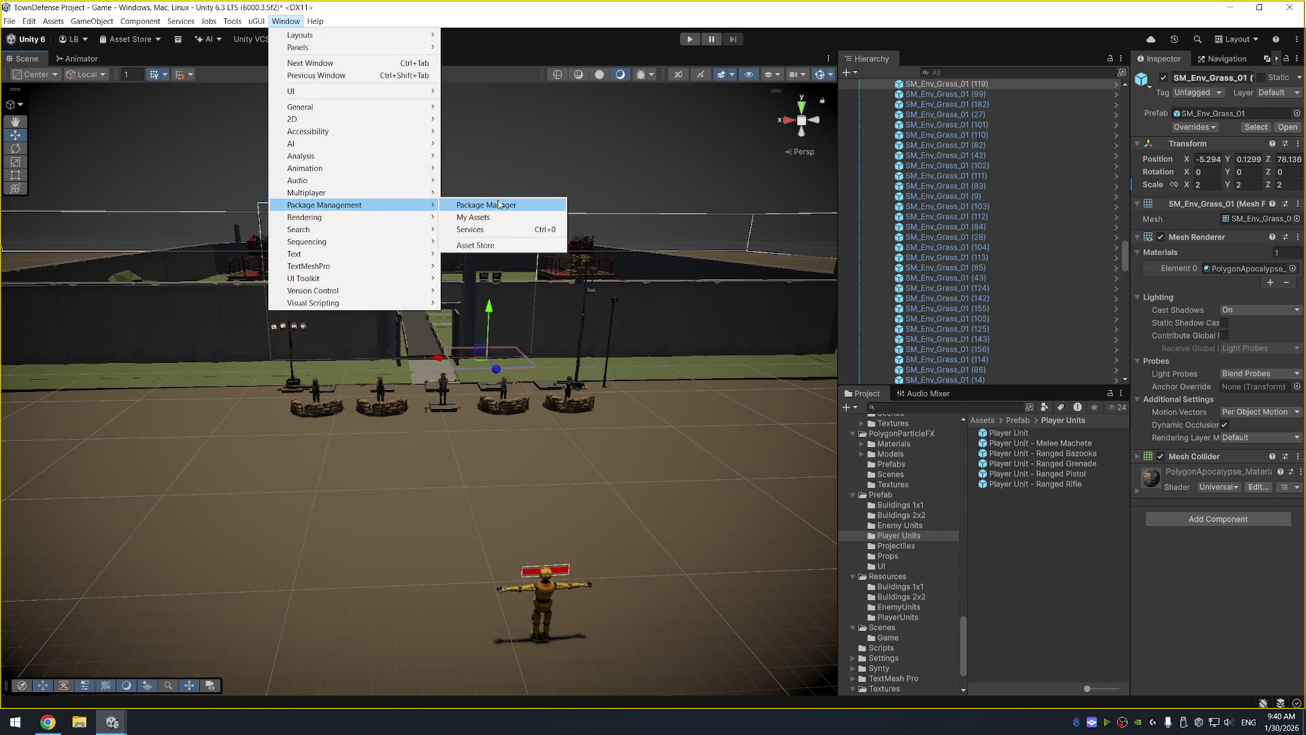
left_click(500, 205)
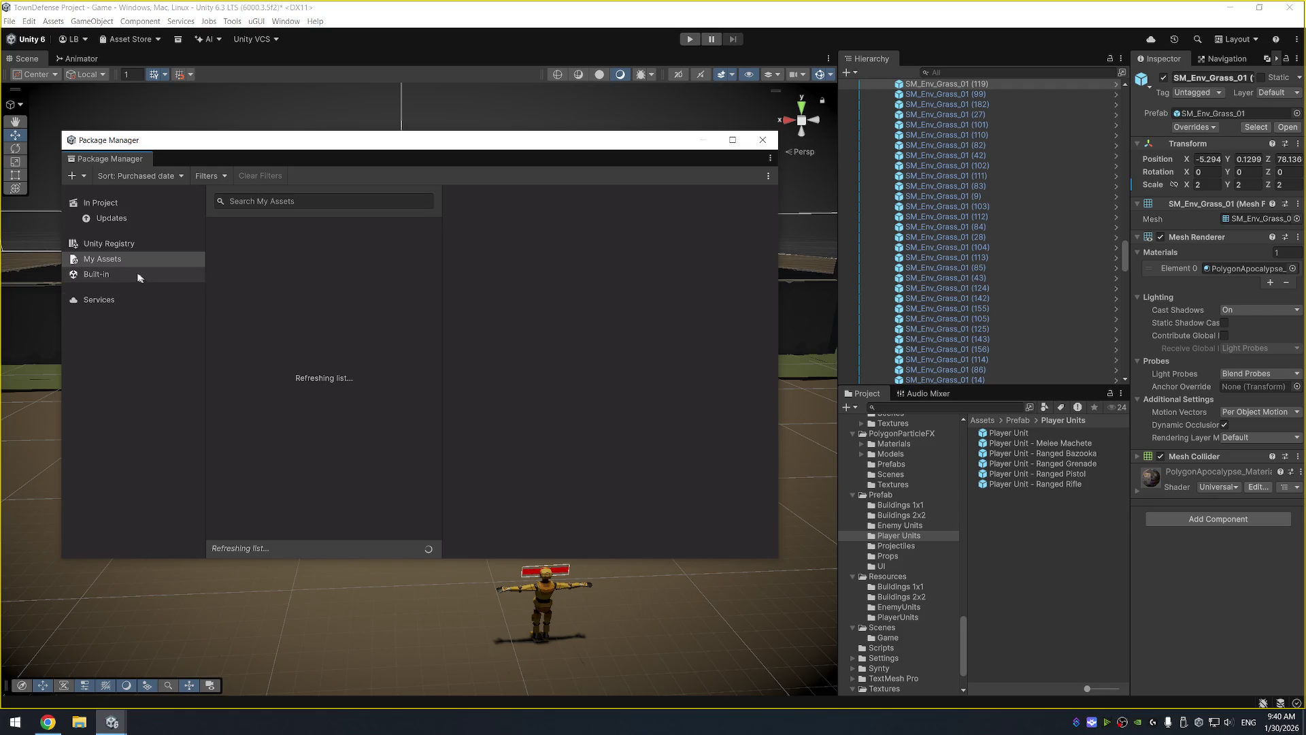
type("hovl")
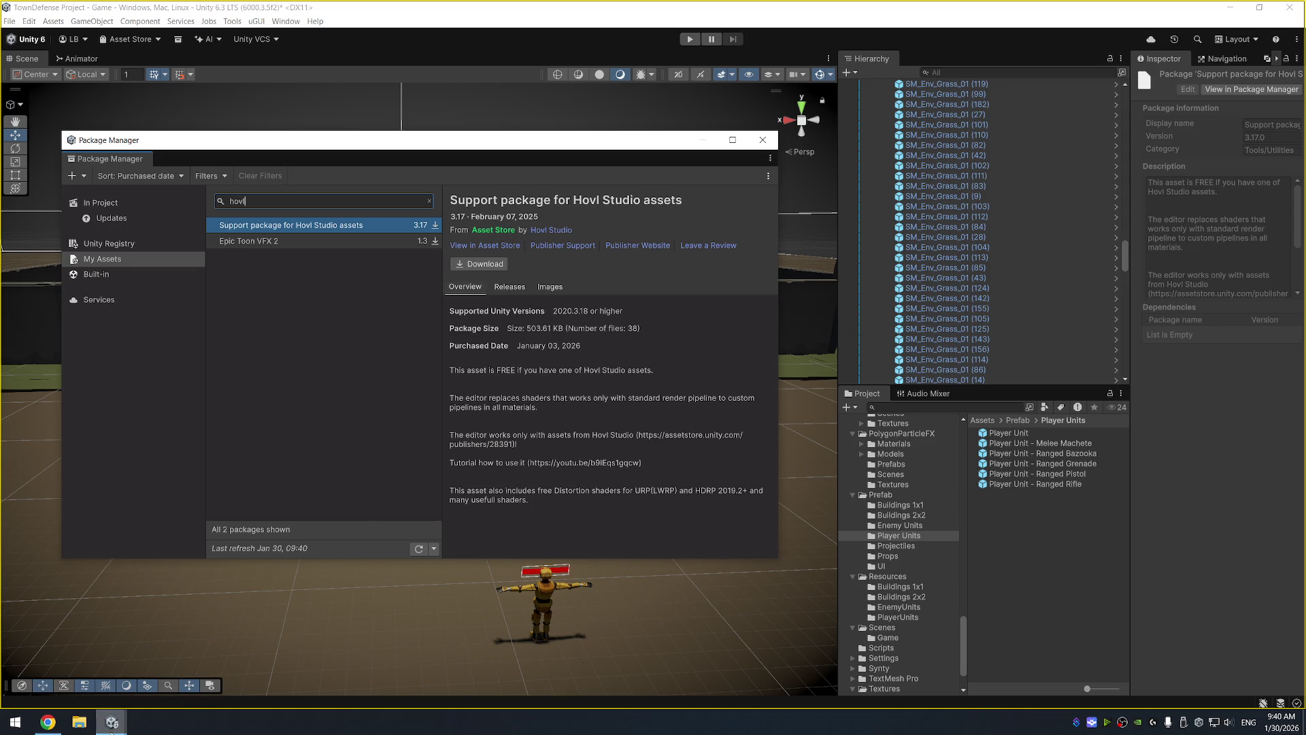
In the Survivors of Mayhem project, bring up the context menu of the Hovl Studio folder
mouse_move(112, 721)
left_click(170, 698)
left_click(779, 546)
right_click(788, 555)
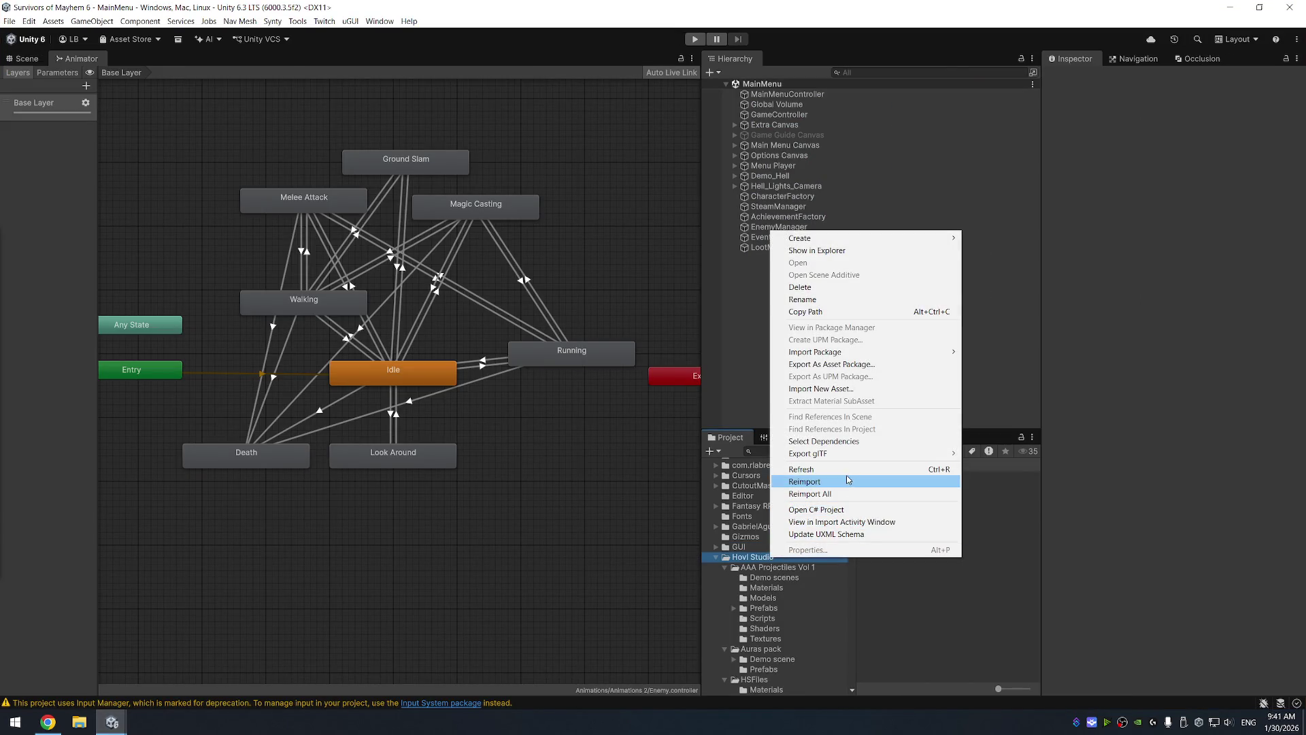
Start Export As Asset Package, clear all items, and tick the Hovl Studio folder
left_click(871, 364)
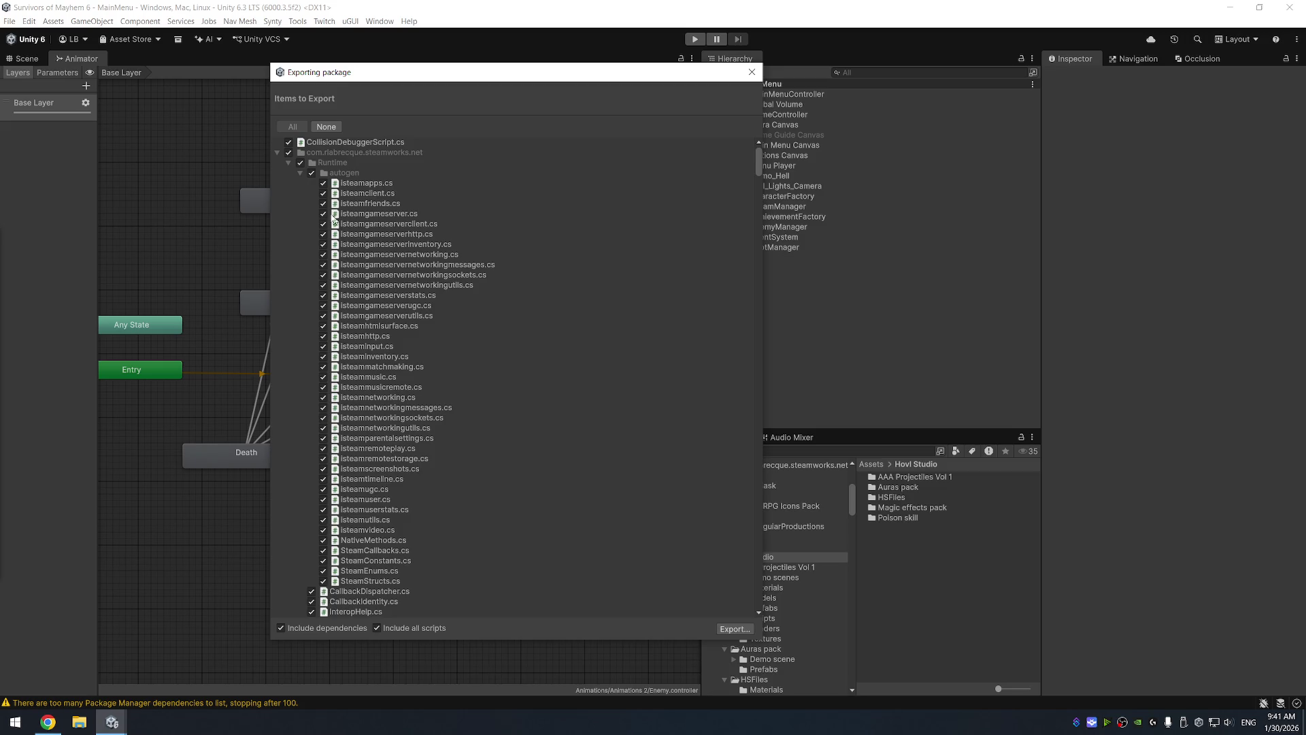
left_click(288, 151)
left_click(289, 142)
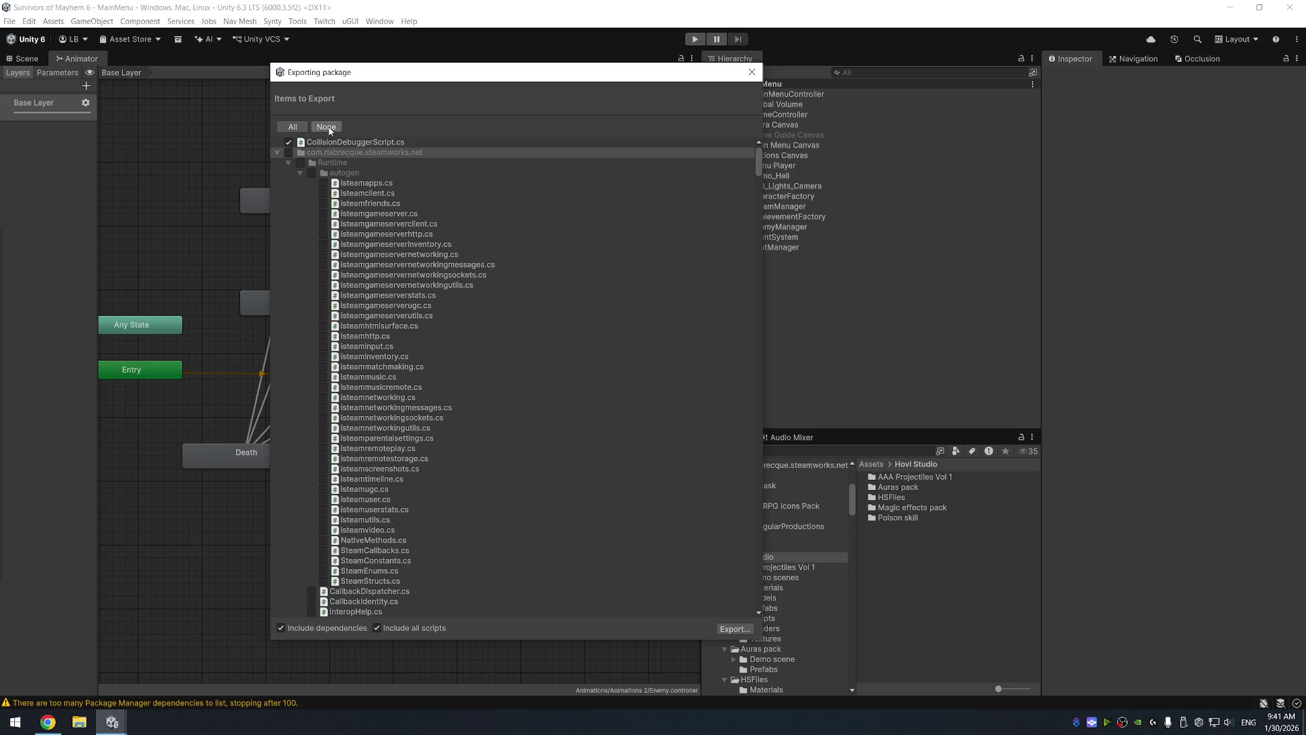
left_click(276, 152)
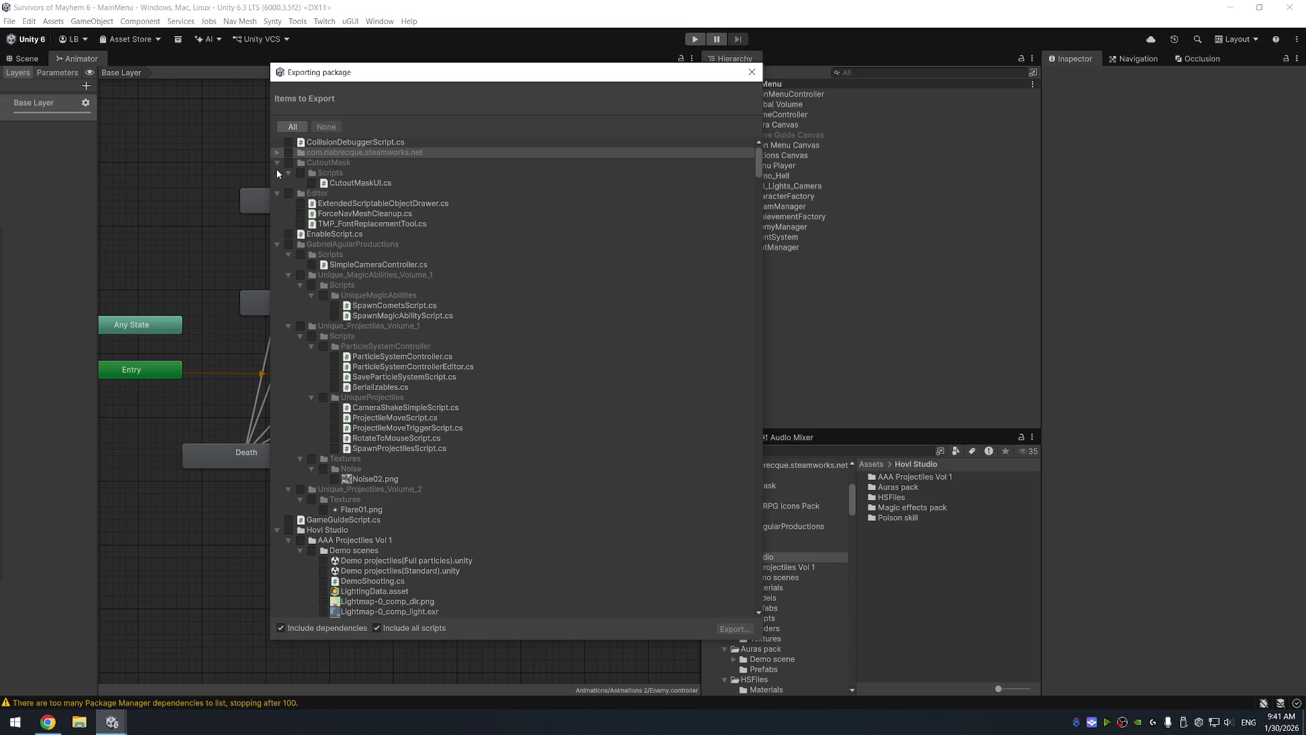
left_click(277, 194)
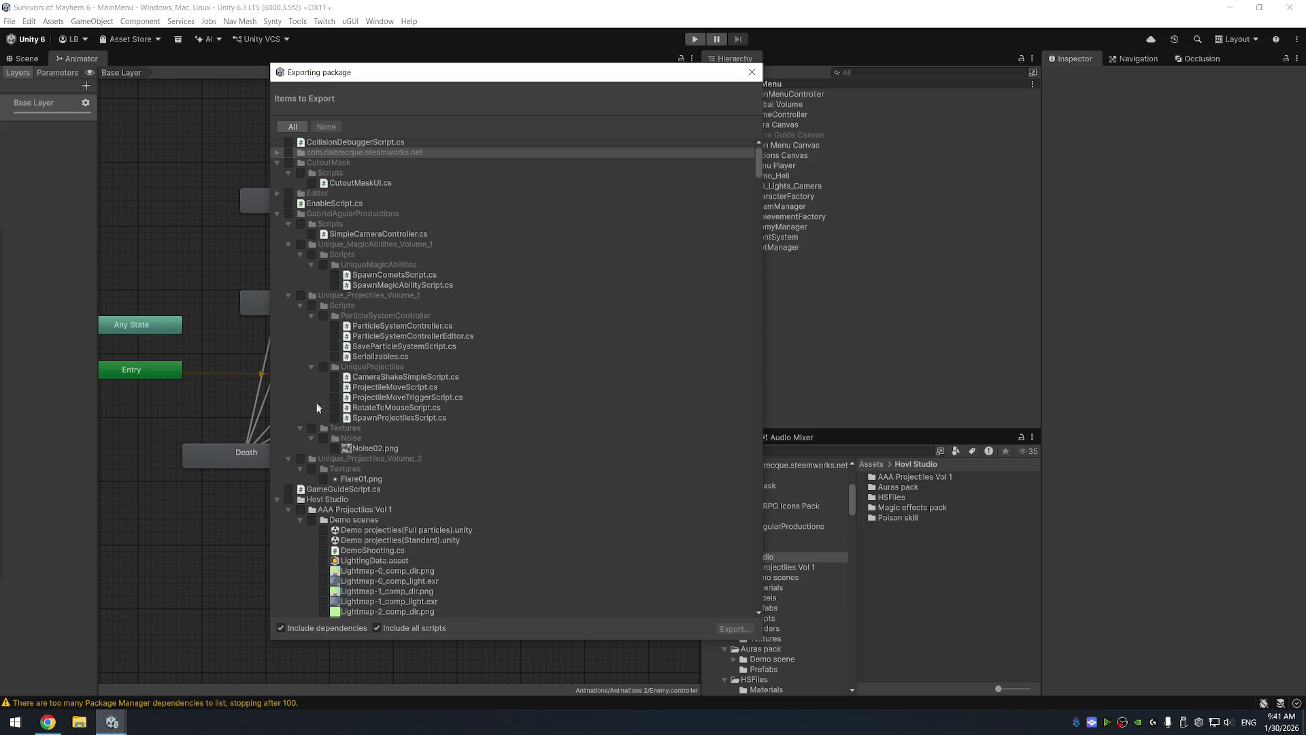
left_click(288, 500)
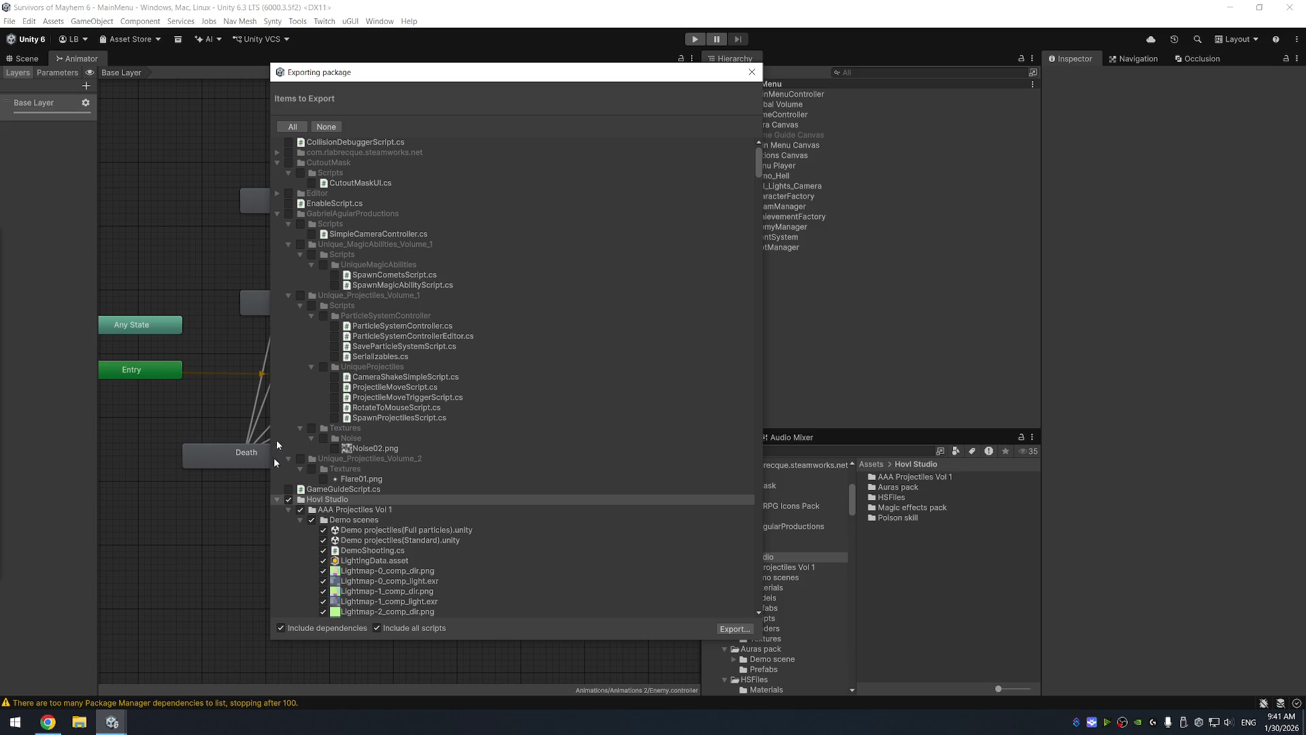
Collapse the Scripts, Shaders, Textures, Auras, HSFiles, Magic effects and Poison skill folders in the export list
scroll(320, 395, "down", 10)
scroll(339, 379, "down", 5)
scroll(340, 378, "down", 10)
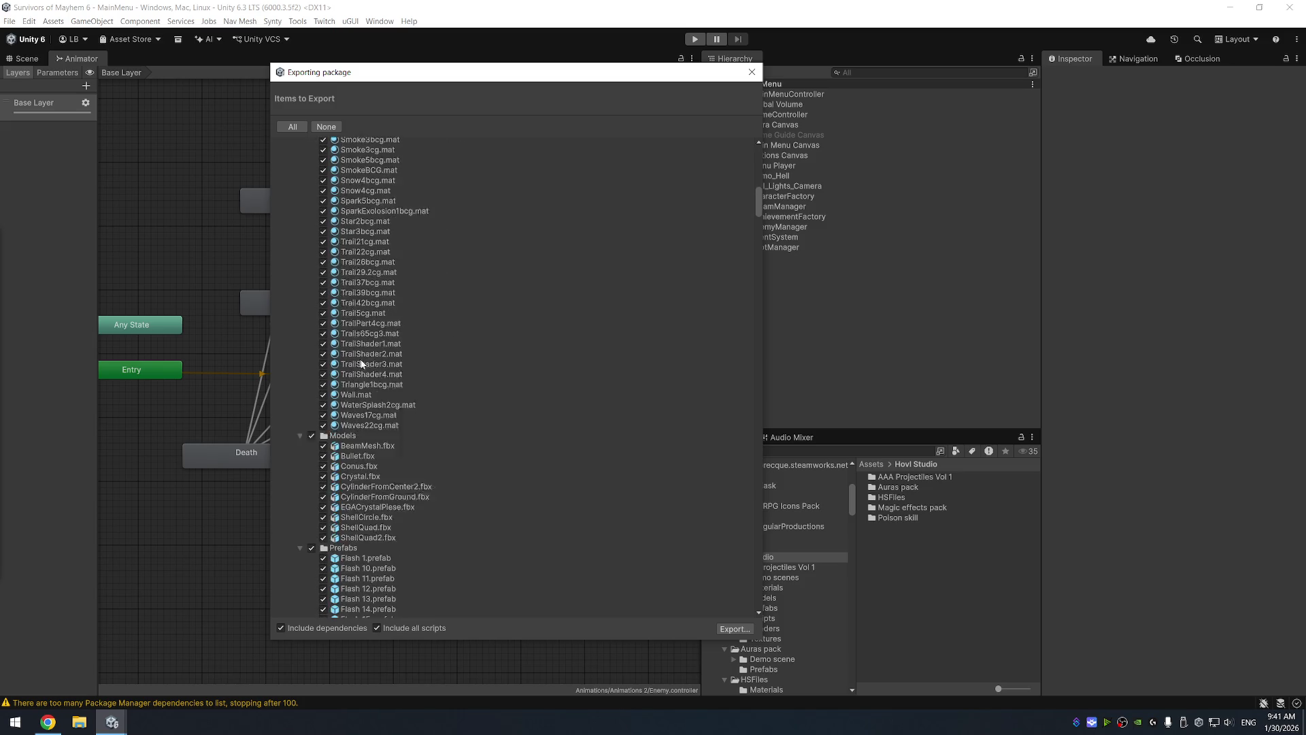
scroll(403, 322, "down", 5)
scroll(404, 322, "down", 10)
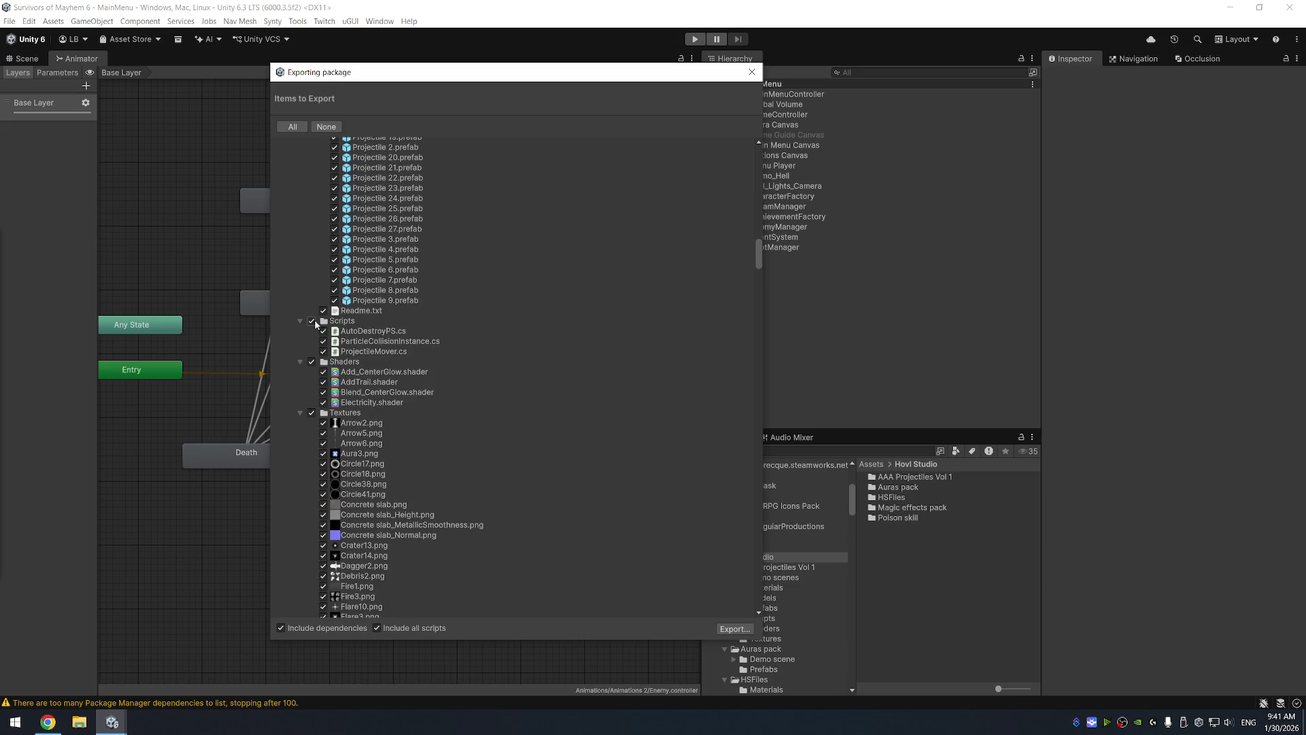
left_click(300, 322)
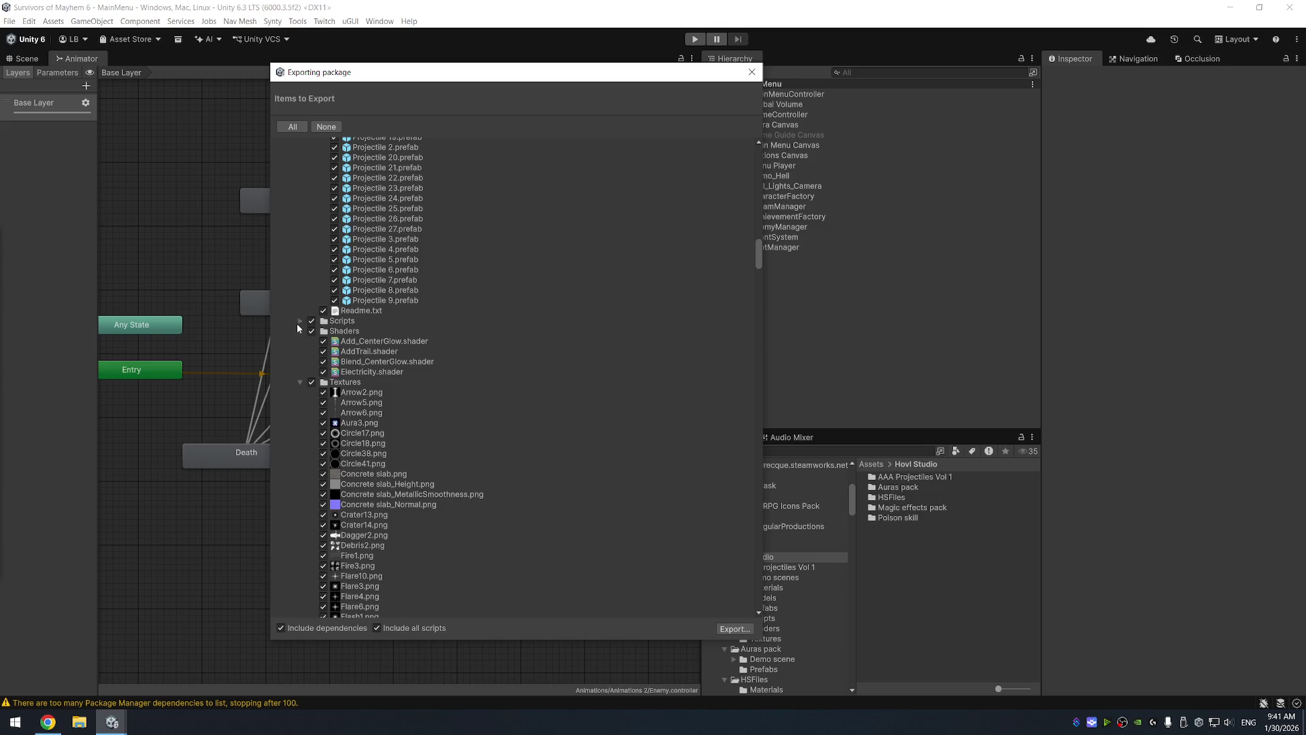
left_click(301, 331)
left_click(300, 342)
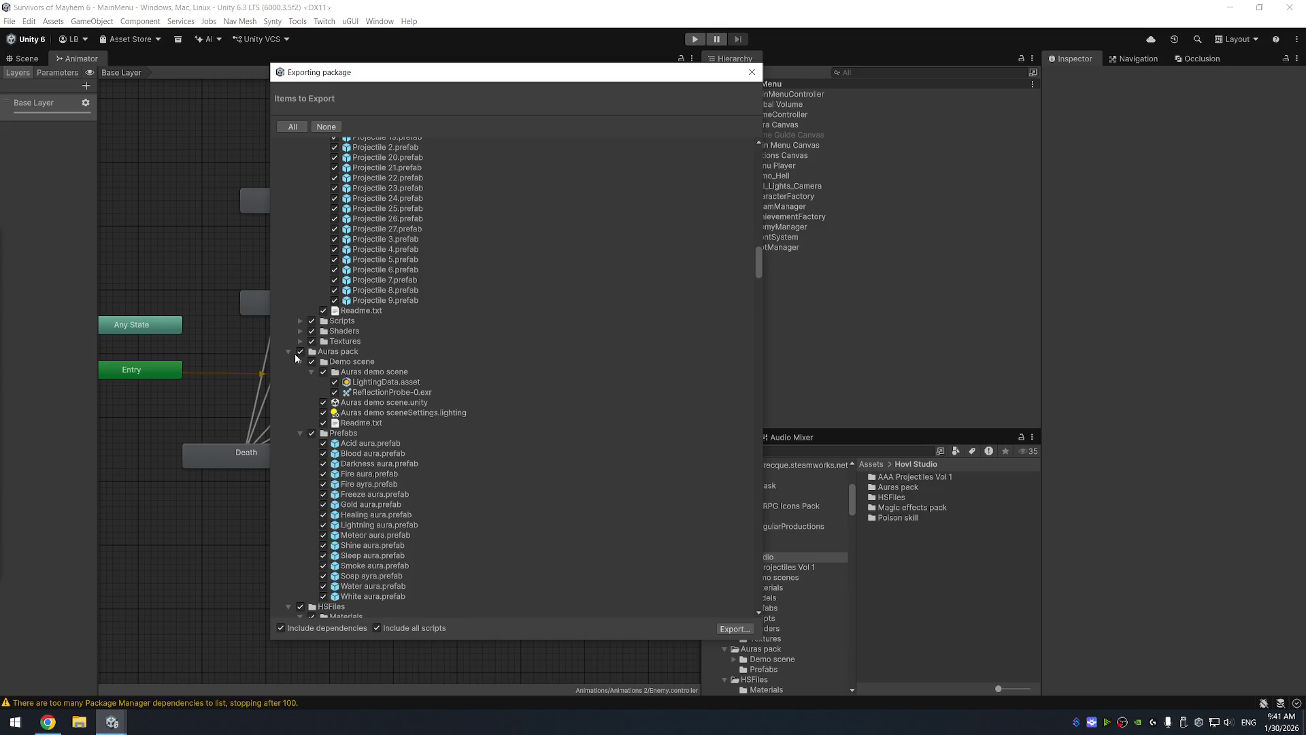
left_click(289, 353)
left_click(289, 362)
left_click(287, 372)
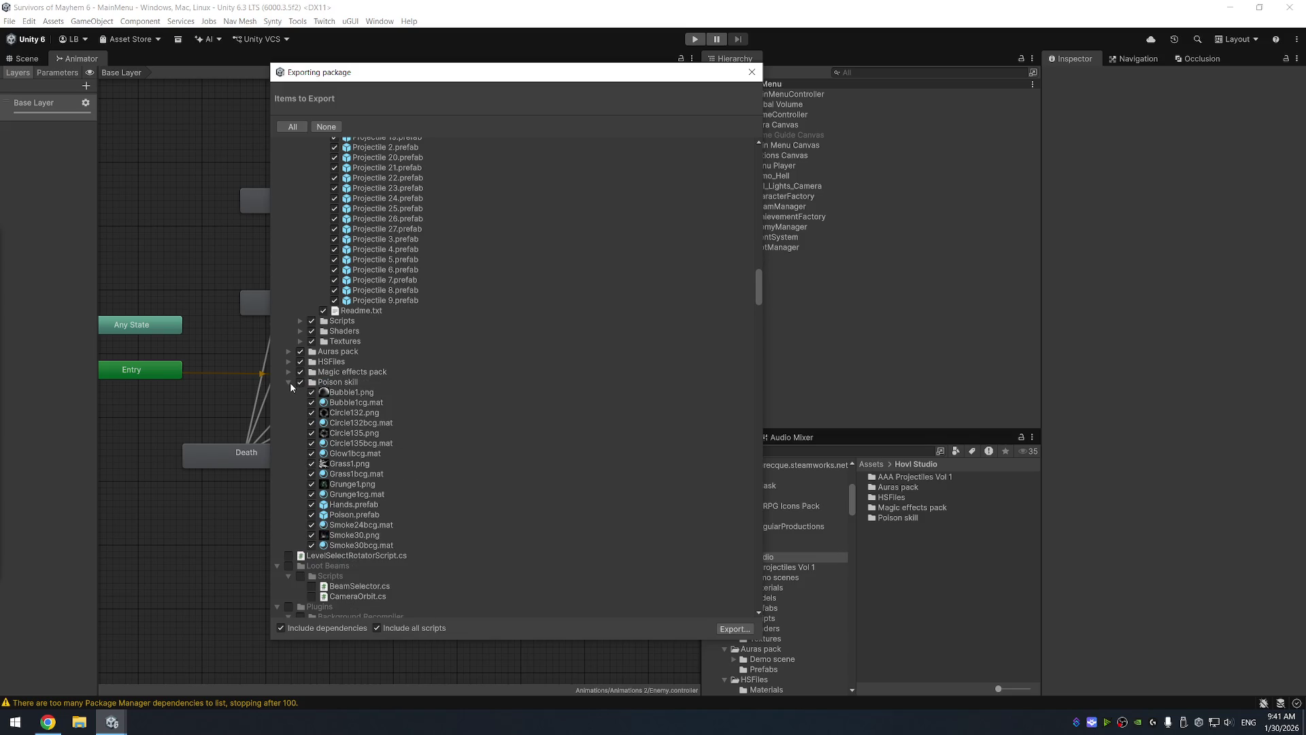
left_click(288, 382)
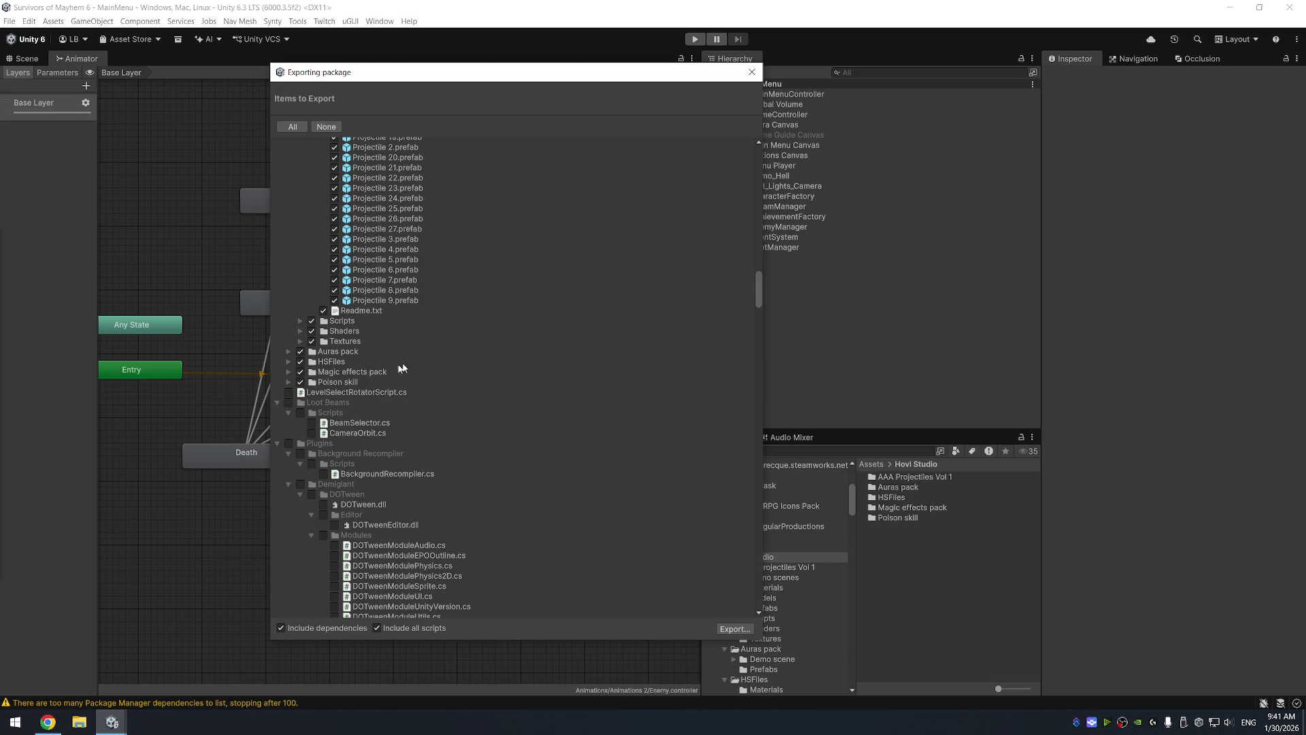
Toggle Include dependencies off and back on, leaving it enabled
scroll(495, 351, "down", 5)
scroll(521, 426, "down", 5)
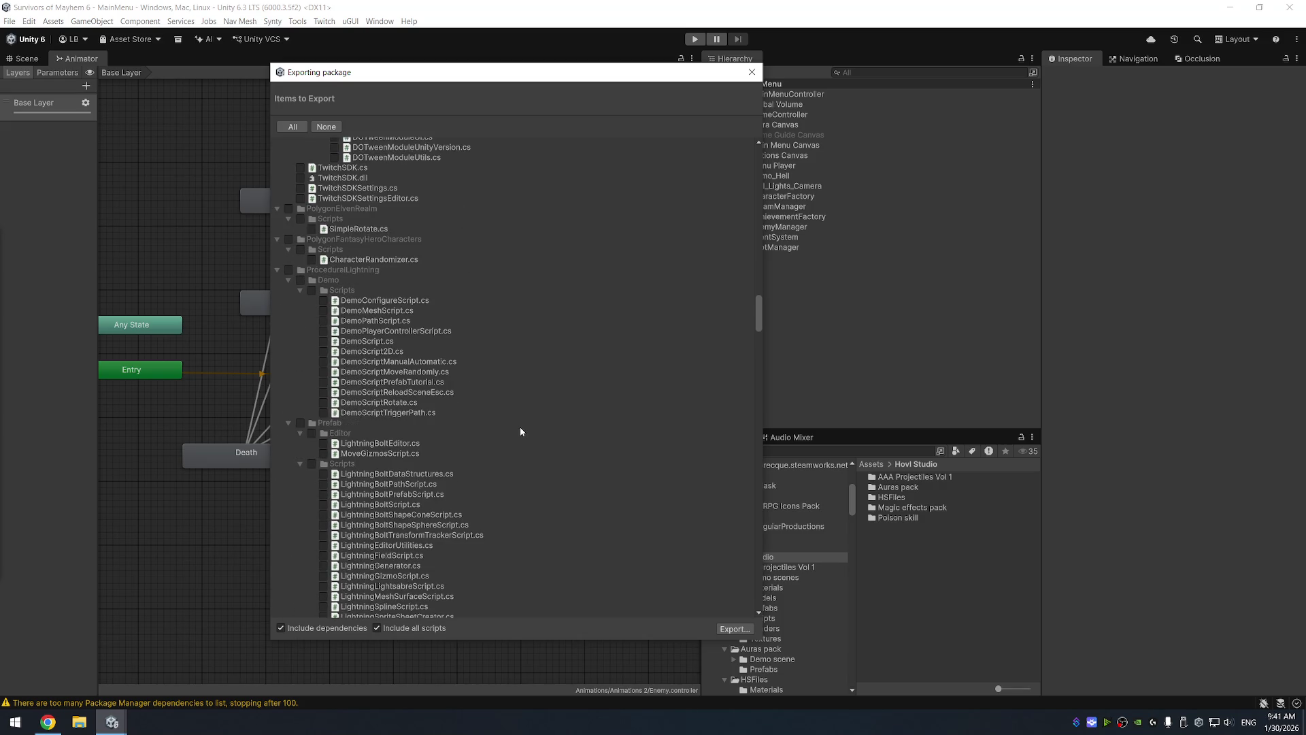
scroll(524, 408, "down", 5)
scroll(524, 399, "down", 3)
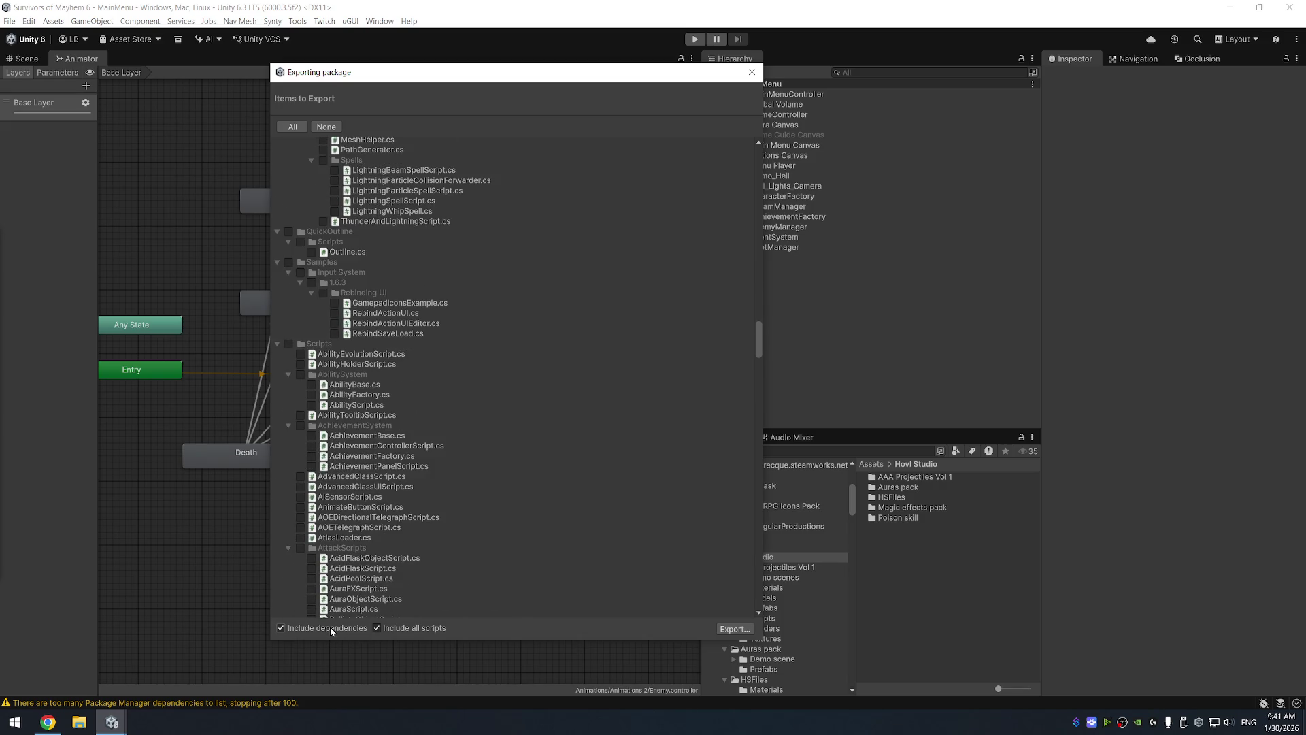
left_click(329, 627)
left_click(329, 626)
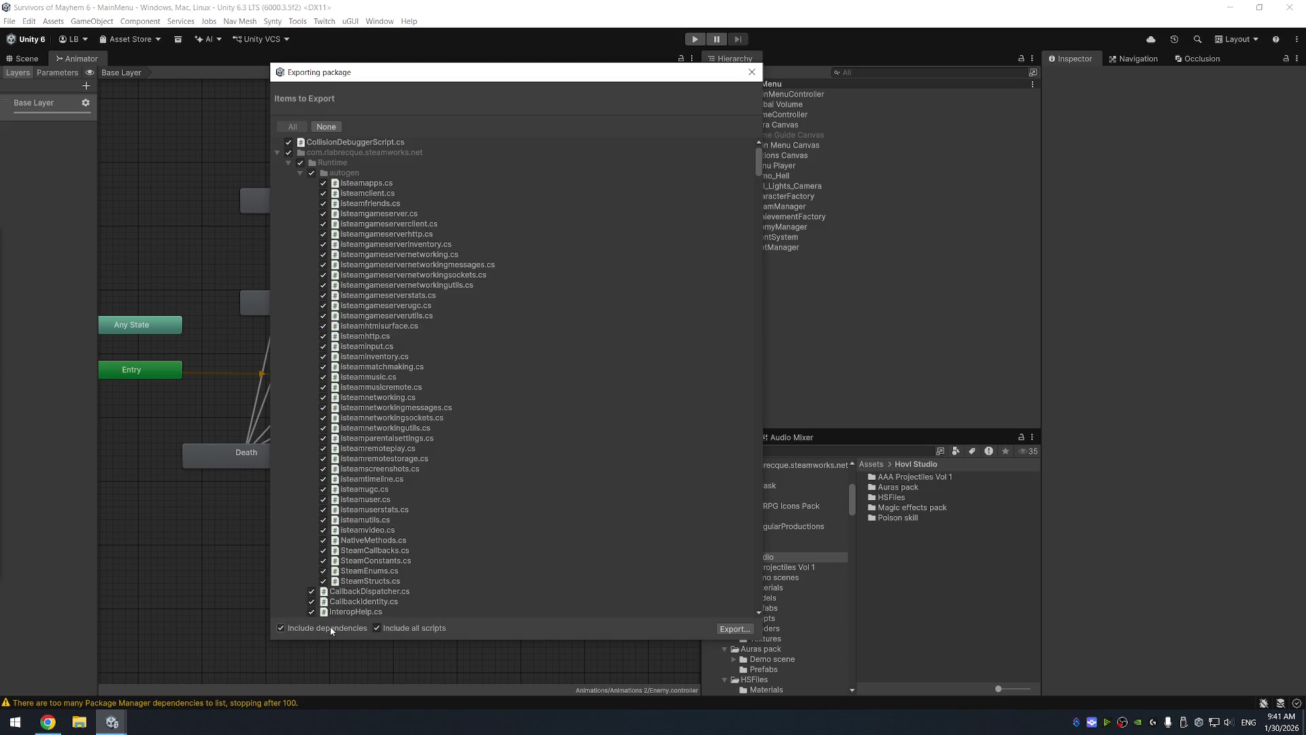
Reselect None, tick only Hovl Studio, and collapse it in the export list
left_click(324, 128)
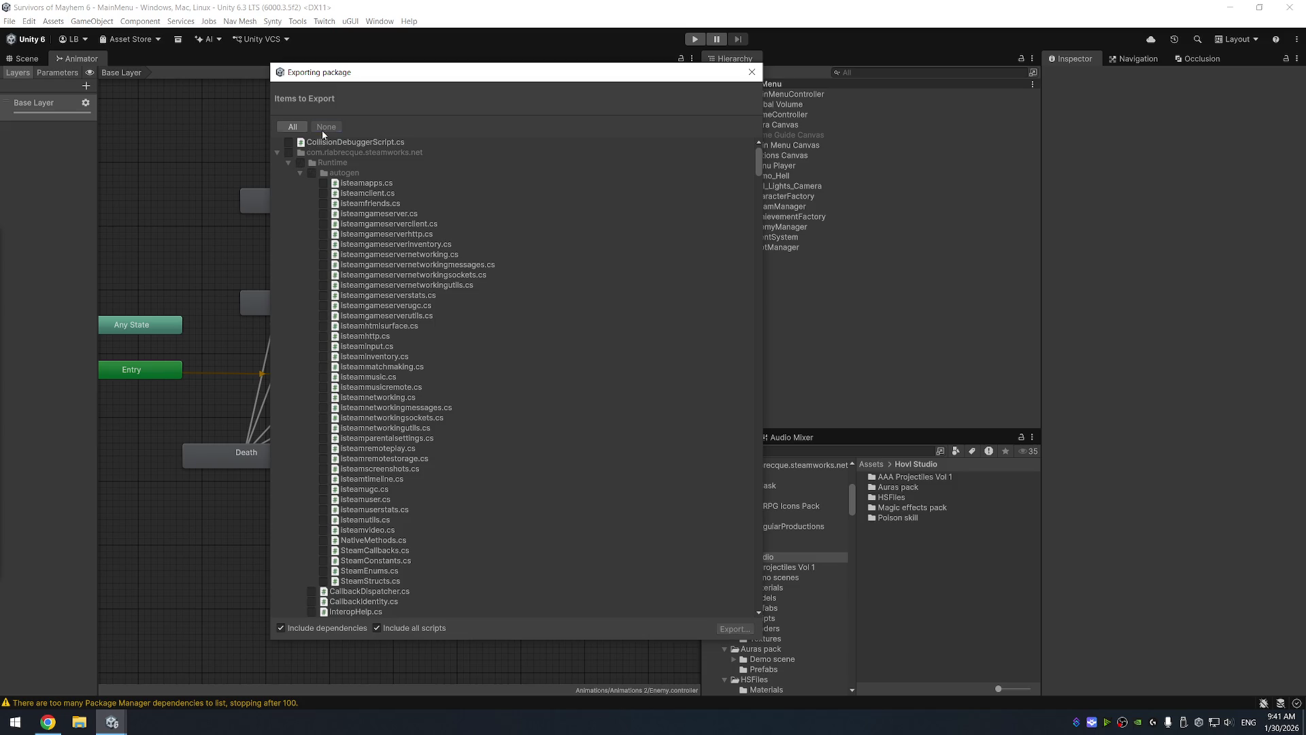
left_click(279, 153)
left_click(288, 530)
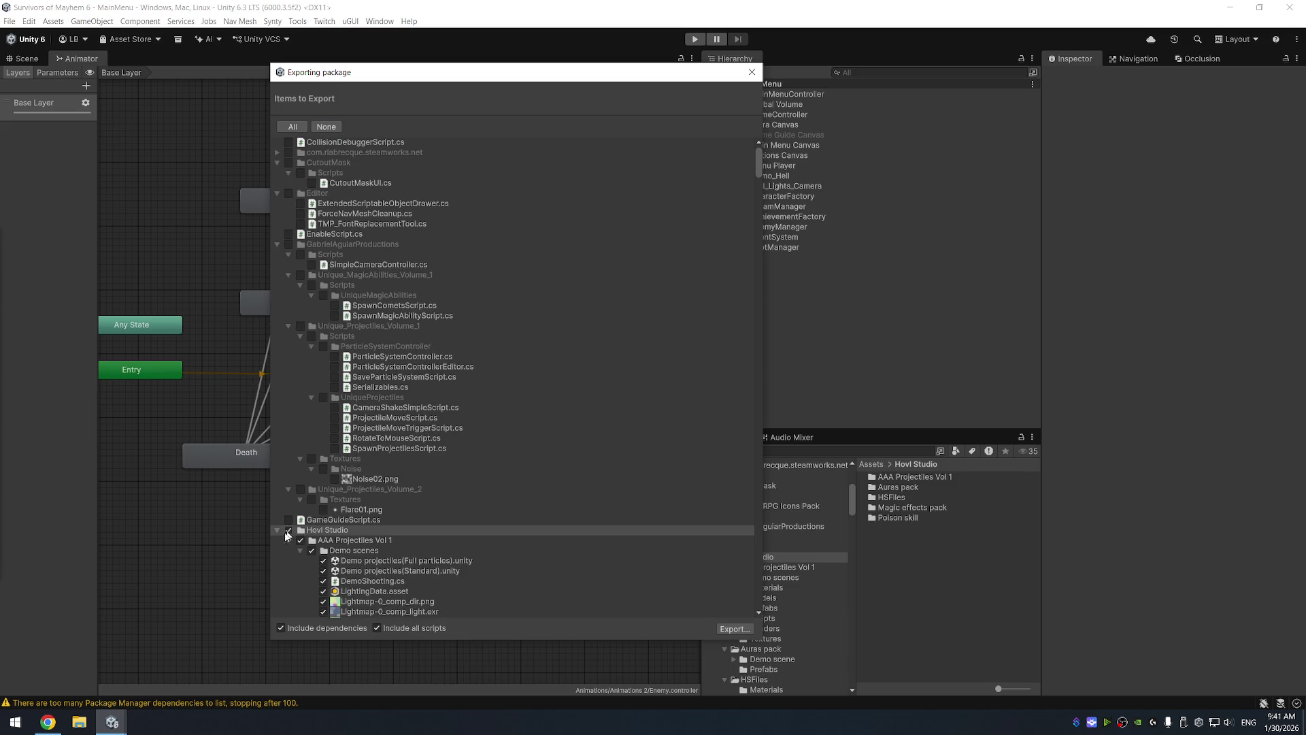
left_click(277, 530)
scroll(463, 449, "down", 8)
scroll(477, 429, "down", 20)
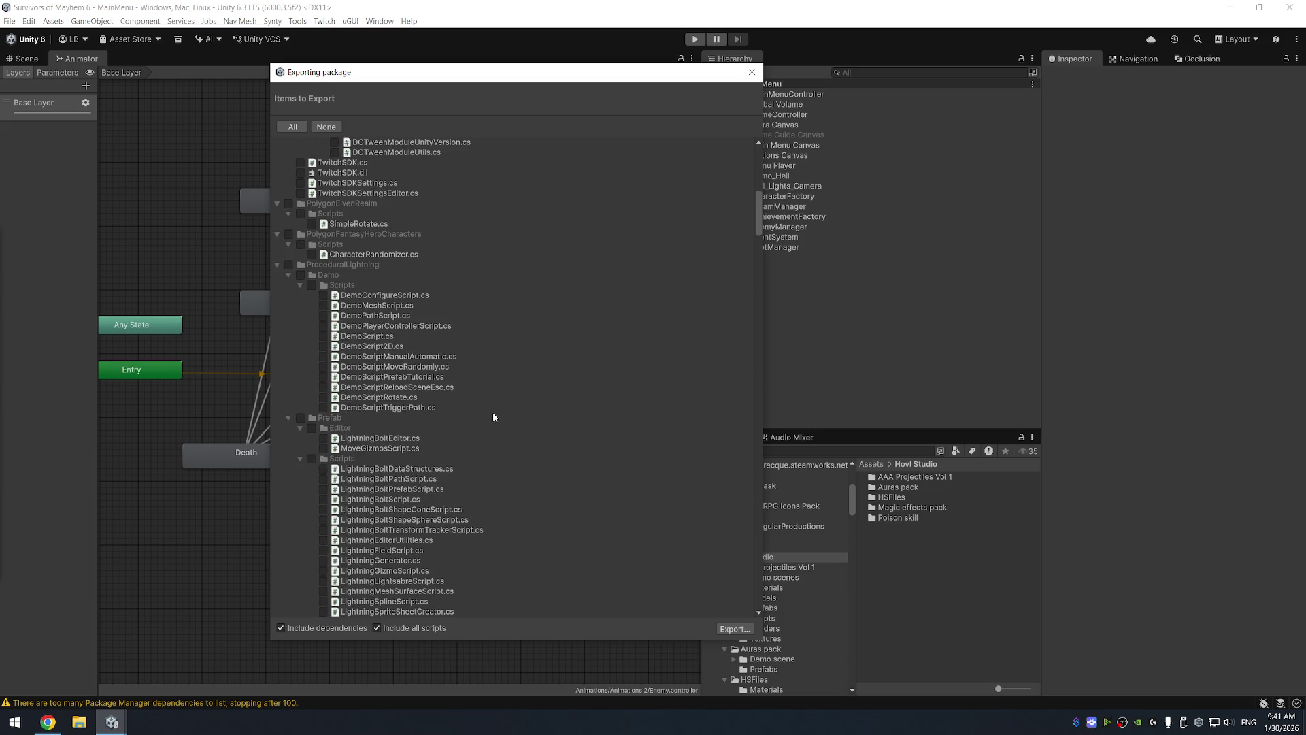
scroll(507, 406, "down", 14)
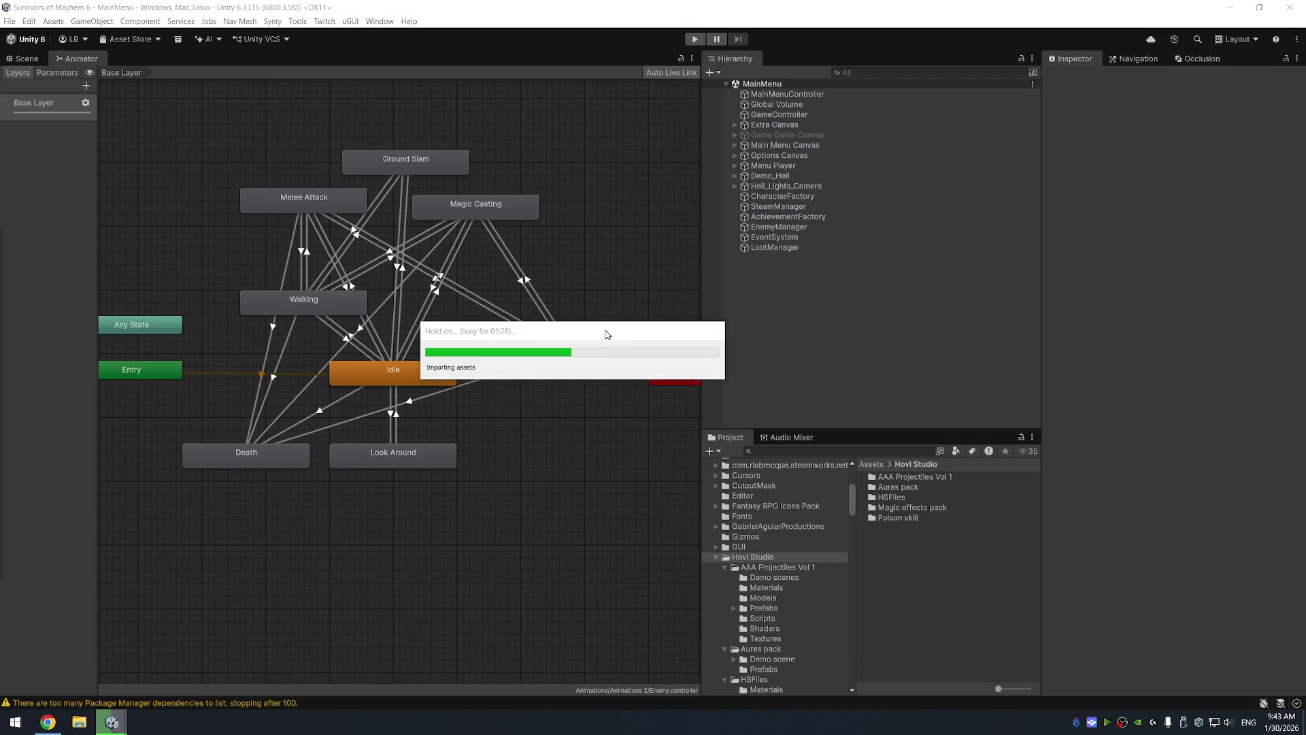
Move the import progress window to the right while the package processes
left_click_drag(572, 344, 628, 345)
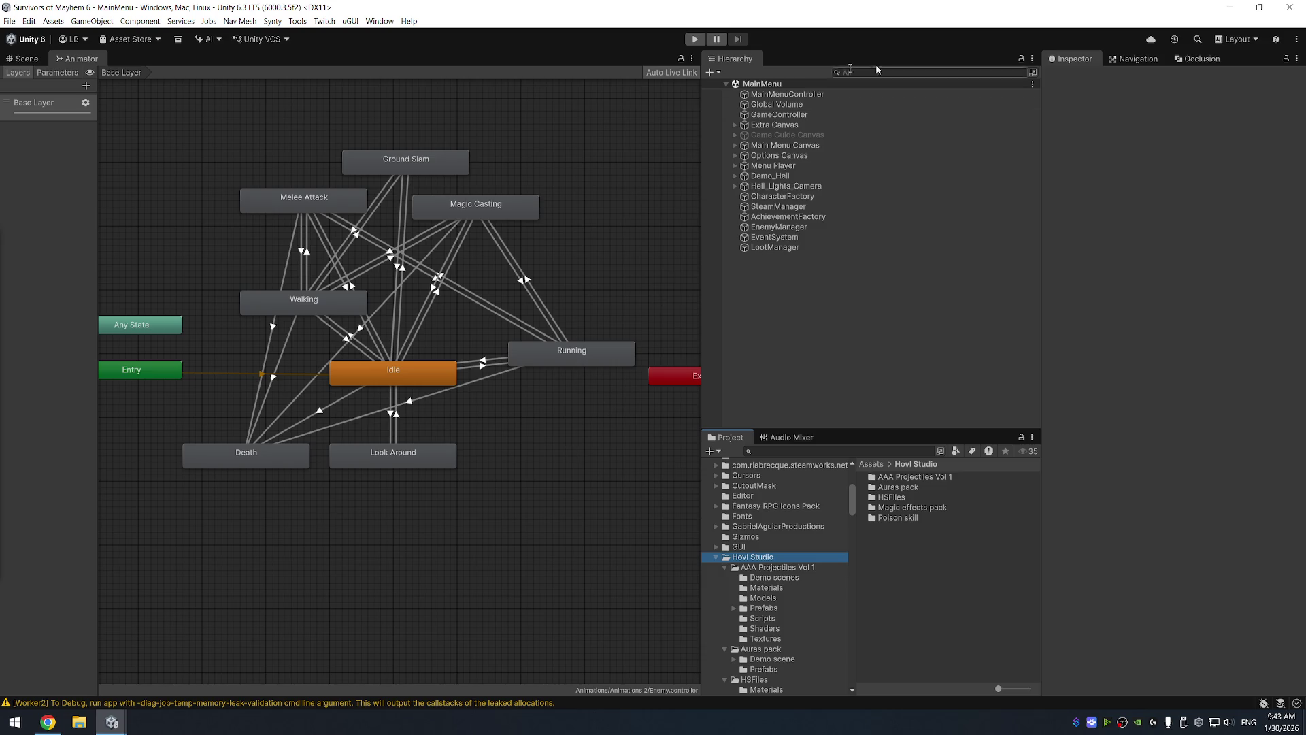
Minimize and close the Survivors of Mayhem window, then dismiss the JavaScript error message
left_click(1229, 11)
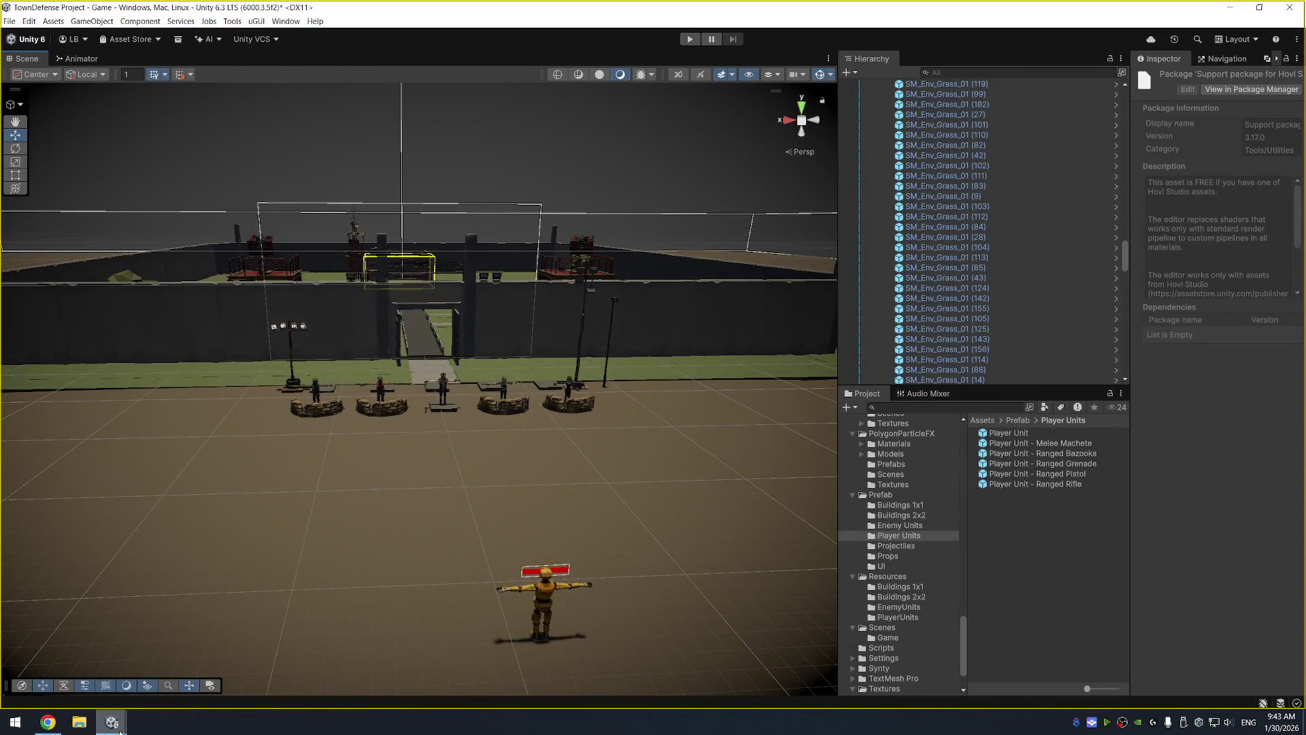
mouse_move(120, 731)
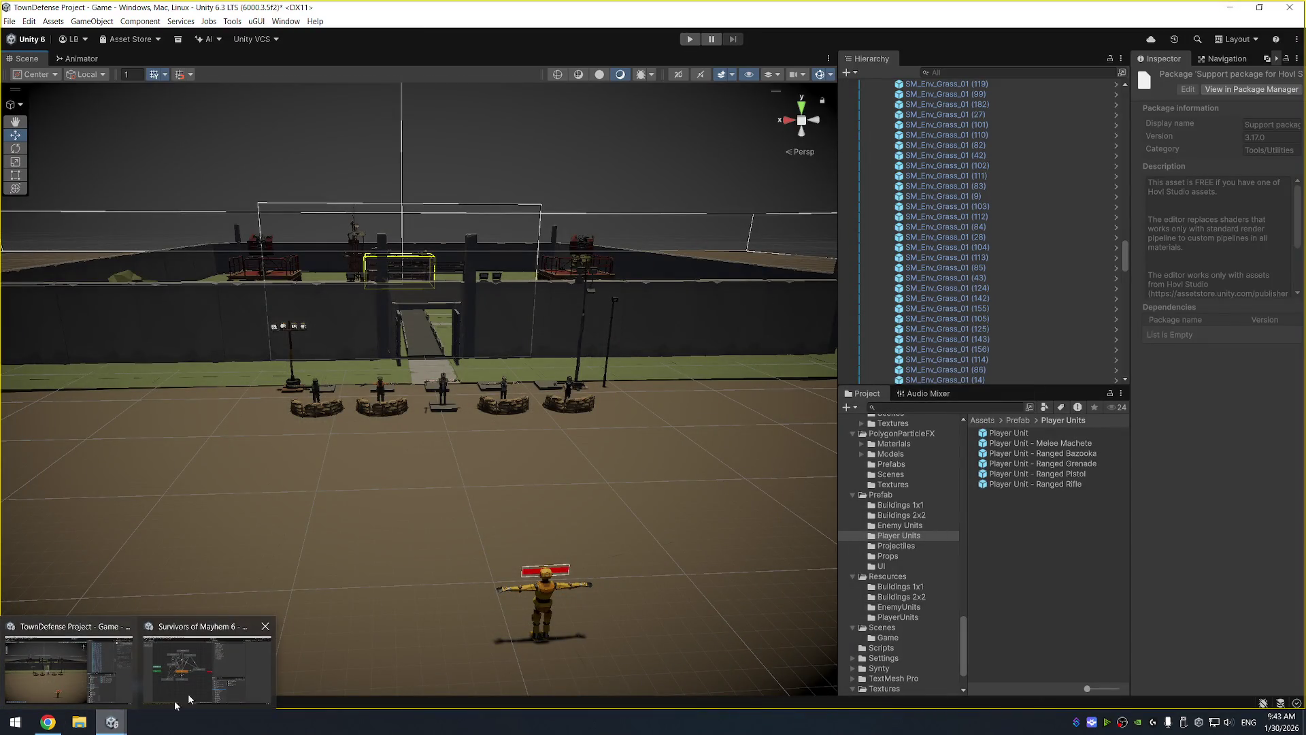
left_click(269, 633)
left_click(765, 382)
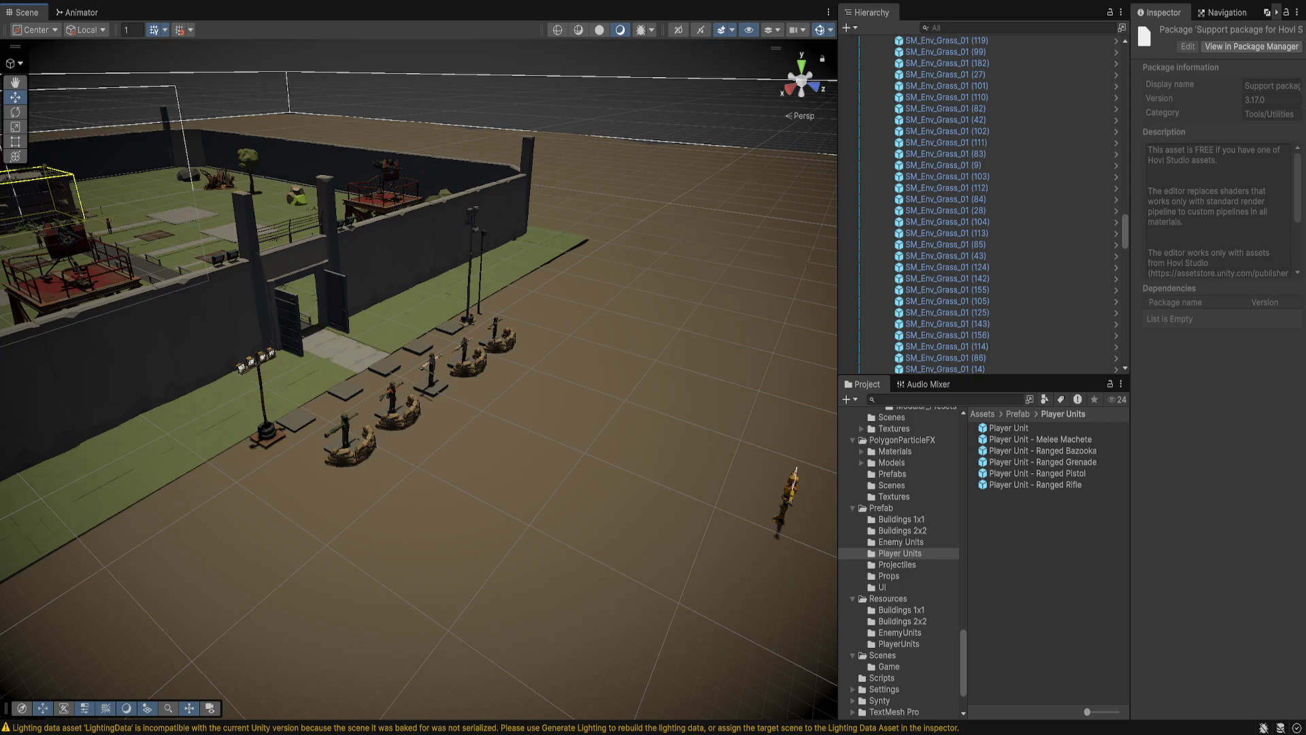
Expand Hovl Studio > AAA Projectiles Vol 1 and browse its particle and transform projectile prefabs
scroll(899, 564, "up", 10)
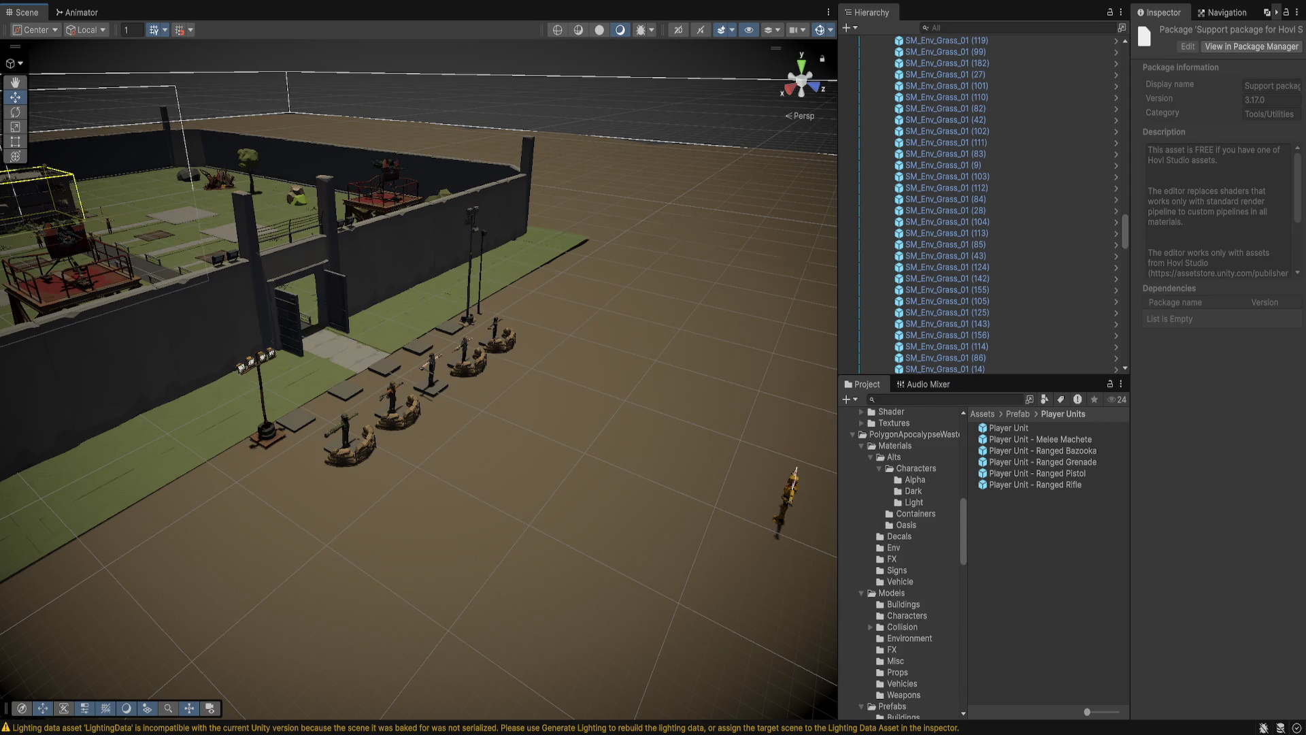
key("Left")
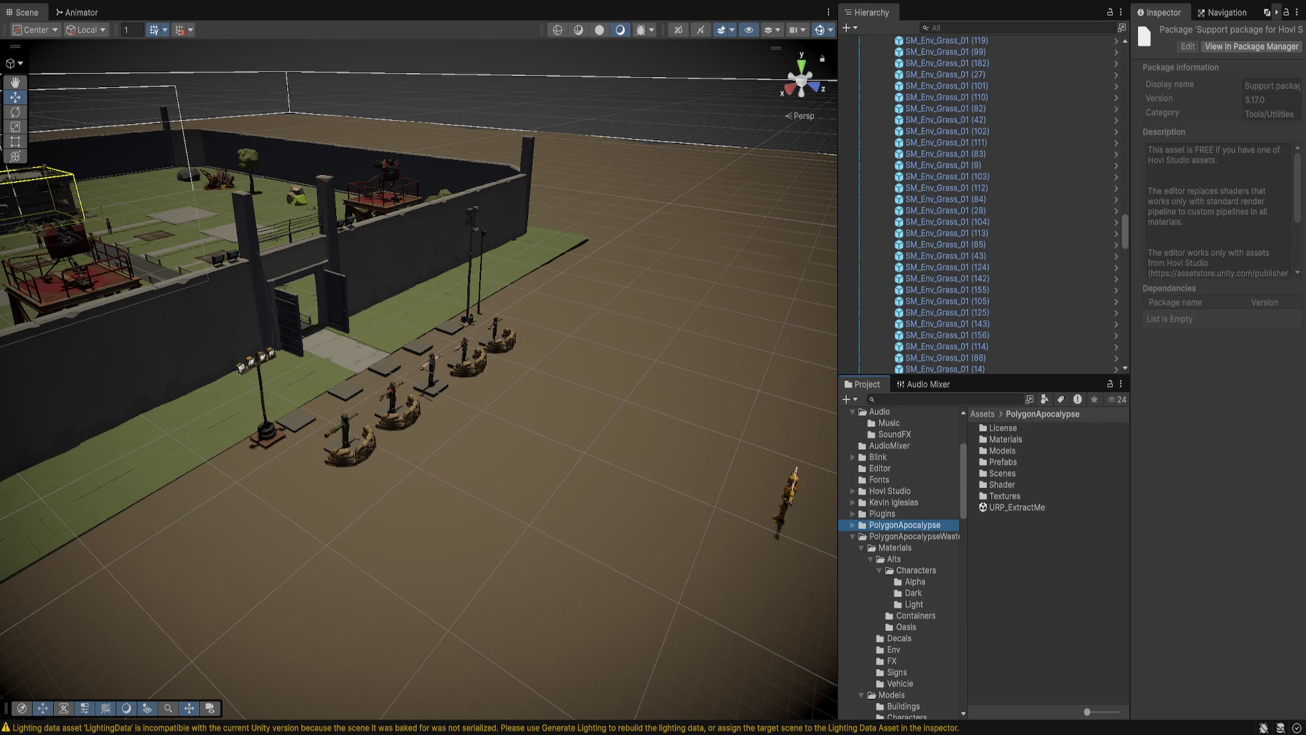
key("Up")
key("Up")
key("Up")
key("Right")
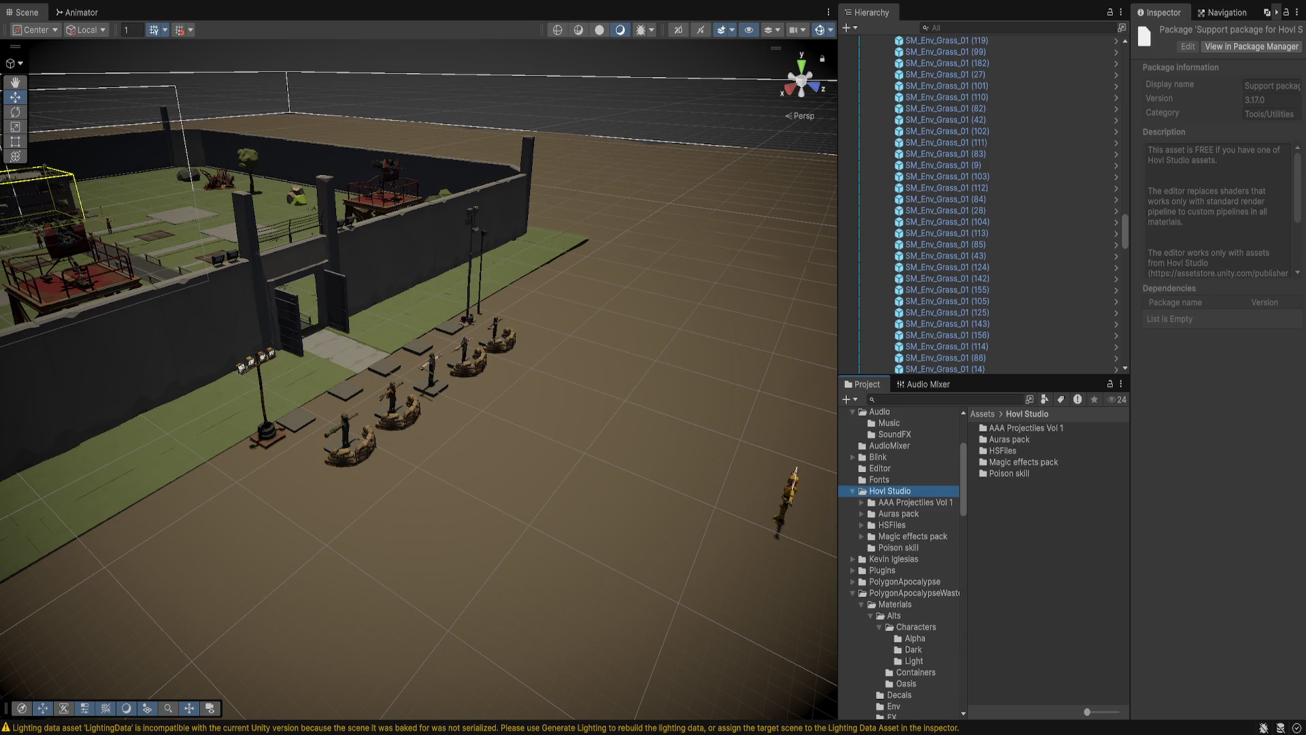
key("Down")
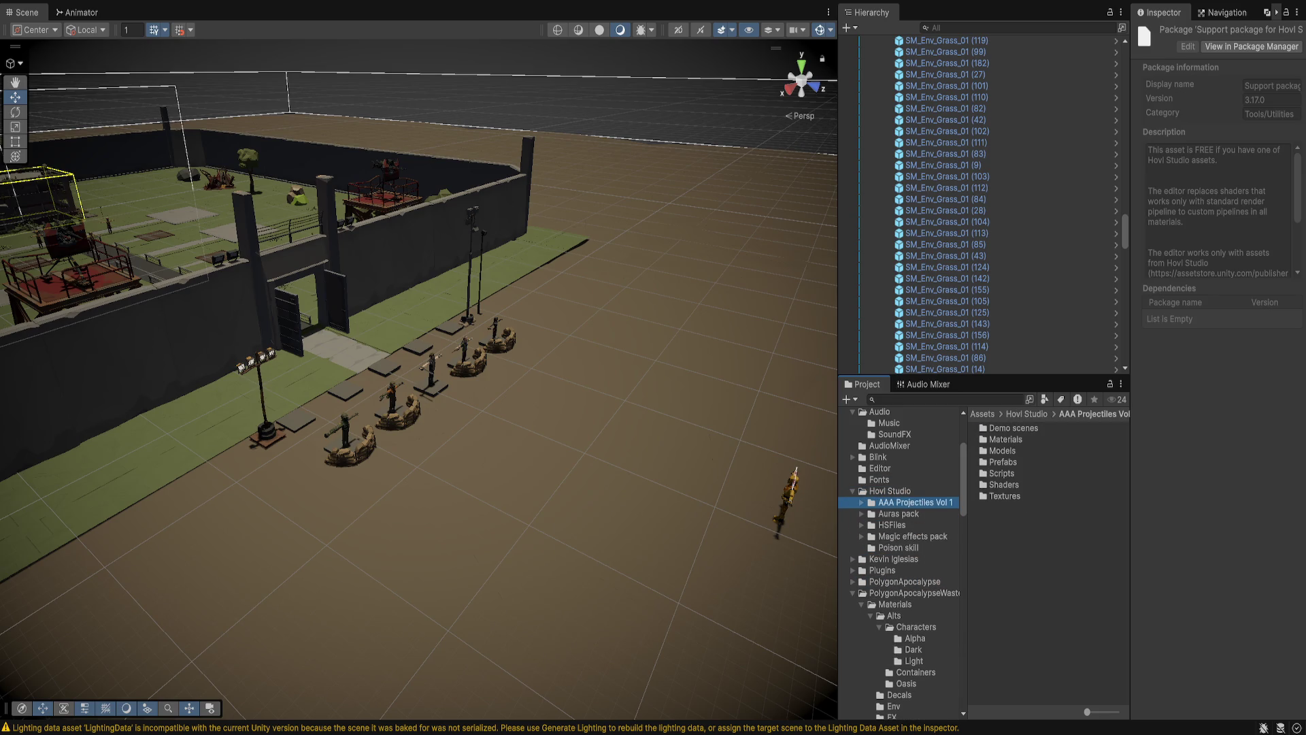
key("Right")
key("Down")
key("Down")
key("Down")
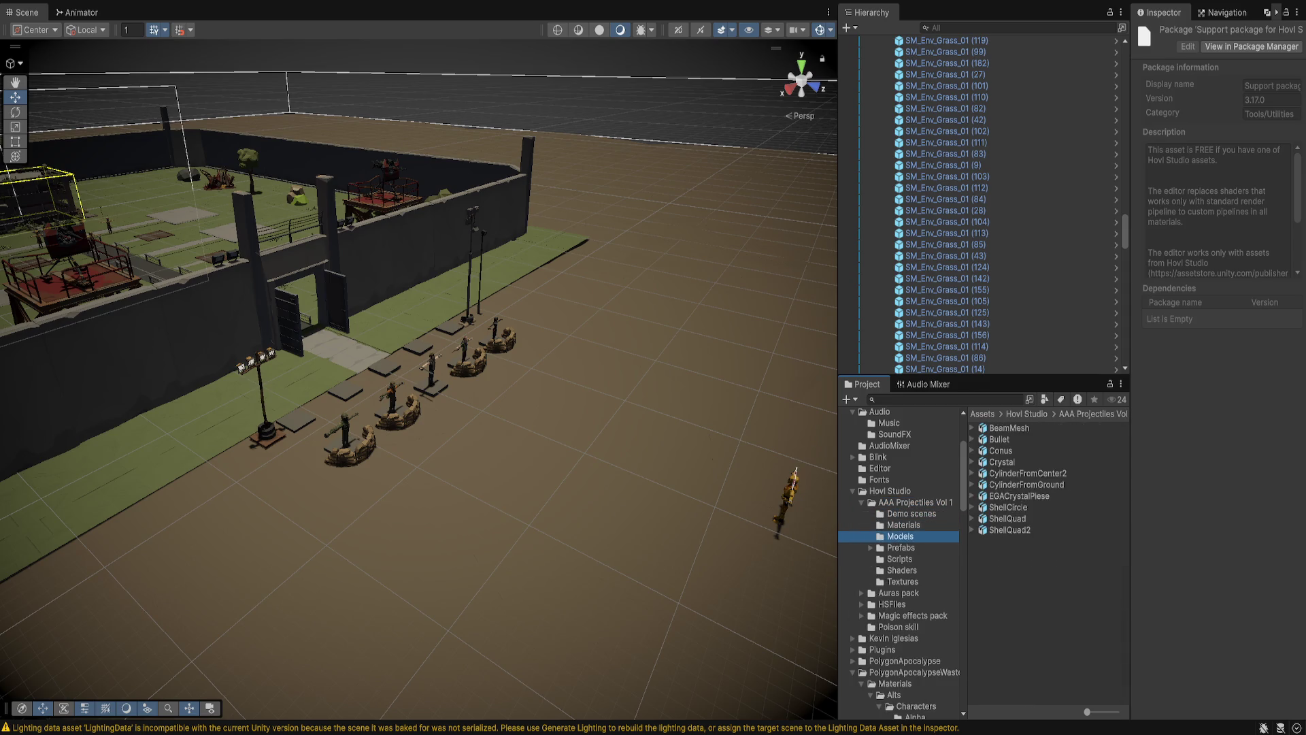
key("Down")
key("Right")
key("Down")
scroll(1053, 563, "down", 1)
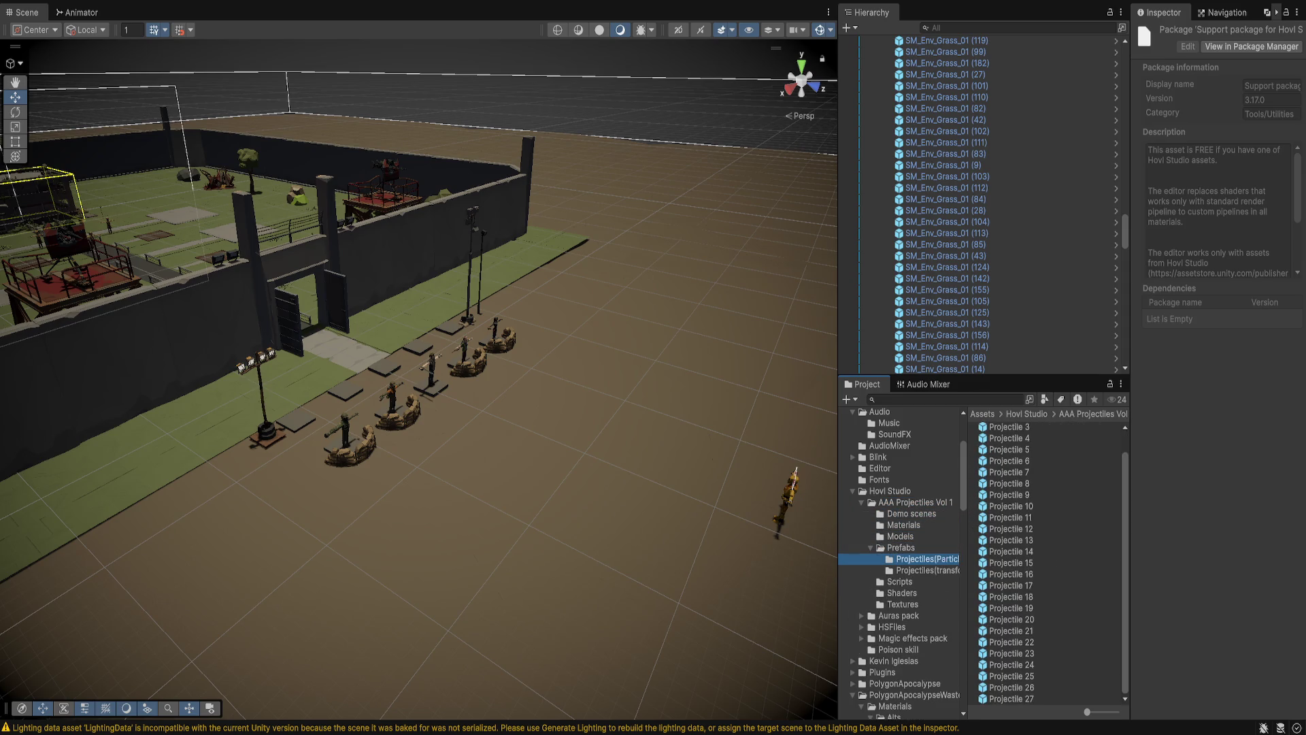
key("Down")
key("Left")
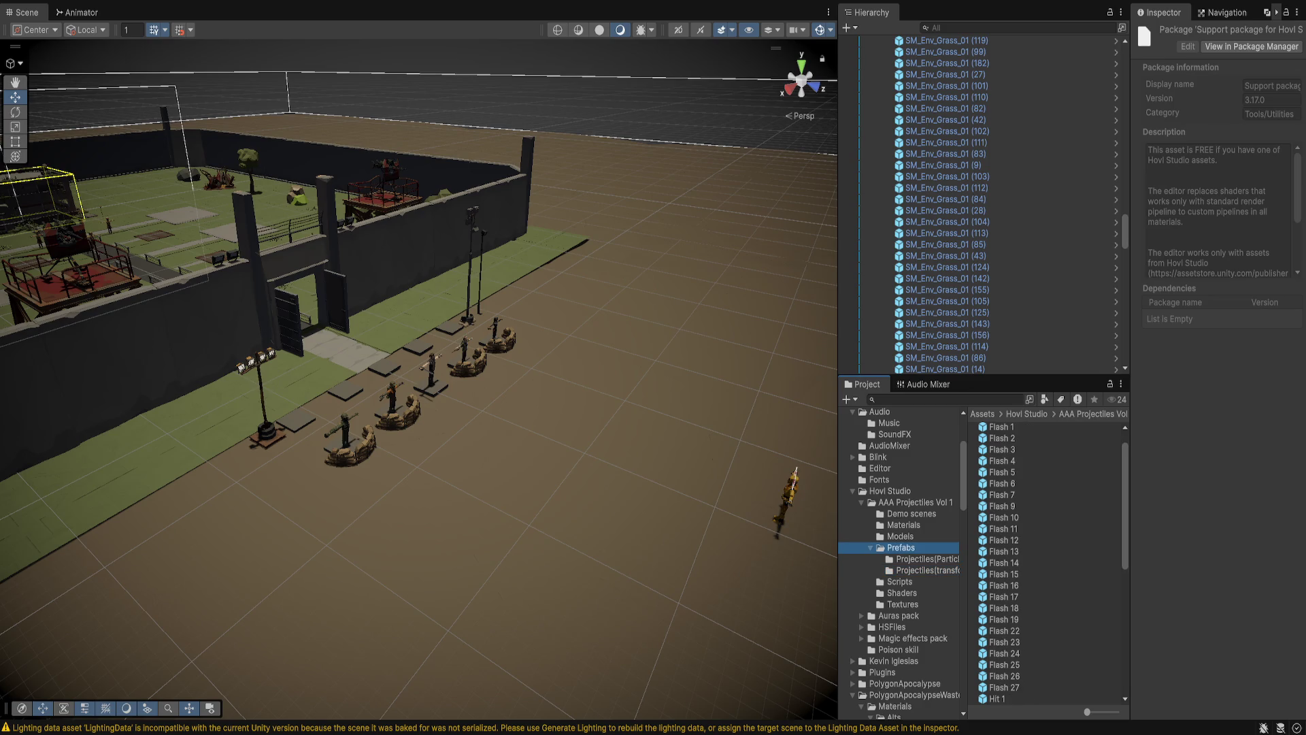
Browse the Magic effects pack, AAA Projectiles models and HSFiles subfolders
left_click(913, 638)
key("Right")
left_click(915, 502)
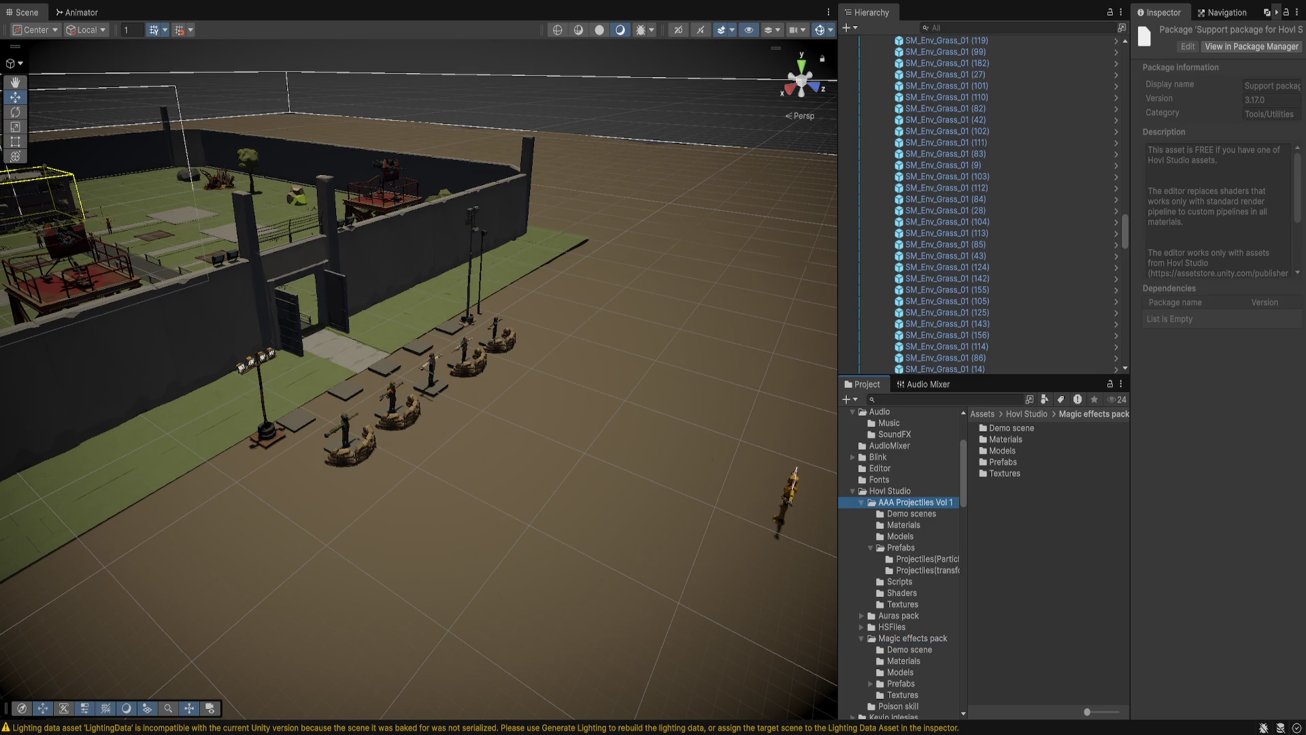
left_click(890, 491)
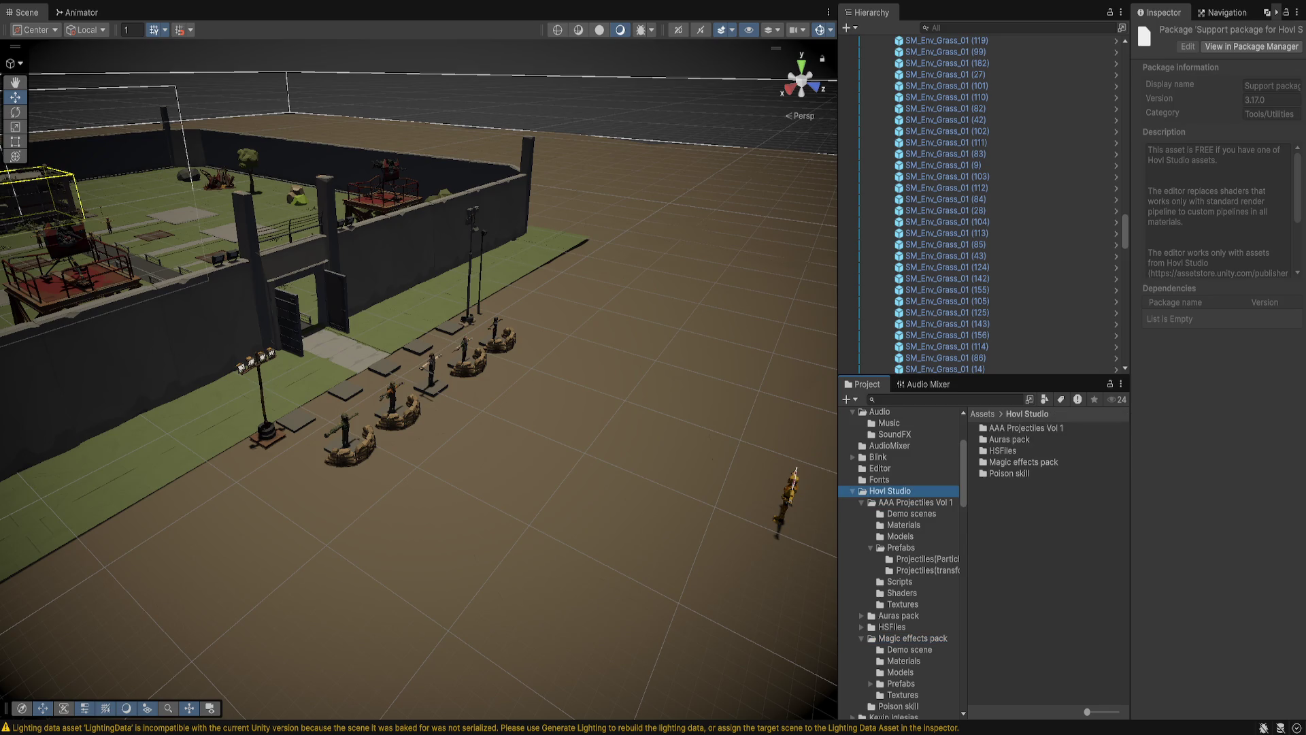
left_click(900, 536)
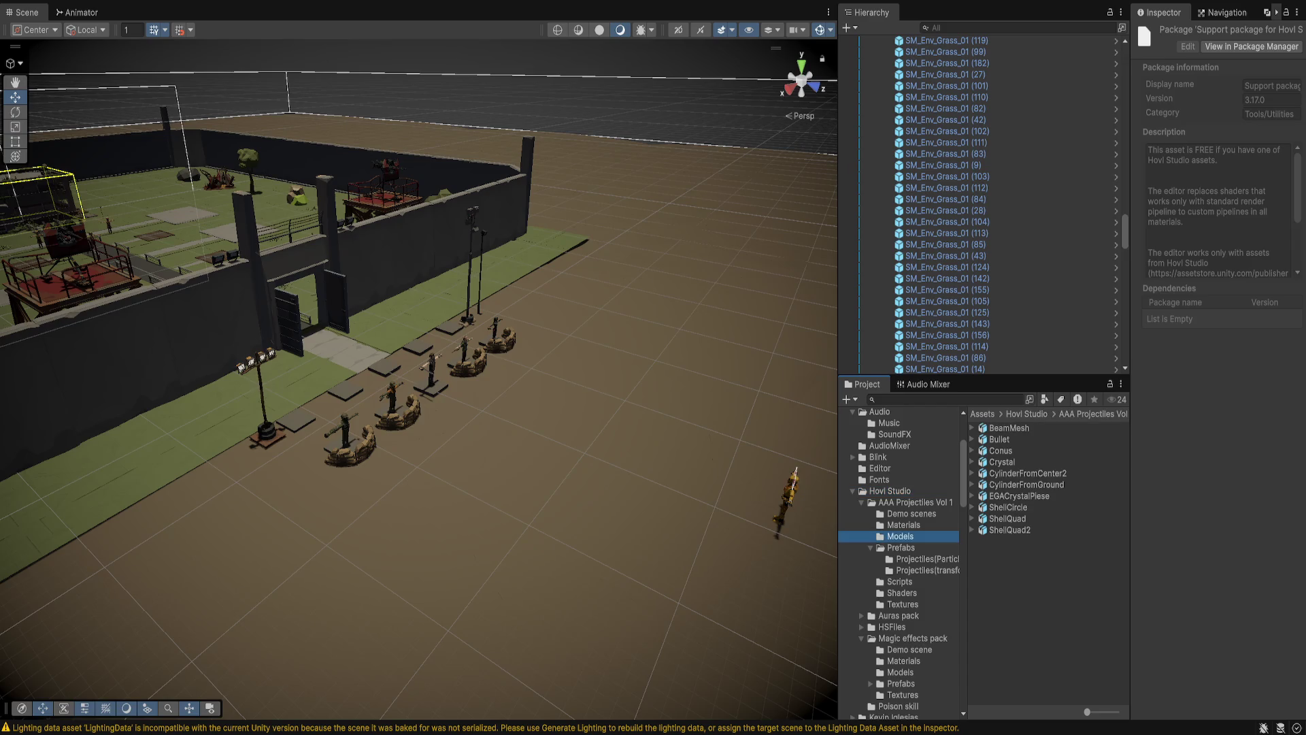
left_click(892, 626)
key("Right")
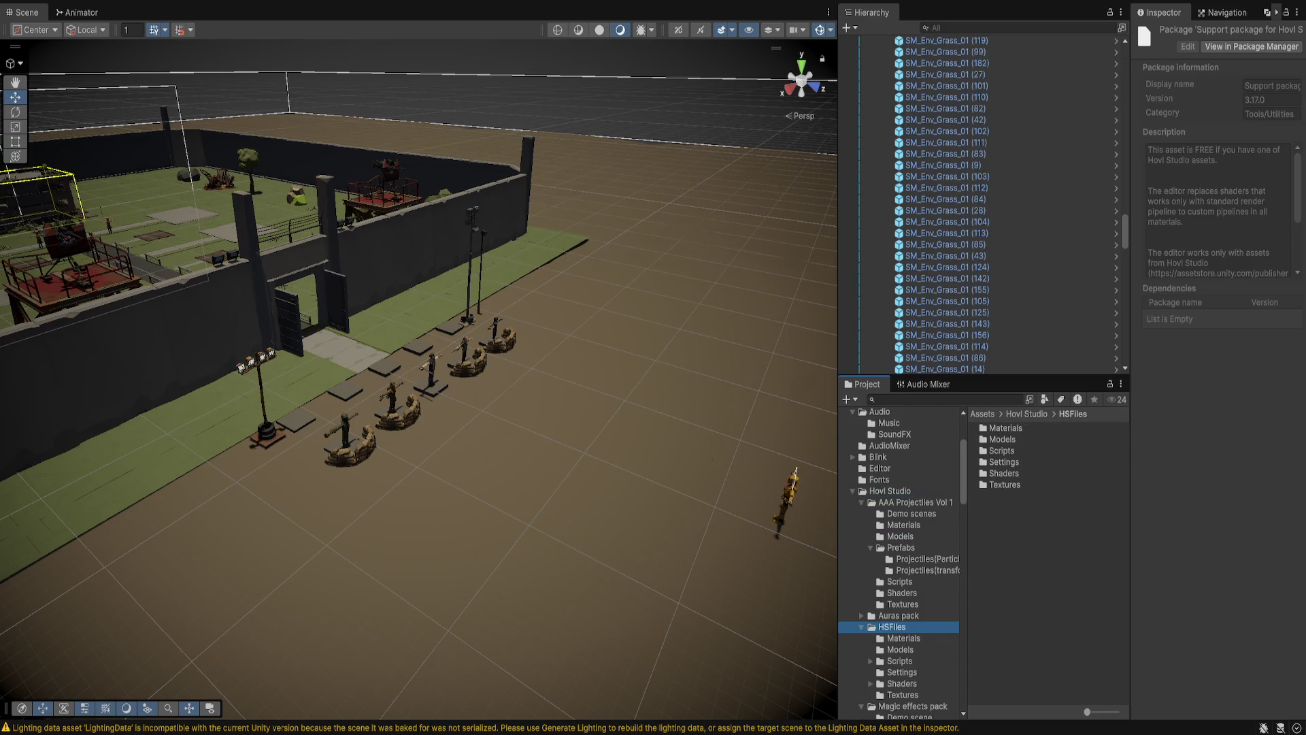
scroll(898, 565, "down", 2)
scroll(898, 565, "down", 3)
Open Magic effects pack > Prefabs, viewing the hit/explosion then Slash effects prefabs
left_click(900, 570)
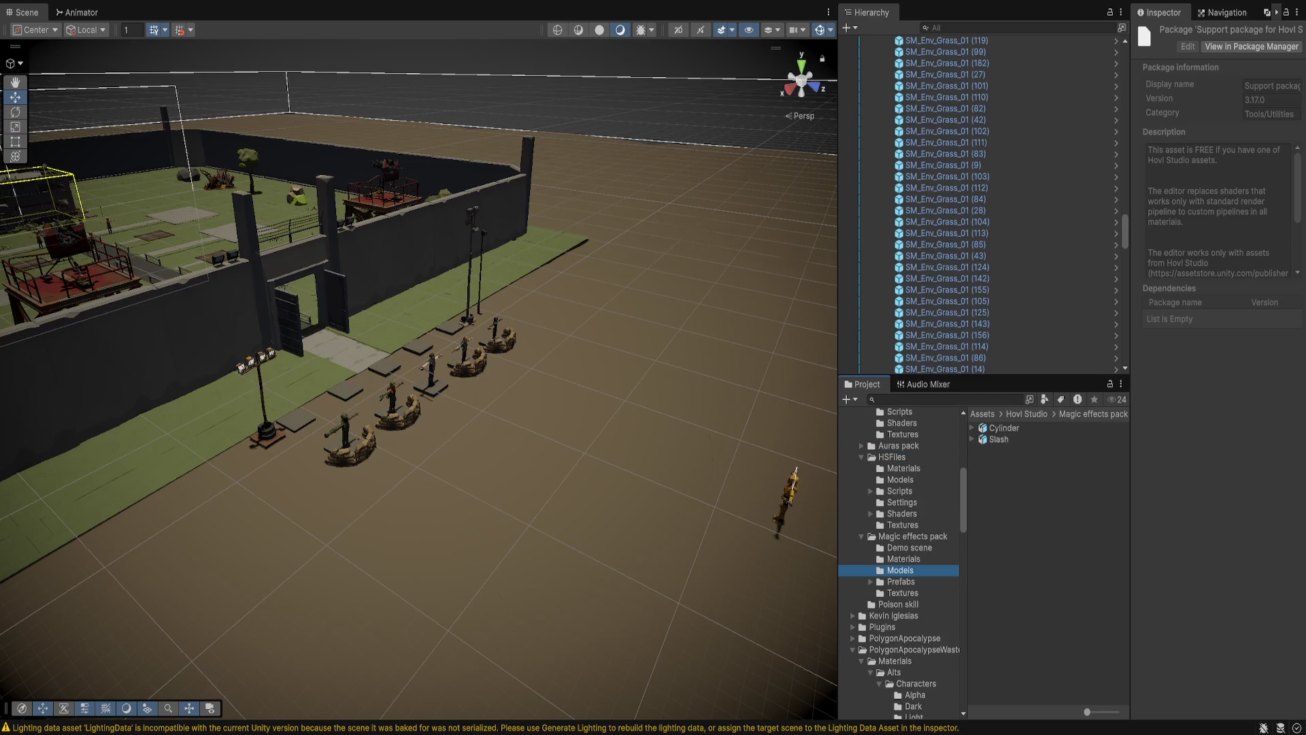
key("Down")
key("Right")
left_click(927, 615)
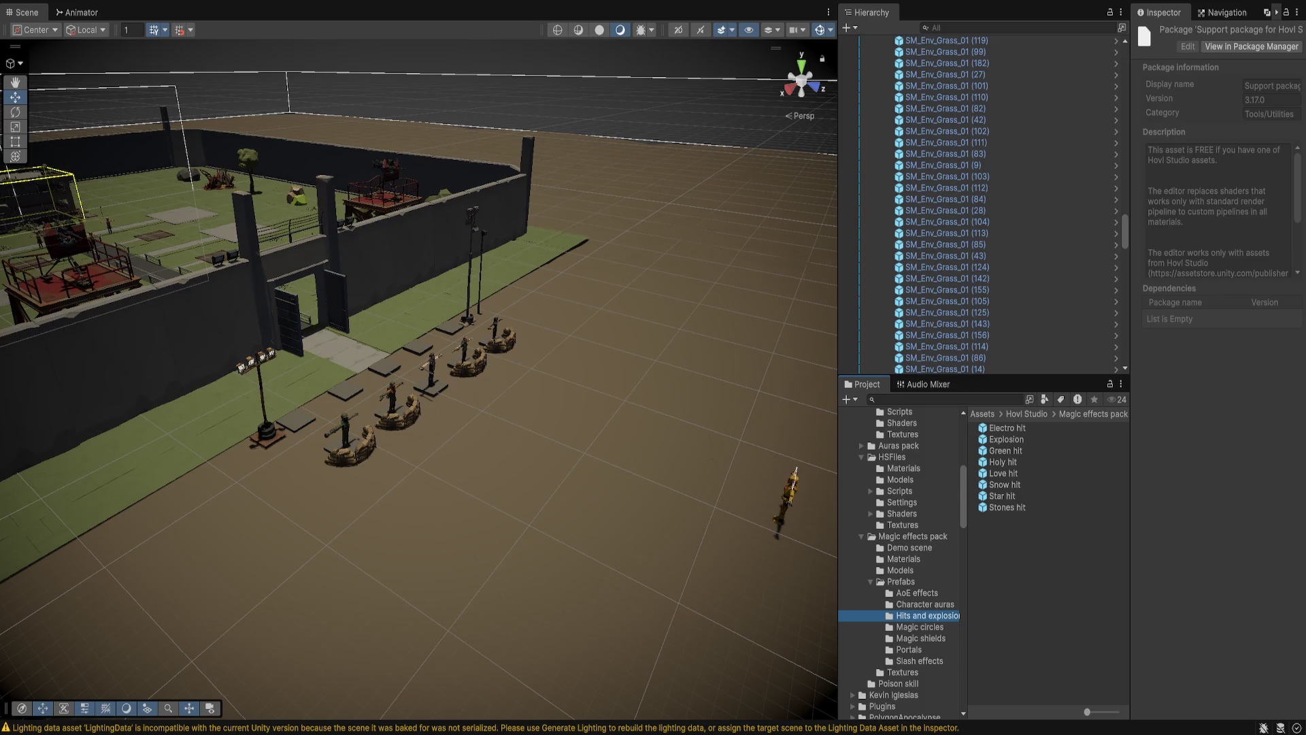
left_click(920, 660)
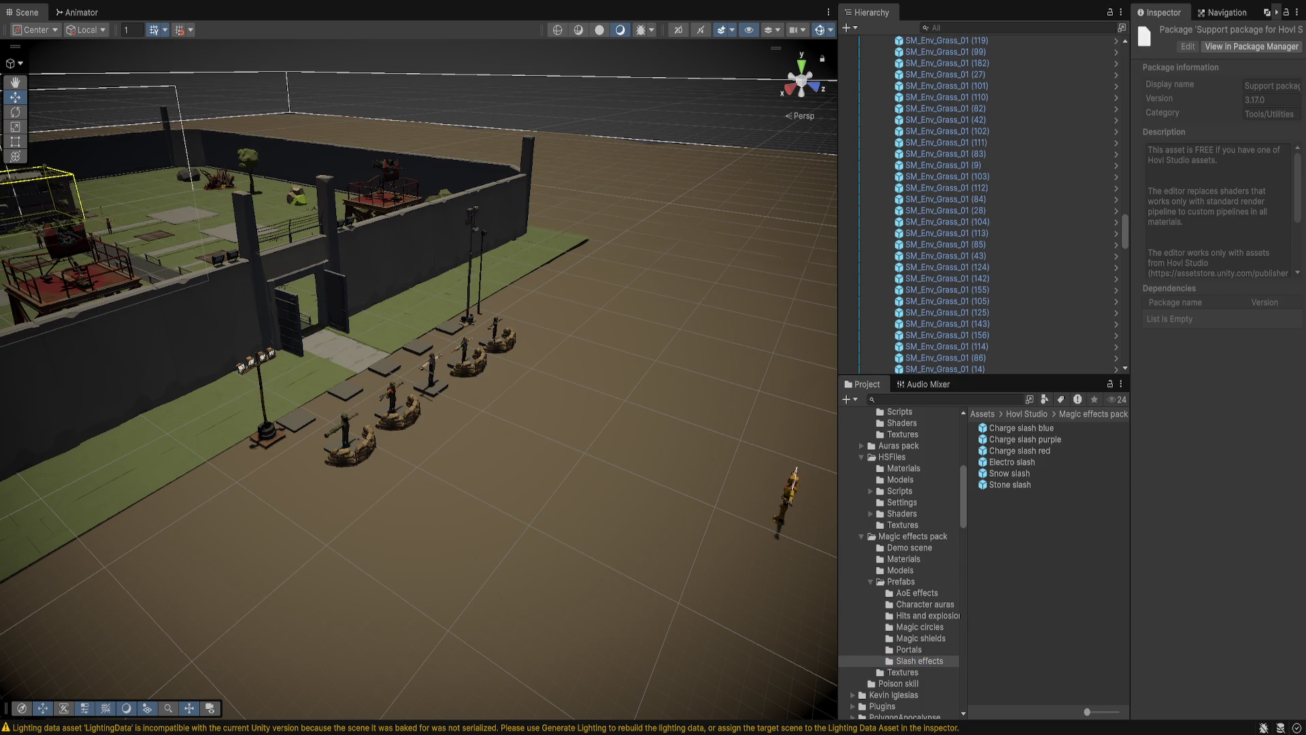
left_click(920, 661)
scroll(900, 563, "up", 3)
Search the project for 'hit', inspect Hit 1, and list the AAA Projectiles prefabs
left_click(946, 399)
type("hit")
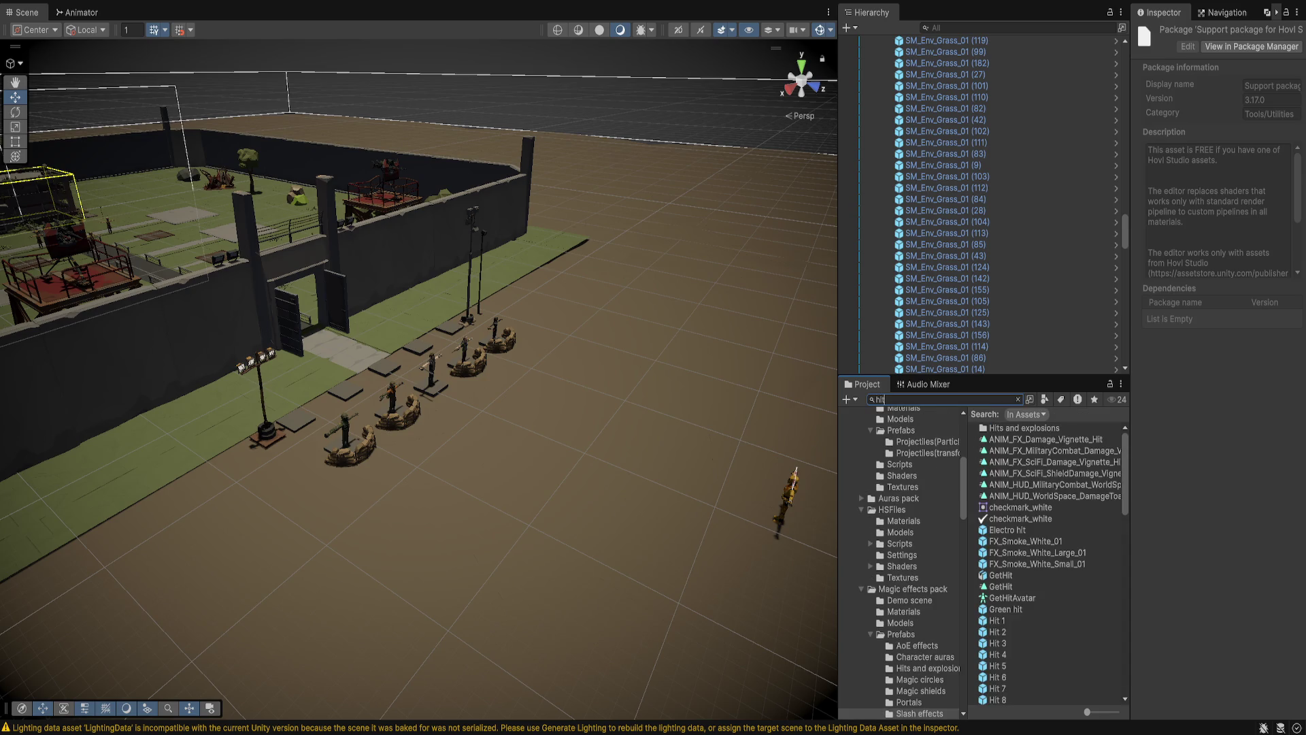
left_click(996, 621)
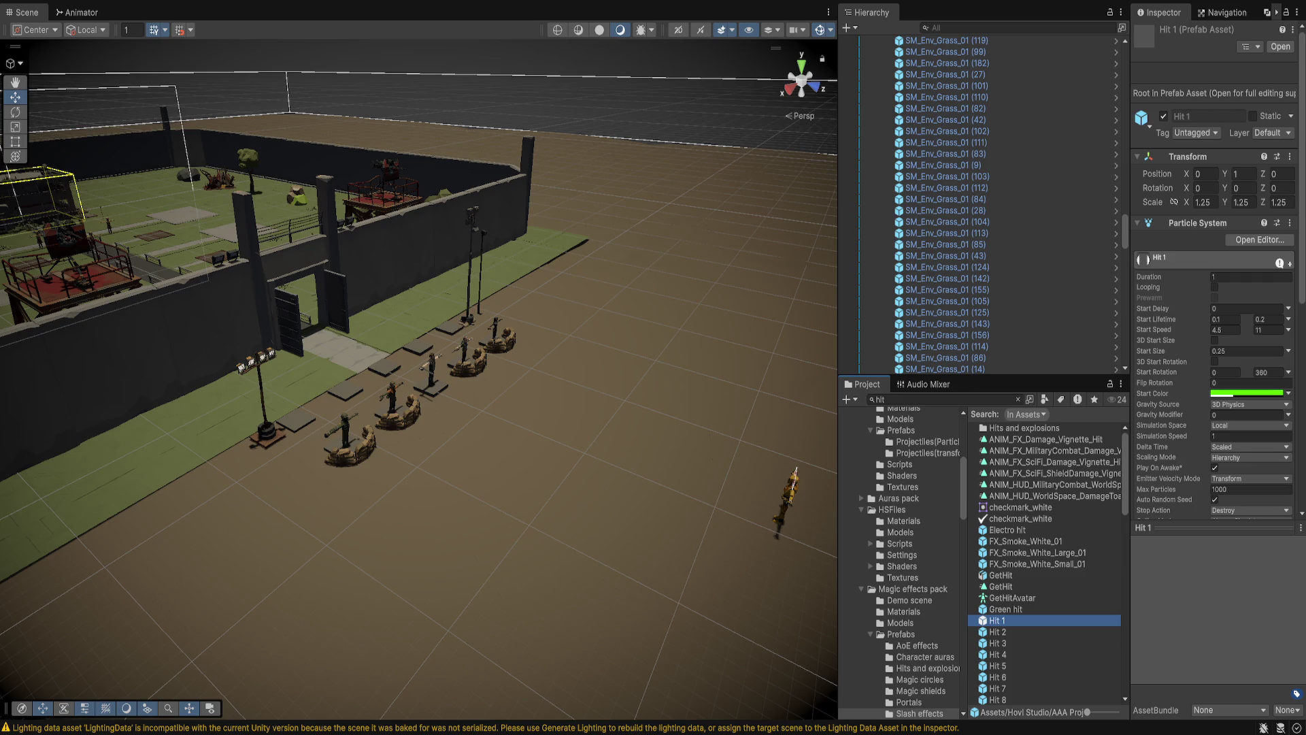
scroll(903, 563, "up", 3)
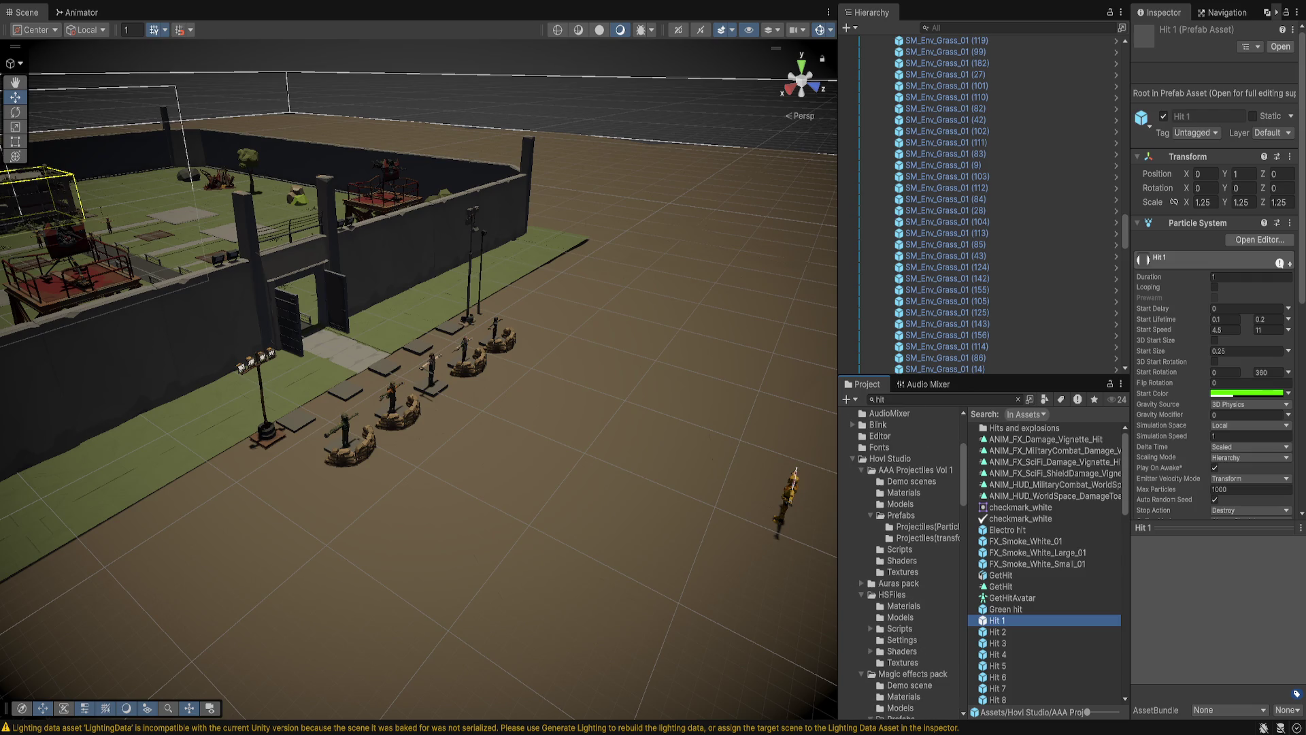
left_click(900, 515)
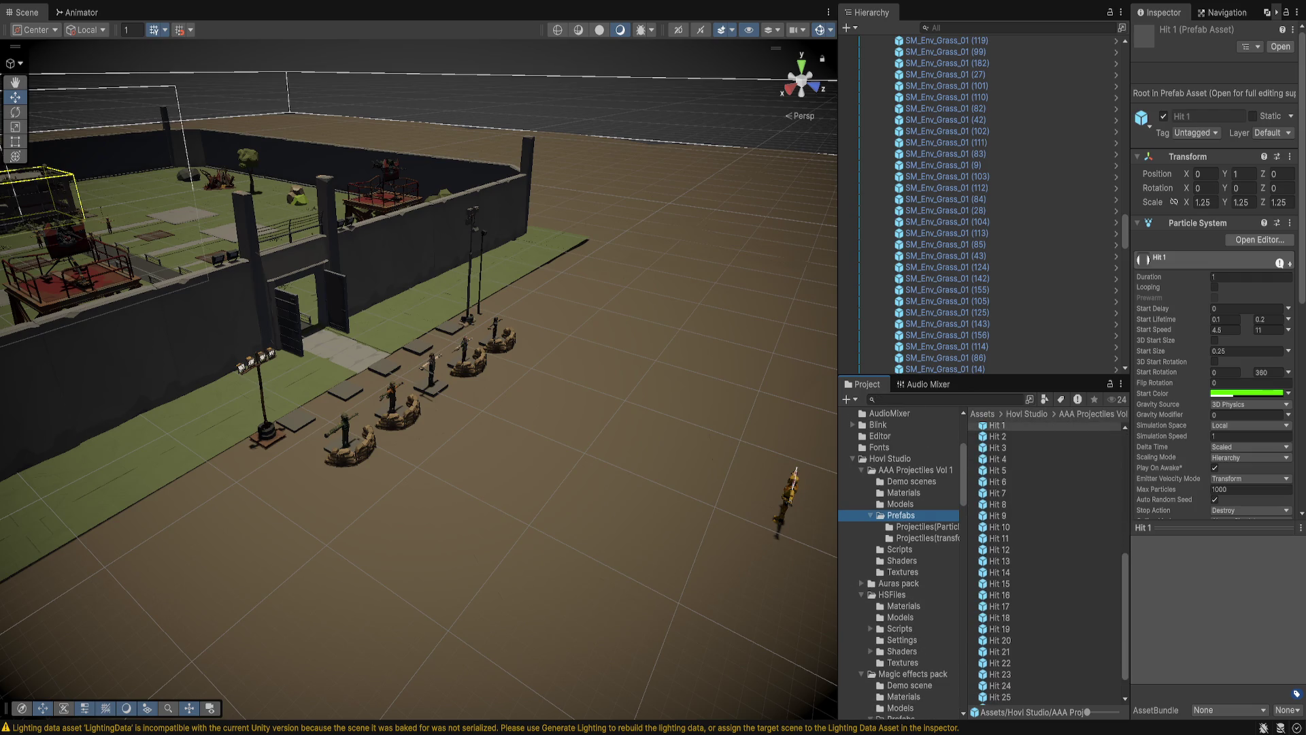
scroll(1044, 563, "up", 2)
Preview Hit 1 through Hit 5 in Prefab Mode, then return to the level scene
double_click(997, 468)
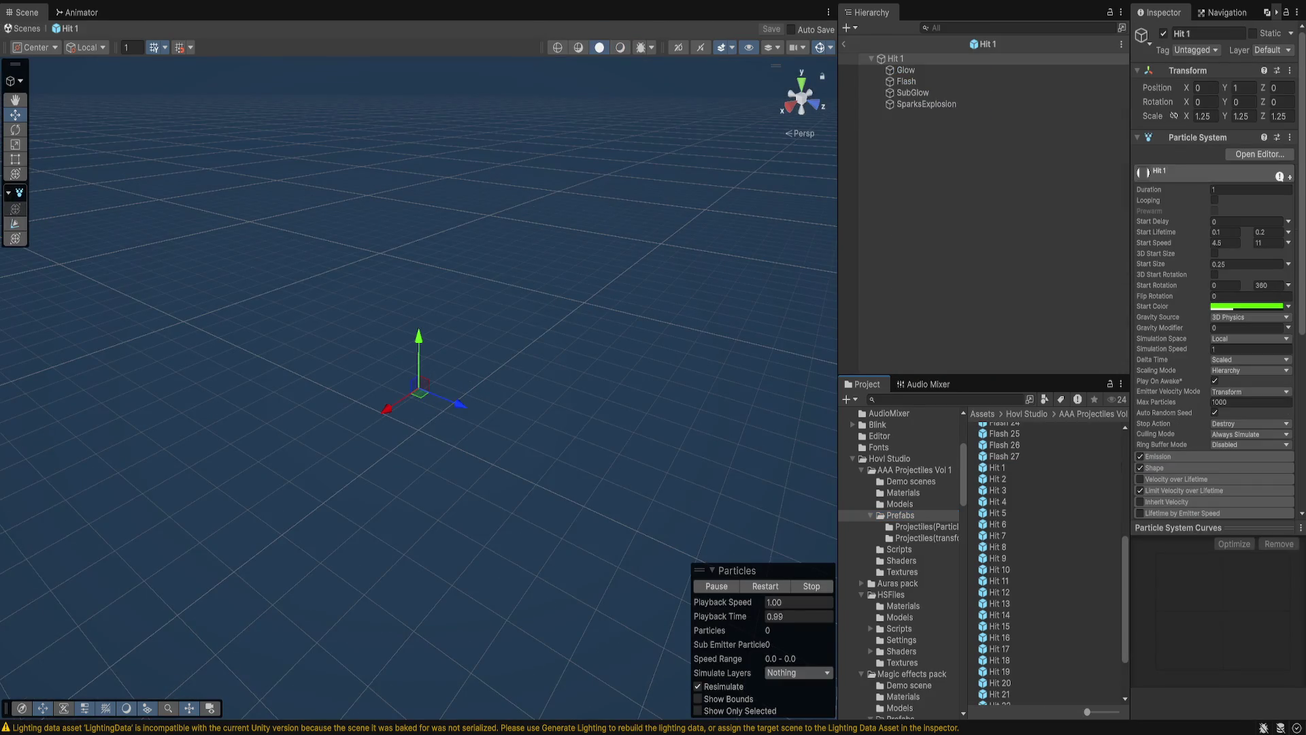
left_click(998, 480)
double_click(997, 480)
double_click(997, 491)
double_click(998, 502)
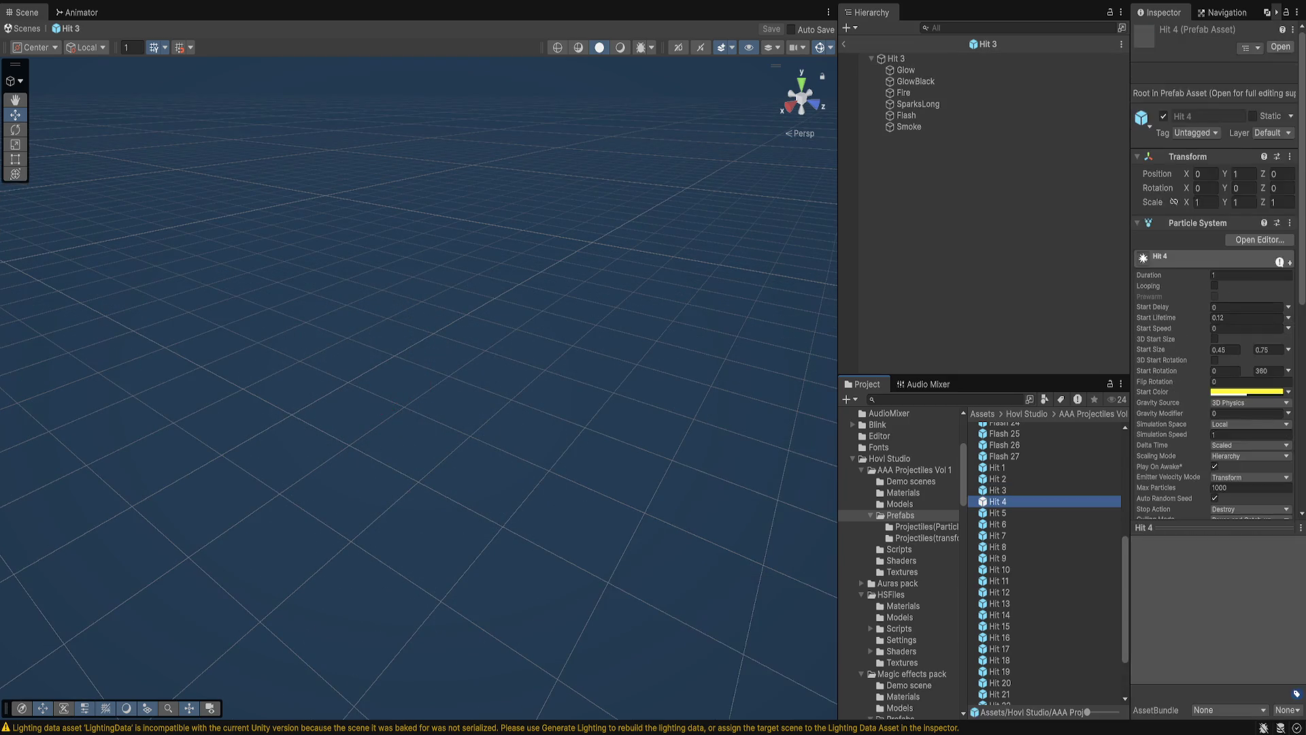
double_click(997, 513)
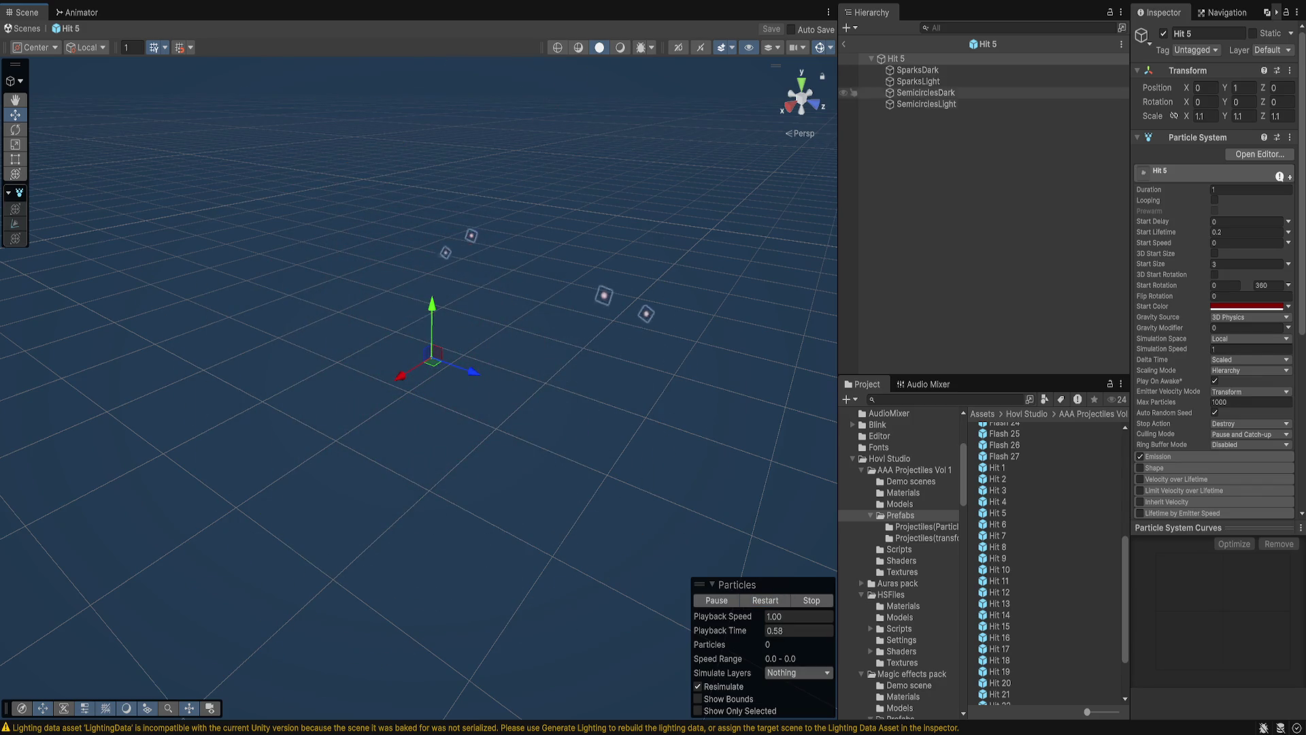
left_click(844, 43)
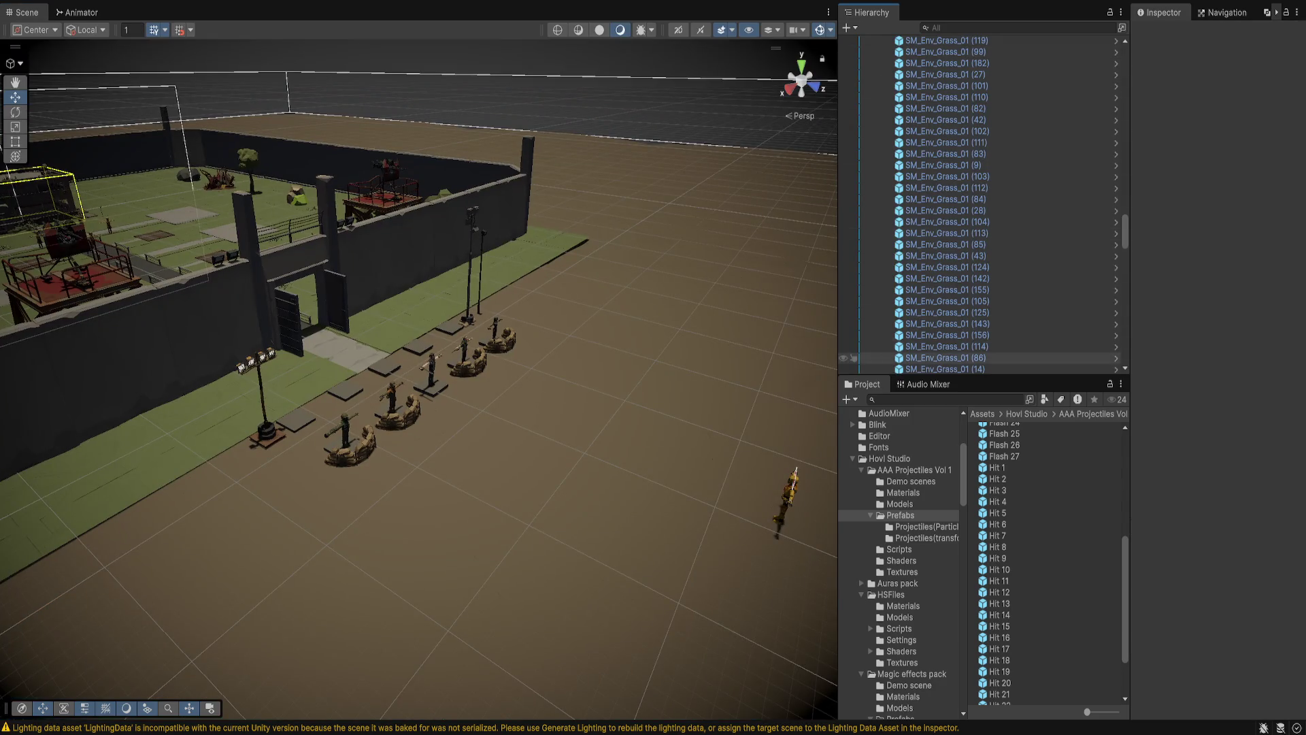
Frame the Melee Machete unit, scroll through its Inspector settings, and ping PlayerUnitScript in Assets/Scripts
left_click(430, 367)
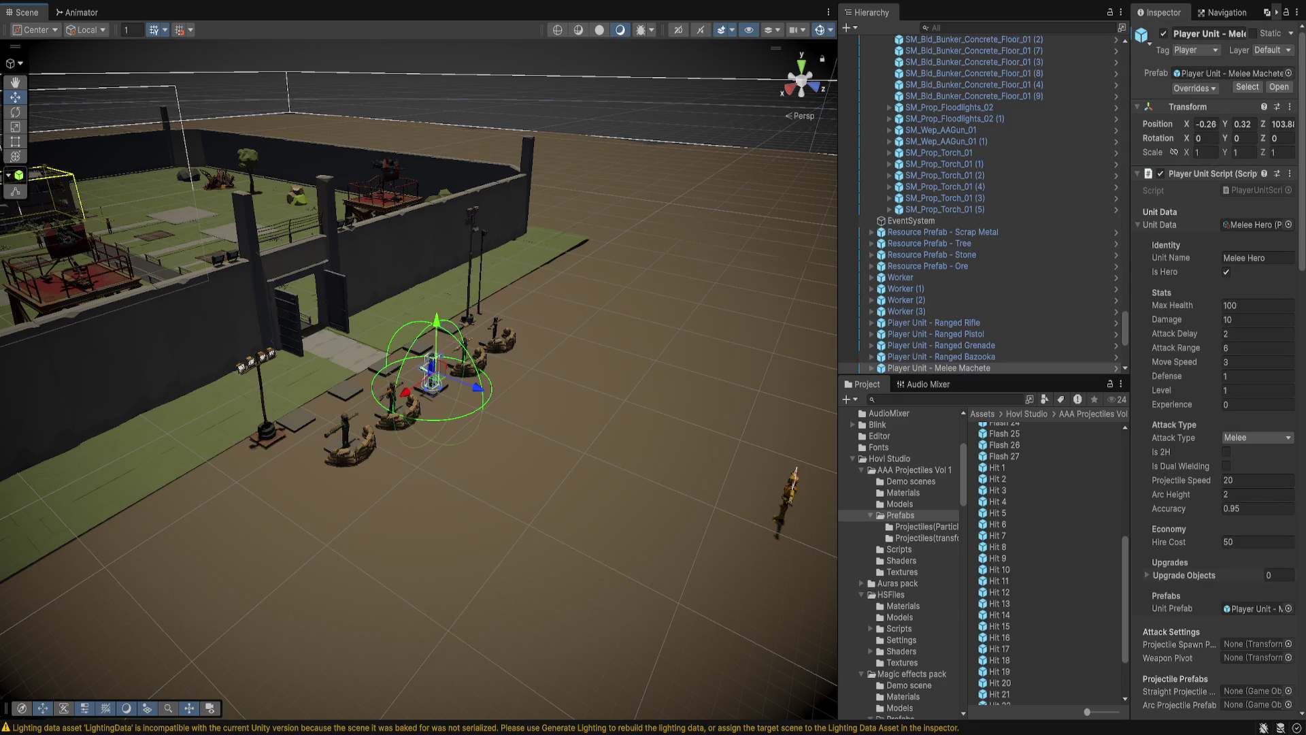
key("f")
scroll(1259, 545, "down", 4)
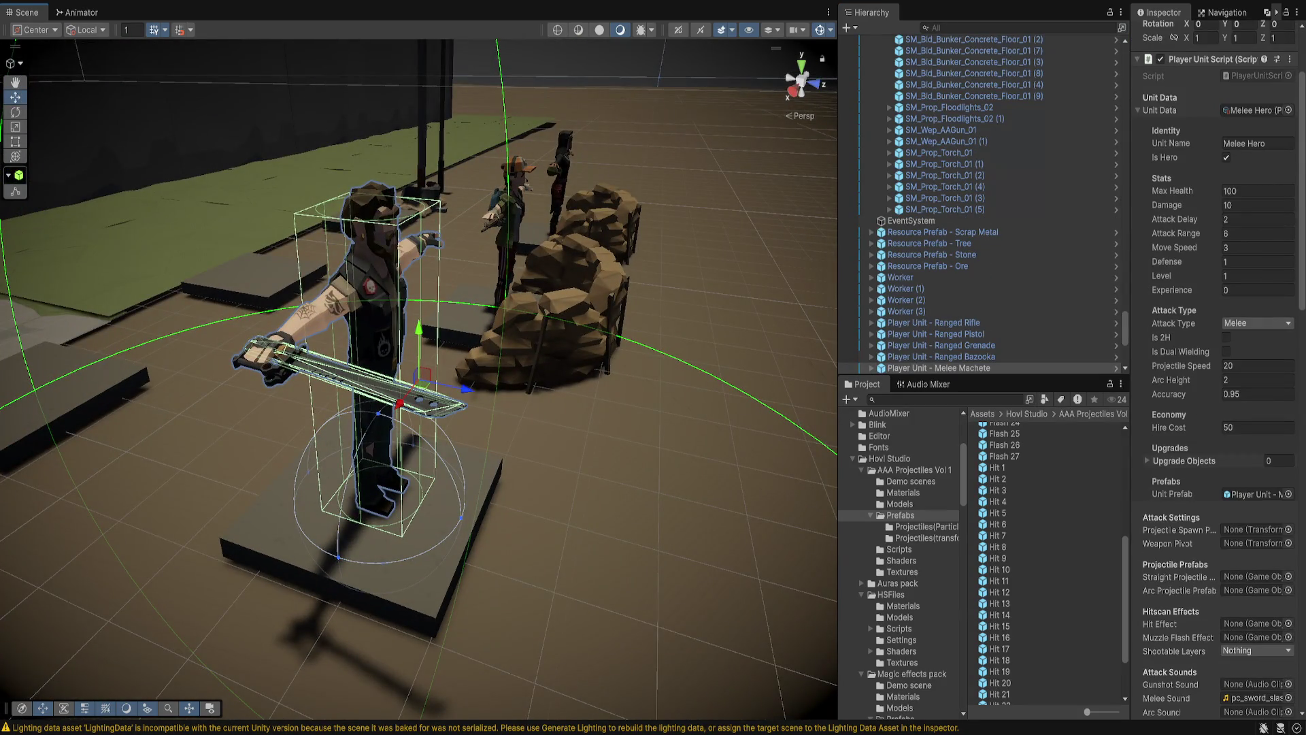
scroll(1258, 623, "down", 3)
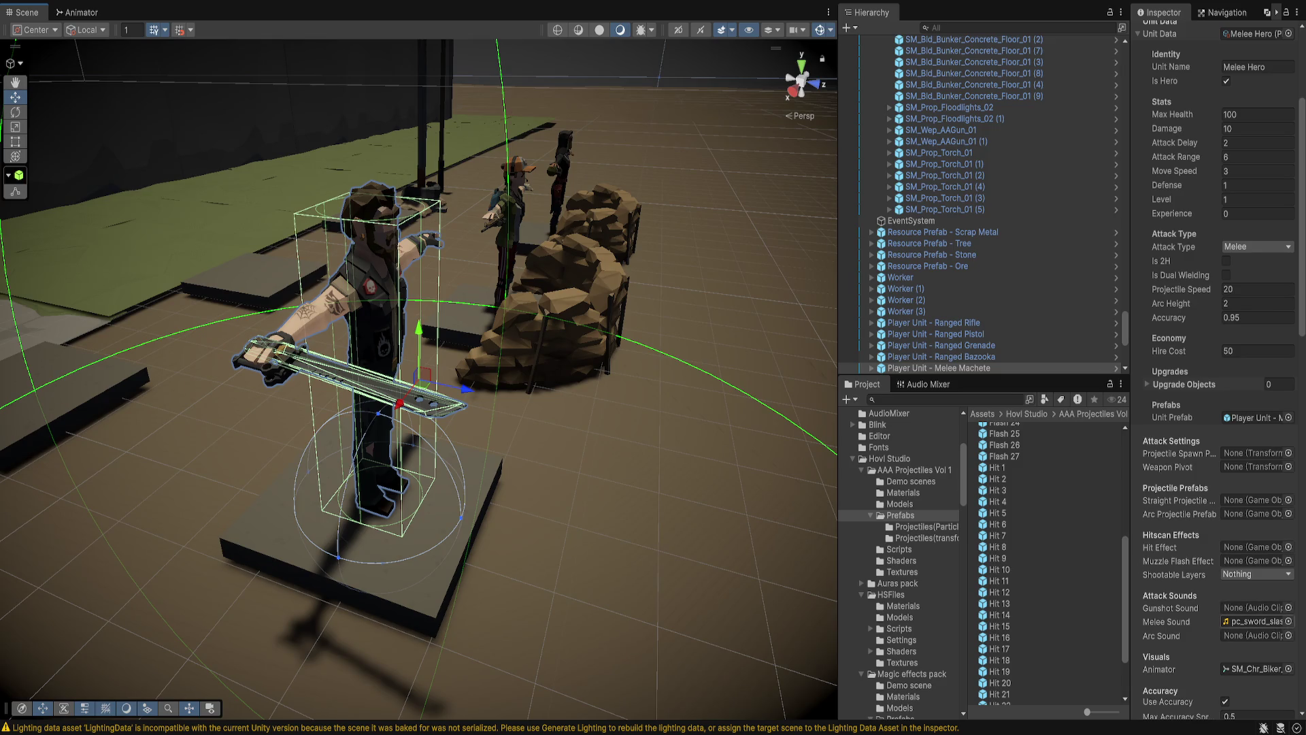
scroll(1218, 613, "down", 3)
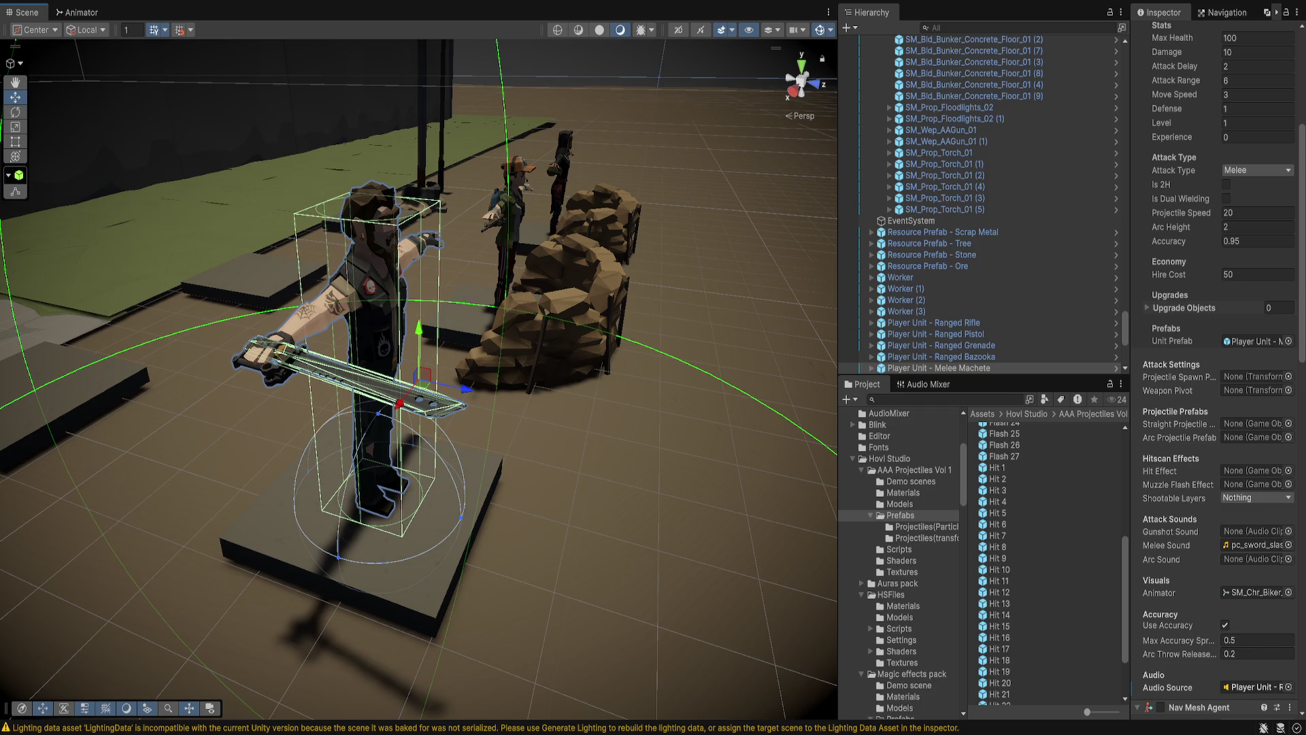
scroll(1258, 388, "up", 10)
left_click(1252, 189)
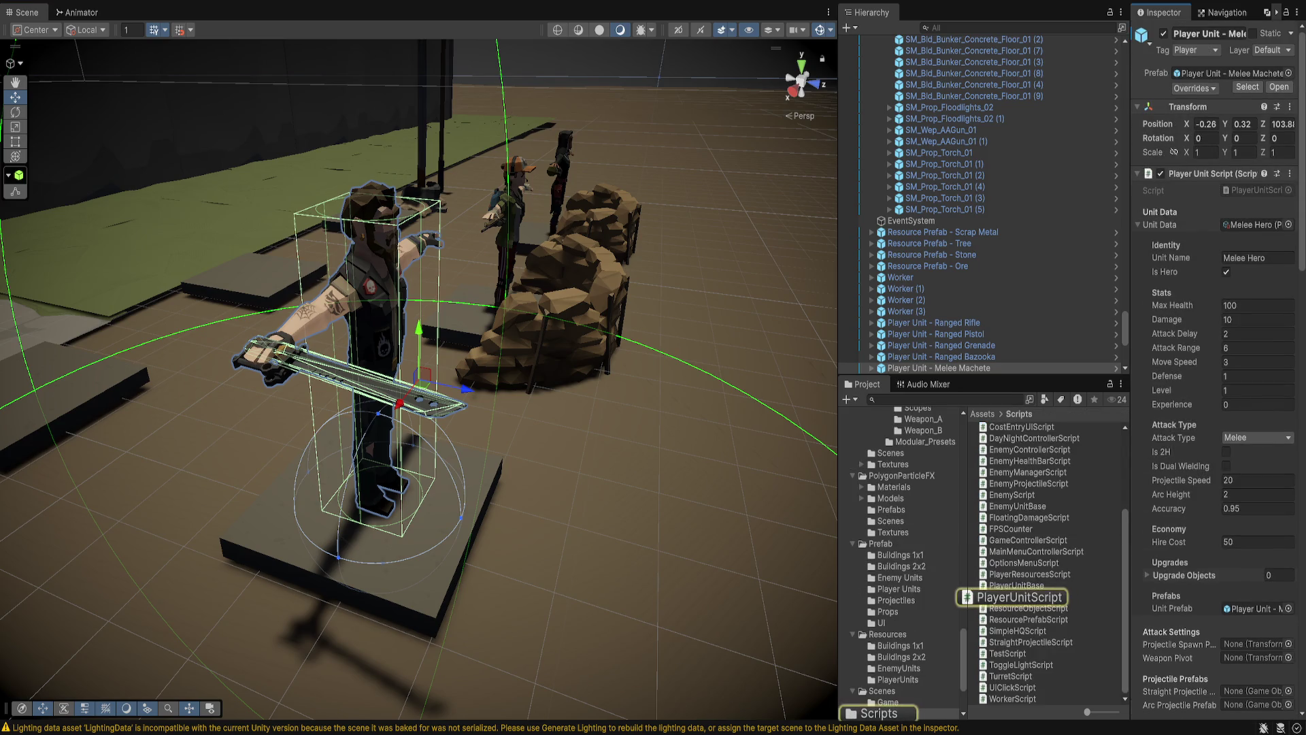